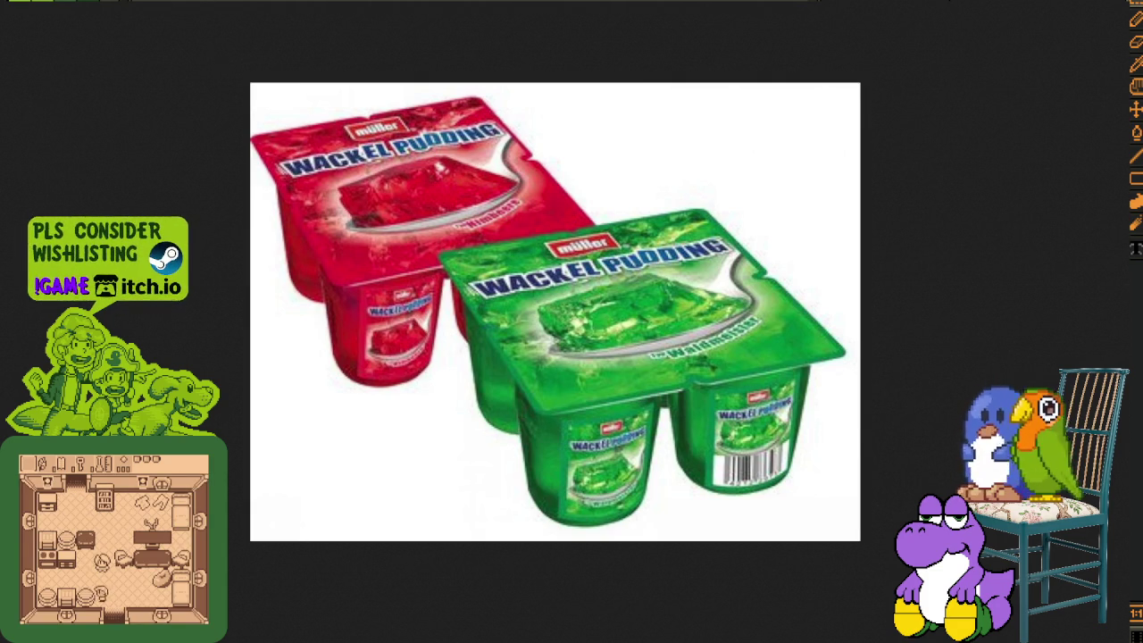
Step: Preview the red, green, blue and frischli Wackelpudding images in the results grid
{"action": "key", "text": "ctrl+w"}
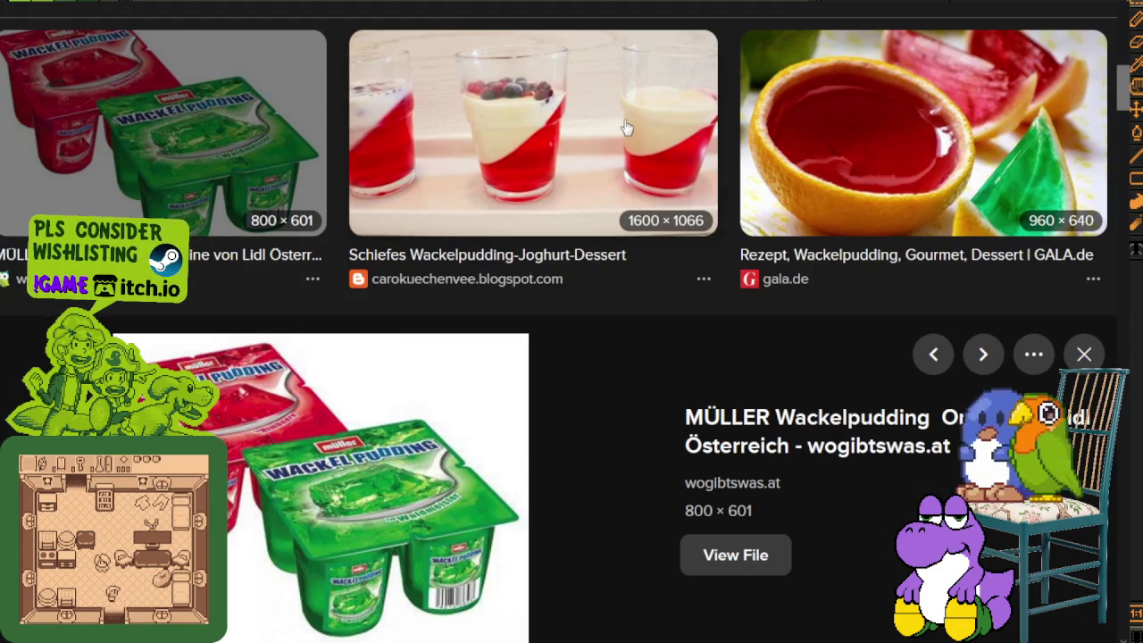
{"action": "left_click", "coordinate": [627, 128]}
{"action": "scroll", "coordinate": [408, 486], "scroll_direction": "down", "scroll_amount": 3}
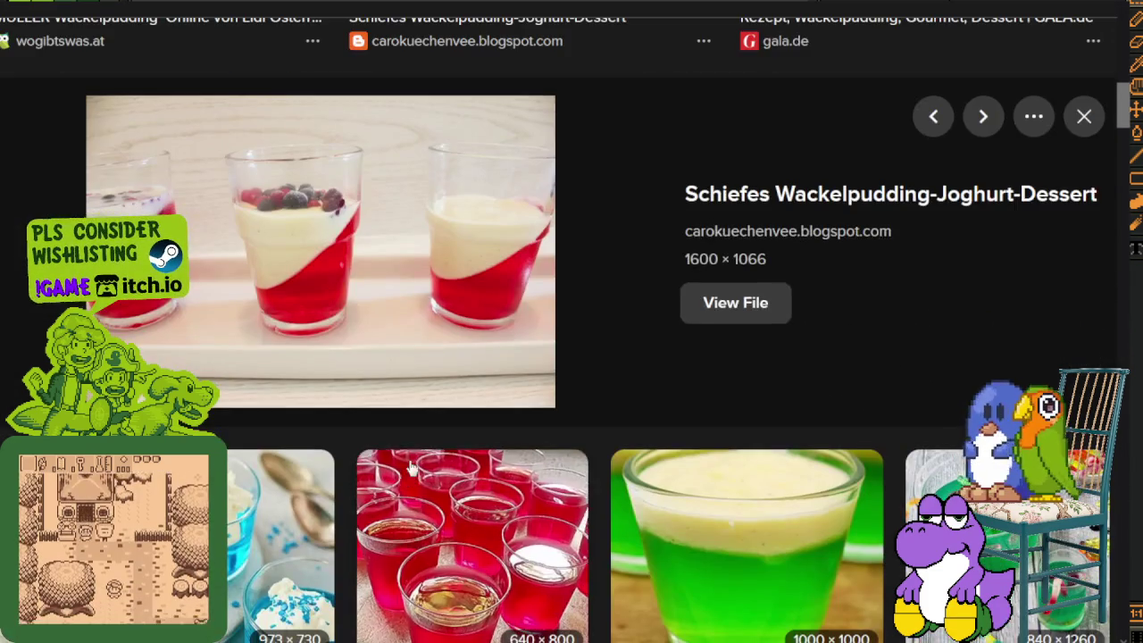
{"action": "scroll", "coordinate": [520, 365], "scroll_direction": "down", "scroll_amount": 2}
{"action": "left_click", "coordinate": [705, 460]}
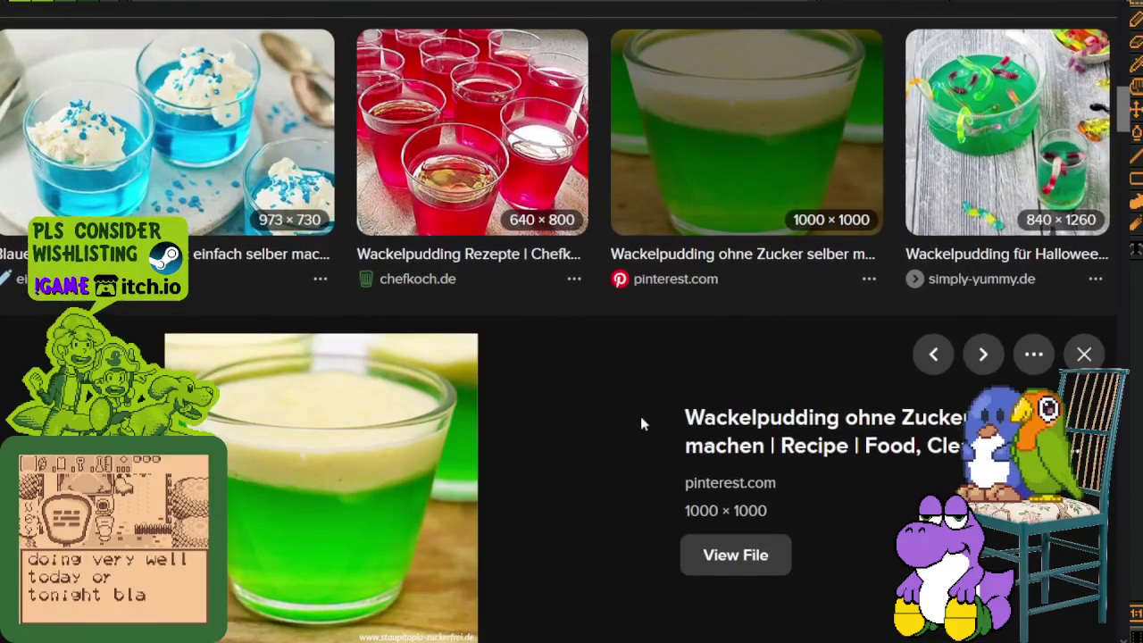
{"action": "left_click", "coordinate": [210, 218]}
{"action": "scroll", "coordinate": [235, 230], "scroll_direction": "down", "scroll_amount": 1}
{"action": "scroll", "coordinate": [235, 230], "scroll_direction": "up", "scroll_amount": 3}
{"action": "left_click", "coordinate": [505, 240]}
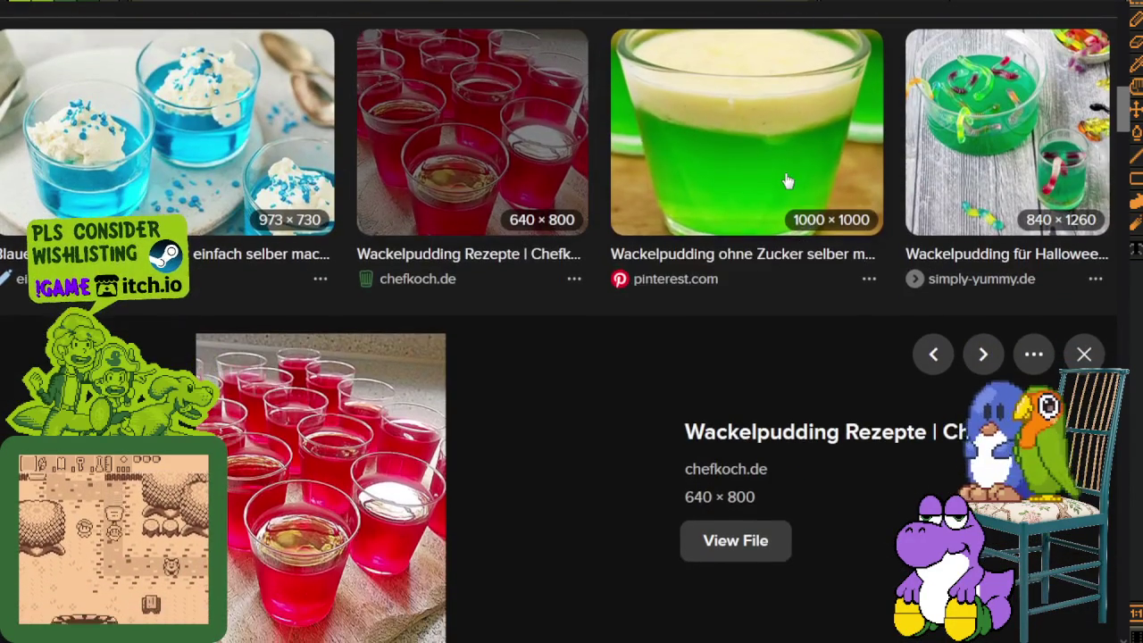
{"action": "left_click", "coordinate": [786, 178]}
{"action": "scroll", "coordinate": [623, 301], "scroll_direction": "down", "scroll_amount": 3}
{"action": "scroll", "coordinate": [622, 386], "scroll_direction": "down", "scroll_amount": 2}
{"action": "scroll", "coordinate": [607, 375], "scroll_direction": "down", "scroll_amount": 4}
{"action": "scroll", "coordinate": [576, 357], "scroll_direction": "down", "scroll_amount": 1}
{"action": "scroll", "coordinate": [572, 401], "scroll_direction": "down", "scroll_amount": 2}
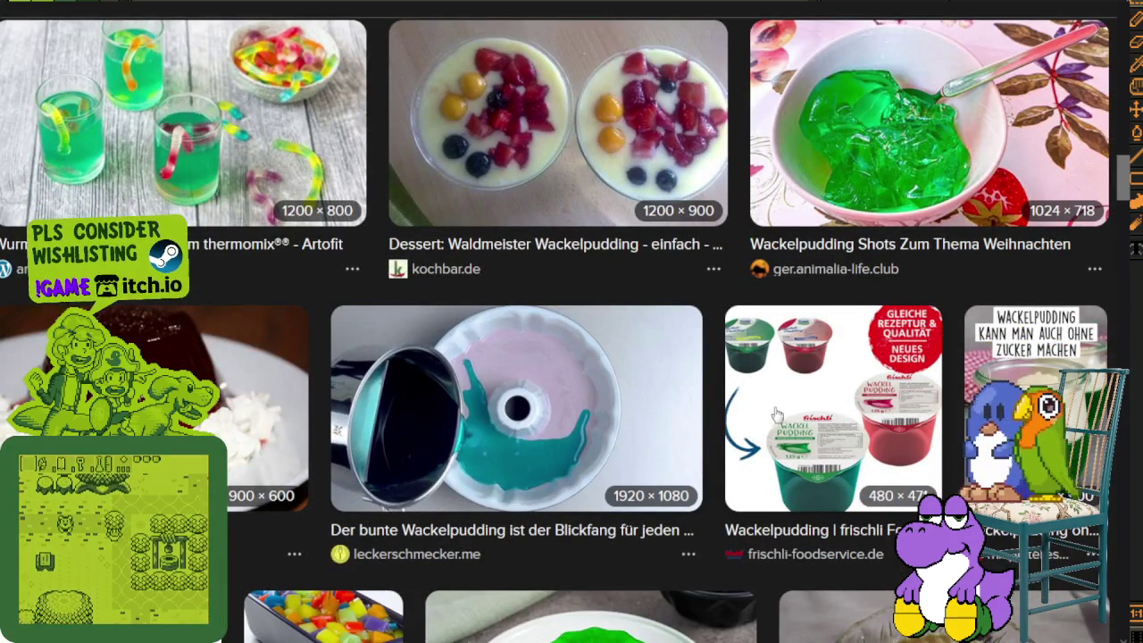
{"action": "scroll", "coordinate": [844, 383], "scroll_direction": "down", "scroll_amount": 1}
{"action": "left_click", "coordinate": [836, 306]}
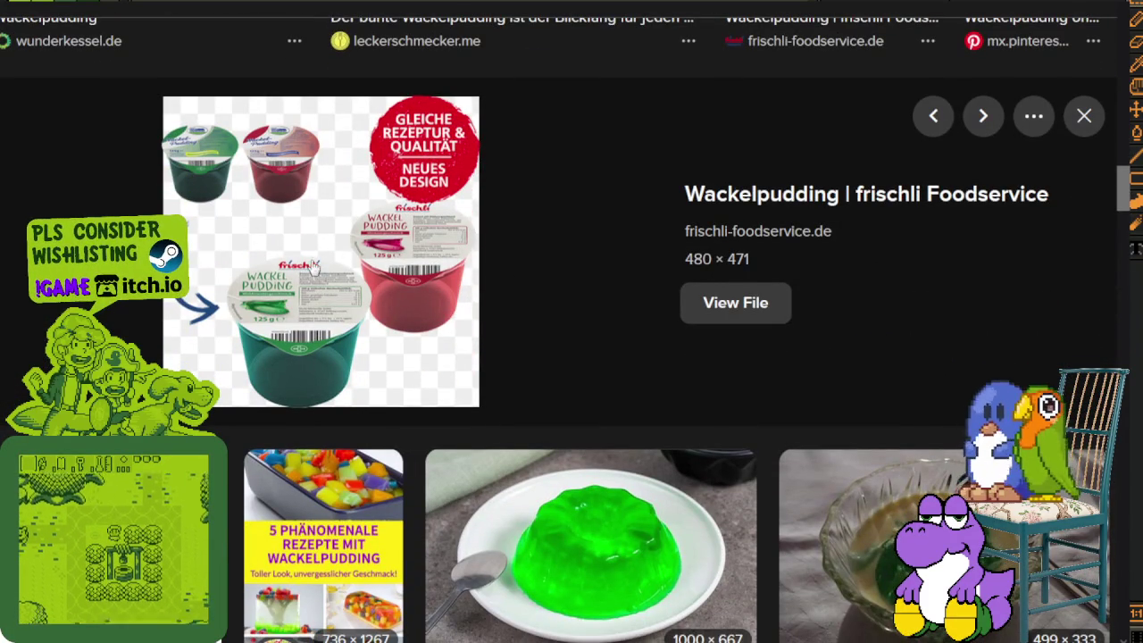
Step: Scroll through more Wackelpudding results and preview the rainbow layered jelly ring
{"action": "scroll", "coordinate": [465, 341], "scroll_direction": "down", "scroll_amount": 3}
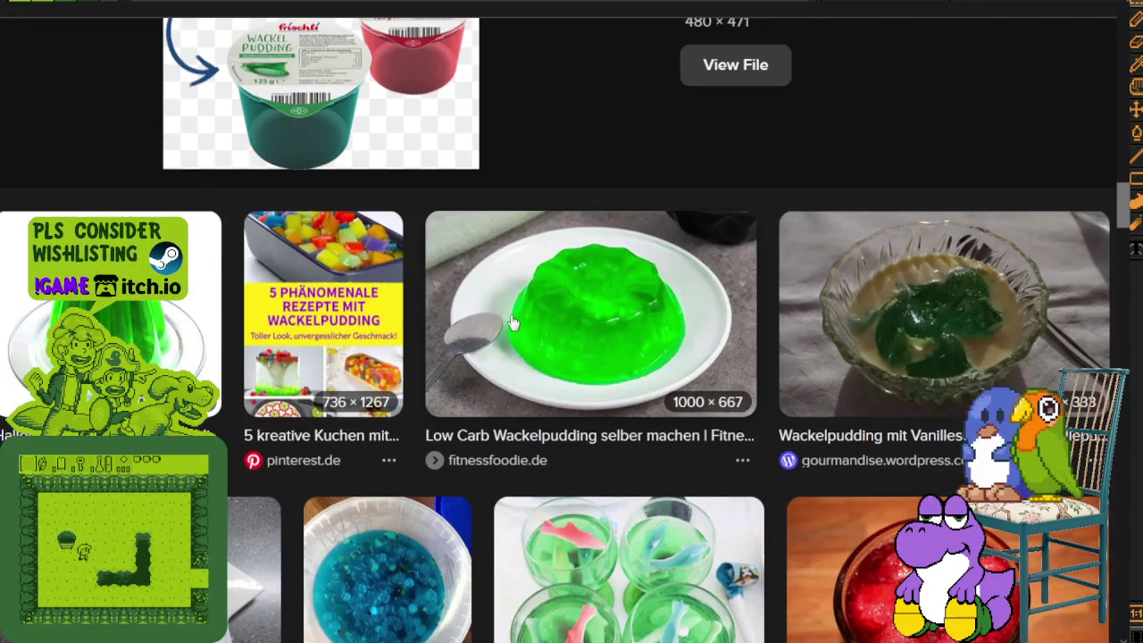
{"action": "scroll", "coordinate": [511, 323], "scroll_direction": "down", "scroll_amount": 3}
{"action": "scroll", "coordinate": [511, 323], "scroll_direction": "down", "scroll_amount": 1}
{"action": "scroll", "coordinate": [510, 323], "scroll_direction": "down", "scroll_amount": 2}
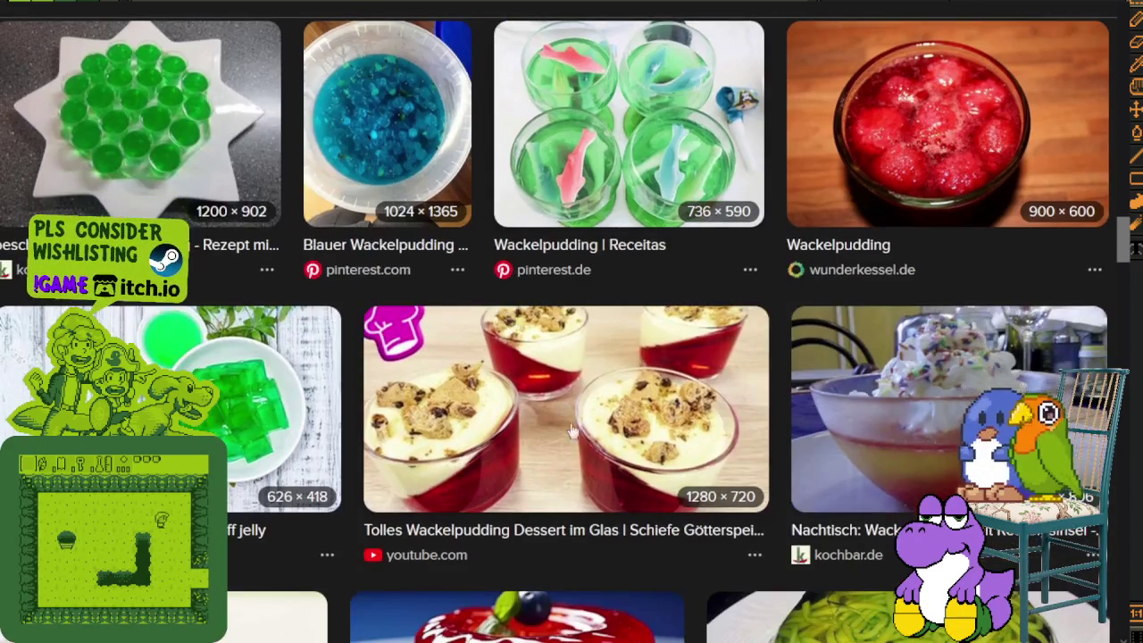
{"action": "scroll", "coordinate": [539, 375], "scroll_direction": "down", "scroll_amount": 2}
{"action": "scroll", "coordinate": [574, 406], "scroll_direction": "down", "scroll_amount": 2}
{"action": "scroll", "coordinate": [558, 384], "scroll_direction": "down", "scroll_amount": 2}
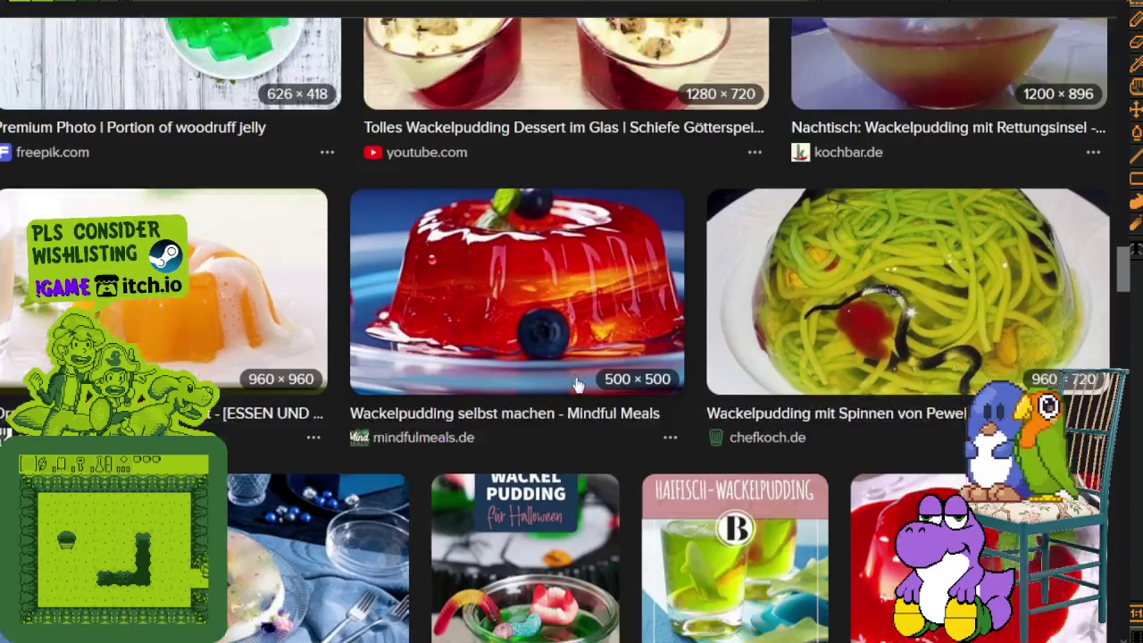
{"action": "scroll", "coordinate": [553, 380], "scroll_direction": "up", "scroll_amount": 2}
{"action": "scroll", "coordinate": [553, 380], "scroll_direction": "up", "scroll_amount": 3}
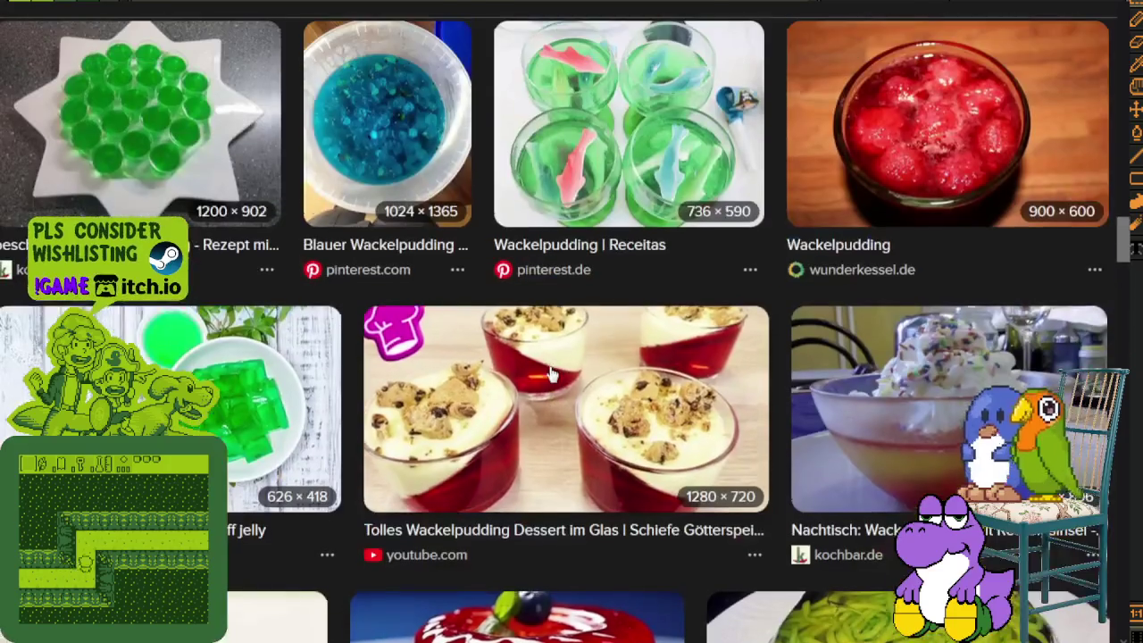
{"action": "scroll", "coordinate": [551, 378], "scroll_direction": "down", "scroll_amount": 3}
{"action": "scroll", "coordinate": [551, 375], "scroll_direction": "down", "scroll_amount": 3}
{"action": "scroll", "coordinate": [535, 392], "scroll_direction": "down", "scroll_amount": 3}
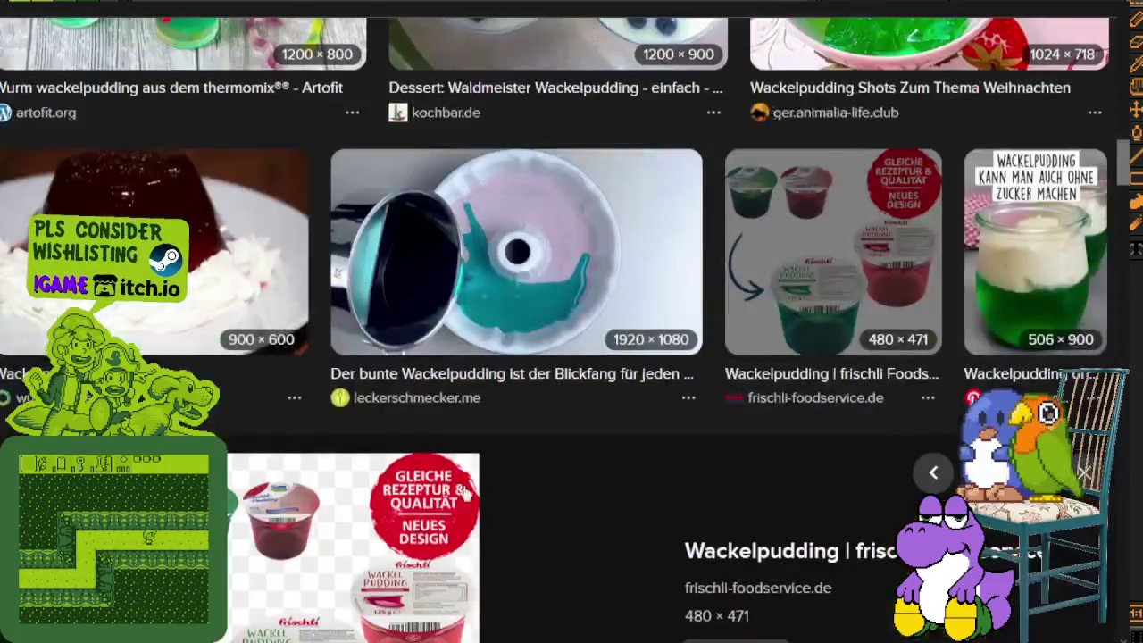
{"action": "scroll", "coordinate": [500, 437], "scroll_direction": "up", "scroll_amount": 3}
{"action": "scroll", "coordinate": [462, 473], "scroll_direction": "up", "scroll_amount": 2}
{"action": "scroll", "coordinate": [462, 473], "scroll_direction": "up", "scroll_amount": 4}
{"action": "scroll", "coordinate": [461, 459], "scroll_direction": "up", "scroll_amount": 4}
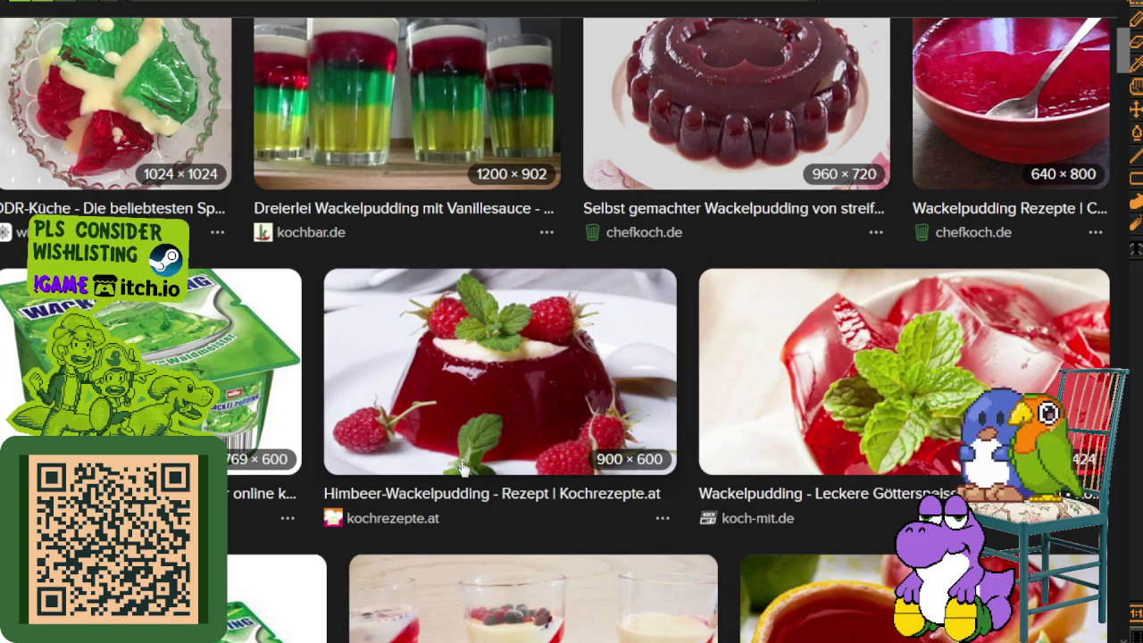
{"action": "scroll", "coordinate": [461, 469], "scroll_direction": "up", "scroll_amount": 3}
{"action": "scroll", "coordinate": [769, 297], "scroll_direction": "up", "scroll_amount": 5}
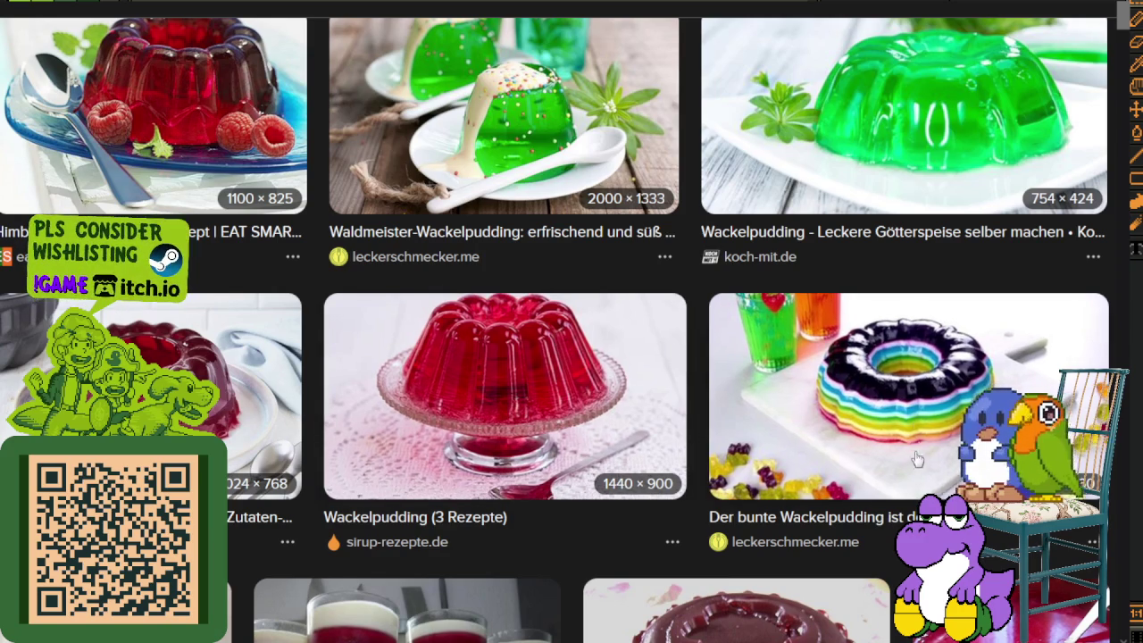
{"action": "left_click", "coordinate": [902, 428]}
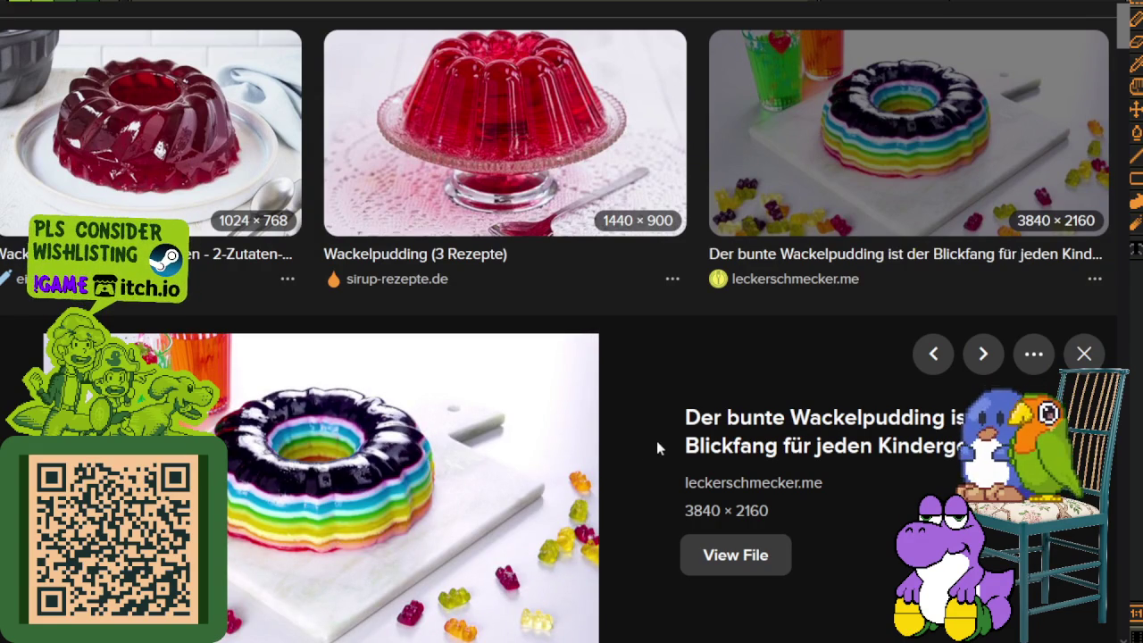
{"action": "scroll", "coordinate": [656, 440], "scroll_direction": "down", "scroll_amount": 1}
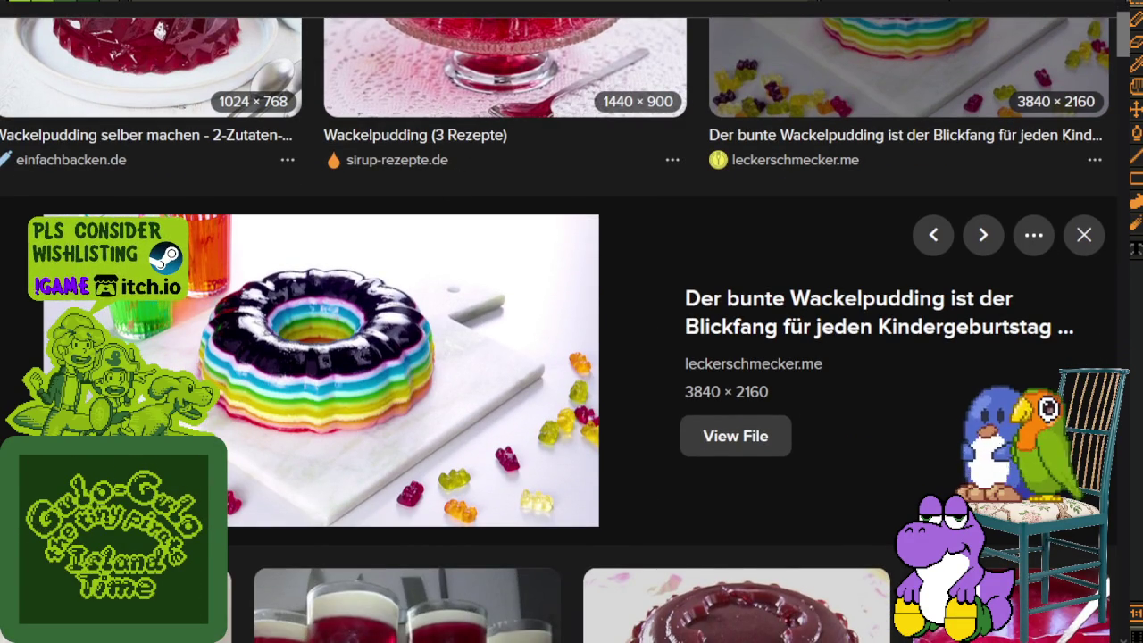
{"action": "key", "text": "alt+Tab"}
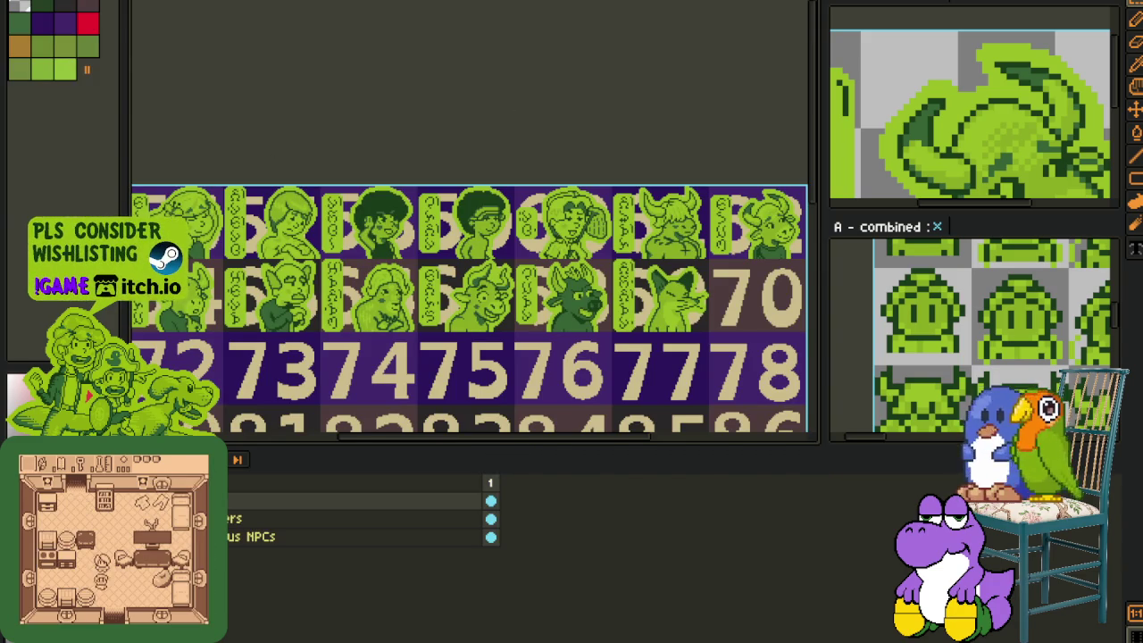
Step: Move from the green character sprite to the tree sprite with Walk Down, Right, Left and Up tags
{"action": "key", "text": "ctrl+Tab"}
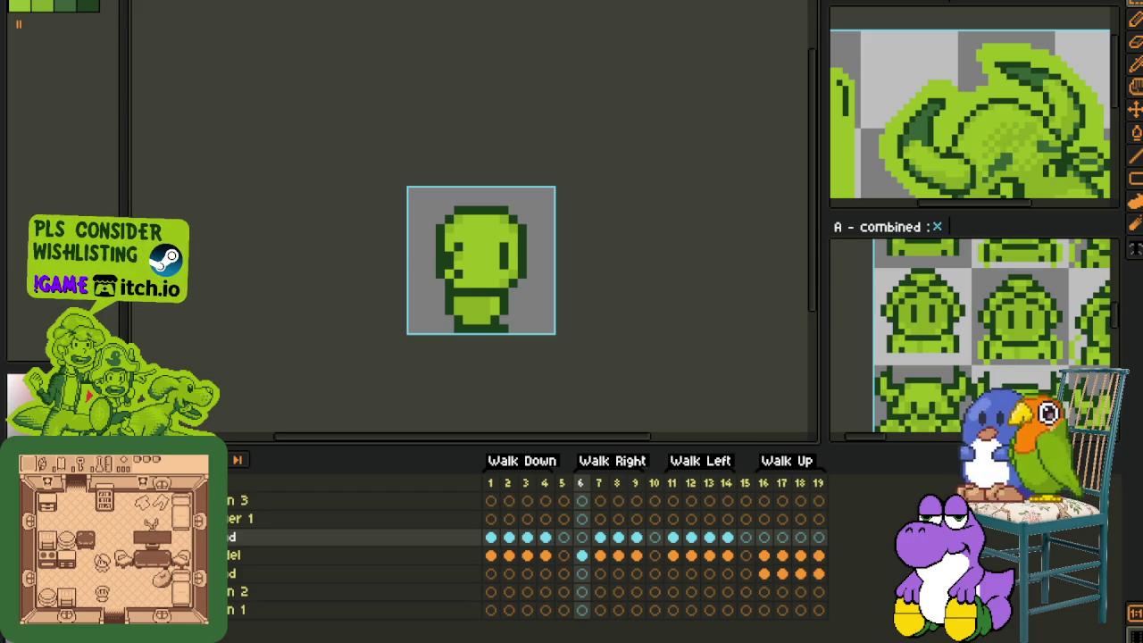
{"action": "left_click_drag", "start_coordinate": [579, 551], "coordinate": [289, 596]}
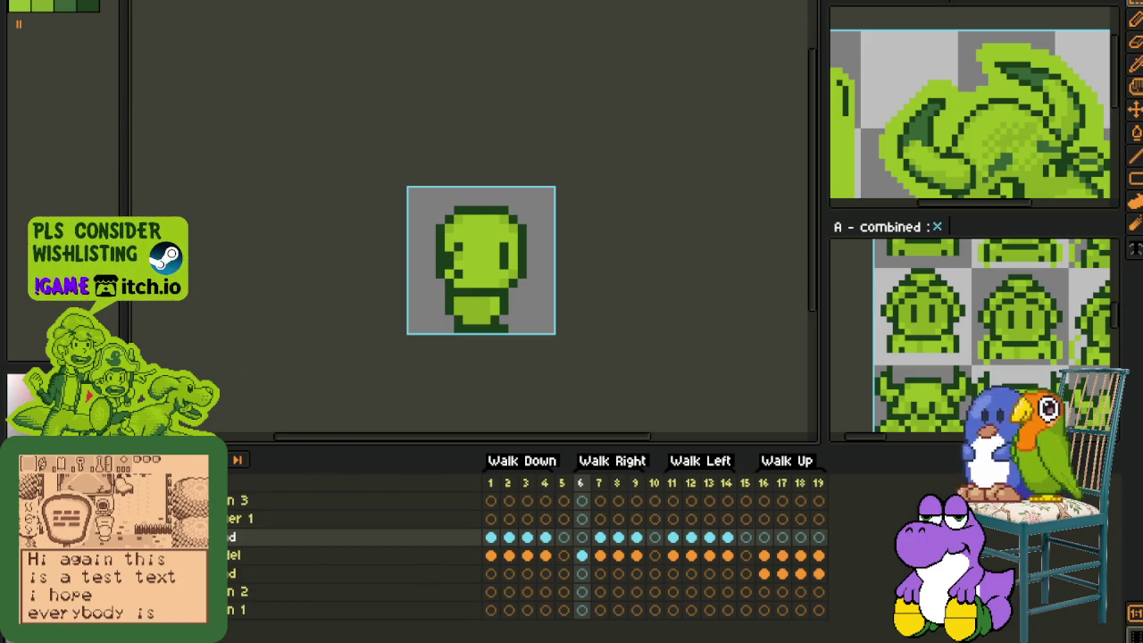
{"action": "key", "text": "ctrl+Tab"}
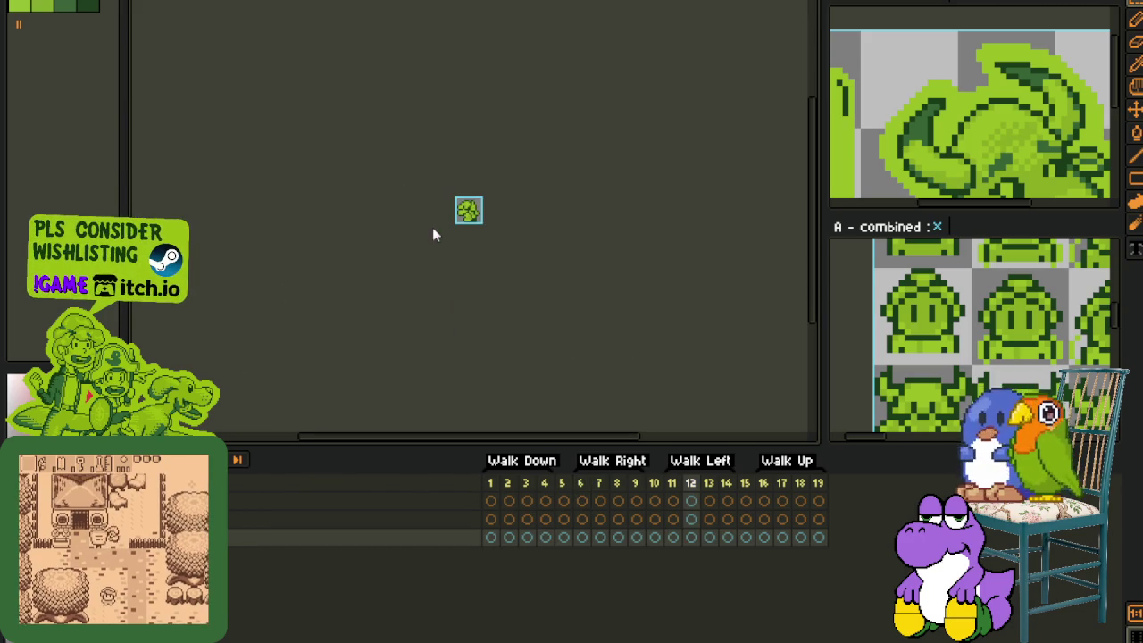
Step: Cut the tree from frame 6, paste it onto the character's frame 6, then undo both
{"action": "scroll", "coordinate": [474, 188], "scroll_direction": "up", "scroll_amount": 1}
{"action": "scroll", "coordinate": [474, 188], "scroll_direction": "up", "scroll_amount": 1}
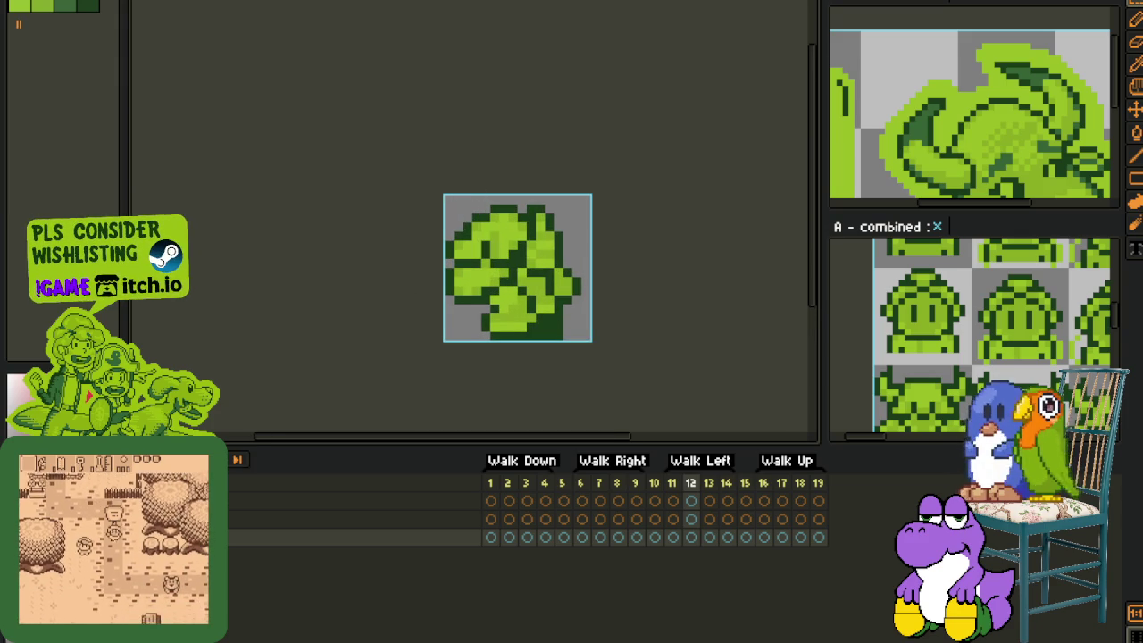
{"action": "left_click", "coordinate": [581, 519]}
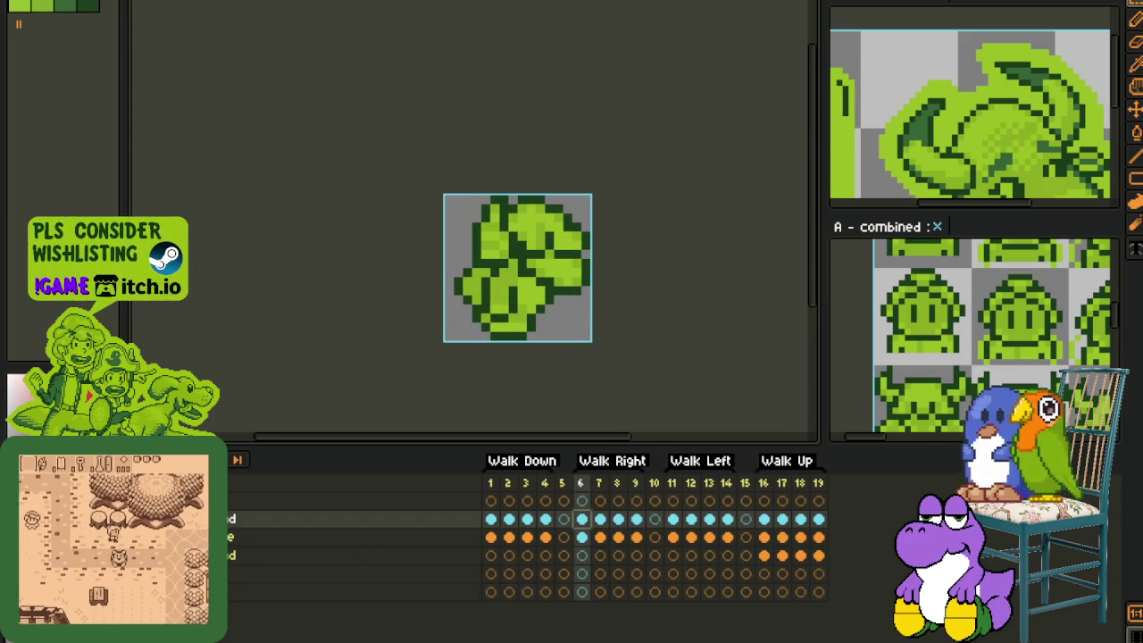
{"action": "left_click_drag", "start_coordinate": [393, 143], "coordinate": [798, 420]}
{"action": "key", "text": "ctrl+x"}
{"action": "key", "text": "ctrl+z"}
{"action": "key", "text": "ctrl+Tab"}
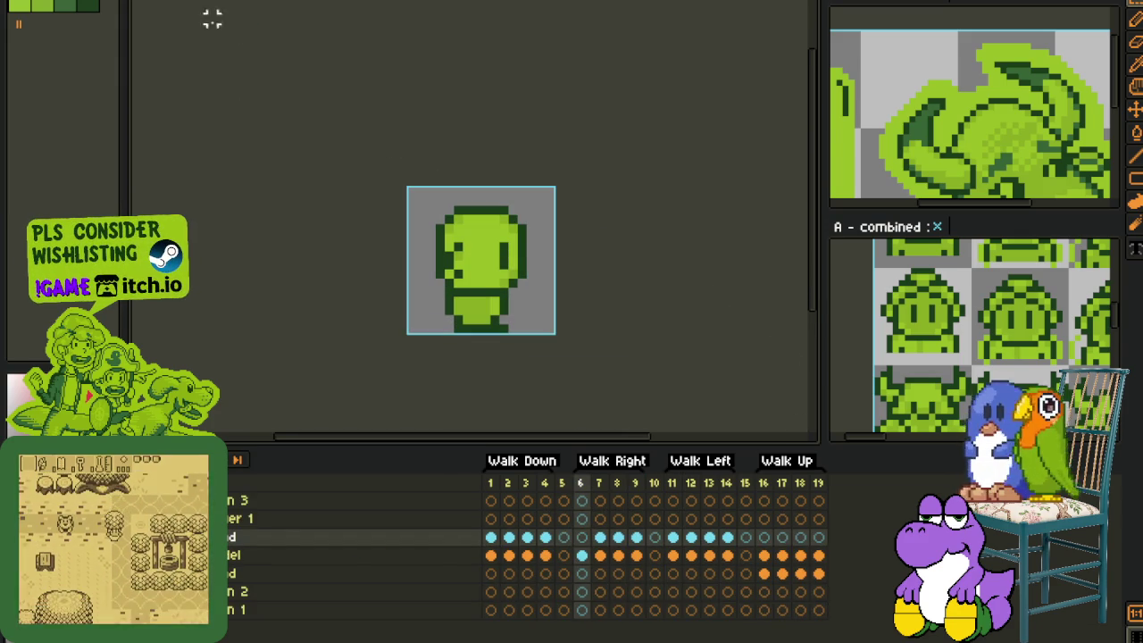
{"action": "left_click", "coordinate": [582, 555]}
{"action": "key", "text": "ctrl+v"}
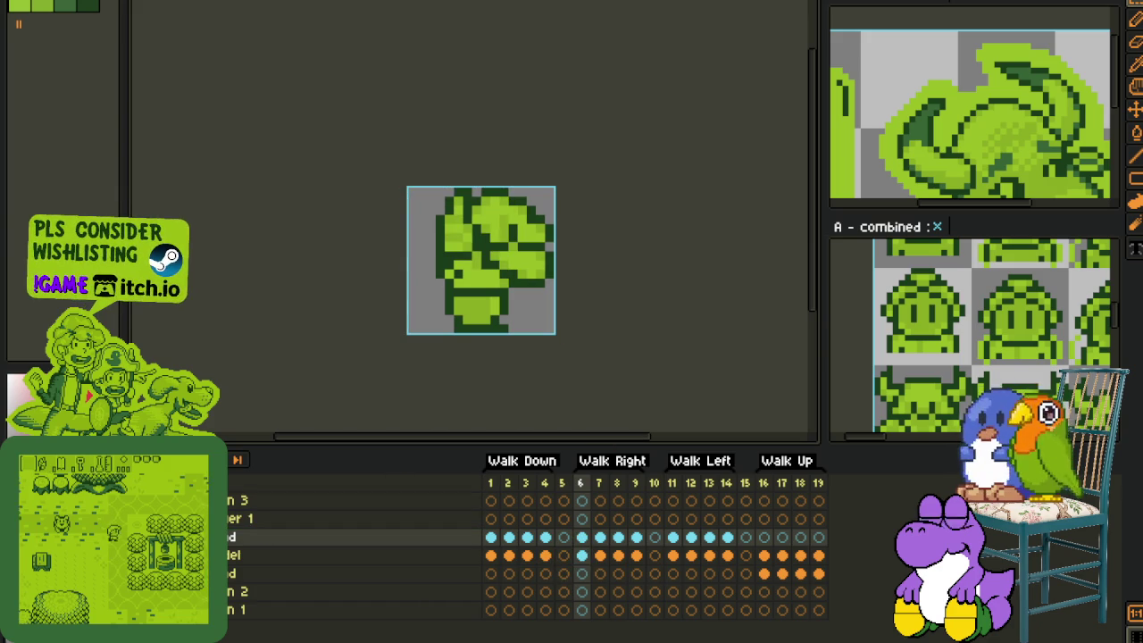
{"action": "key", "text": "ctrl+z"}
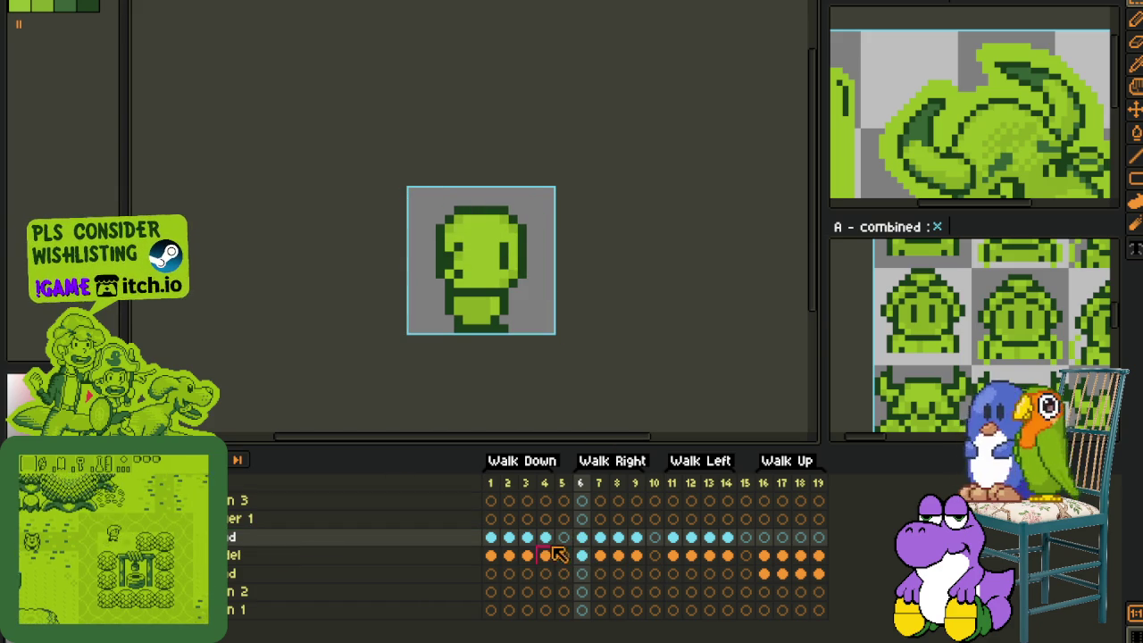
Step: Reorder the two layers in the stack and return to frame 6
{"action": "left_click_drag", "start_coordinate": [582, 544], "coordinate": [306, 553]}
{"action": "left_click", "coordinate": [564, 552]}
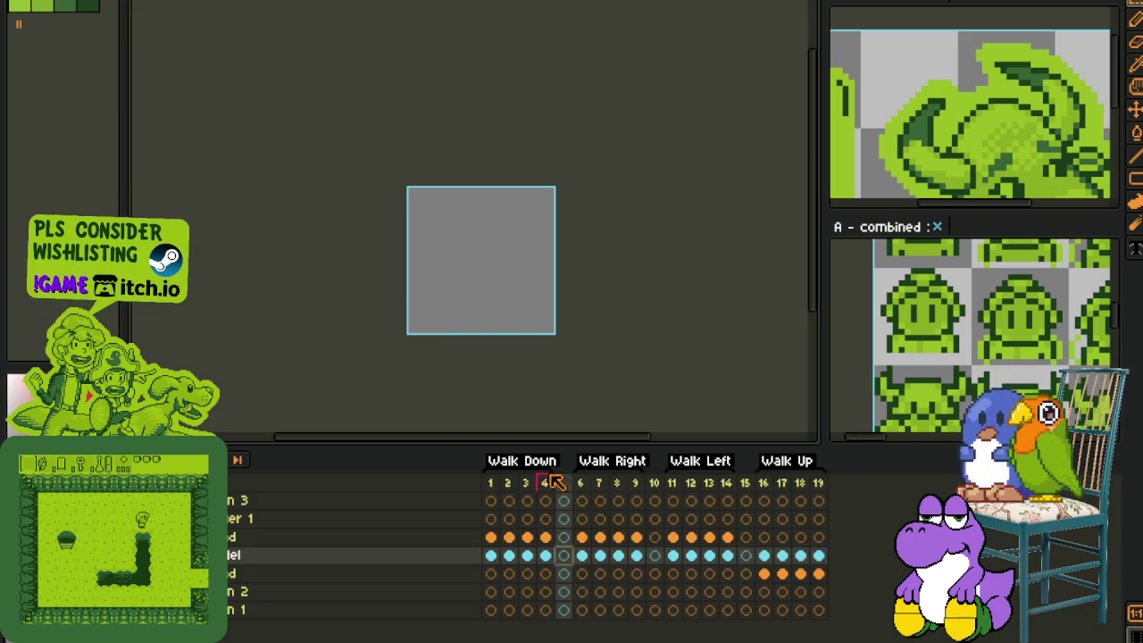
{"action": "left_click", "coordinate": [582, 555]}
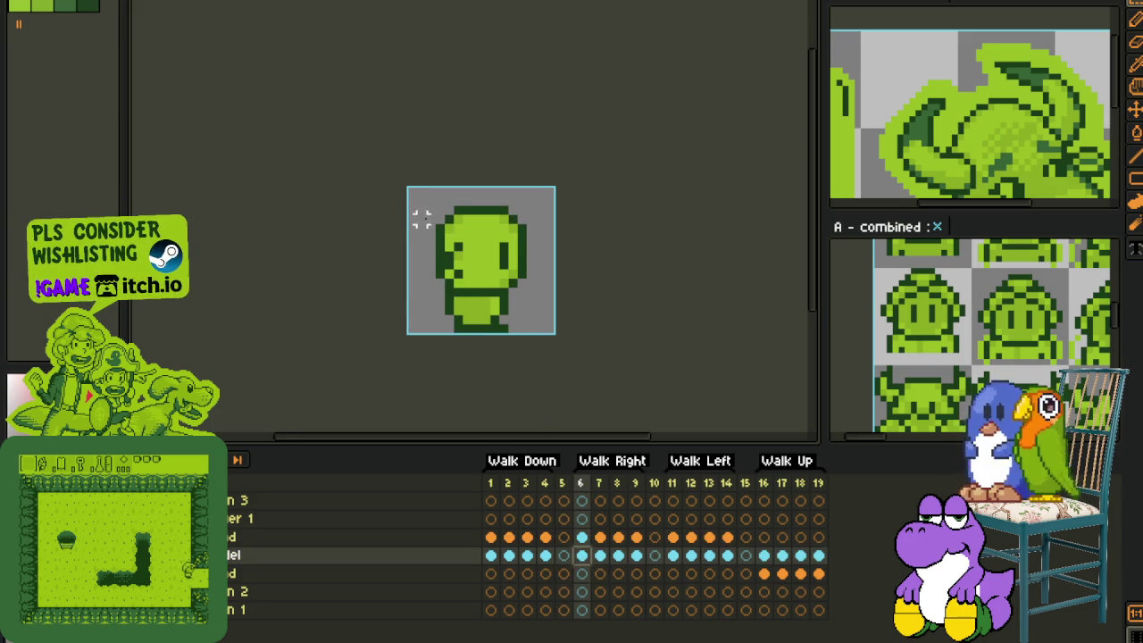
{"action": "scroll", "coordinate": [420, 259], "scroll_direction": "up", "scroll_amount": 1}
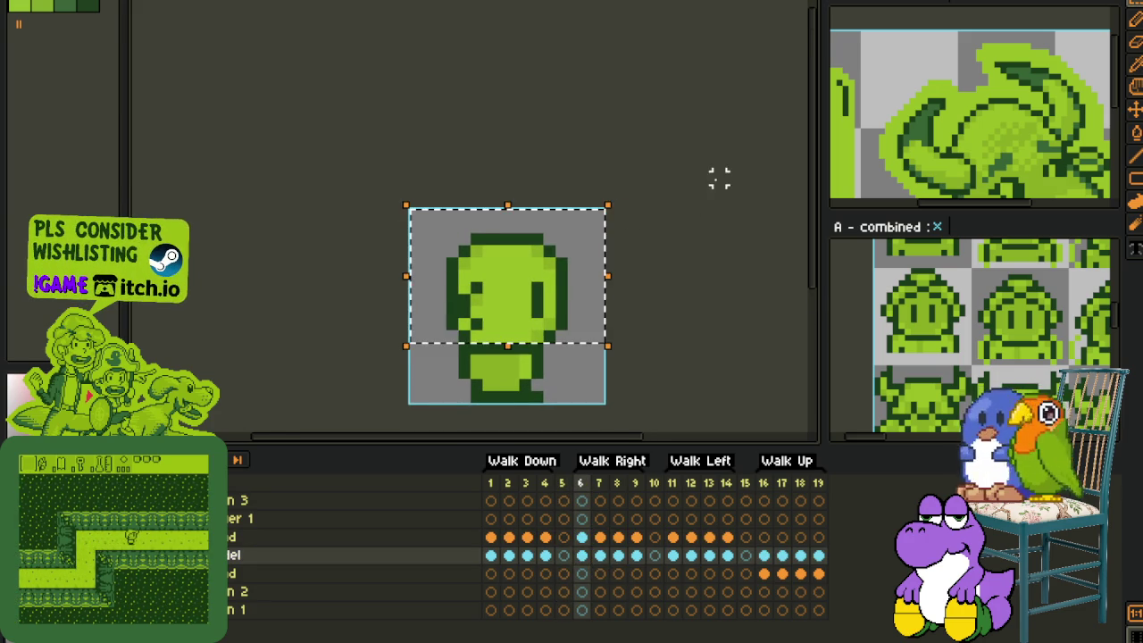
Step: Step to walk-left frame 14 and delete its head and body pixels
{"action": "key", "text": "Right"}
{"action": "key", "text": "Right"}
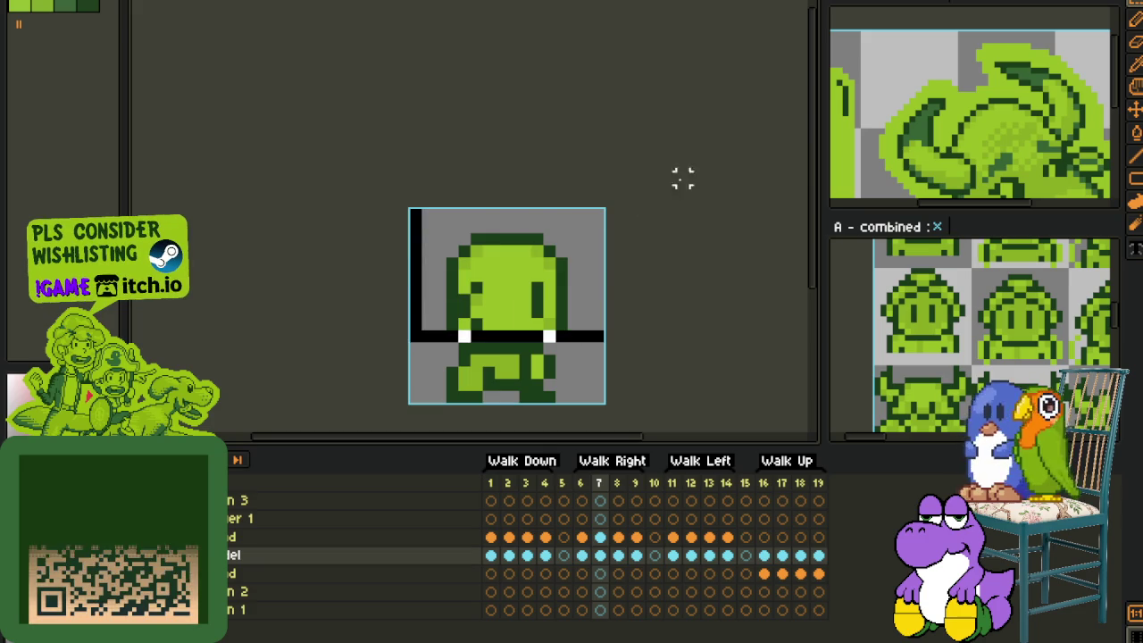
{"action": "key", "text": "Right"}
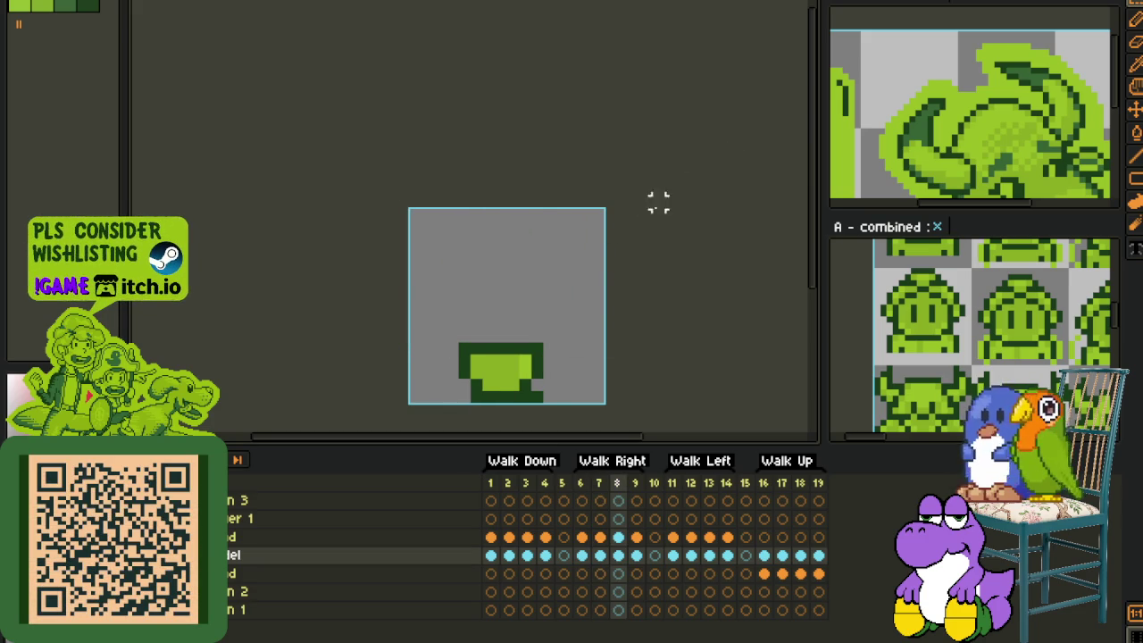
{"action": "key", "text": "Right"}
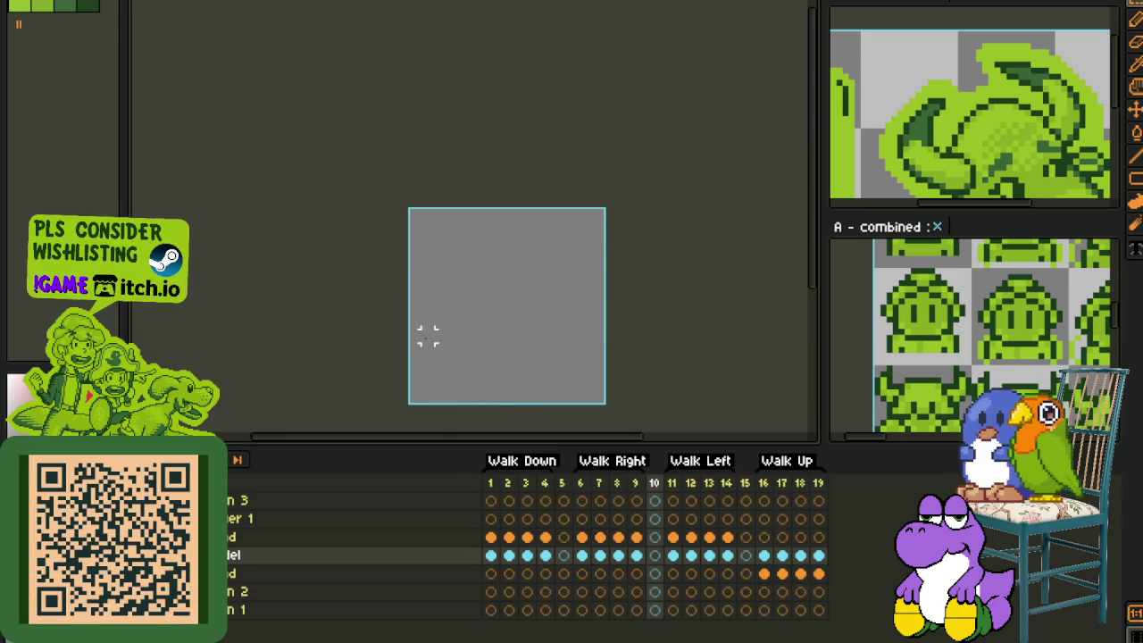
{"action": "key", "text": "Right"}
{"action": "key", "text": "Right"}
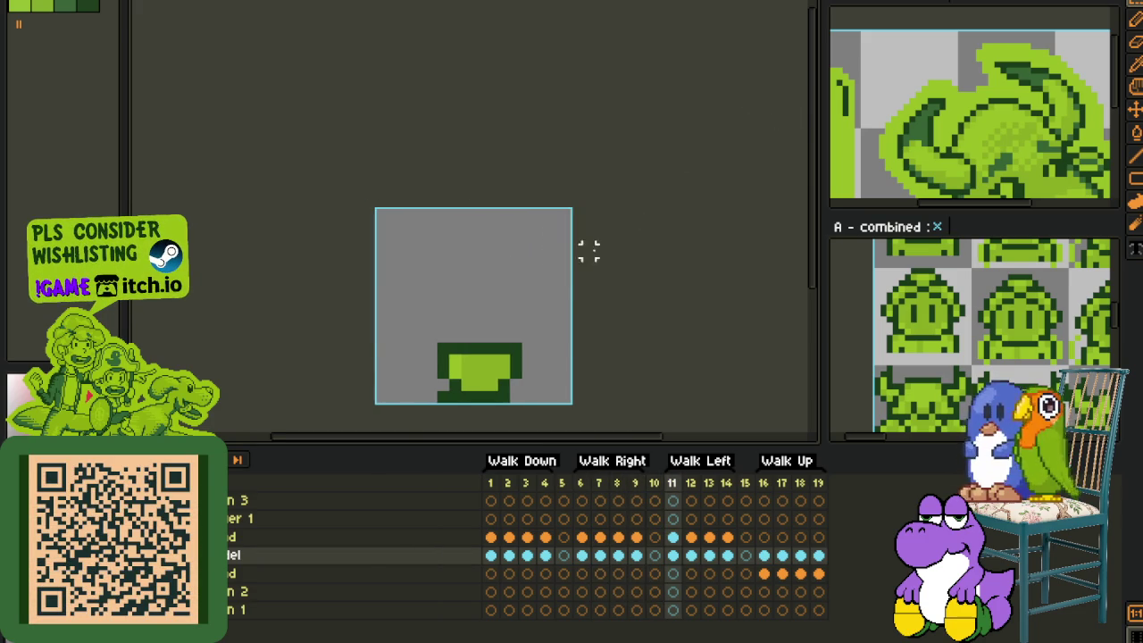
{"action": "key", "text": "Right"}
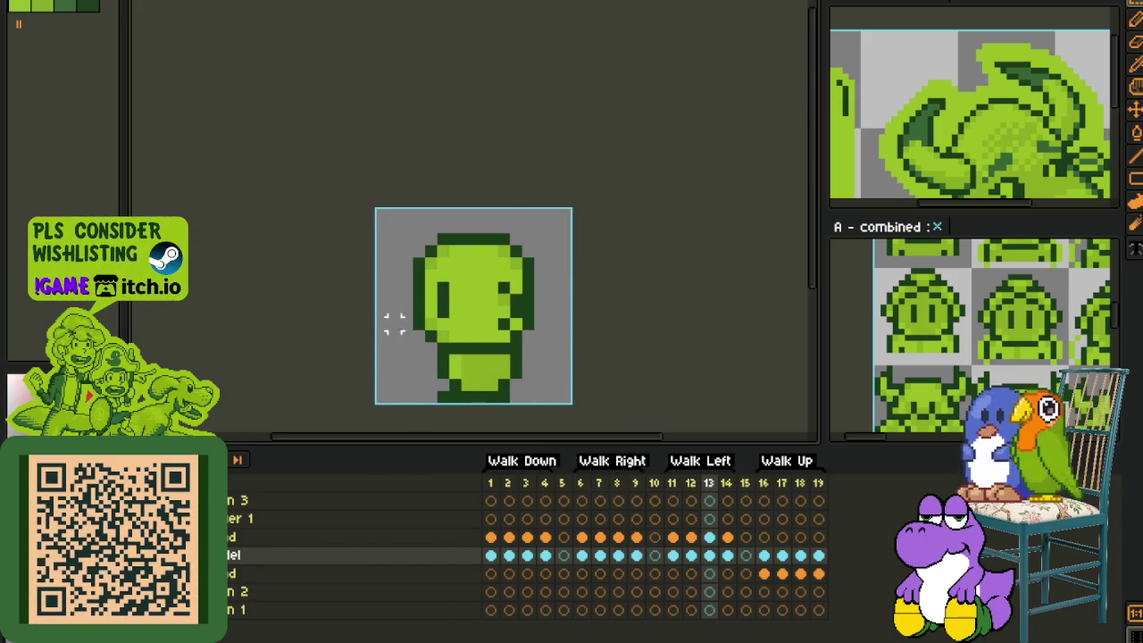
{"action": "key", "text": "Right"}
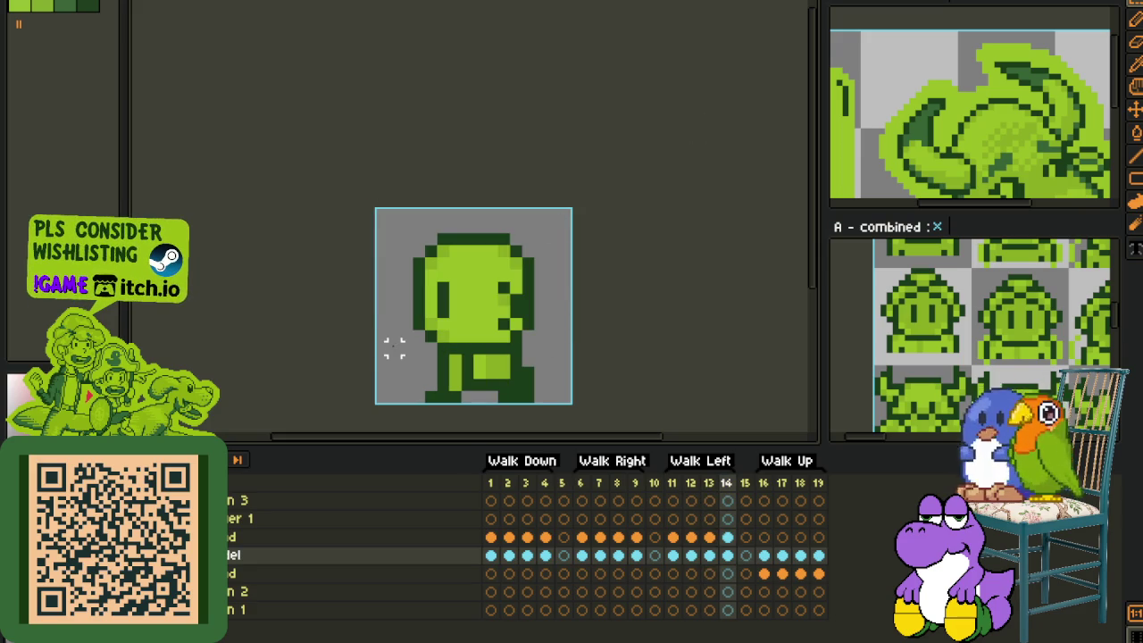
{"action": "left_click_drag", "start_coordinate": [382, 336], "coordinate": [662, 131]}
{"action": "key", "text": "Delete"}
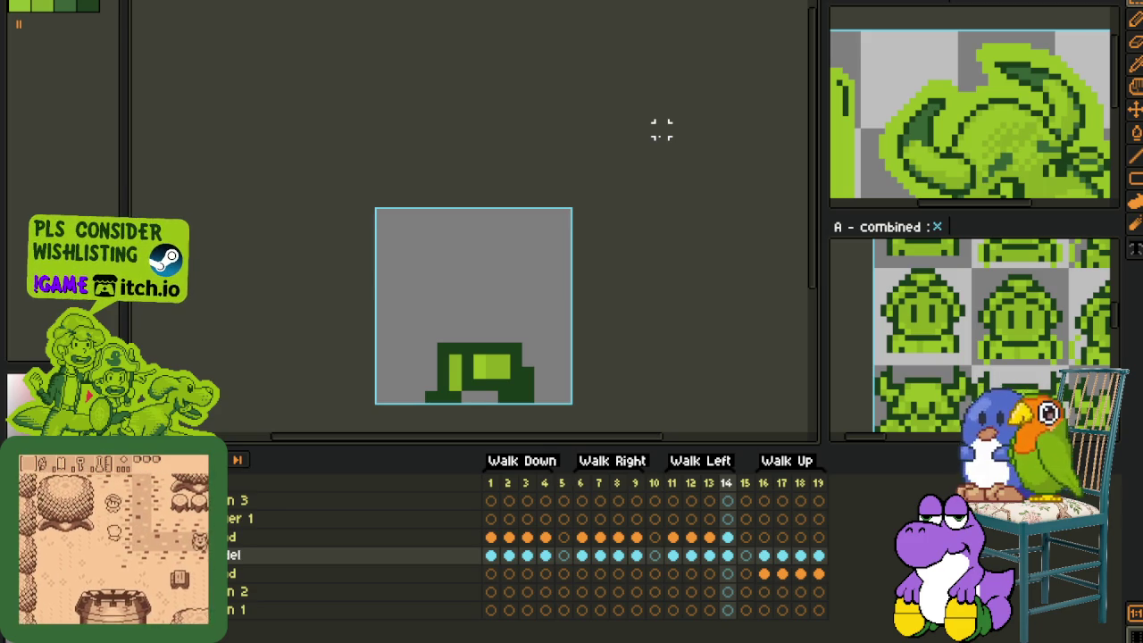
Step: Select the frame 6 cel on the head layer, the first Walk Right frame
{"action": "left_click", "coordinate": [581, 537]}
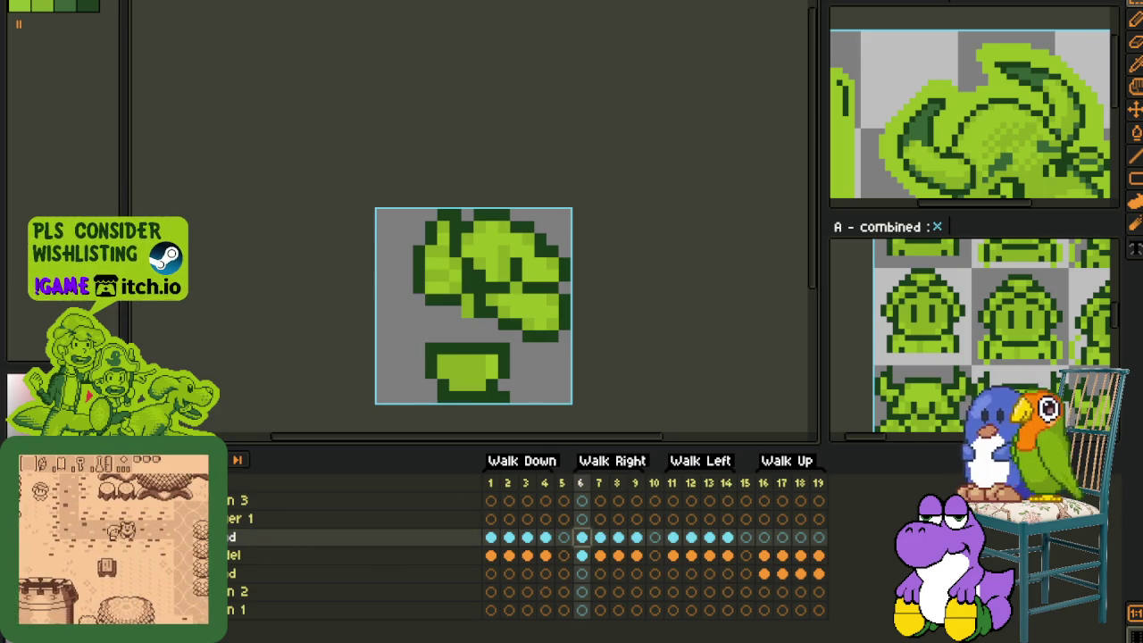
{"action": "scroll", "coordinate": [603, 326], "scroll_direction": "down", "scroll_amount": 1}
Step: Zoom in, hide the timeline, and redraw the head's right outline with a light green fill
{"action": "scroll", "coordinate": [603, 325], "scroll_direction": "up", "scroll_amount": 1}
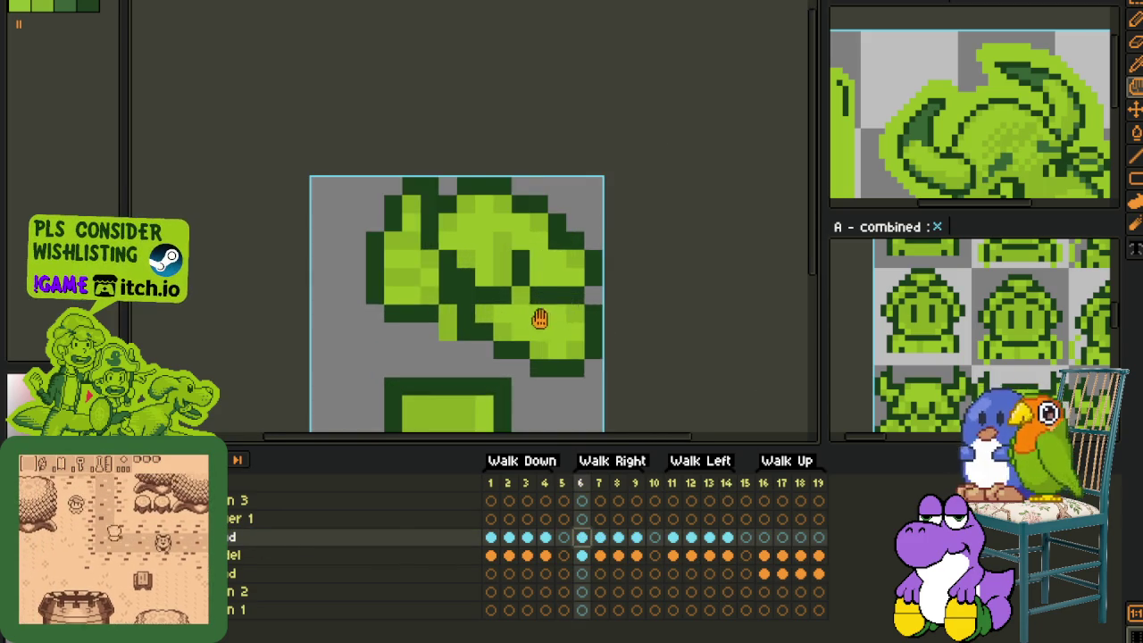
{"action": "scroll", "coordinate": [598, 285], "scroll_direction": "up", "scroll_amount": 1}
{"action": "scroll", "coordinate": [598, 270], "scroll_direction": "up", "scroll_amount": 1}
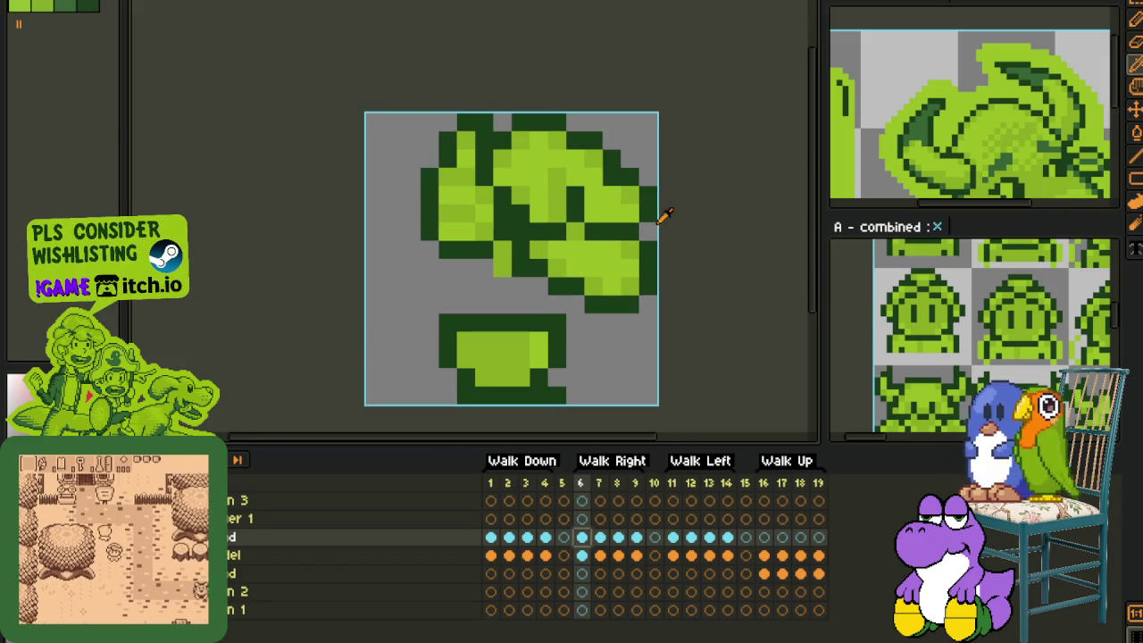
{"action": "key", "text": "Tab"}
{"action": "left_click", "coordinate": [653, 226]}
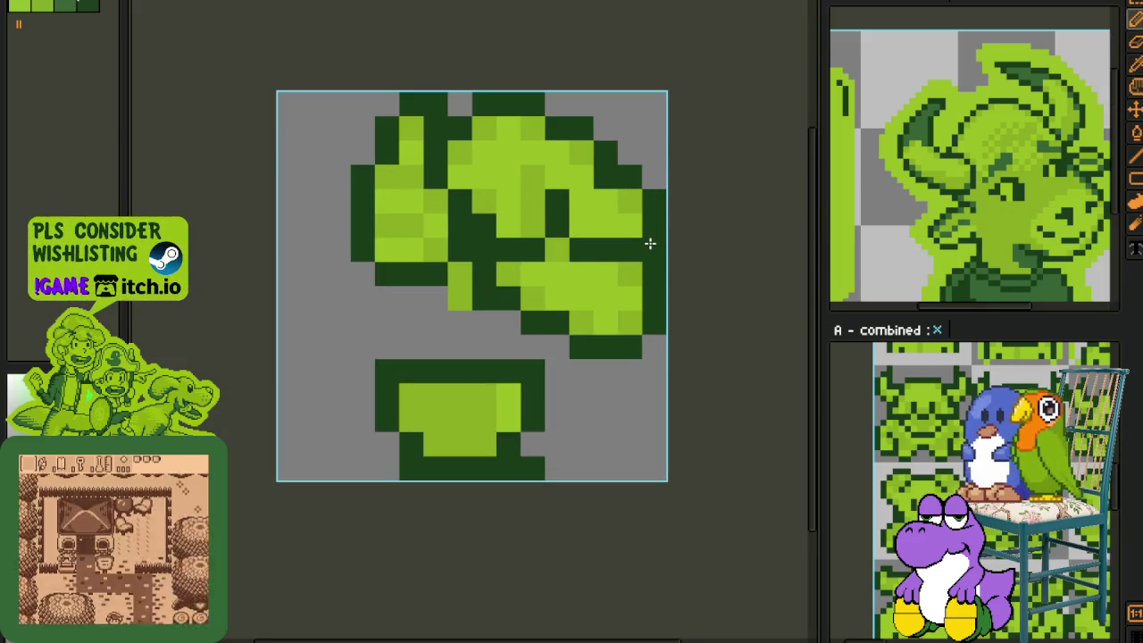
{"action": "left_click_drag", "start_coordinate": [650, 247], "coordinate": [630, 153]}
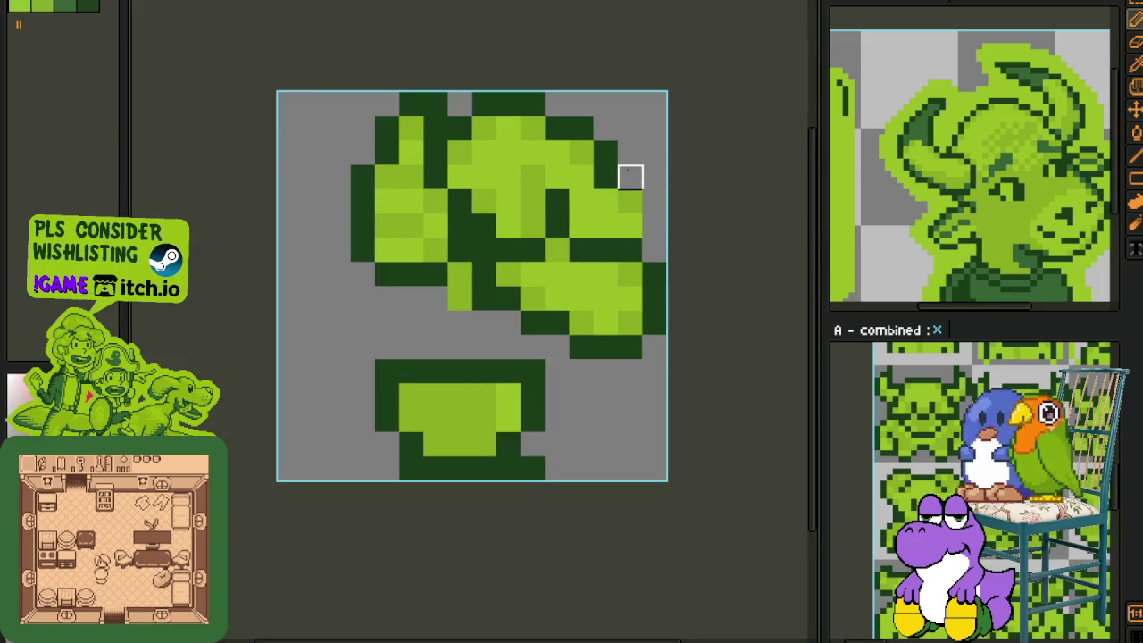
{"action": "left_click", "coordinate": [610, 172]}
{"action": "mouse_move", "coordinate": [629, 193]}
{"action": "left_mouse_down"}
{"action": "mouse_move", "coordinate": [625, 224]}
{"action": "mouse_move", "coordinate": [575, 248]}
{"action": "mouse_move", "coordinate": [552, 200]}
{"action": "mouse_move", "coordinate": [538, 248]}
{"action": "mouse_move", "coordinate": [518, 192]}
{"action": "mouse_move", "coordinate": [508, 238]}
{"action": "mouse_move", "coordinate": [486, 227]}
{"action": "mouse_move", "coordinate": [480, 195]}
{"action": "mouse_move", "coordinate": [457, 255]}
{"action": "left_mouse_up"}
Step: Sample a green from the head and paint darker green shading across it
{"action": "key", "text": "i"}
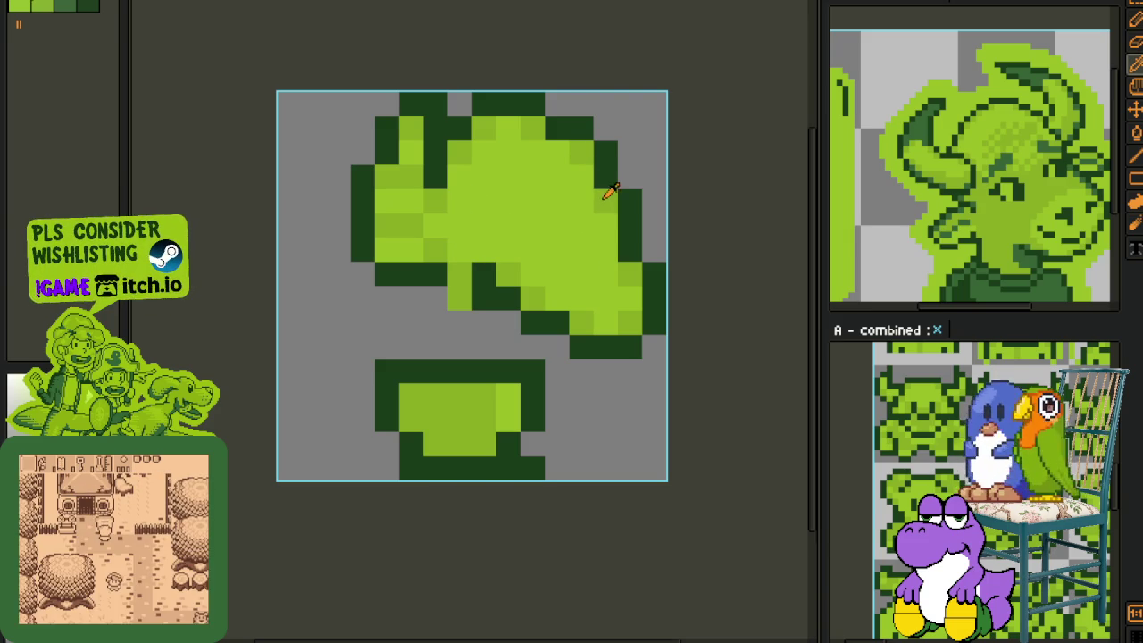
{"action": "scroll", "coordinate": [601, 196], "scroll_direction": "down", "scroll_amount": 1}
{"action": "scroll", "coordinate": [553, 234], "scroll_direction": "up", "scroll_amount": 1}
{"action": "key", "text": "b"}
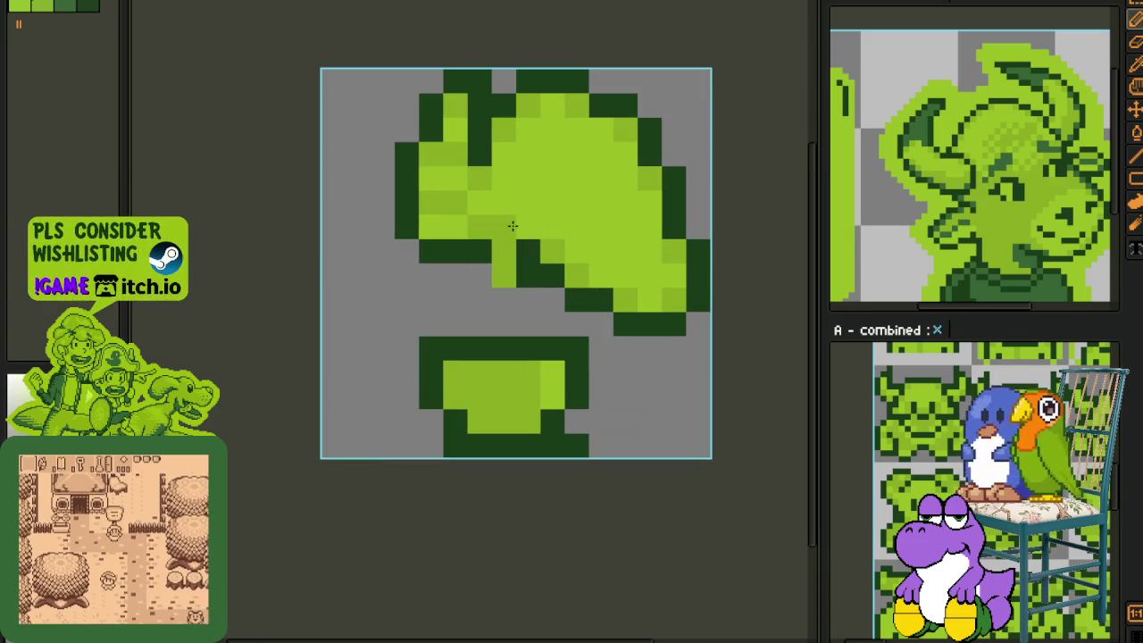
{"action": "left_click", "coordinate": [527, 179]}
{"action": "mouse_move", "coordinate": [552, 179]}
{"action": "left_mouse_down"}
{"action": "mouse_move", "coordinate": [552, 202]}
{"action": "mouse_move", "coordinate": [603, 227]}
{"action": "mouse_move", "coordinate": [650, 275]}
{"action": "mouse_move", "coordinate": [651, 214]}
{"action": "left_mouse_up"}
{"action": "left_click", "coordinate": [671, 275]}
{"action": "left_click", "coordinate": [650, 300]}
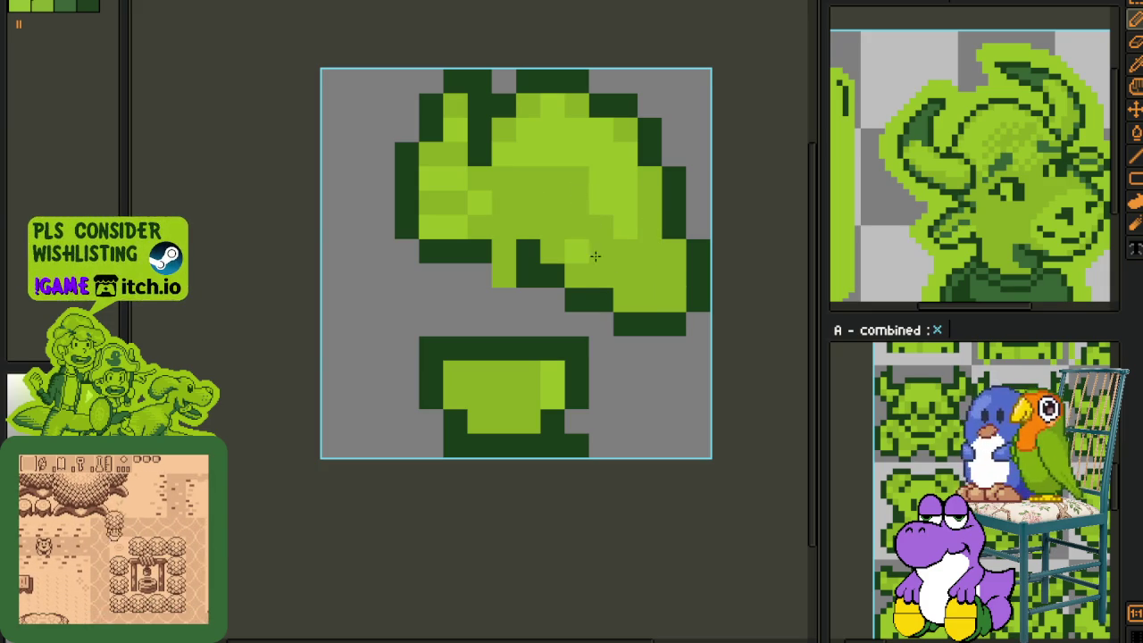
{"action": "left_click", "coordinate": [577, 252]}
{"action": "left_click", "coordinate": [625, 226]}
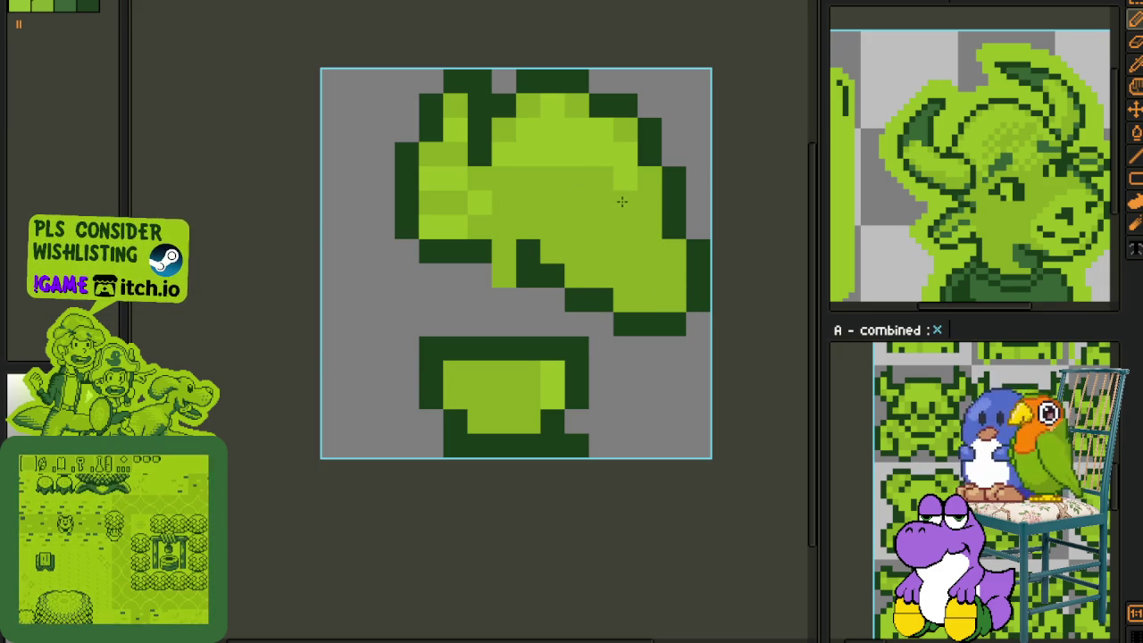
Step: Add a short dark-green inner stroke and several light-green highlight pixels to the head
{"action": "key", "text": "i"}
{"action": "left_click", "coordinate": [651, 142]}
{"action": "key", "text": "b"}
{"action": "left_click_drag", "start_coordinate": [604, 178], "coordinate": [595, 206]}
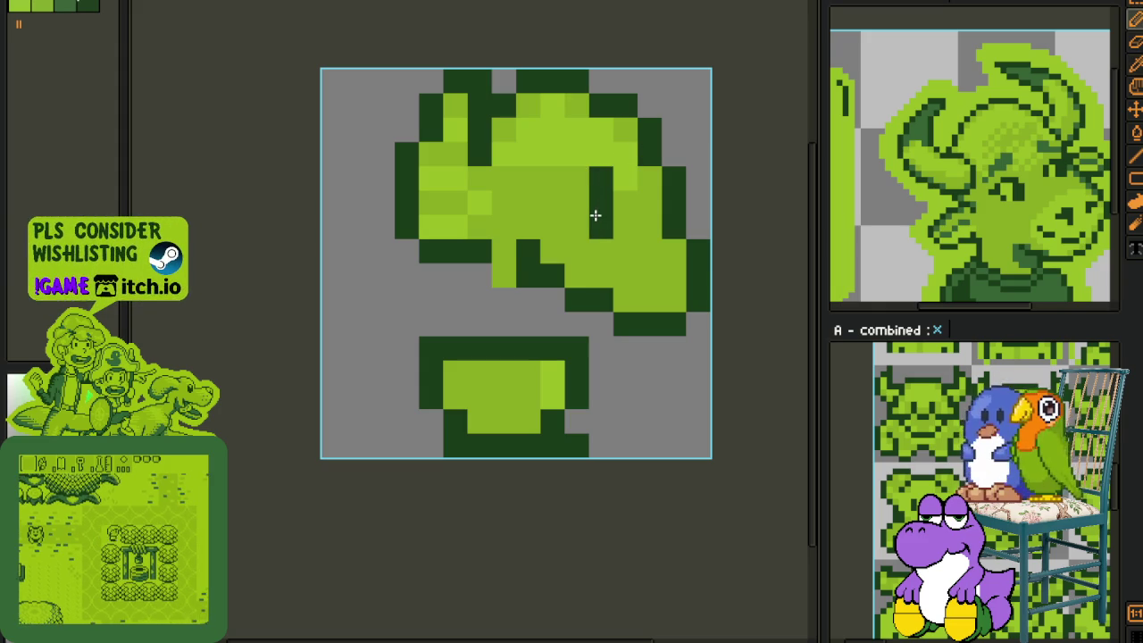
{"action": "left_click", "coordinate": [598, 225]}
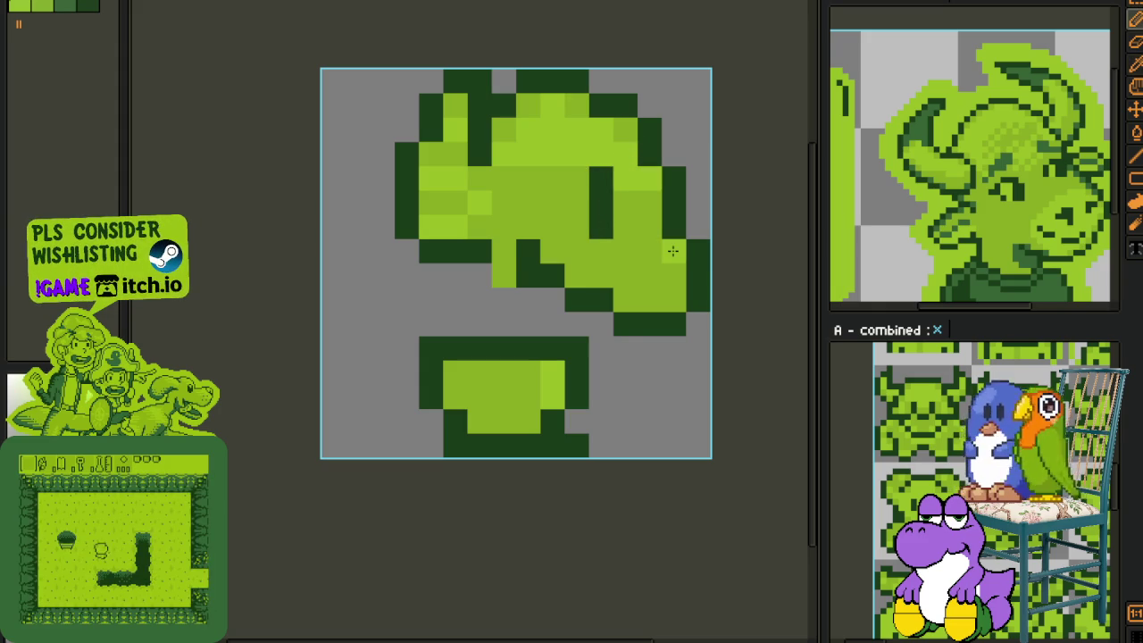
{"action": "left_click", "coordinate": [674, 300]}
{"action": "left_click", "coordinate": [627, 300]}
{"action": "left_click", "coordinate": [577, 275]}
{"action": "left_click", "coordinate": [549, 253]}
Step: Check the shaded head, restore the timeline, and select Walk Right frames 7 through 9
{"action": "scroll", "coordinate": [549, 253], "scroll_direction": "down", "scroll_amount": 4}
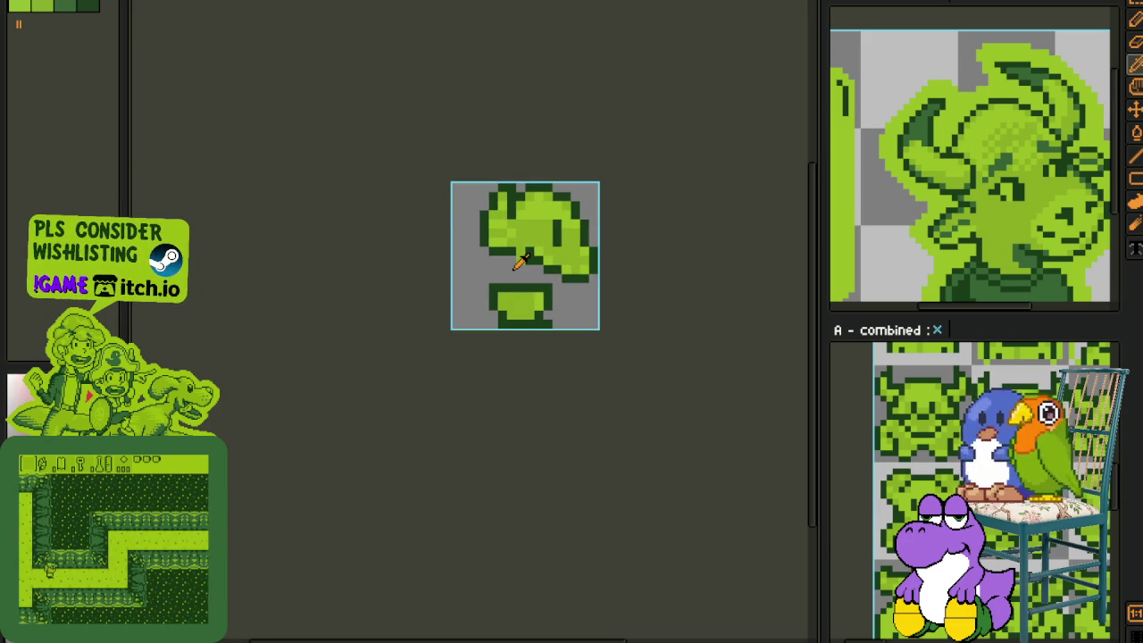
{"action": "scroll", "coordinate": [527, 252], "scroll_direction": "up", "scroll_amount": 4}
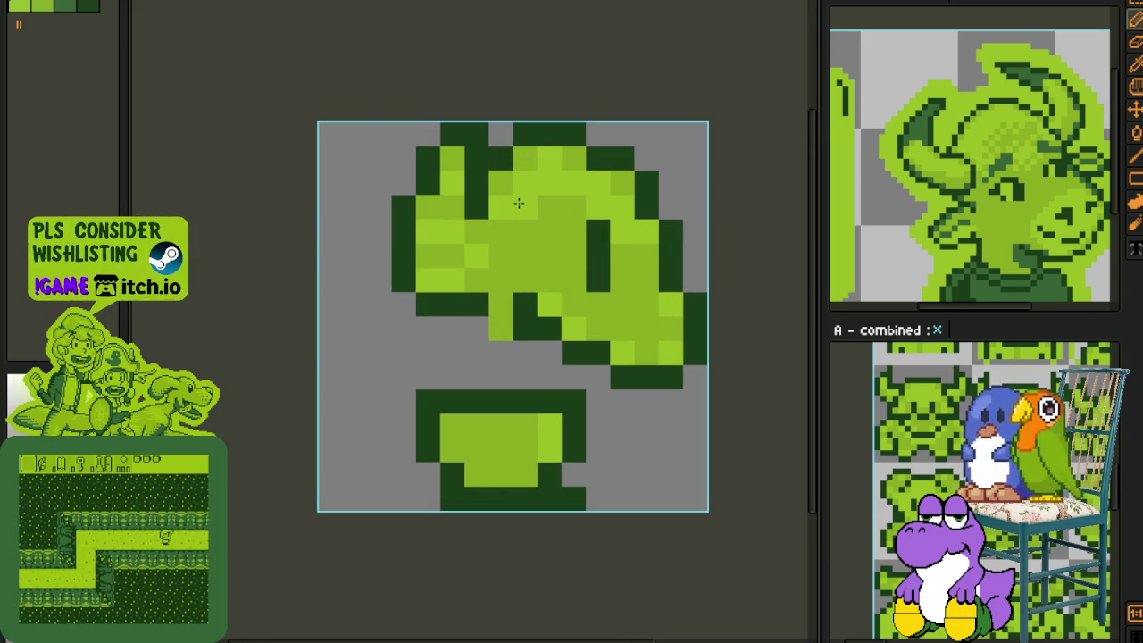
{"action": "scroll", "coordinate": [625, 181], "scroll_direction": "down", "scroll_amount": 4}
{"action": "scroll", "coordinate": [639, 183], "scroll_direction": "down", "scroll_amount": 1}
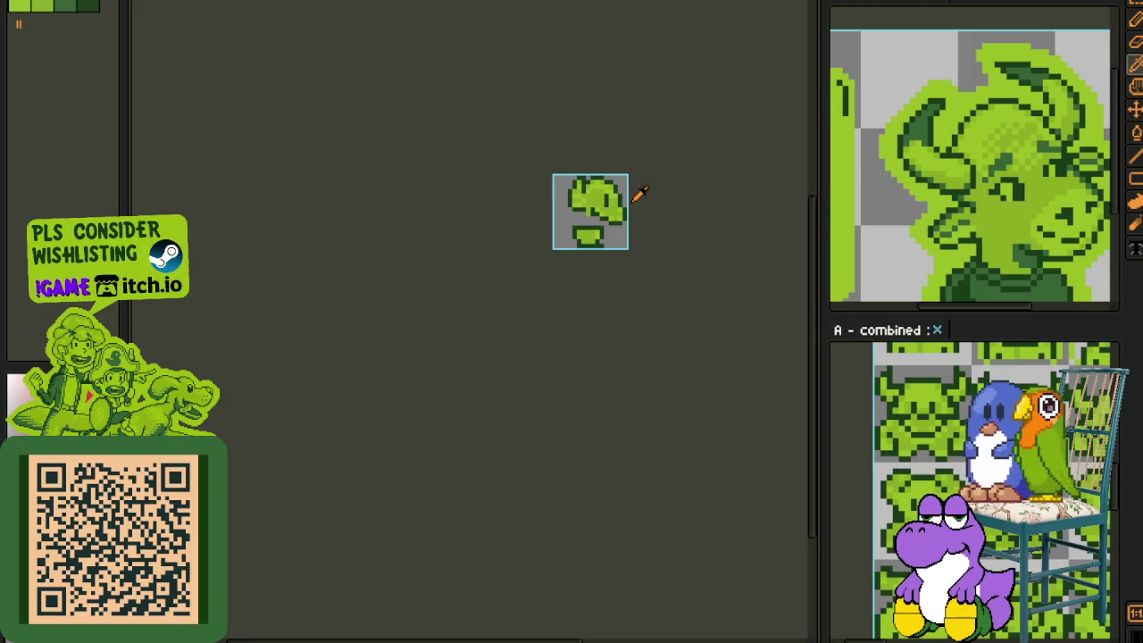
{"action": "scroll", "coordinate": [634, 187], "scroll_direction": "up", "scroll_amount": 1}
{"action": "scroll", "coordinate": [625, 185], "scroll_direction": "up", "scroll_amount": 1}
{"action": "scroll", "coordinate": [624, 182], "scroll_direction": "up", "scroll_amount": 1}
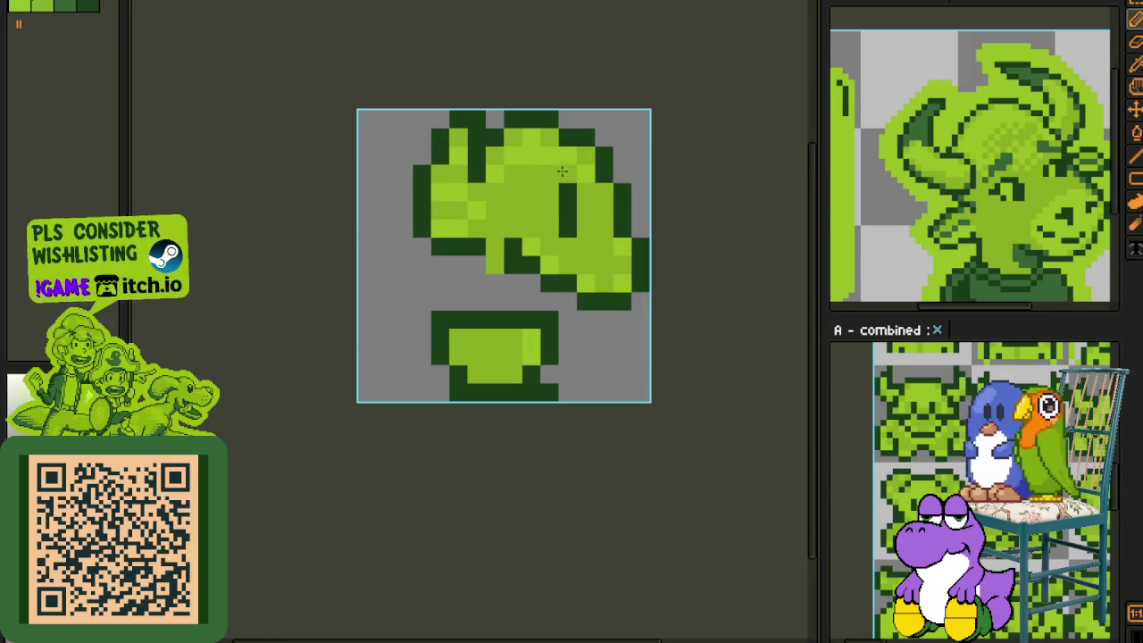
{"action": "key", "text": "i"}
{"action": "key", "text": "b"}
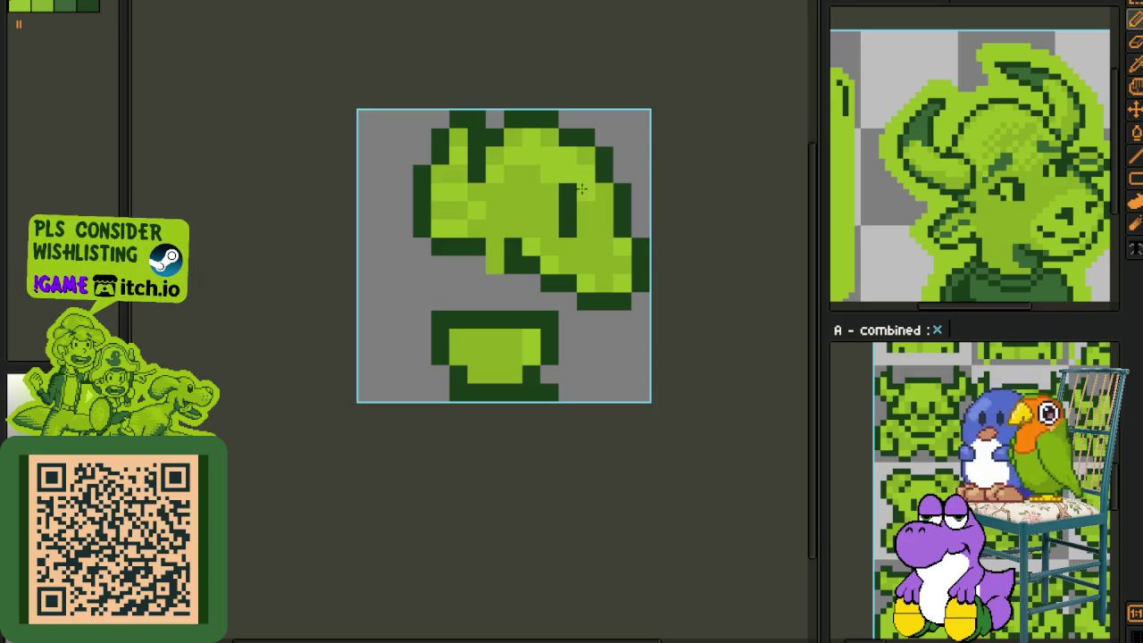
{"action": "key", "text": "i"}
{"action": "scroll", "coordinate": [616, 159], "scroll_direction": "down", "scroll_amount": 2}
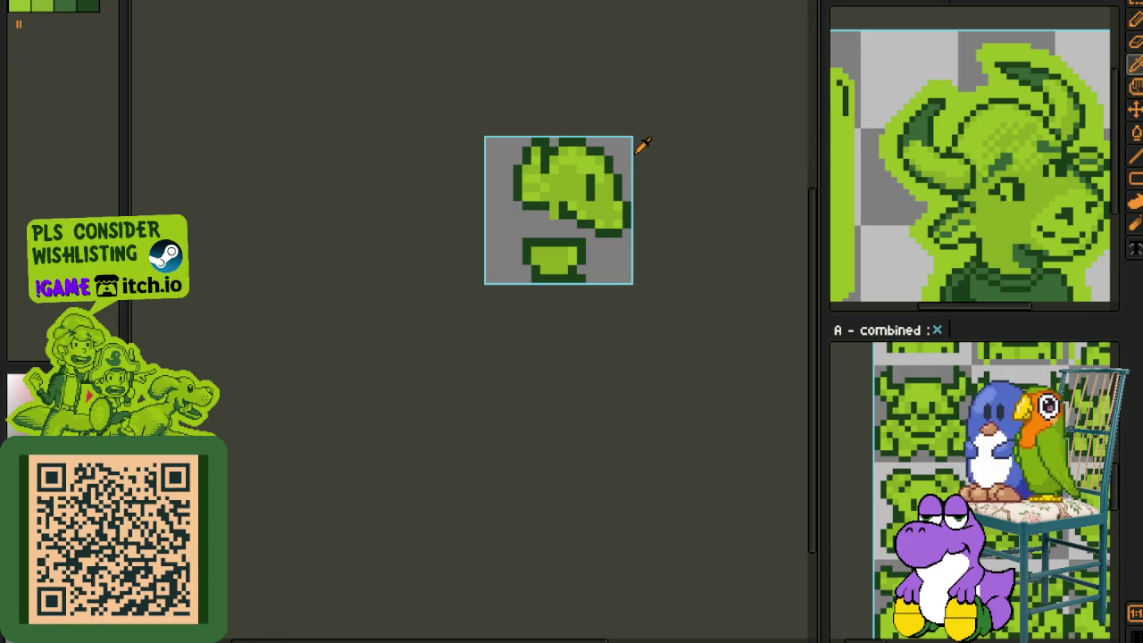
{"action": "scroll", "coordinate": [548, 184], "scroll_direction": "up", "scroll_amount": 2}
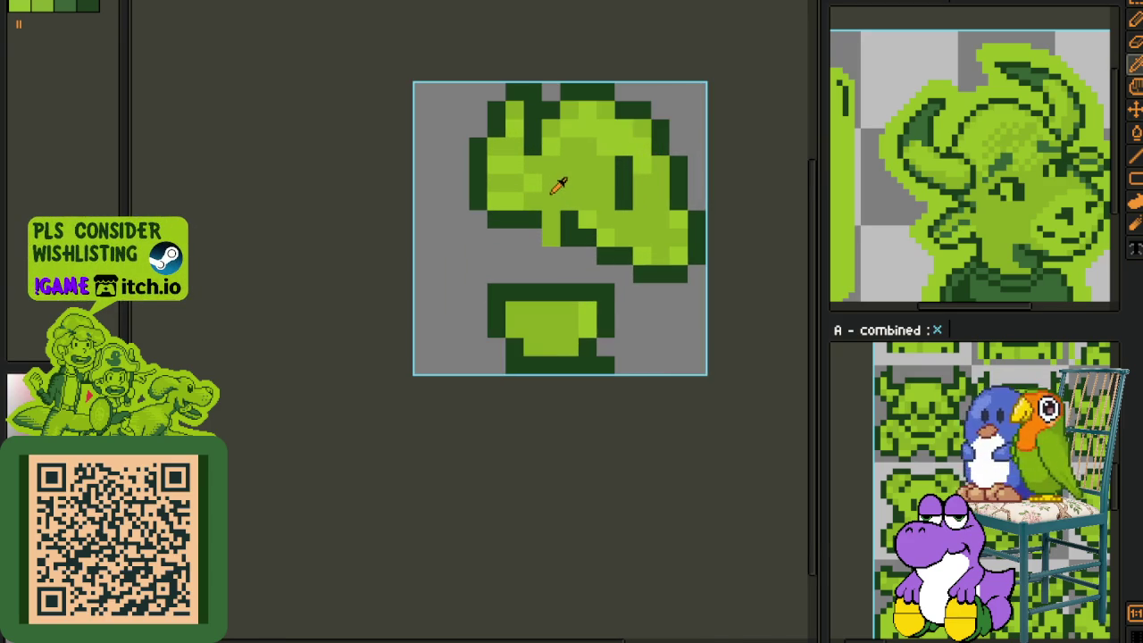
{"action": "key", "text": "Tab"}
{"action": "left_click_drag", "start_coordinate": [541, 273], "coordinate": [546, 221]}
{"action": "scroll", "coordinate": [598, 330], "scroll_direction": "down", "scroll_amount": 1}
{"action": "scroll", "coordinate": [602, 304], "scroll_direction": "down", "scroll_amount": 1}
{"action": "left_click_drag", "start_coordinate": [591, 302], "coordinate": [546, 293]}
{"action": "left_click_drag", "start_coordinate": [599, 546], "coordinate": [722, 541]}
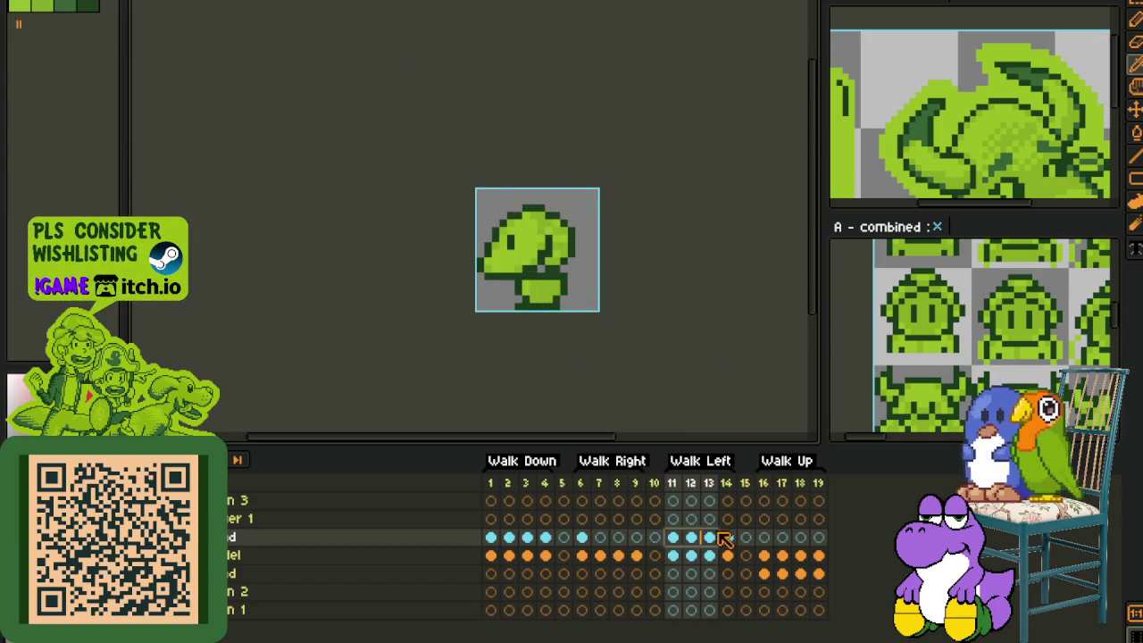
Step: Select and deselect frame 6's sprite, then darken a pixel on frame 1's left ear edge
{"action": "left_click", "coordinate": [583, 545]}
{"action": "left_click_drag", "start_coordinate": [477, 190], "coordinate": [678, 306]}
{"action": "left_click", "coordinate": [638, 291]}
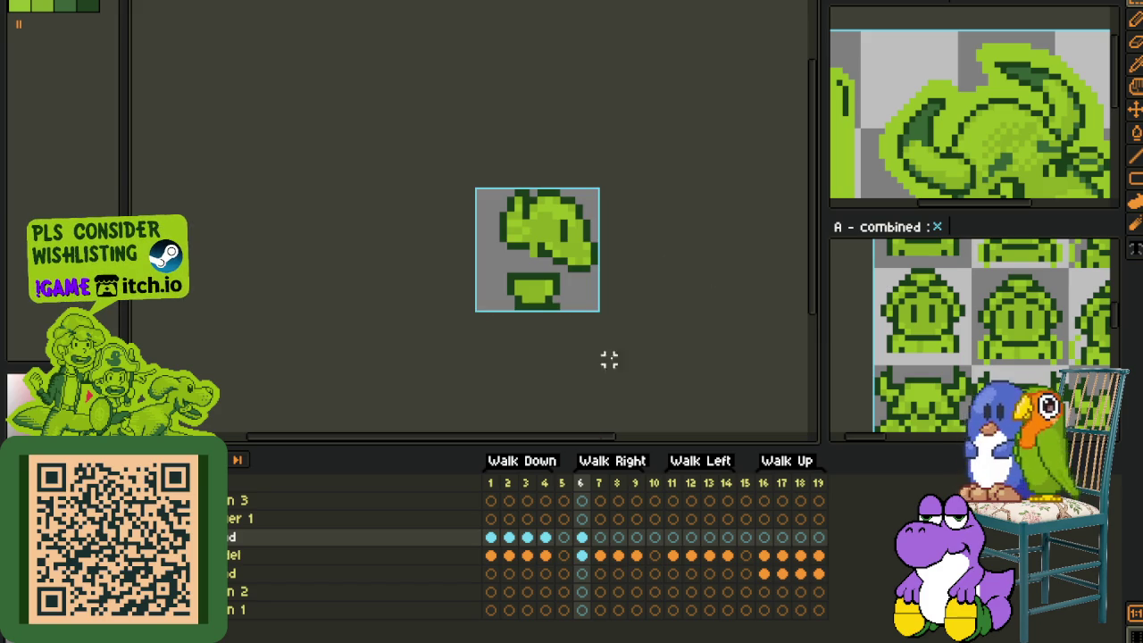
{"action": "left_click", "coordinate": [498, 543]}
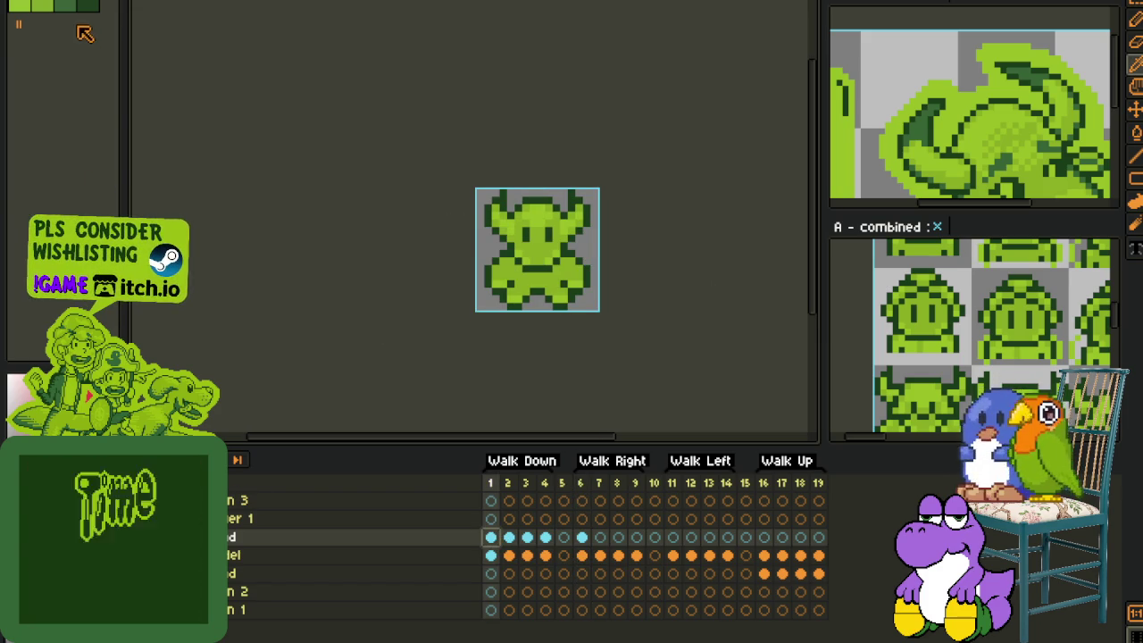
{"action": "scroll", "coordinate": [527, 215], "scroll_direction": "up", "scroll_amount": 2}
{"action": "left_click", "coordinate": [522, 234]}
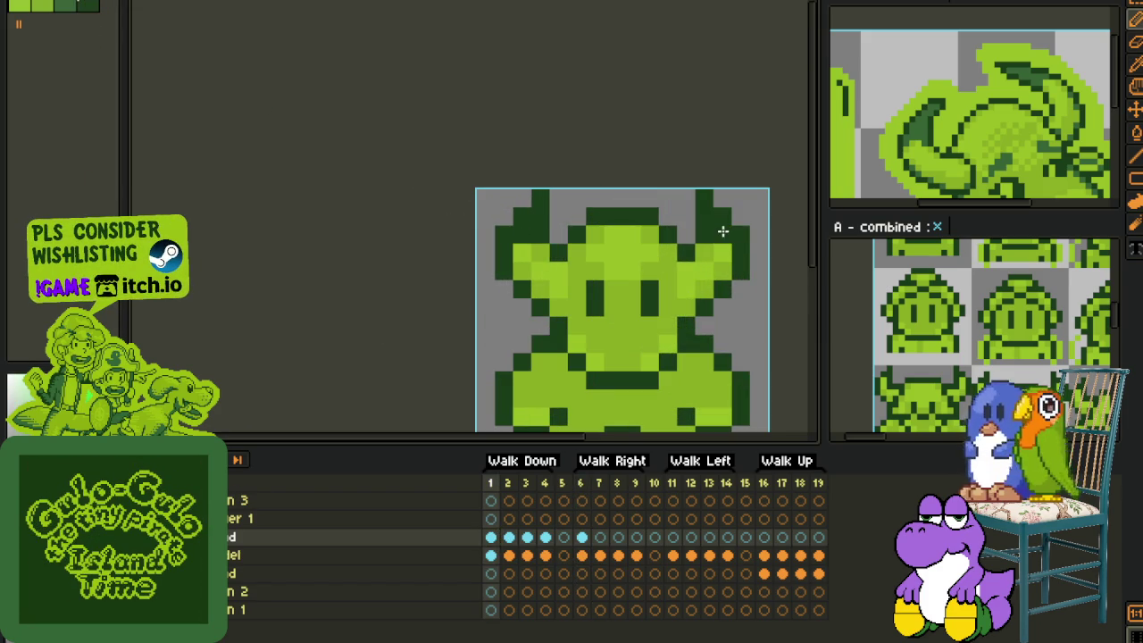
{"action": "scroll", "coordinate": [724, 232], "scroll_direction": "down", "scroll_amount": 3}
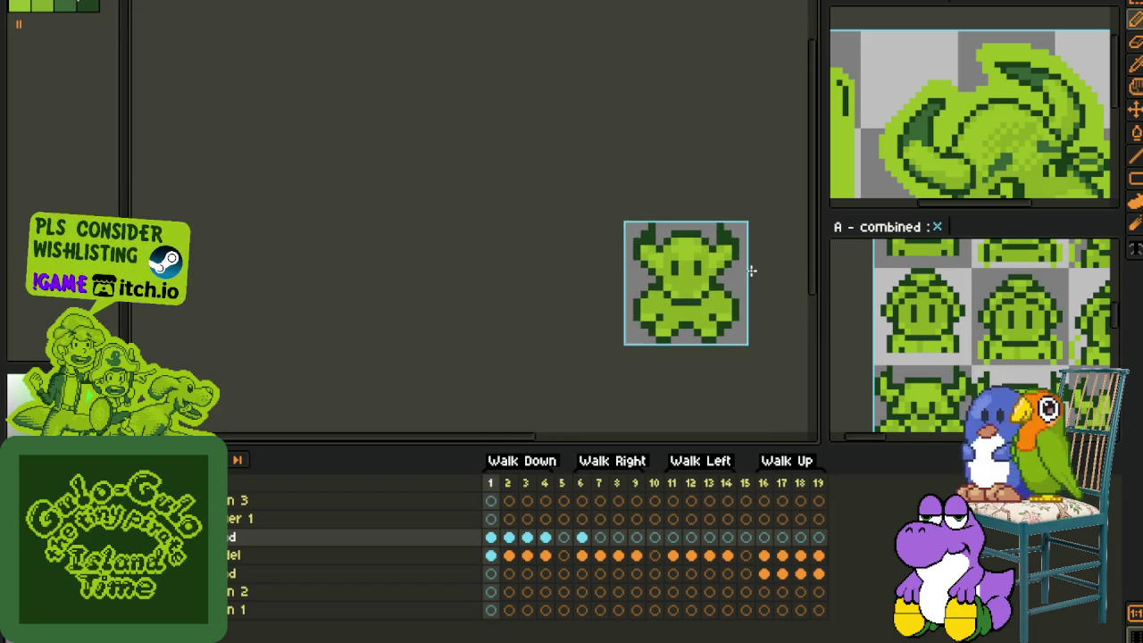
Step: Review Walk Down frames 2–3 and Walk Up frames 16–19, then return to frame 6
{"action": "left_click", "coordinate": [509, 537]}
{"action": "scroll", "coordinate": [587, 261], "scroll_direction": "up", "scroll_amount": 1}
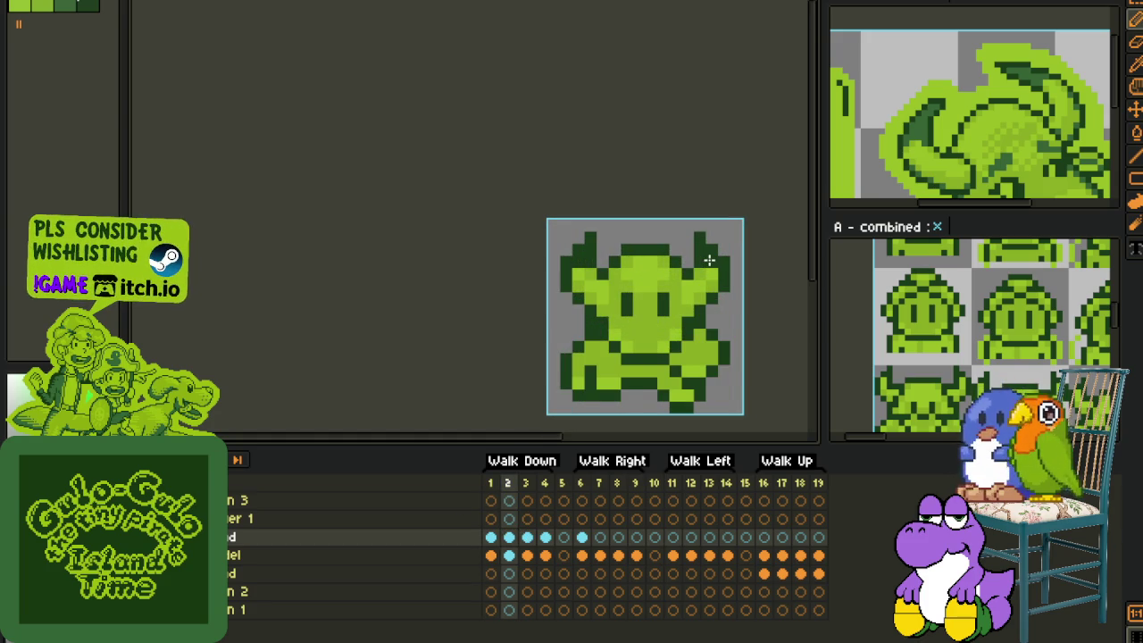
{"action": "key", "text": "Right"}
{"action": "key", "text": "Right"}
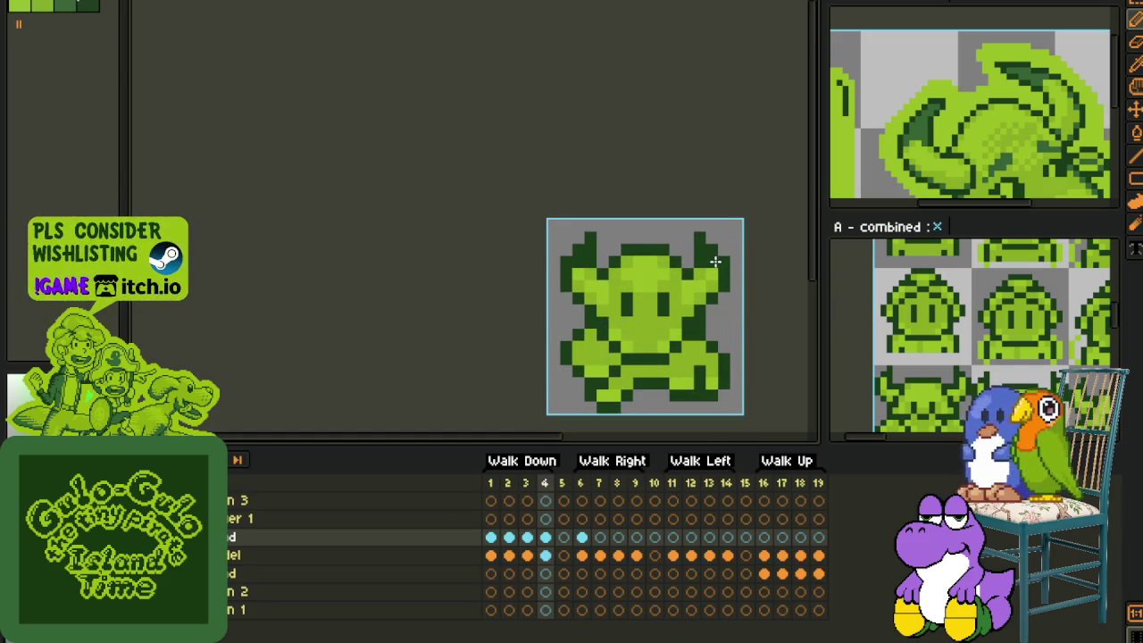
{"action": "left_click", "coordinate": [763, 572]}
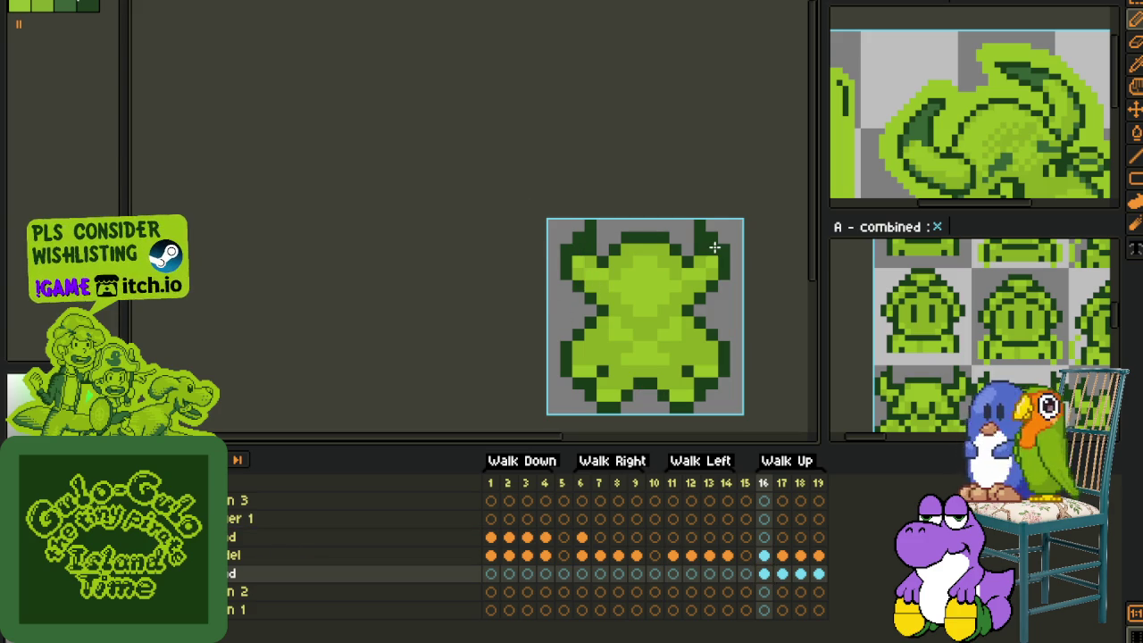
{"action": "key", "text": "Right"}
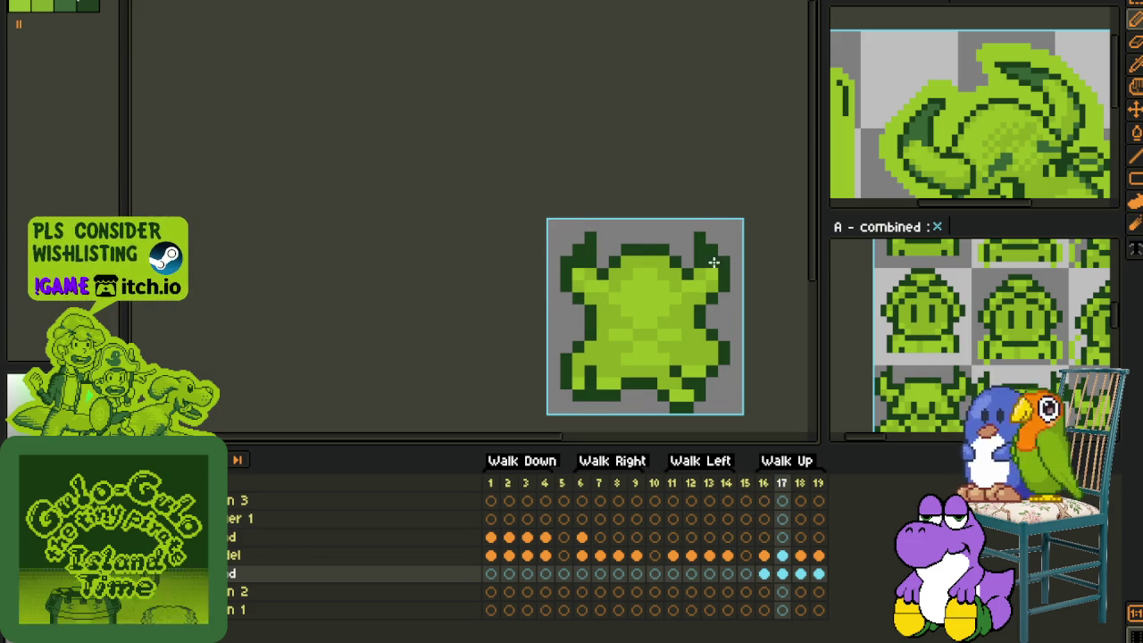
{"action": "key", "text": "Right"}
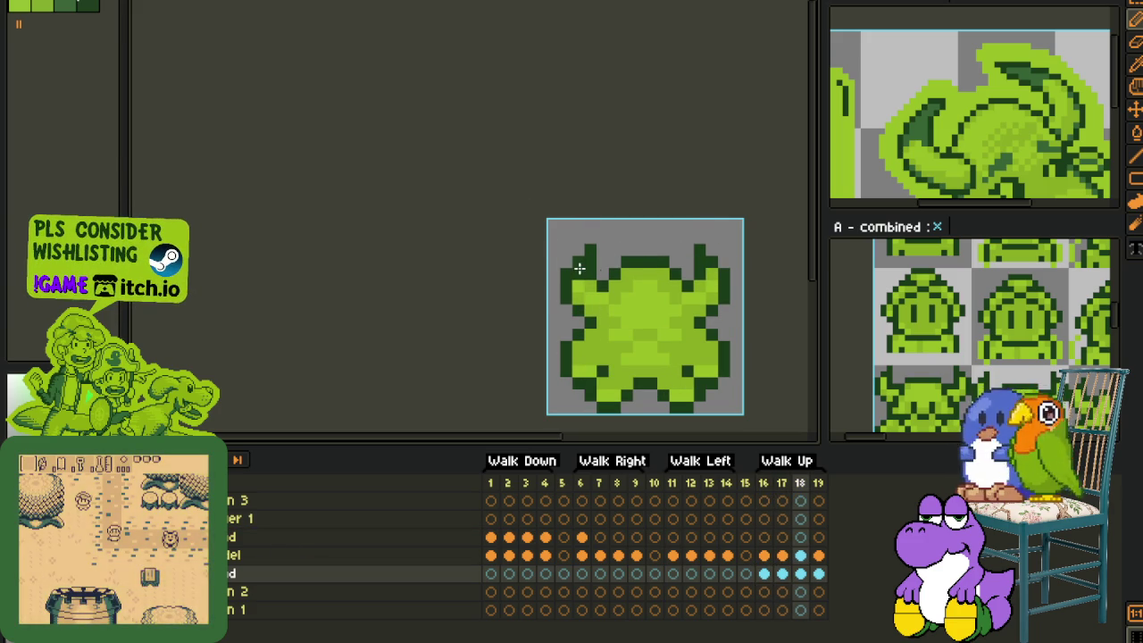
{"action": "key", "text": "Right"}
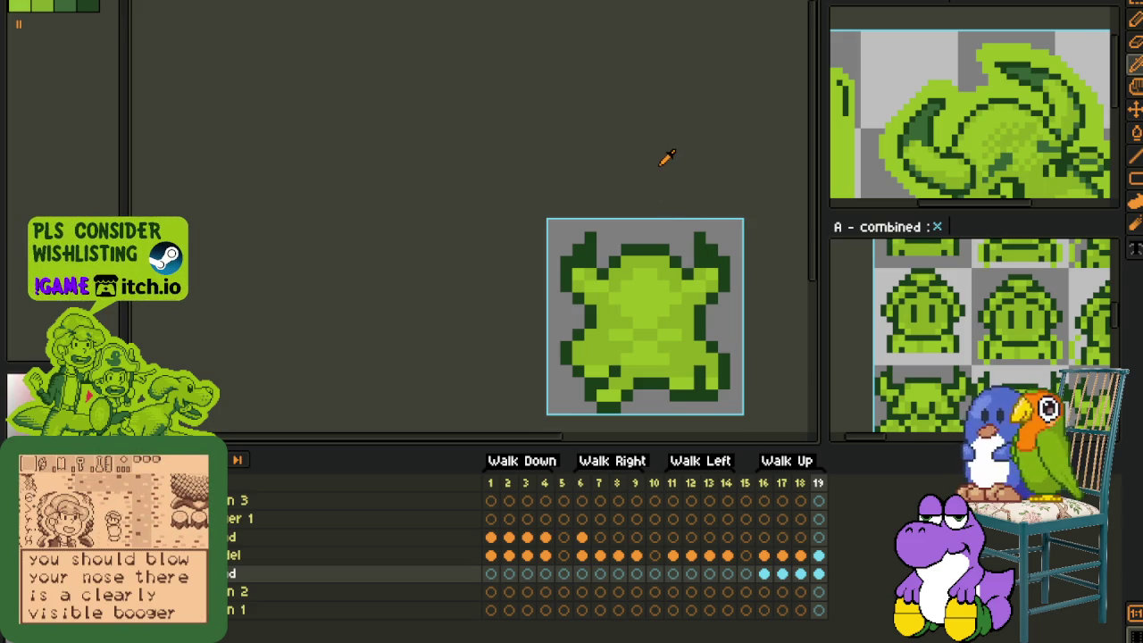
{"action": "left_click", "coordinate": [581, 537]}
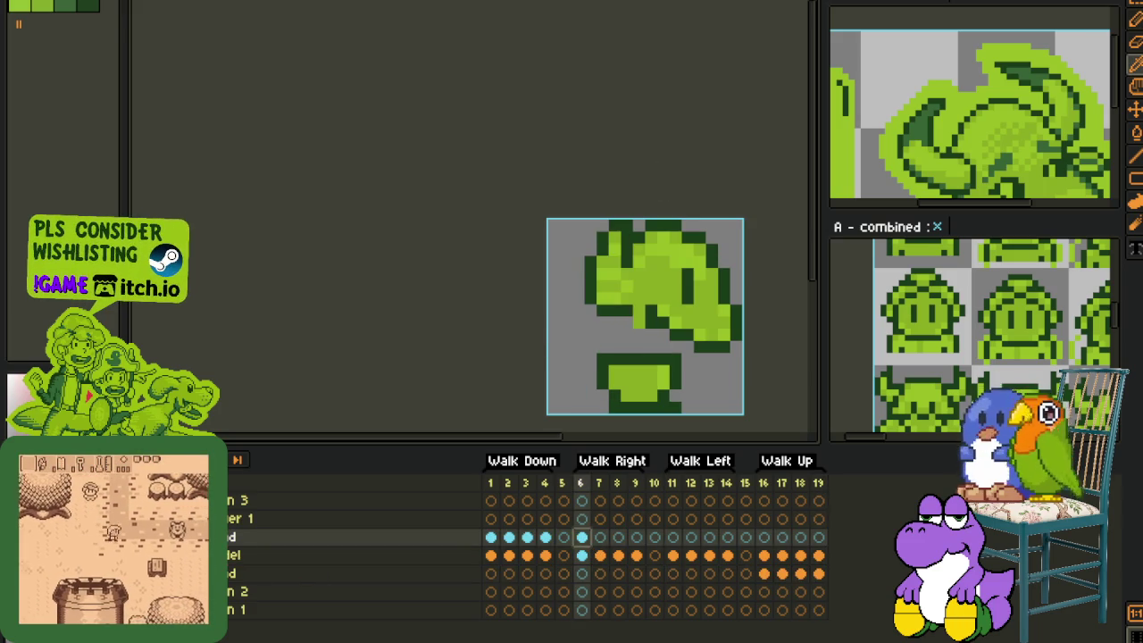
Step: Zoom in and out on the frame 6 head while alternating between the pencil and eyedropper
{"action": "scroll", "coordinate": [720, 220], "scroll_direction": "up", "scroll_amount": 1}
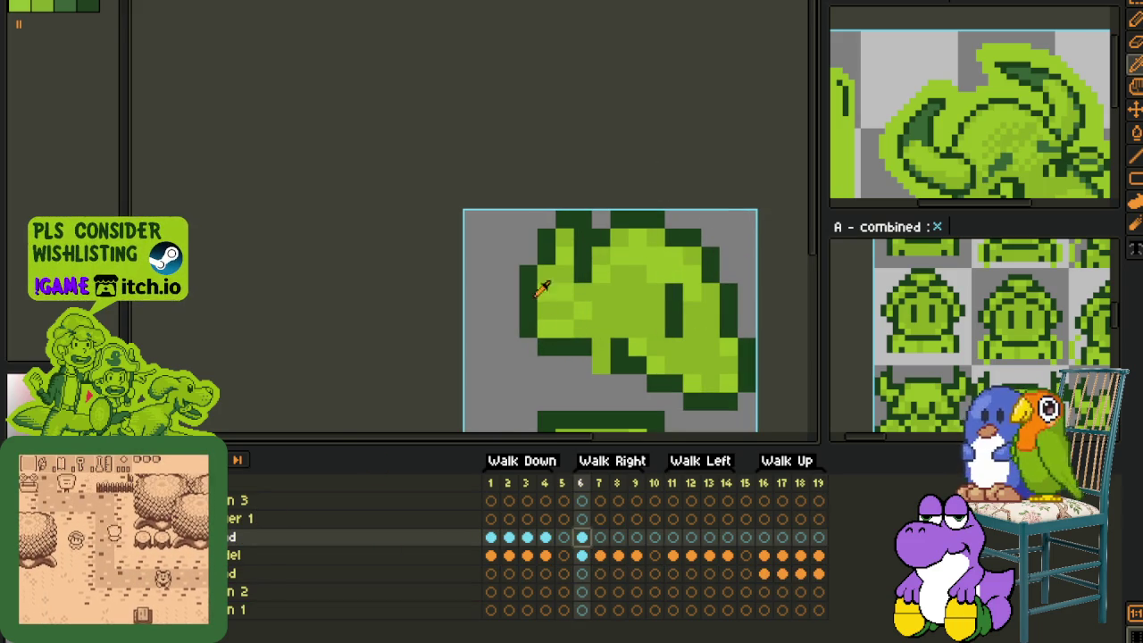
{"action": "scroll", "coordinate": [567, 237], "scroll_direction": "down", "scroll_amount": 2}
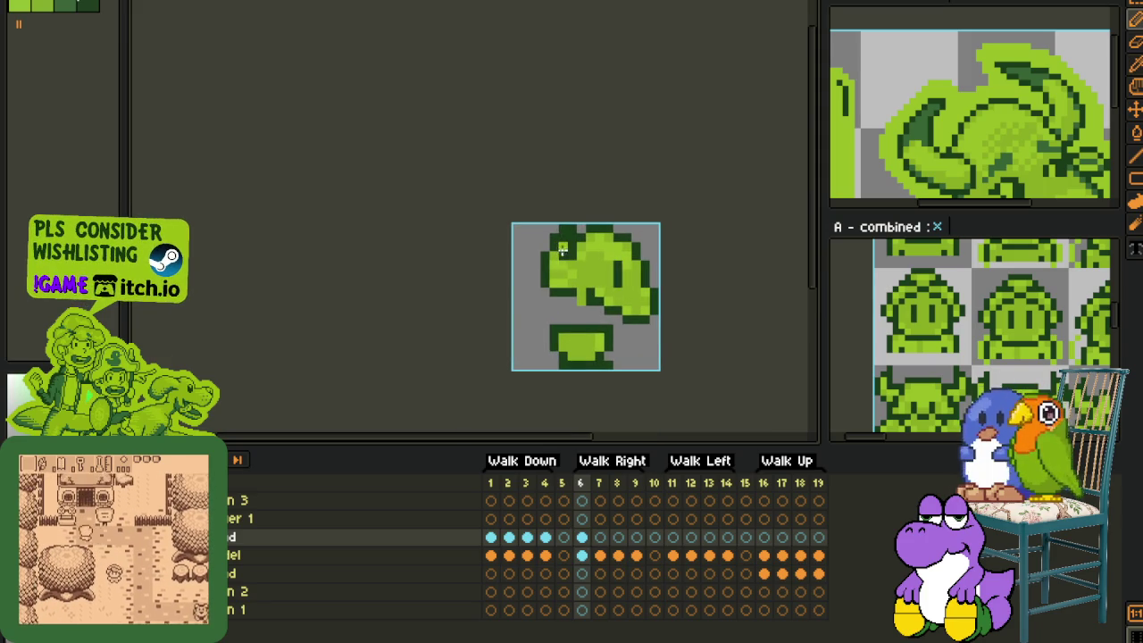
{"action": "scroll", "coordinate": [562, 245], "scroll_direction": "down", "scroll_amount": 1}
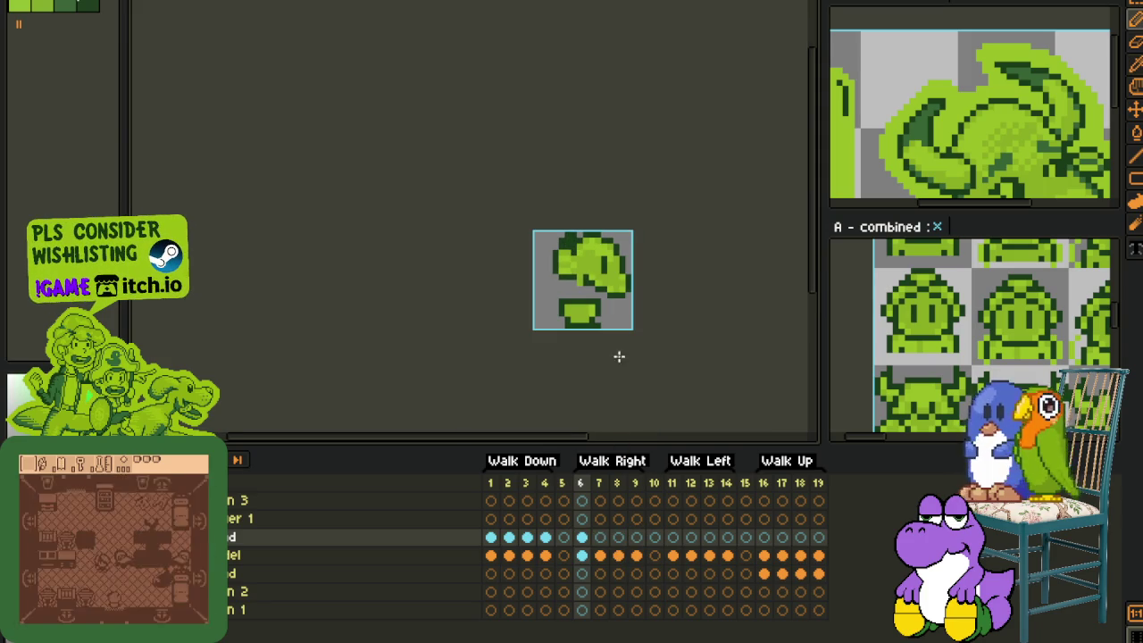
{"action": "key", "text": "i"}
{"action": "scroll", "coordinate": [609, 243], "scroll_direction": "up", "scroll_amount": 2}
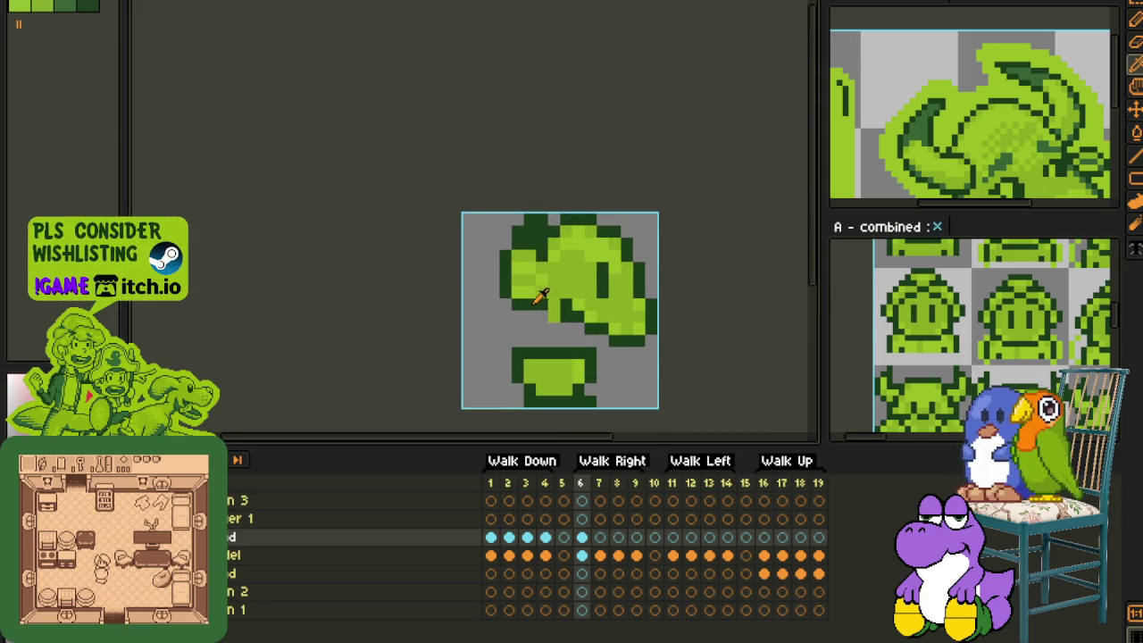
{"action": "key", "text": "b"}
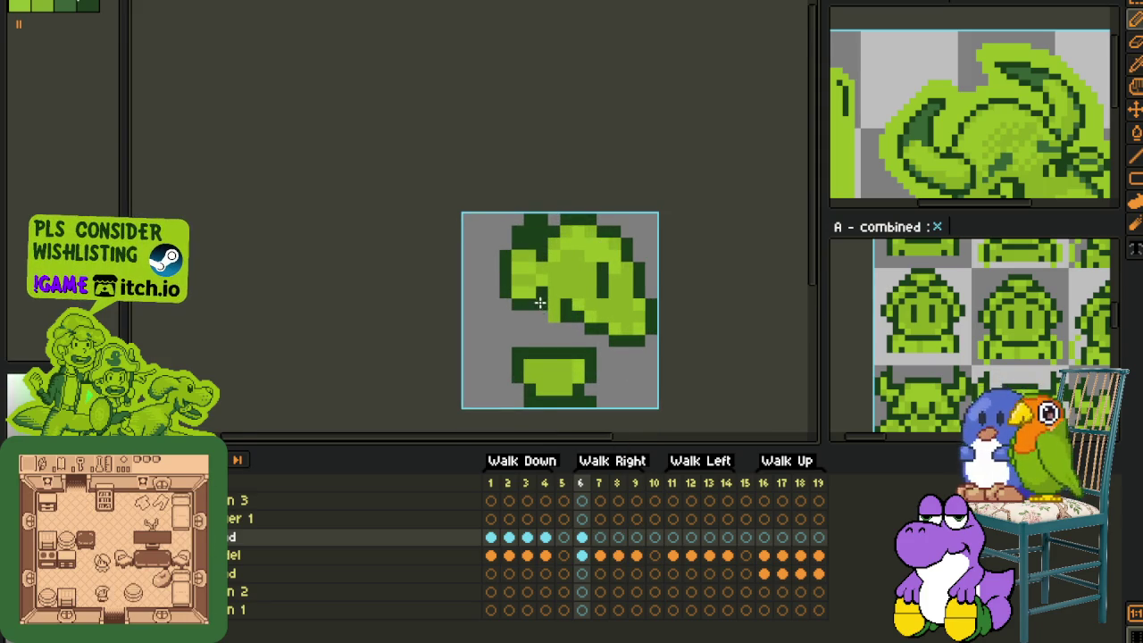
{"action": "scroll", "coordinate": [540, 303], "scroll_direction": "down", "scroll_amount": 2}
{"action": "key", "text": "i"}
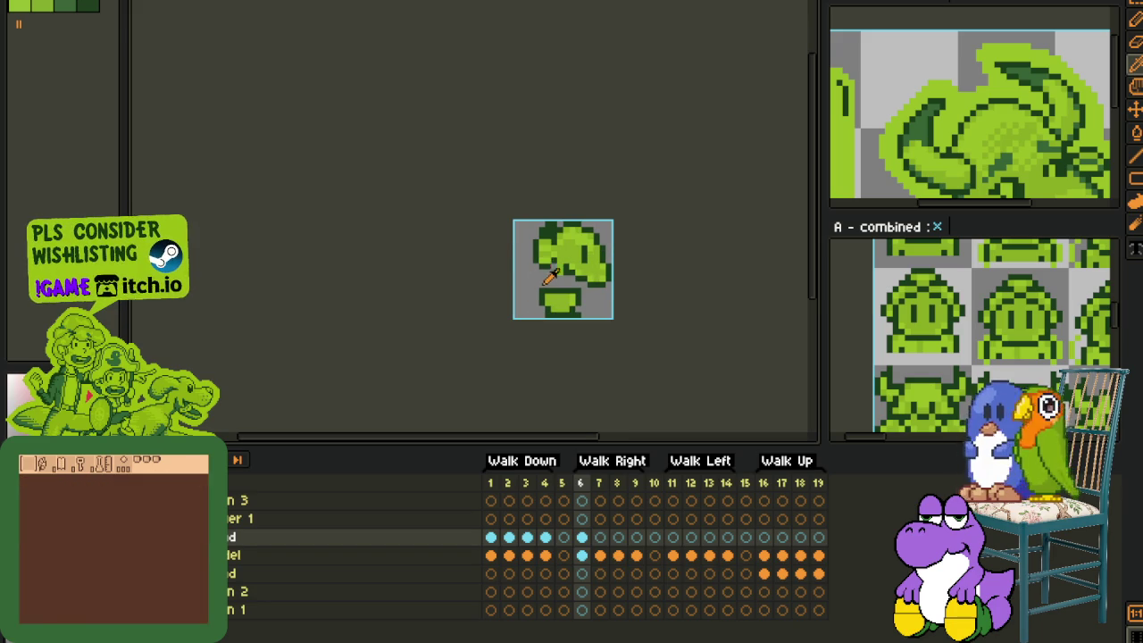
{"action": "scroll", "coordinate": [541, 277], "scroll_direction": "up", "scroll_amount": 1}
{"action": "scroll", "coordinate": [557, 257], "scroll_direction": "up", "scroll_amount": 2}
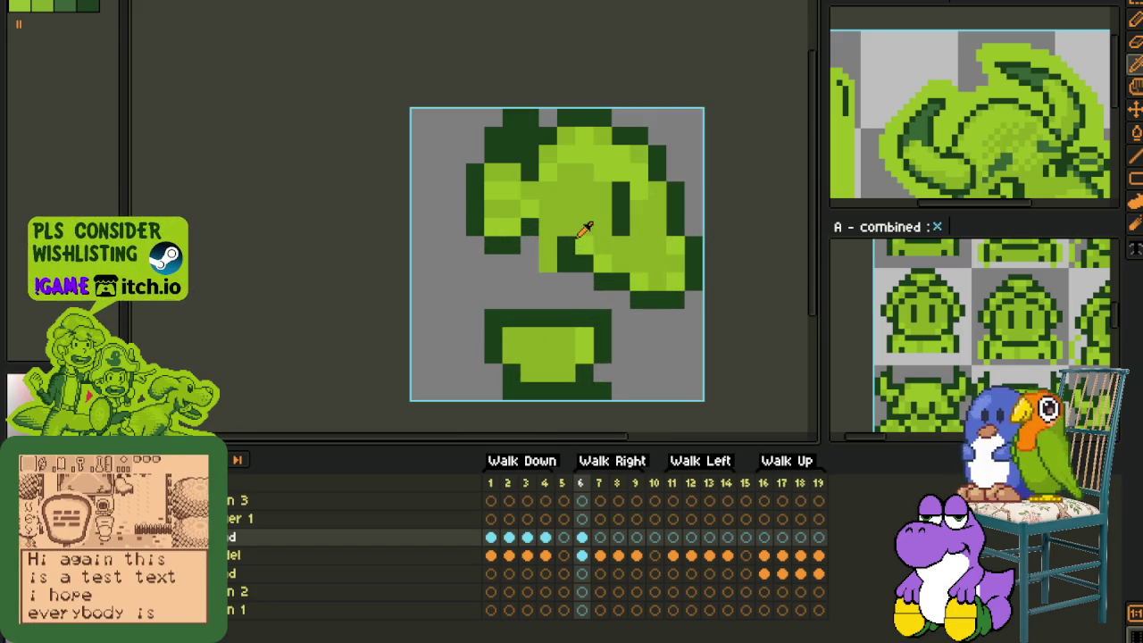
{"action": "key", "text": "b"}
{"action": "scroll", "coordinate": [578, 254], "scroll_direction": "down", "scroll_amount": 2}
{"action": "key", "text": "i"}
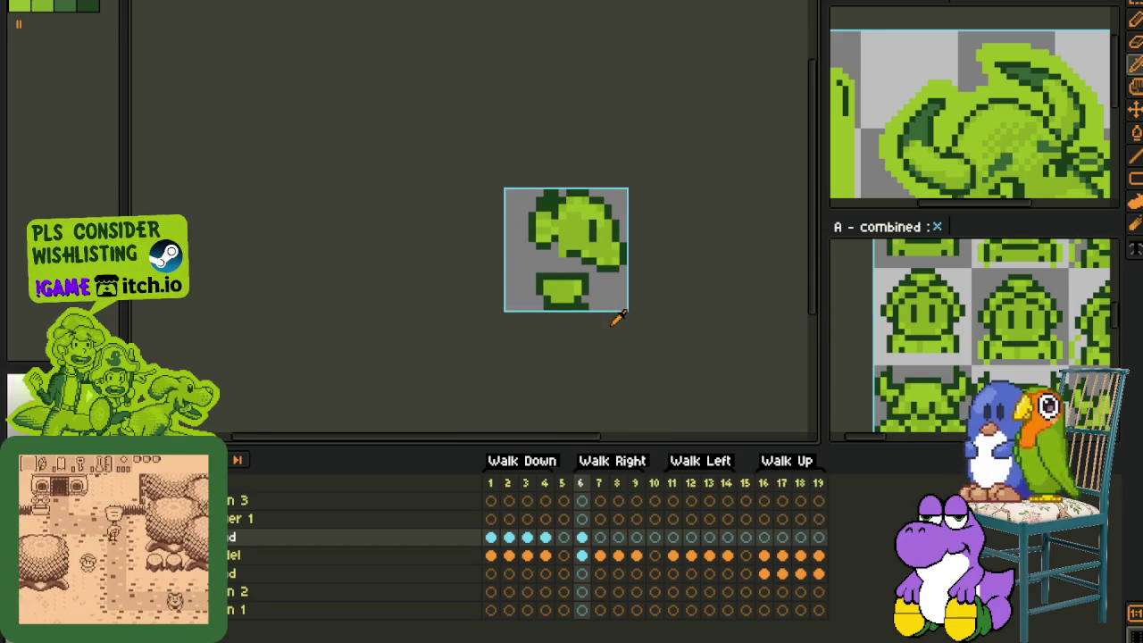
{"action": "scroll", "coordinate": [611, 268], "scroll_direction": "up", "scroll_amount": 1}
{"action": "scroll", "coordinate": [611, 272], "scroll_direction": "up", "scroll_amount": 1}
Step: Drag the reference preview over to the horned character artwork
{"action": "left_click_drag", "start_coordinate": [566, 503], "coordinate": [293, 550]}
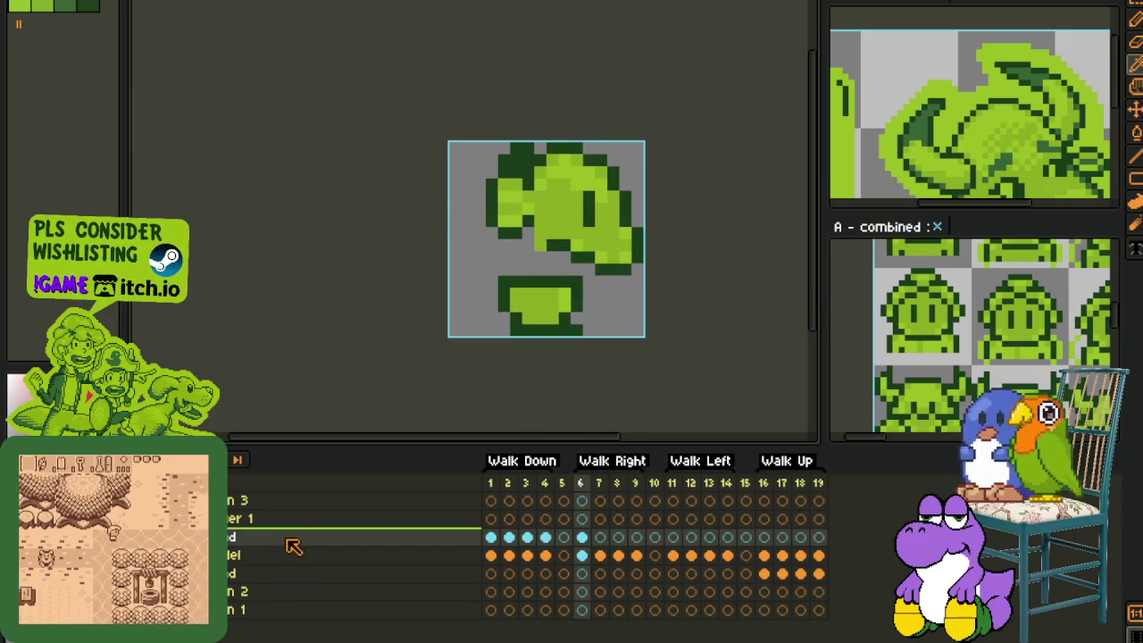
{"action": "left_click_drag", "start_coordinate": [293, 549], "coordinate": [293, 515]}
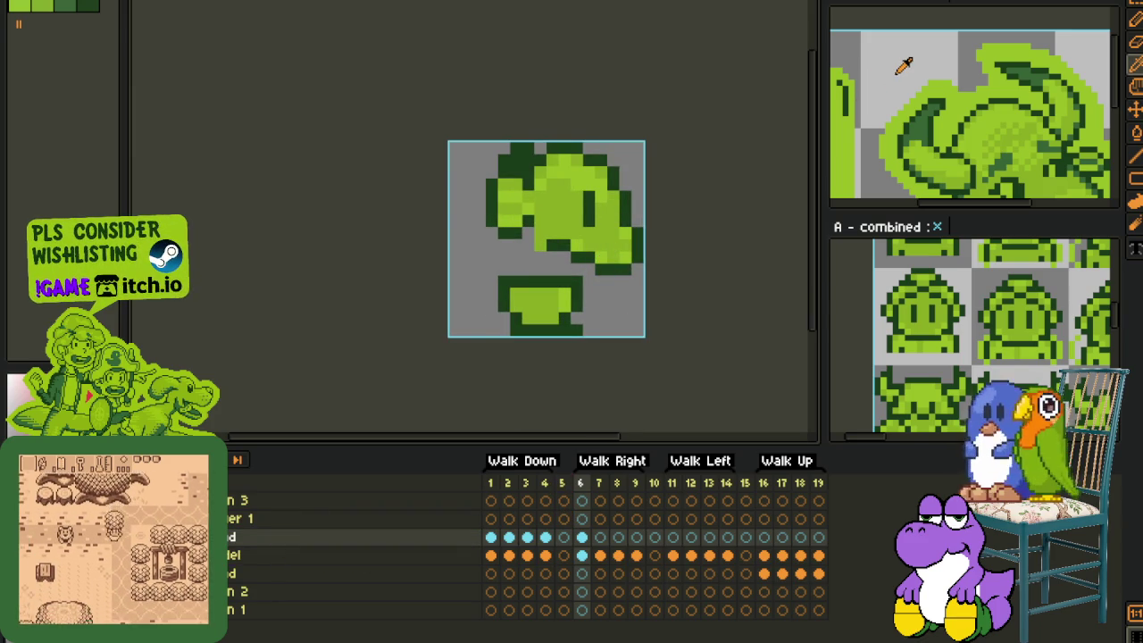
{"action": "left_click_drag", "start_coordinate": [901, 68], "coordinate": [964, 97]}
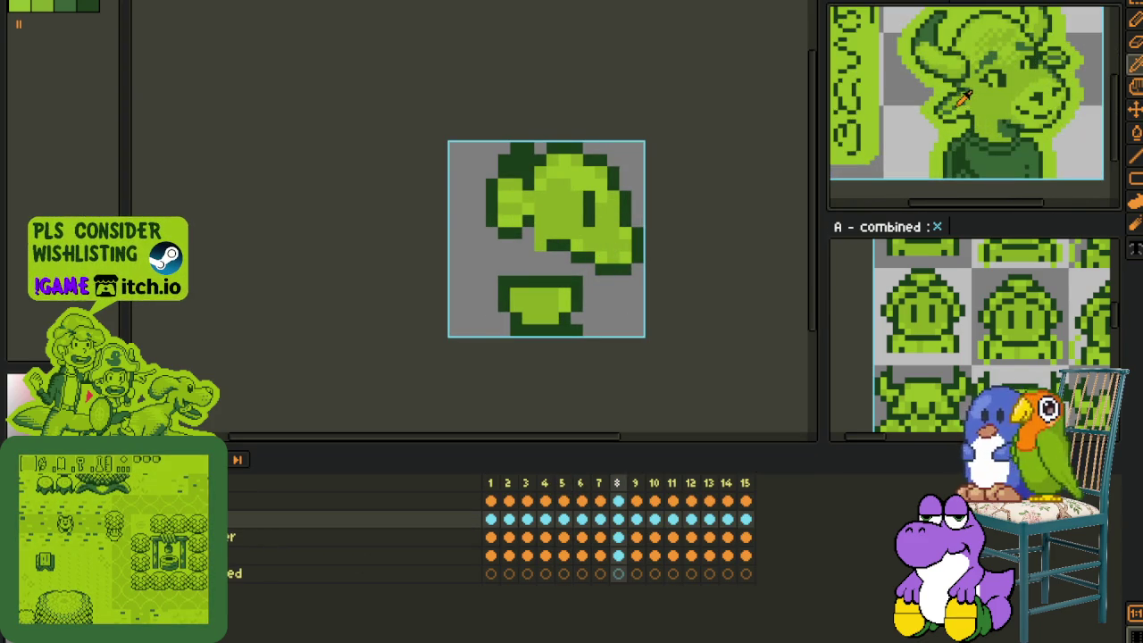
Step: Bring the horned character fully into view and compare frame 1's front sprite with frame 6
{"action": "left_click_drag", "start_coordinate": [1016, 110], "coordinate": [1027, 147]}
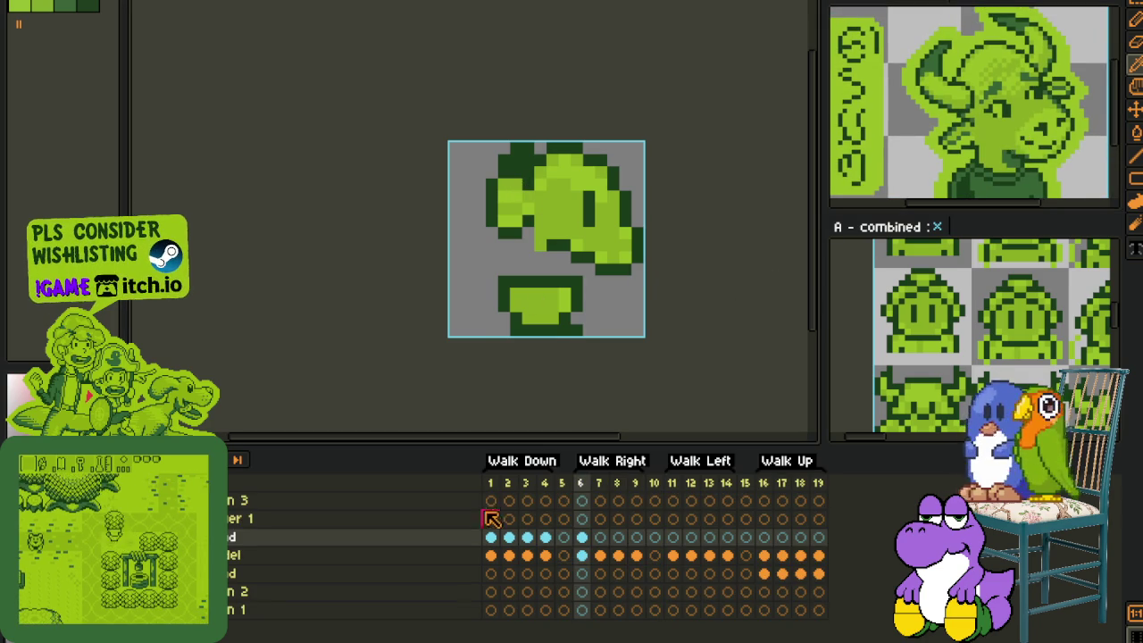
{"action": "left_click", "coordinate": [490, 501]}
{"action": "scroll", "coordinate": [542, 185], "scroll_direction": "down", "scroll_amount": 2}
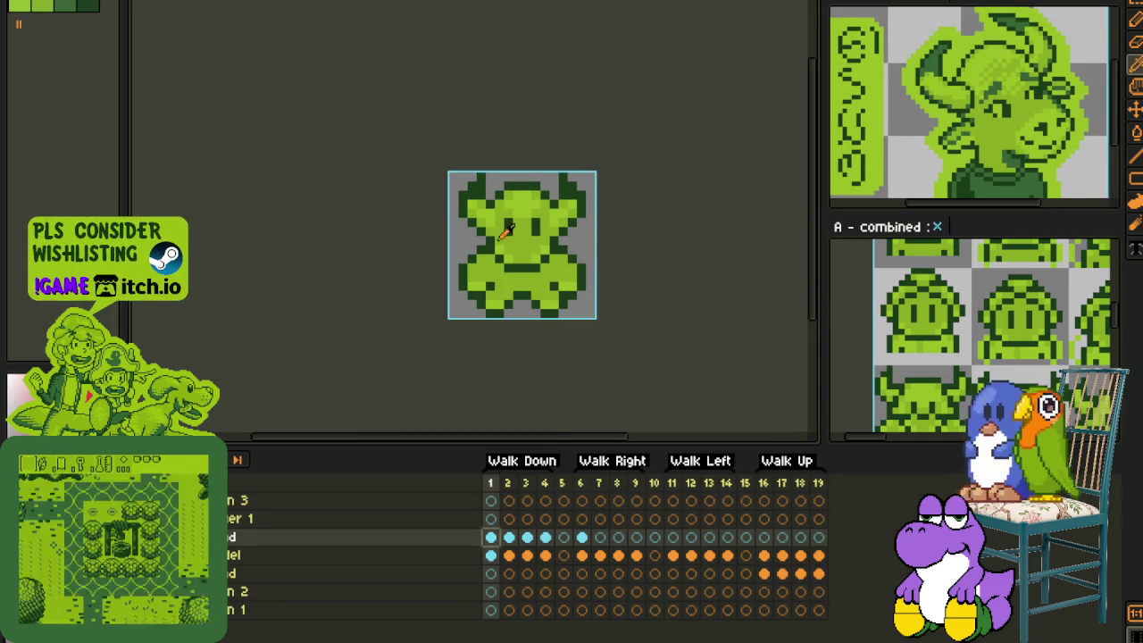
{"action": "left_click", "coordinate": [581, 537]}
{"action": "scroll", "coordinate": [487, 190], "scroll_direction": "up", "scroll_amount": 3}
{"action": "scroll", "coordinate": [487, 191], "scroll_direction": "up", "scroll_amount": 1}
Step: Repaint four left-lobe pixels light green and darken two others on the frame 6 head
{"action": "left_click", "coordinate": [464, 150]}
{"action": "left_click", "coordinate": [463, 216]}
{"action": "left_click", "coordinate": [426, 148]}
{"action": "left_click", "coordinate": [425, 220]}
{"action": "left_click", "coordinate": [463, 256]}
{"action": "left_click", "coordinate": [426, 147]}
{"action": "scroll", "coordinate": [399, 205], "scroll_direction": "down", "scroll_amount": 3}
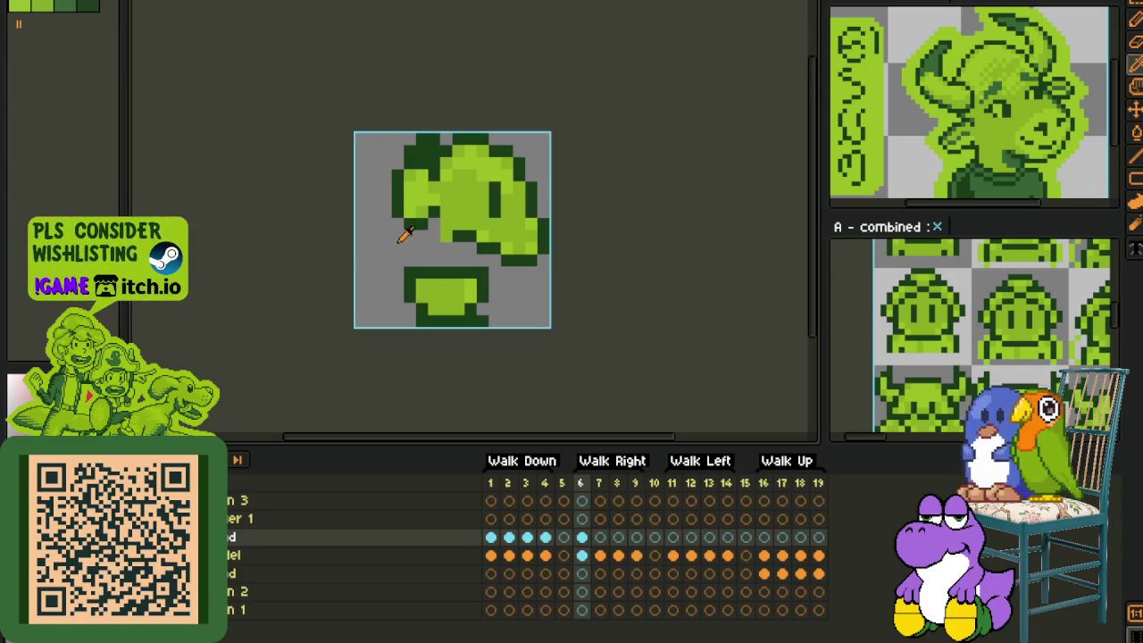
Step: Add two dark green outline pixels to the frame 6 blob head
{"action": "scroll", "coordinate": [404, 234], "scroll_direction": "up", "scroll_amount": 1}
{"action": "scroll", "coordinate": [400, 212], "scroll_direction": "up", "scroll_amount": 1}
{"action": "scroll", "coordinate": [383, 181], "scroll_direction": "down", "scroll_amount": 3}
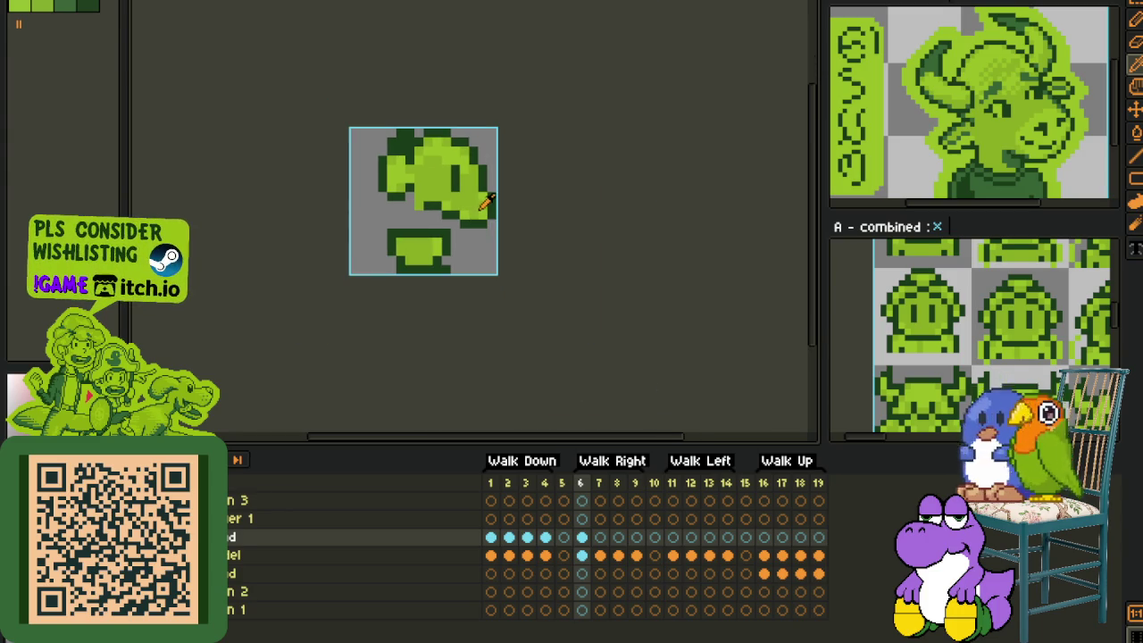
{"action": "scroll", "coordinate": [411, 183], "scroll_direction": "up", "scroll_amount": 3}
{"action": "scroll", "coordinate": [420, 241], "scroll_direction": "down", "scroll_amount": 1}
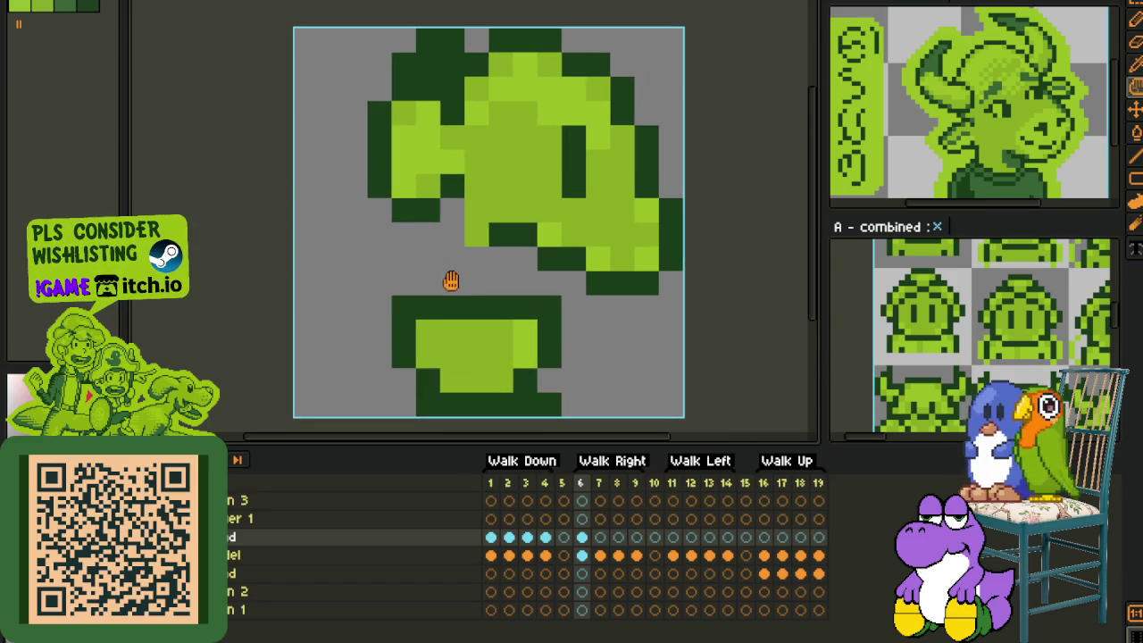
{"action": "scroll", "coordinate": [438, 282], "scroll_direction": "down", "scroll_amount": 1}
{"action": "left_click", "coordinate": [421, 234]}
{"action": "left_click", "coordinate": [386, 259]}
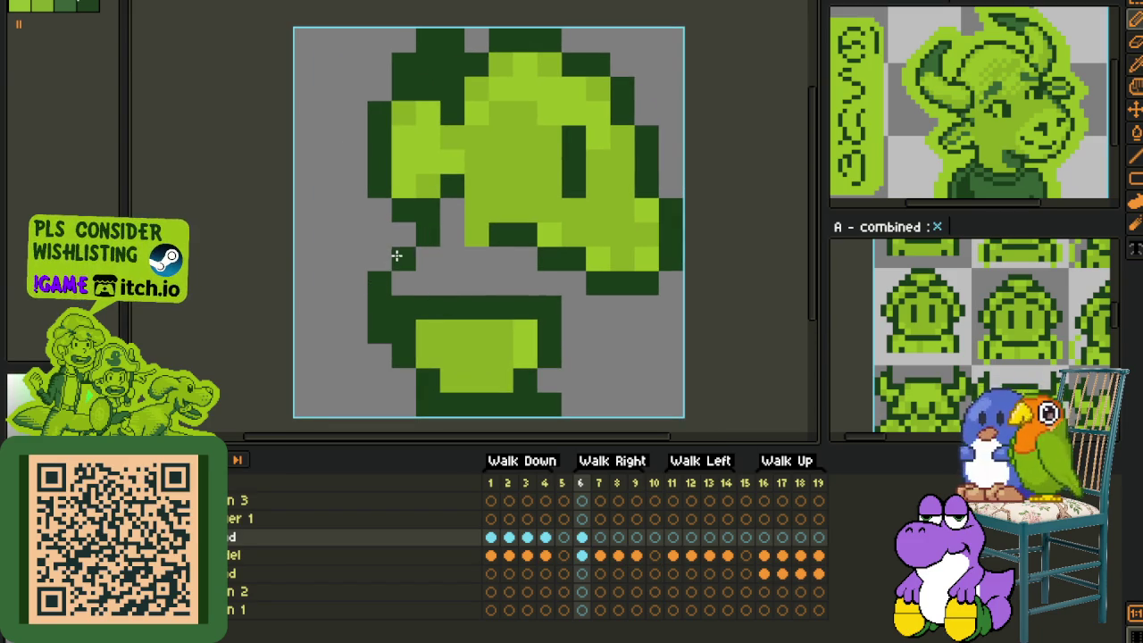
Step: Add a light-green pixel beside the leg, extend the dark outline, and fill the head–leg gap
{"action": "scroll", "coordinate": [399, 255], "scroll_direction": "down", "scroll_amount": 2}
{"action": "scroll", "coordinate": [444, 257], "scroll_direction": "up", "scroll_amount": 1}
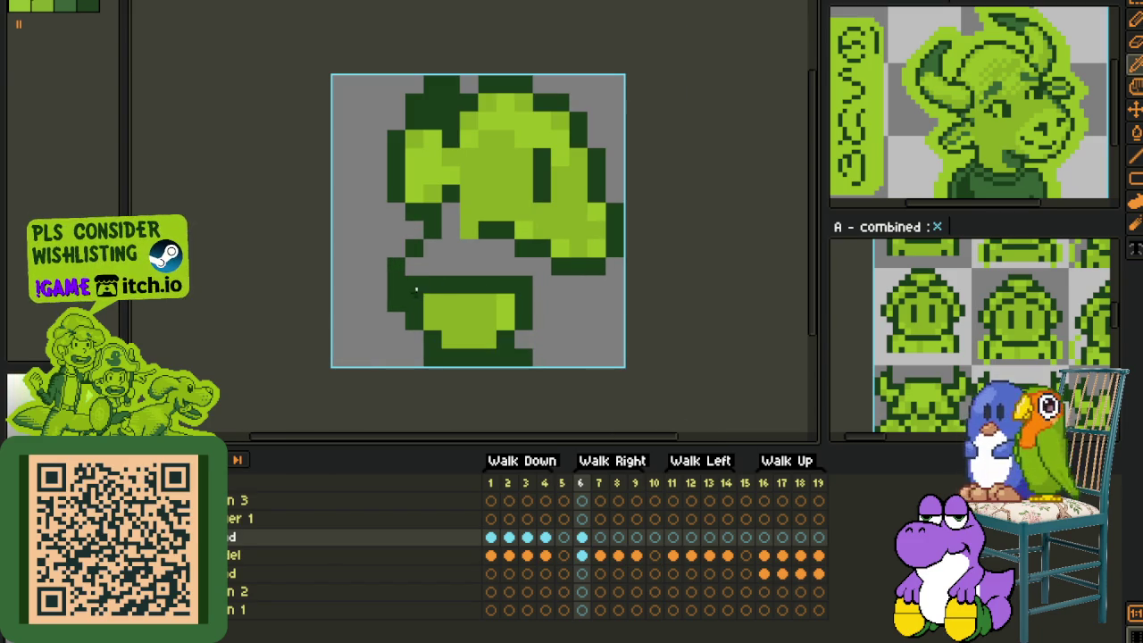
{"action": "left_click", "coordinate": [416, 284]}
{"action": "left_click", "coordinate": [521, 265]}
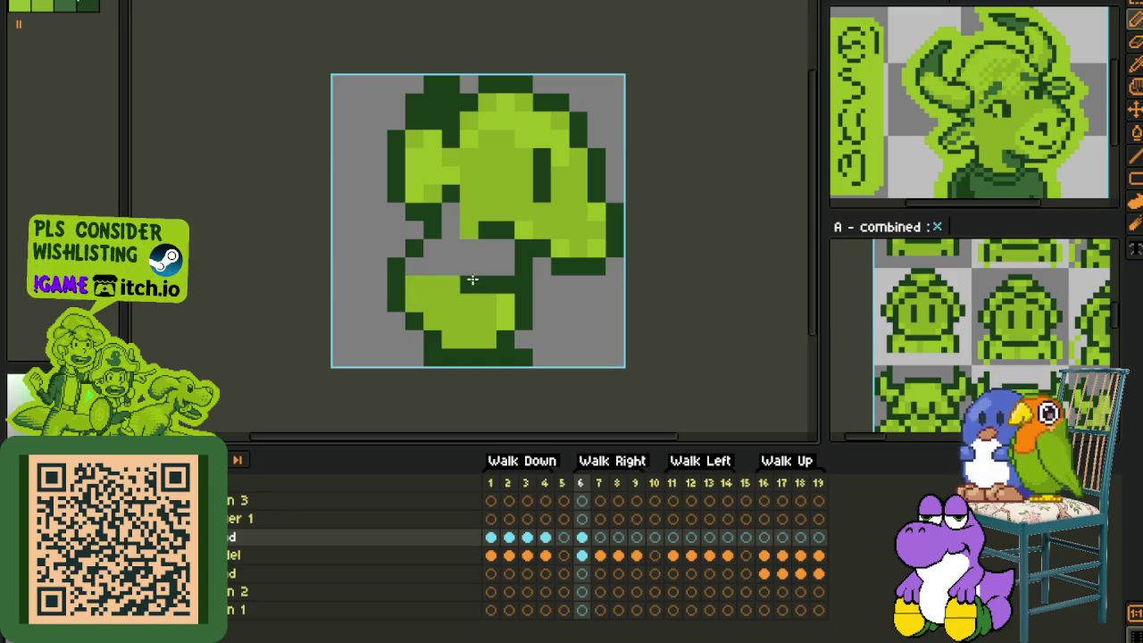
{"action": "left_click", "coordinate": [451, 267]}
Step: Marquee-select the lower half of the sprite and delete it
{"action": "scroll", "coordinate": [474, 267], "scroll_direction": "down", "scroll_amount": 3}
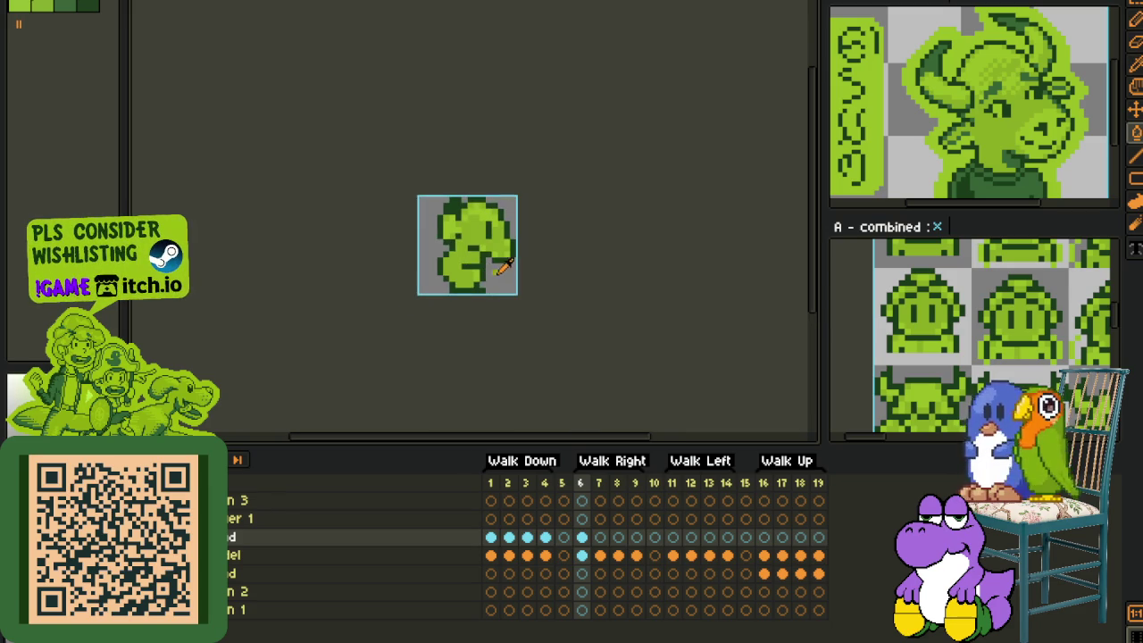
{"action": "scroll", "coordinate": [500, 270], "scroll_direction": "down", "scroll_amount": 2}
{"action": "scroll", "coordinate": [509, 277], "scroll_direction": "up", "scroll_amount": 3}
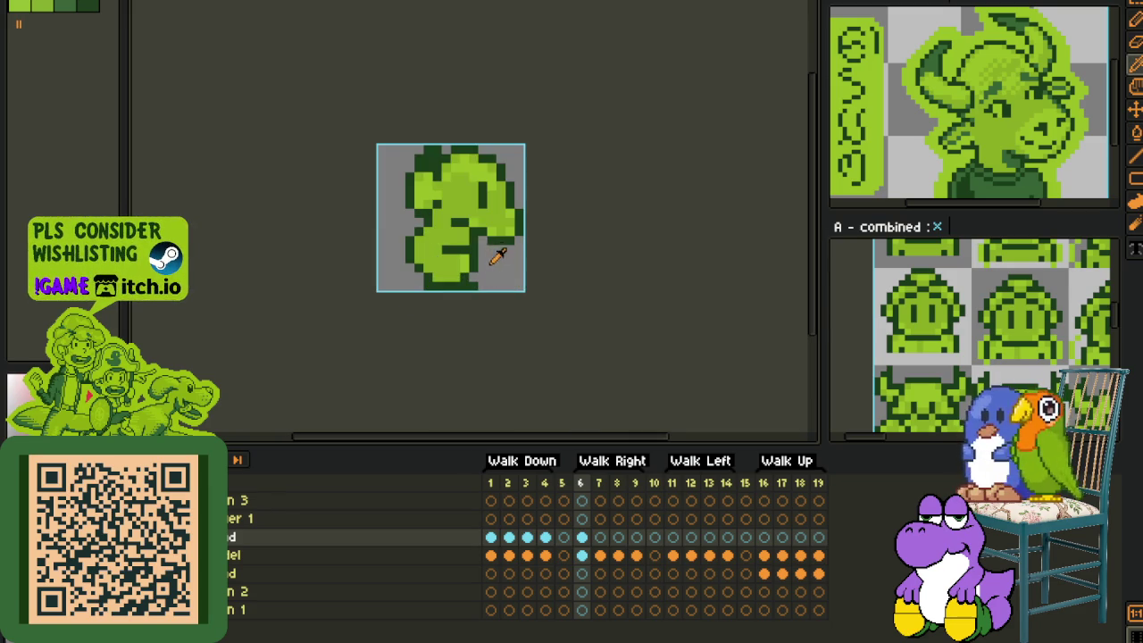
{"action": "scroll", "coordinate": [482, 258], "scroll_direction": "down", "scroll_amount": 1}
{"action": "scroll", "coordinate": [488, 270], "scroll_direction": "up", "scroll_amount": 1}
{"action": "scroll", "coordinate": [434, 263], "scroll_direction": "down", "scroll_amount": 1}
{"action": "left_click_drag", "start_coordinate": [413, 256], "coordinate": [558, 335]}
{"action": "key", "text": "Delete"}
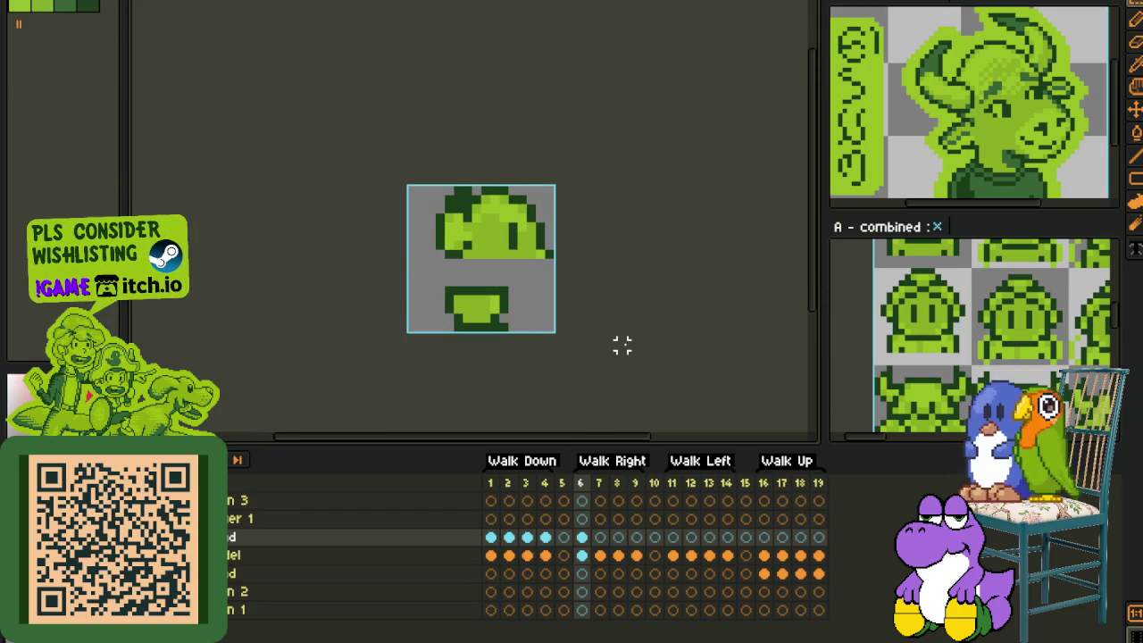
Step: Undo the recent sprite edit and switch to the rectangular marquee tool
{"action": "key", "text": "ctrl+z"}
{"action": "key", "text": "ctrl+z"}
{"action": "key", "text": "ctrl+z"}
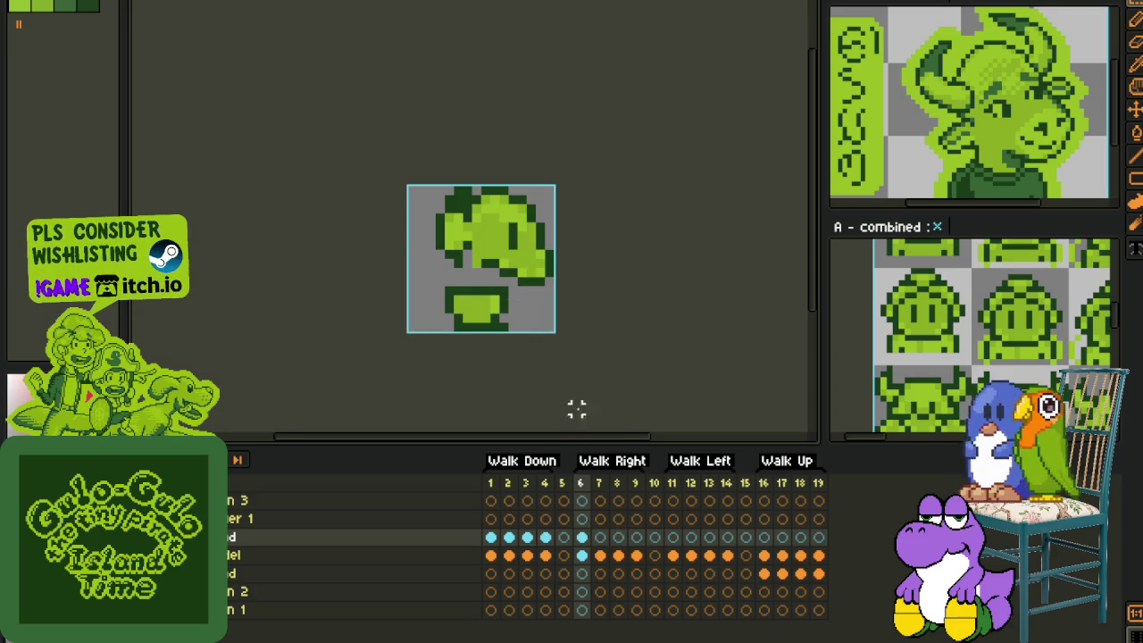
{"action": "scroll", "coordinate": [466, 242], "scroll_direction": "up", "scroll_amount": 3}
{"action": "key", "text": "m"}
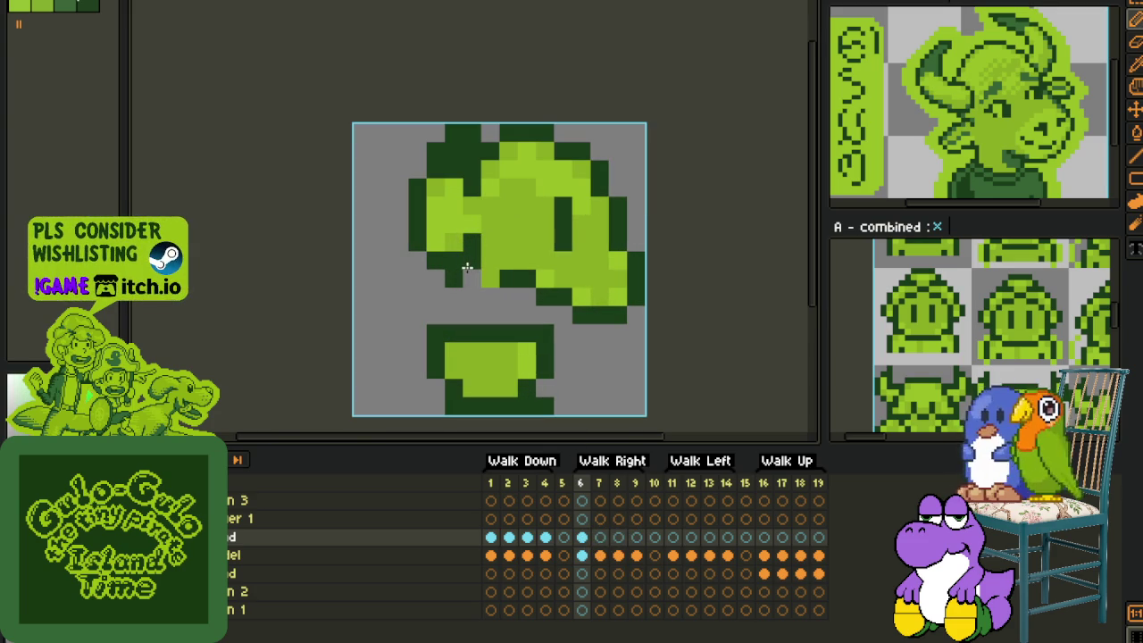
{"action": "scroll", "coordinate": [458, 274], "scroll_direction": "down", "scroll_amount": 3}
{"action": "scroll", "coordinate": [459, 251], "scroll_direction": "up", "scroll_amount": 2}
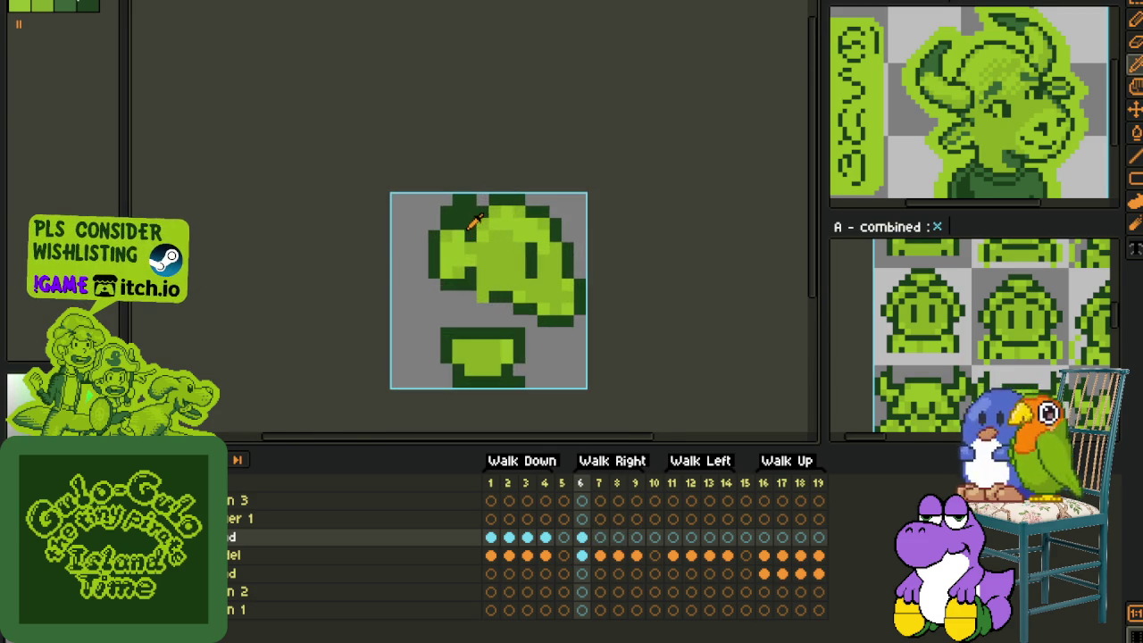
{"action": "scroll", "coordinate": [459, 250], "scroll_direction": "down", "scroll_amount": 1}
{"action": "scroll", "coordinate": [460, 264], "scroll_direction": "up", "scroll_amount": 1}
{"action": "scroll", "coordinate": [464, 282], "scroll_direction": "up", "scroll_amount": 1}
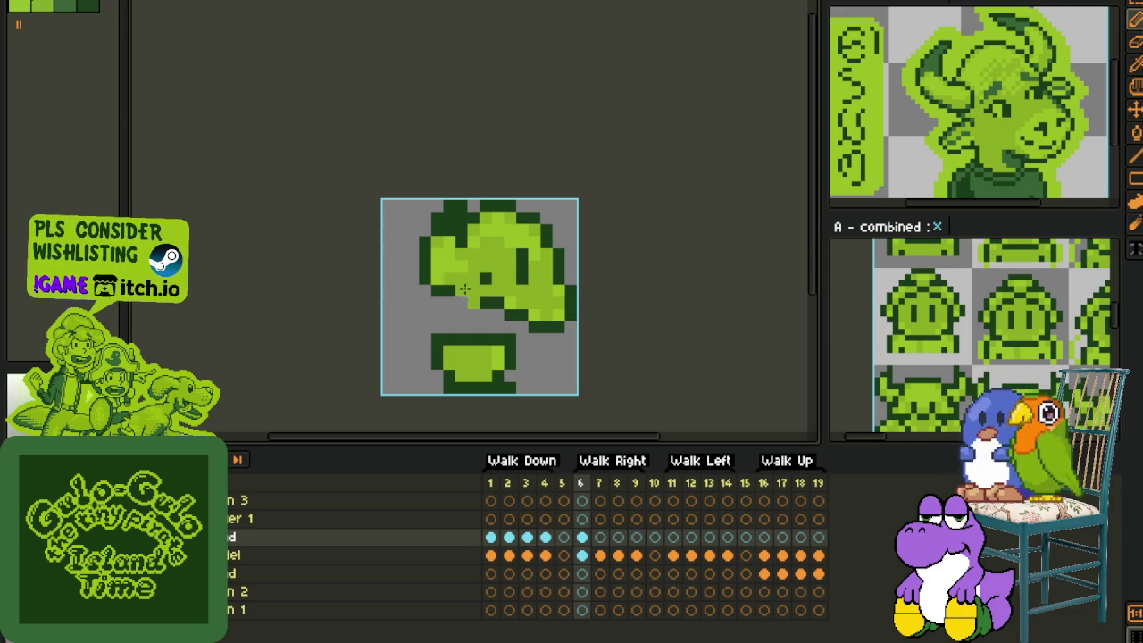
{"action": "scroll", "coordinate": [492, 280], "scroll_direction": "down", "scroll_amount": 2}
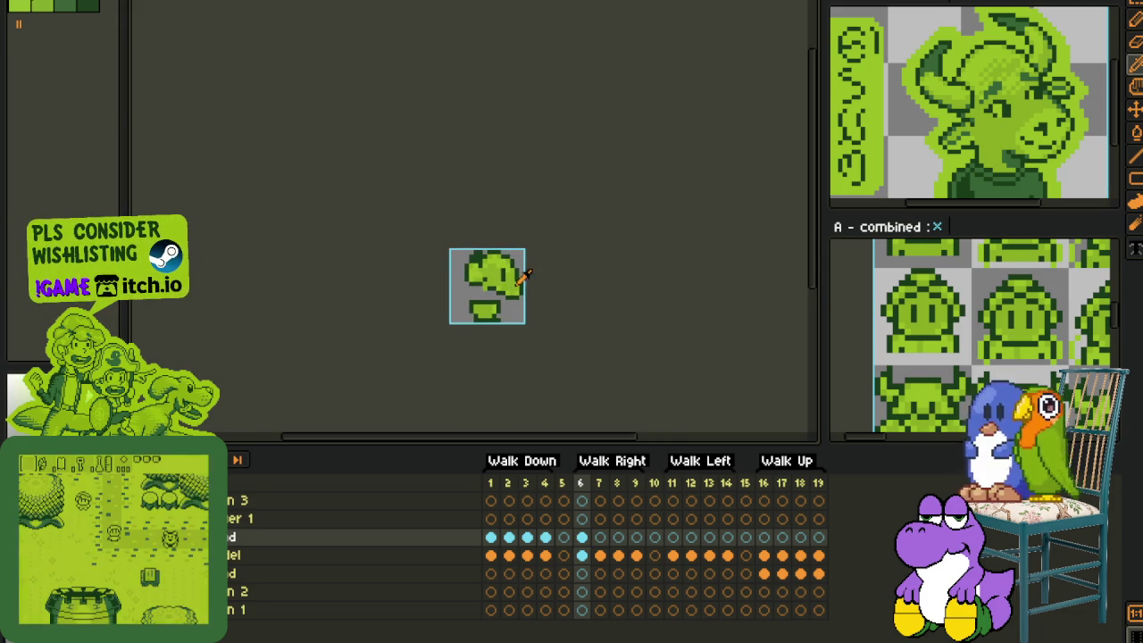
{"action": "scroll", "coordinate": [487, 268], "scroll_direction": "up", "scroll_amount": 2}
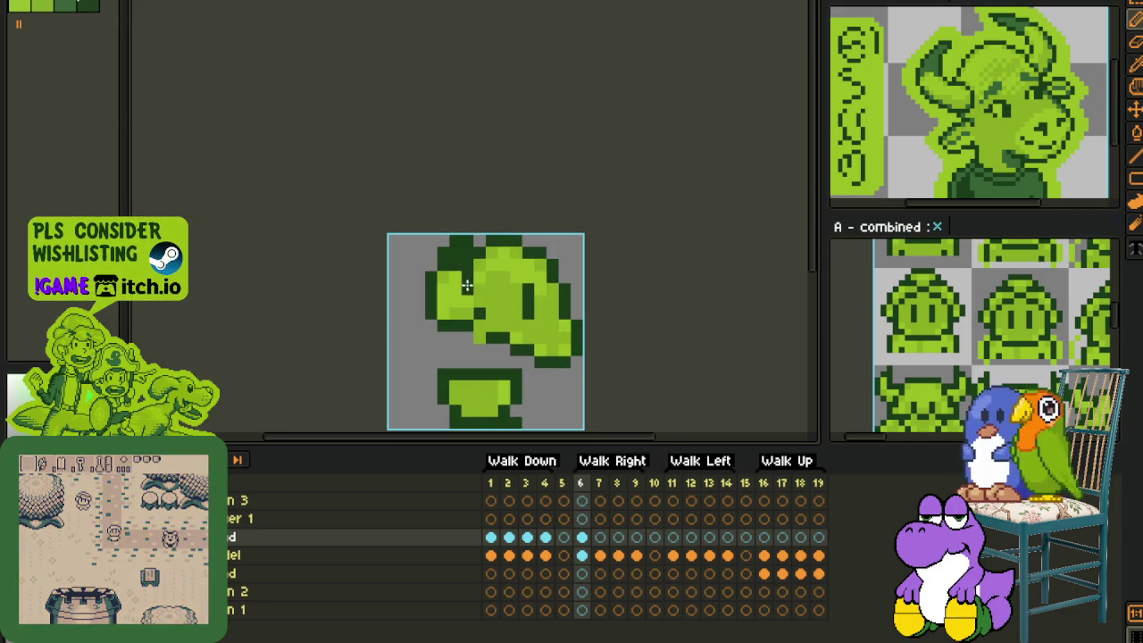
{"action": "scroll", "coordinate": [466, 284], "scroll_direction": "down", "scroll_amount": 3}
Step: Recentre the Walk Right sprite, then switch to the portrait and number sprite sheet
{"action": "key", "text": "i"}
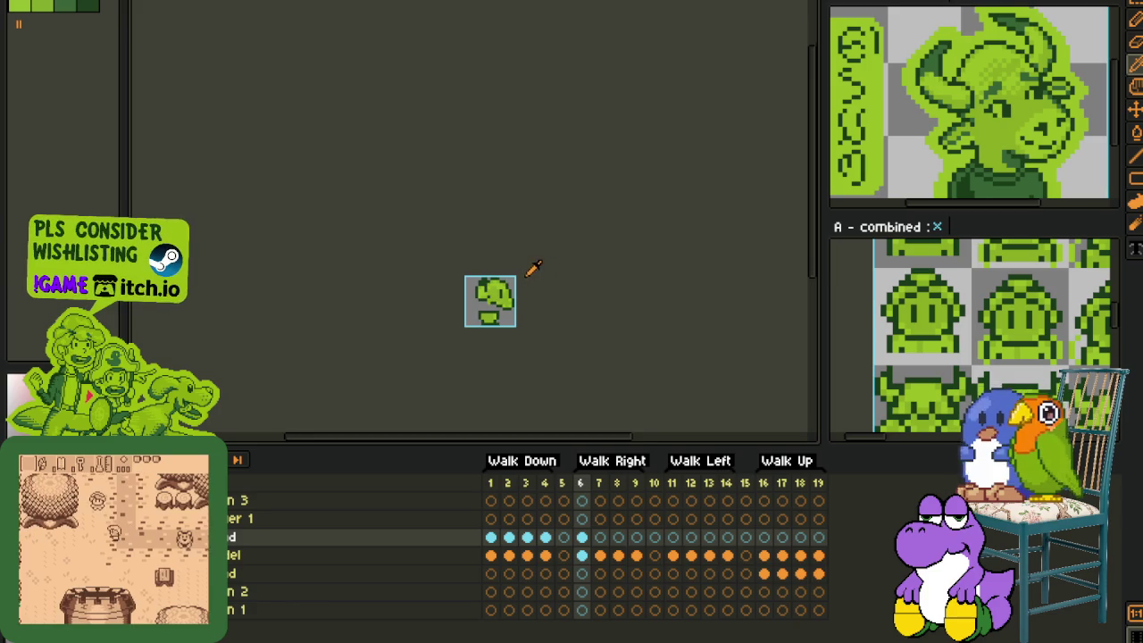
{"action": "scroll", "coordinate": [529, 271], "scroll_direction": "up", "scroll_amount": 2}
{"action": "scroll", "coordinate": [536, 290], "scroll_direction": "up", "scroll_amount": 1}
{"action": "scroll", "coordinate": [554, 285], "scroll_direction": "down", "scroll_amount": 1}
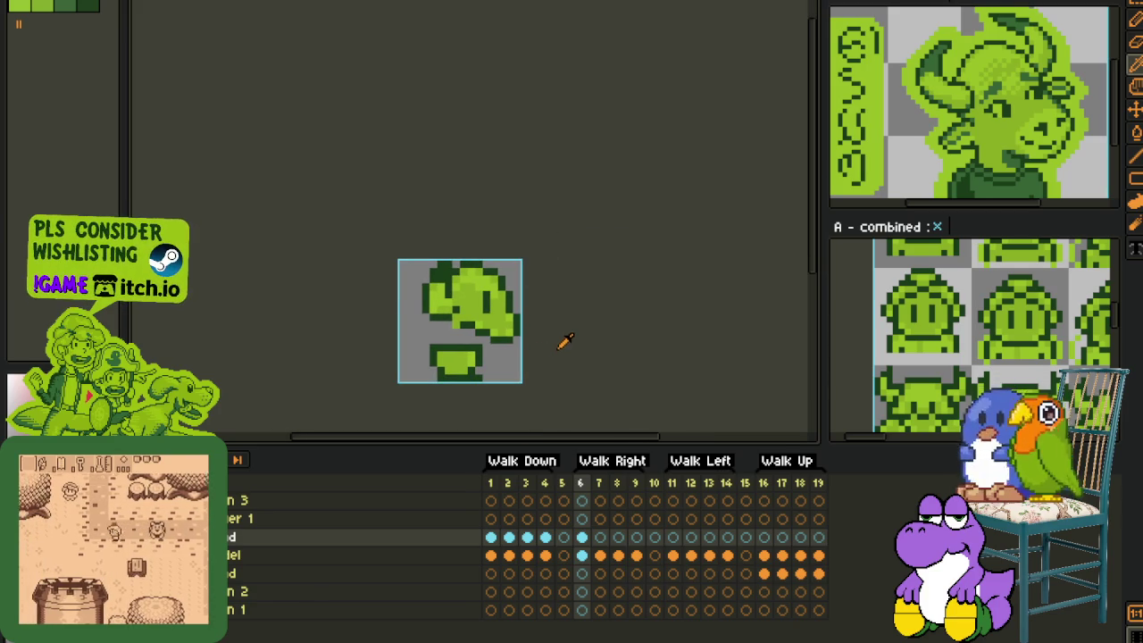
{"action": "left_click_drag", "start_coordinate": [528, 325], "coordinate": [566, 286]}
{"action": "scroll", "coordinate": [545, 292], "scroll_direction": "up", "scroll_amount": 1}
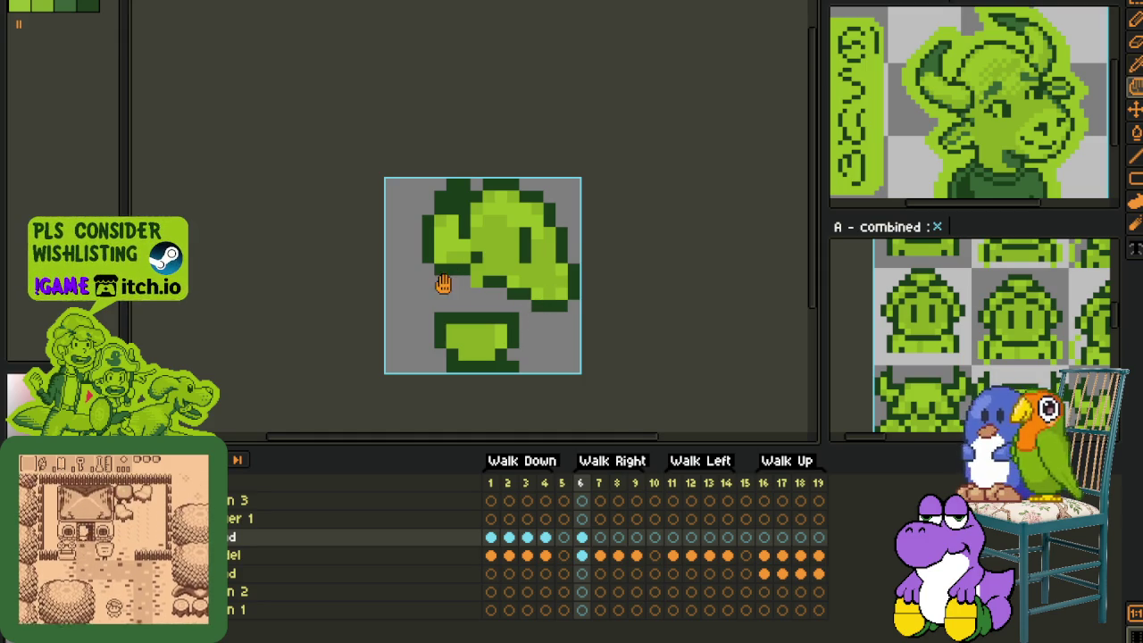
{"action": "left_click_drag", "start_coordinate": [441, 286], "coordinate": [492, 263]}
{"action": "scroll", "coordinate": [492, 241], "scroll_direction": "down", "scroll_amount": 2}
{"action": "scroll", "coordinate": [509, 270], "scroll_direction": "up", "scroll_amount": 1}
{"action": "scroll", "coordinate": [511, 269], "scroll_direction": "up", "scroll_amount": 2}
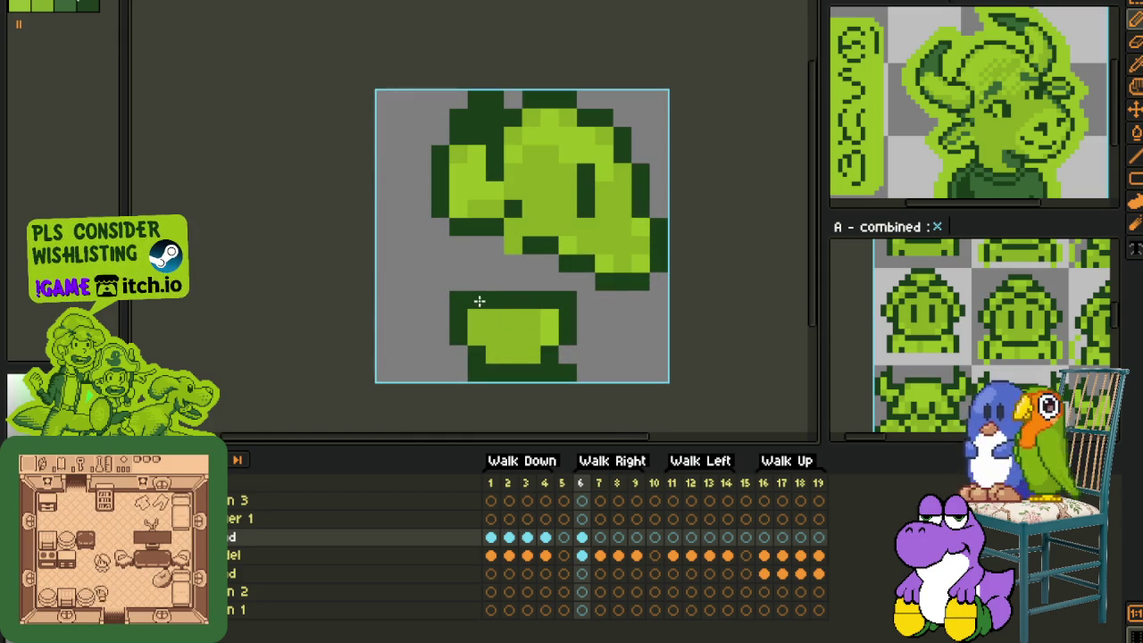
{"action": "scroll", "coordinate": [479, 304], "scroll_direction": "down", "scroll_amount": 2}
{"action": "key", "text": "ctrl+Tab"}
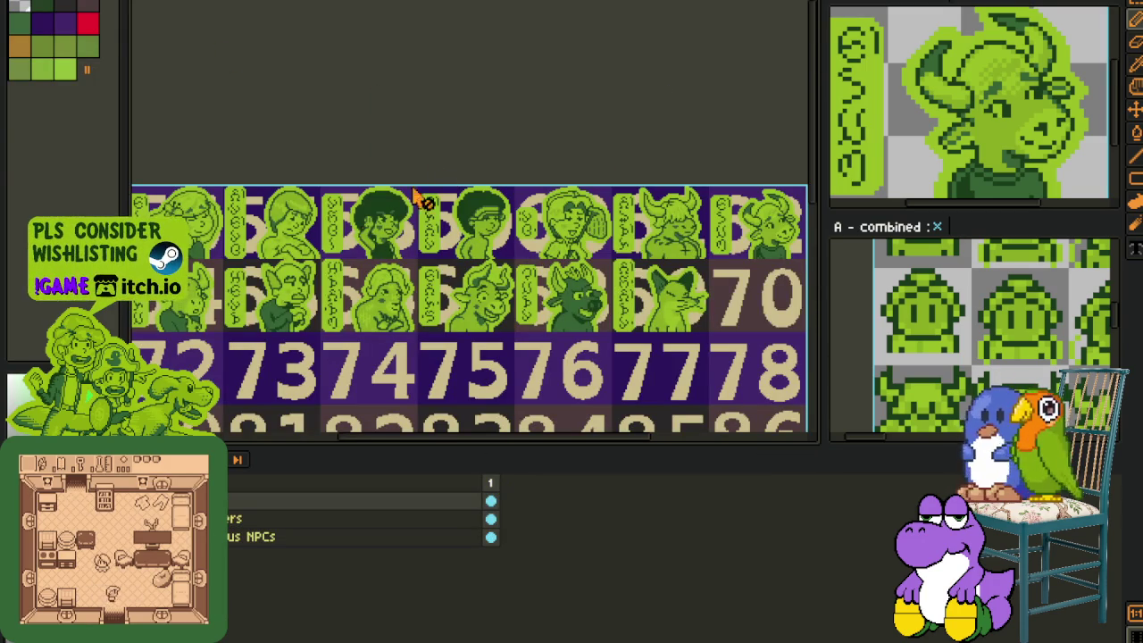
Step: Copy all head-layer cels from the blob-head document and paste them as a new layer at frame 1
{"action": "key", "text": "ctrl+Tab"}
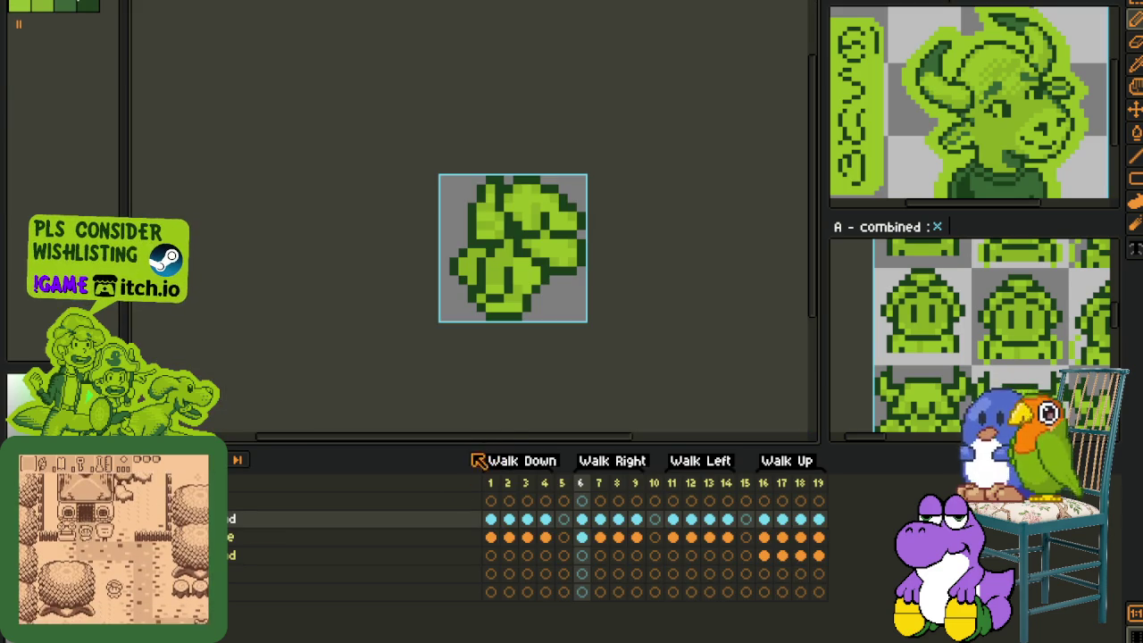
{"action": "left_click", "coordinate": [234, 538]}
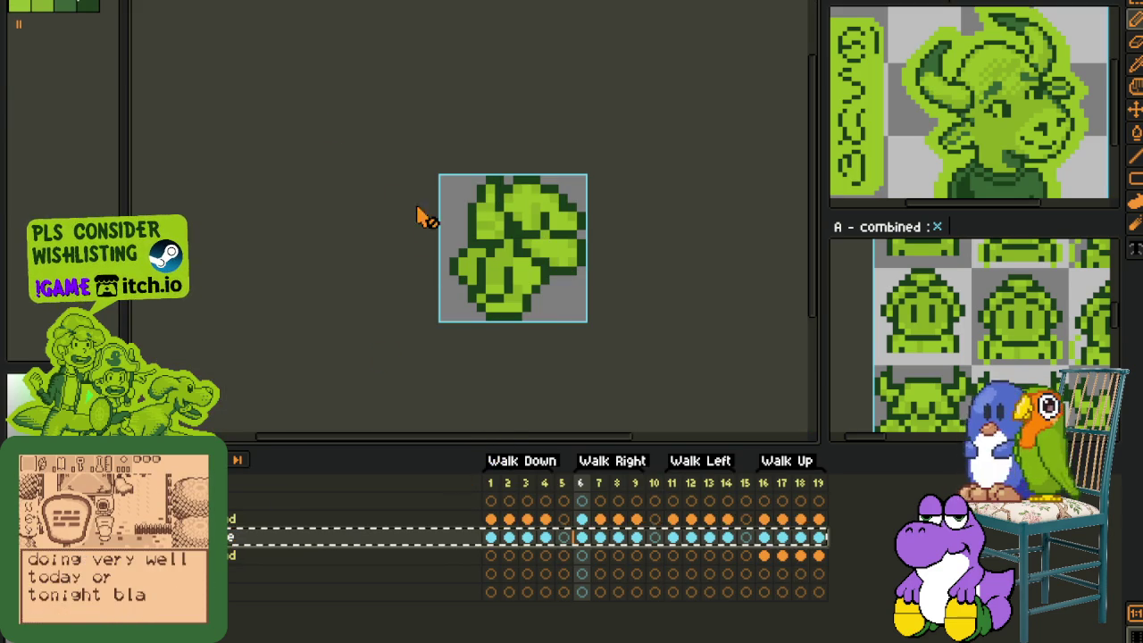
{"action": "key", "text": "ctrl+c"}
{"action": "key", "text": "ctrl+Tab"}
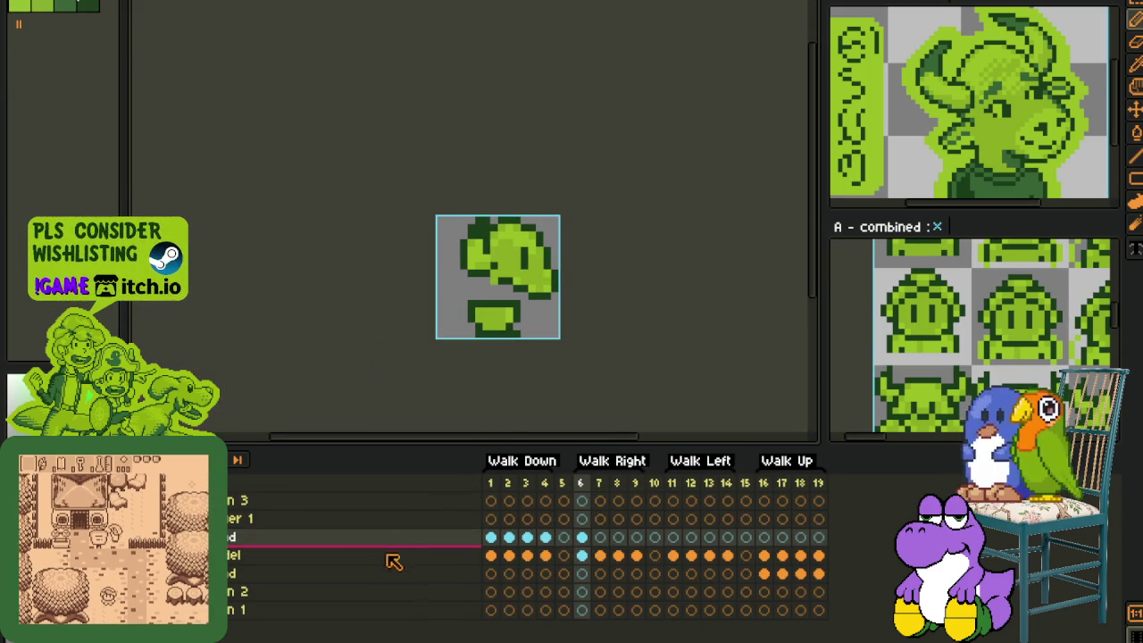
{"action": "right_click", "coordinate": [390, 555]}
{"action": "key", "text": "Escape"}
{"action": "key", "text": "Home"}
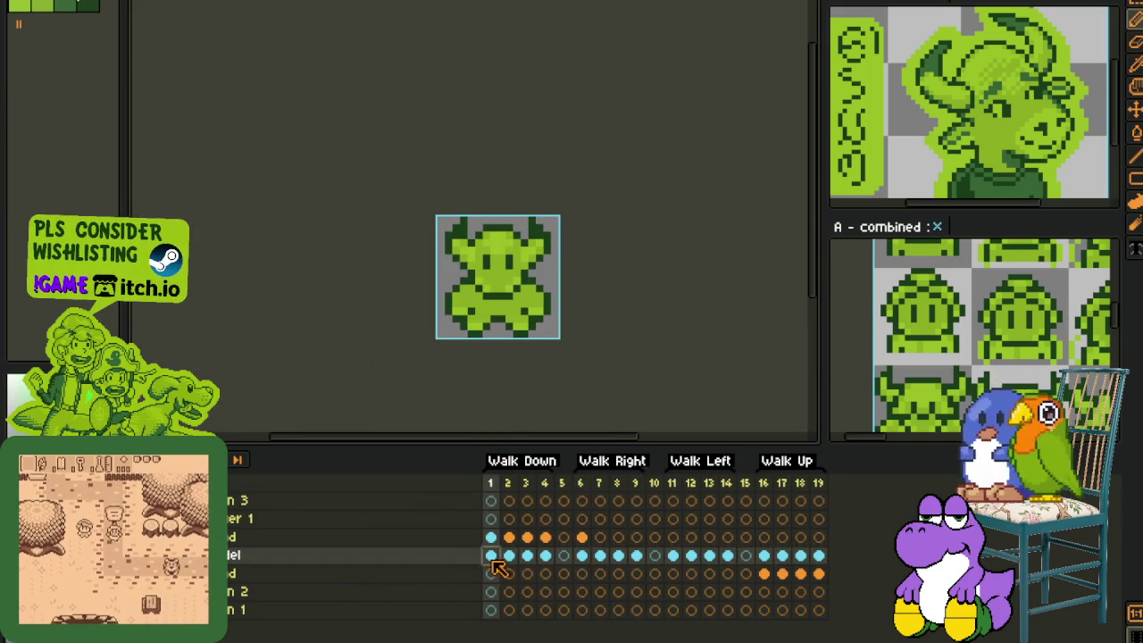
{"action": "key", "text": "ctrl+v"}
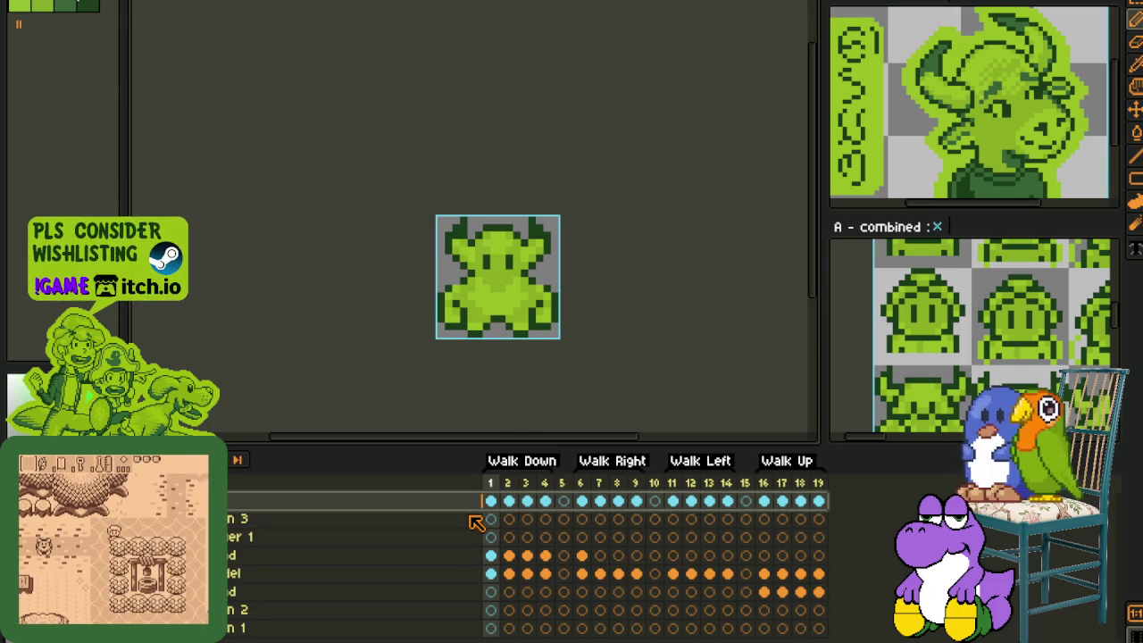
Step: Move the pasted layer to fourth place, shift frames 6–14 onto it, and move frame 16's cel to the body layer
{"action": "left_click_drag", "start_coordinate": [475, 516], "coordinate": [477, 563]}
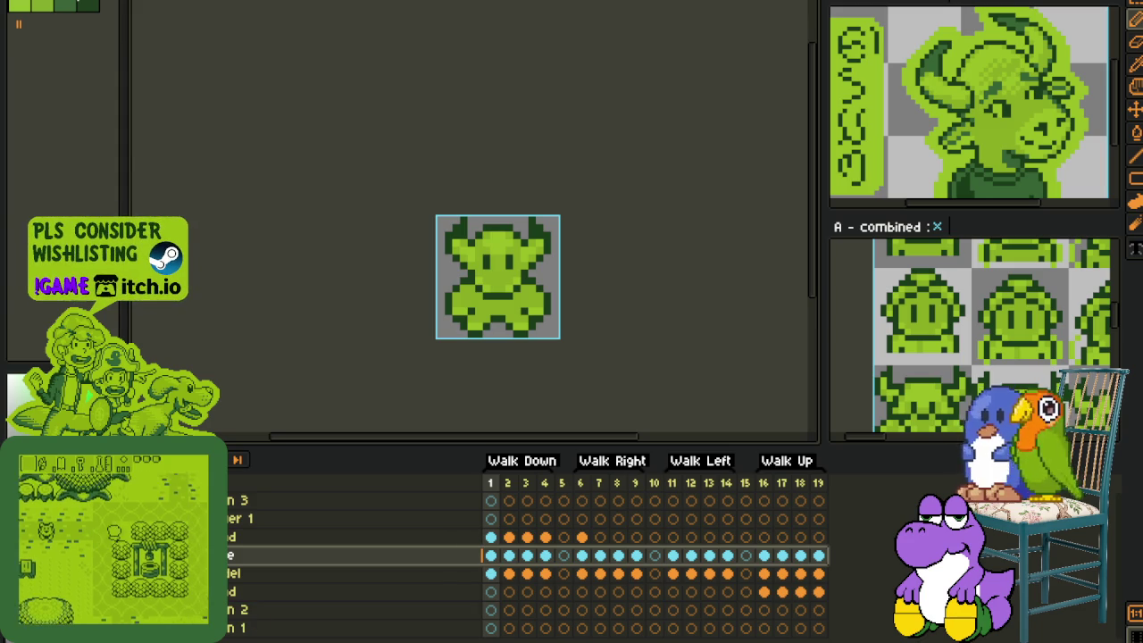
{"action": "left_click_drag", "start_coordinate": [491, 555], "coordinate": [582, 569]}
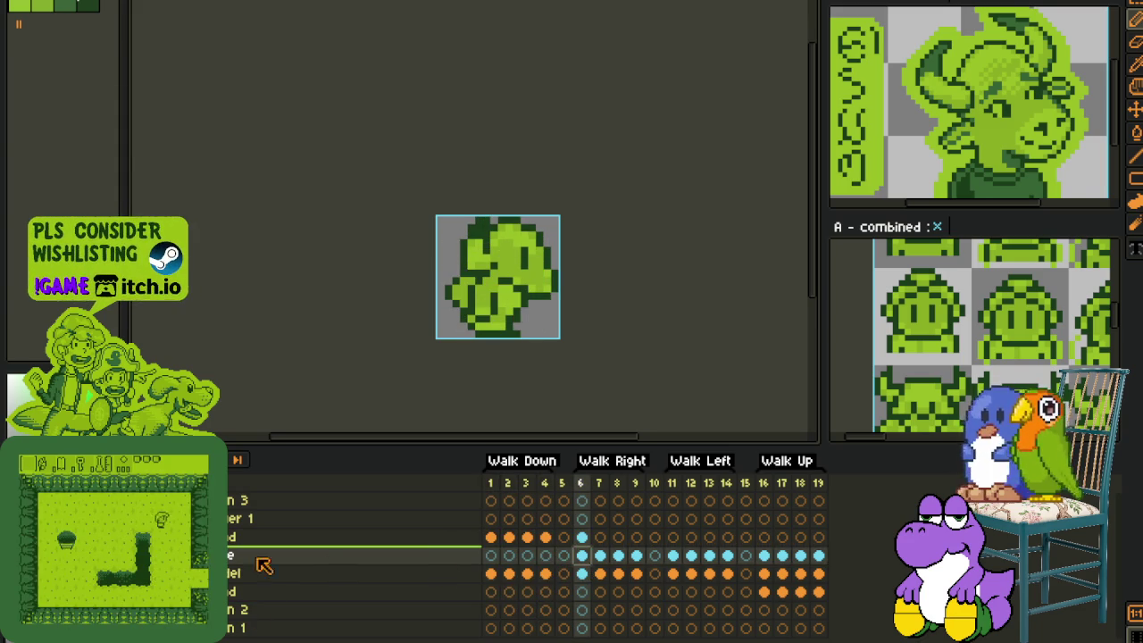
{"action": "left_click", "coordinate": [666, 578]}
{"action": "mouse_move", "coordinate": [665, 578]}
{"action": "left_mouse_down"}
{"action": "mouse_move", "coordinate": [728, 574]}
{"action": "mouse_move", "coordinate": [582, 555]}
{"action": "mouse_move", "coordinate": [741, 574]}
{"action": "left_mouse_up"}
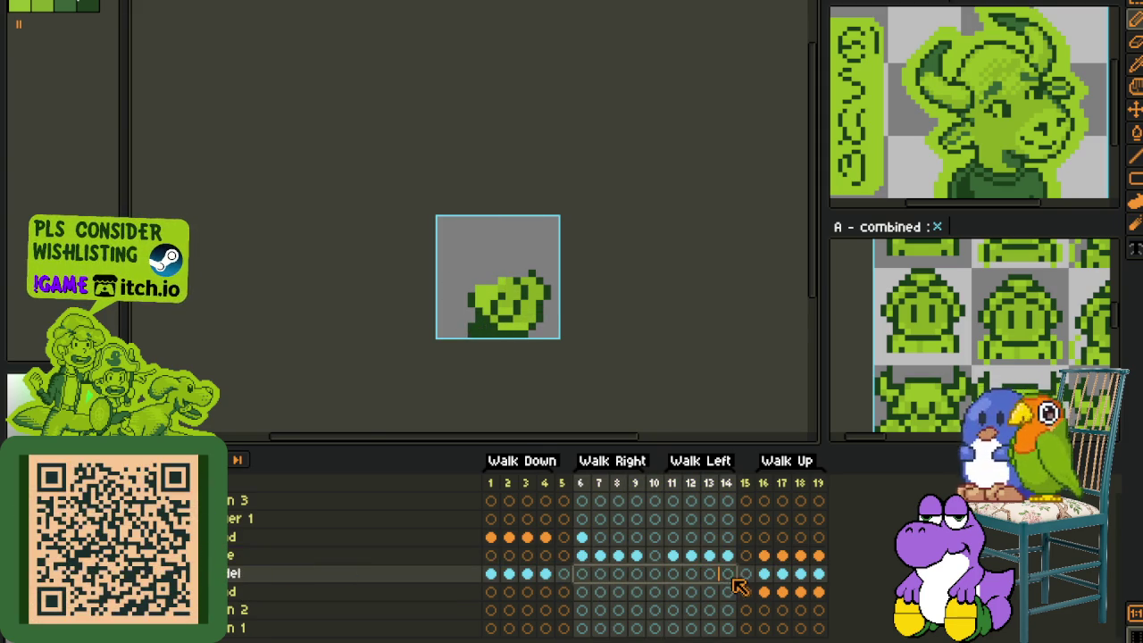
{"action": "left_click", "coordinate": [763, 574]}
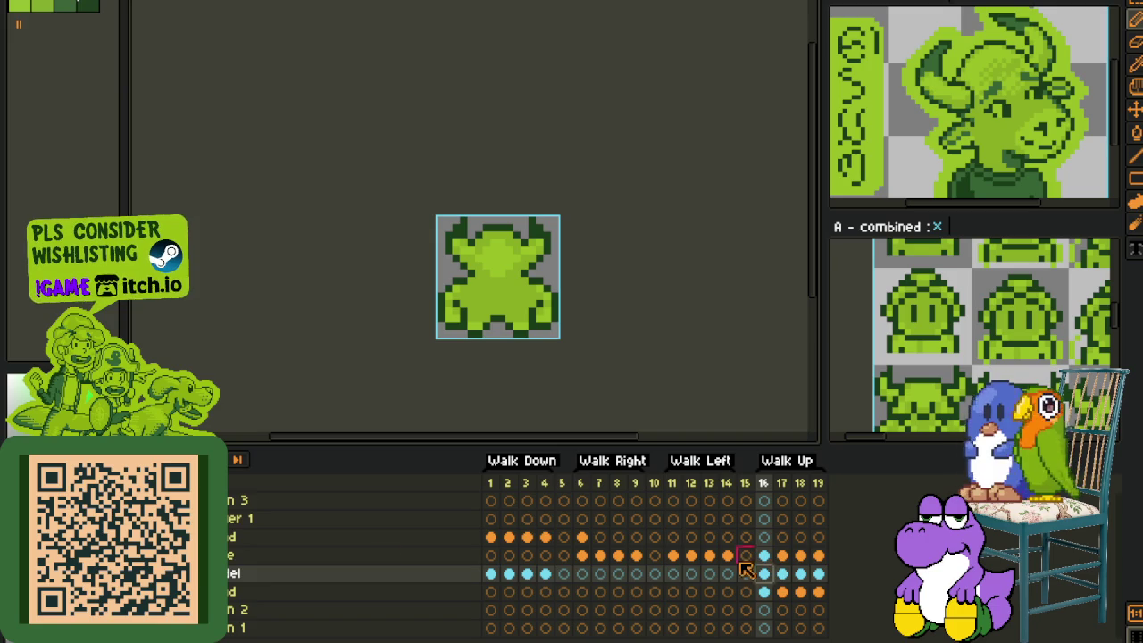
{"action": "left_click_drag", "start_coordinate": [781, 573], "coordinate": [334, 553]}
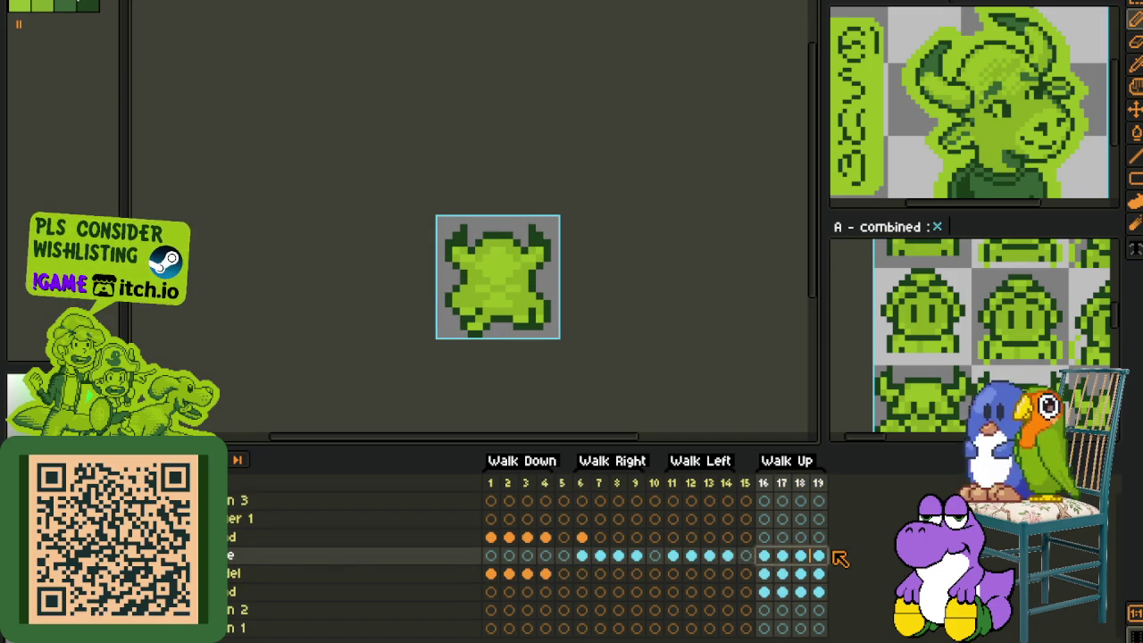
Step: Merge the pasted layer down into the layer below and rename the result 'tr'
{"action": "right_click", "coordinate": [239, 565]}
{"action": "left_click", "coordinate": [294, 627]}
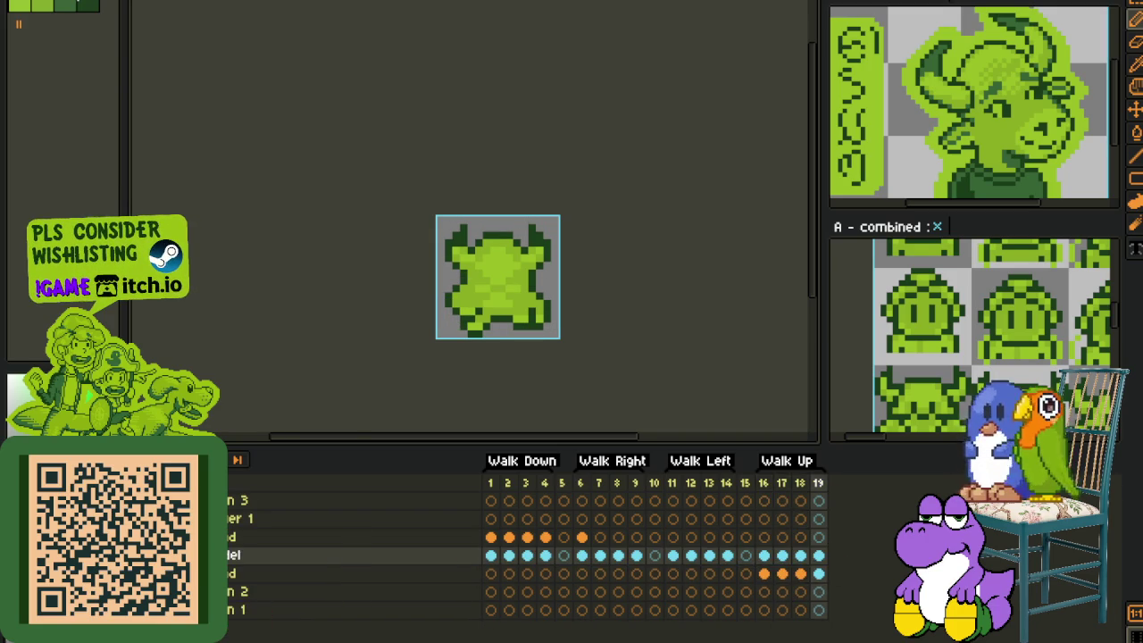
{"action": "double_click", "coordinate": [384, 557]}
{"action": "type", "text": "<vo"}
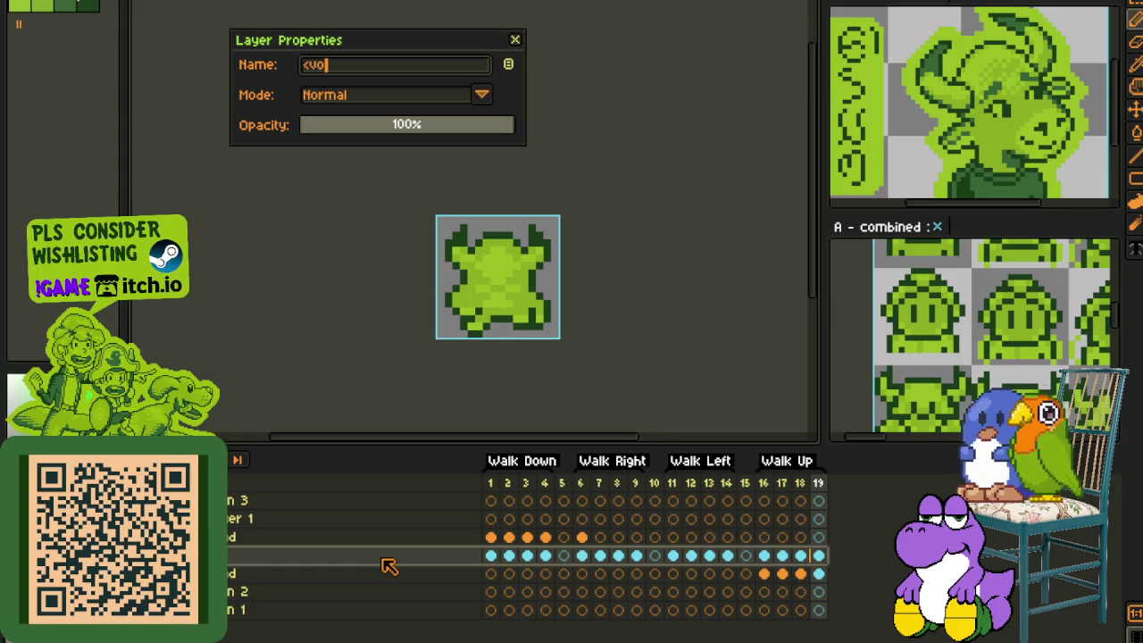
{"action": "type", "text": "tr"}
{"action": "key", "text": "Return"}
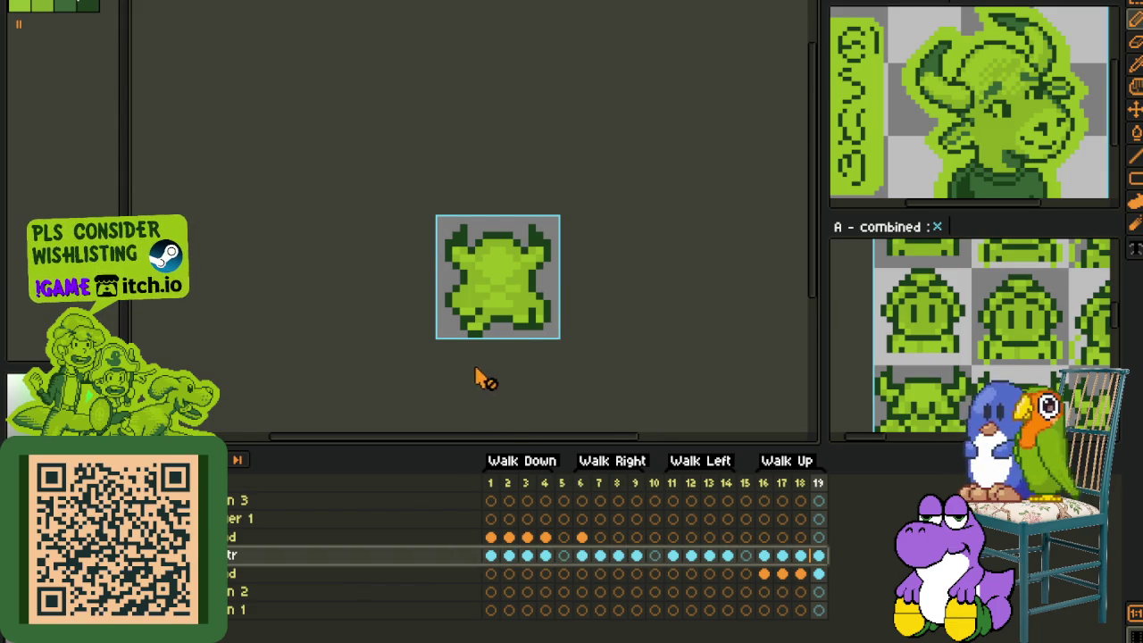
{"action": "scroll", "coordinate": [478, 375], "scroll_direction": "up", "scroll_amount": 2}
Step: Step between frames 6 and 7 to inspect the Walk Right head layer
{"action": "left_click", "coordinate": [582, 555]}
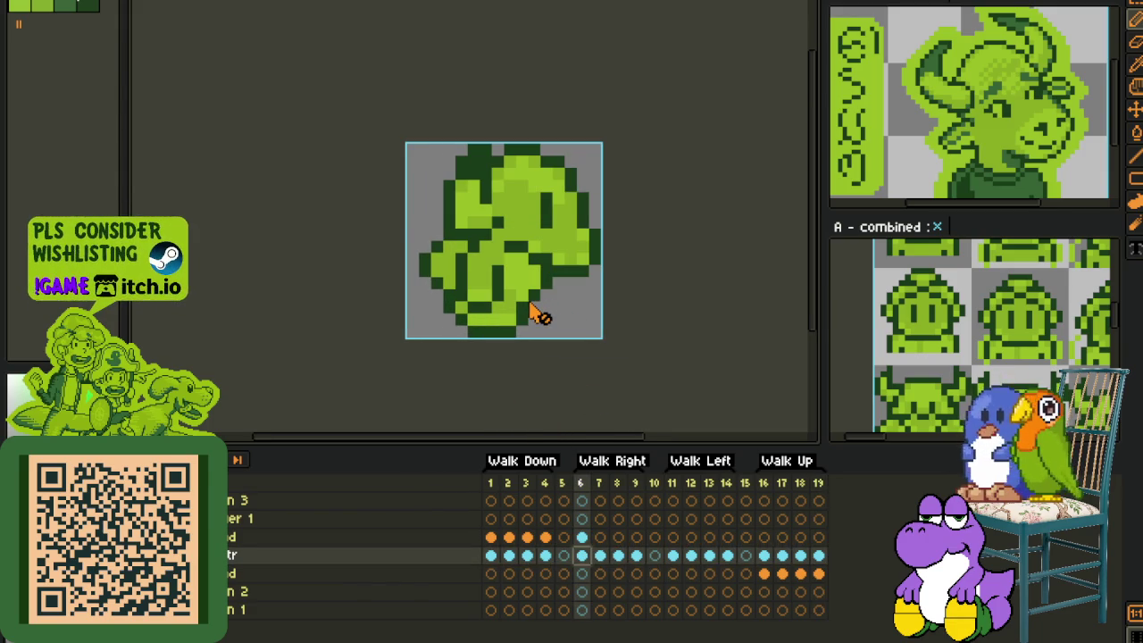
{"action": "scroll", "coordinate": [534, 309], "scroll_direction": "down", "scroll_amount": 2}
{"action": "key", "text": "Right"}
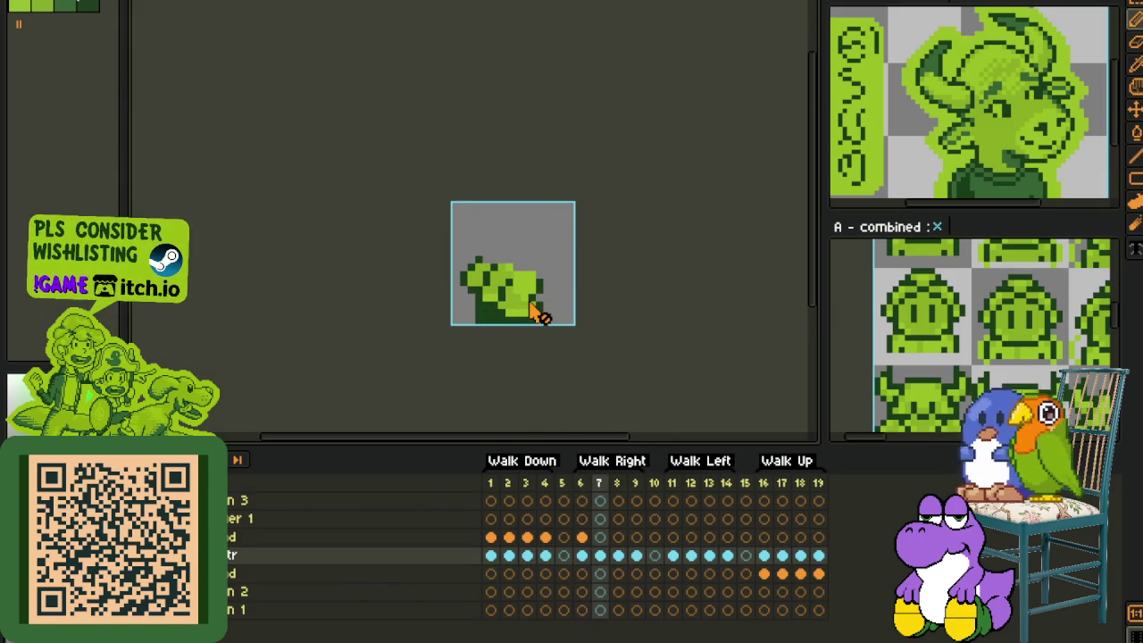
{"action": "left_click", "coordinate": [585, 537]}
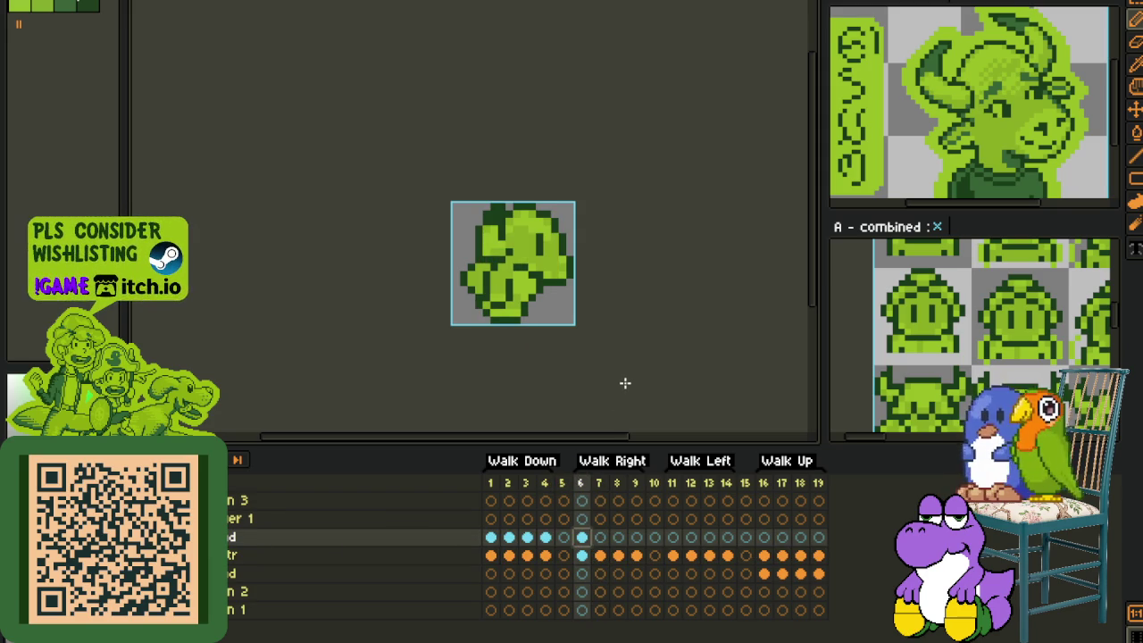
{"action": "key", "text": "i"}
{"action": "scroll", "coordinate": [487, 218], "scroll_direction": "up", "scroll_amount": 1}
{"action": "scroll", "coordinate": [717, 416], "scroll_direction": "down", "scroll_amount": 1}
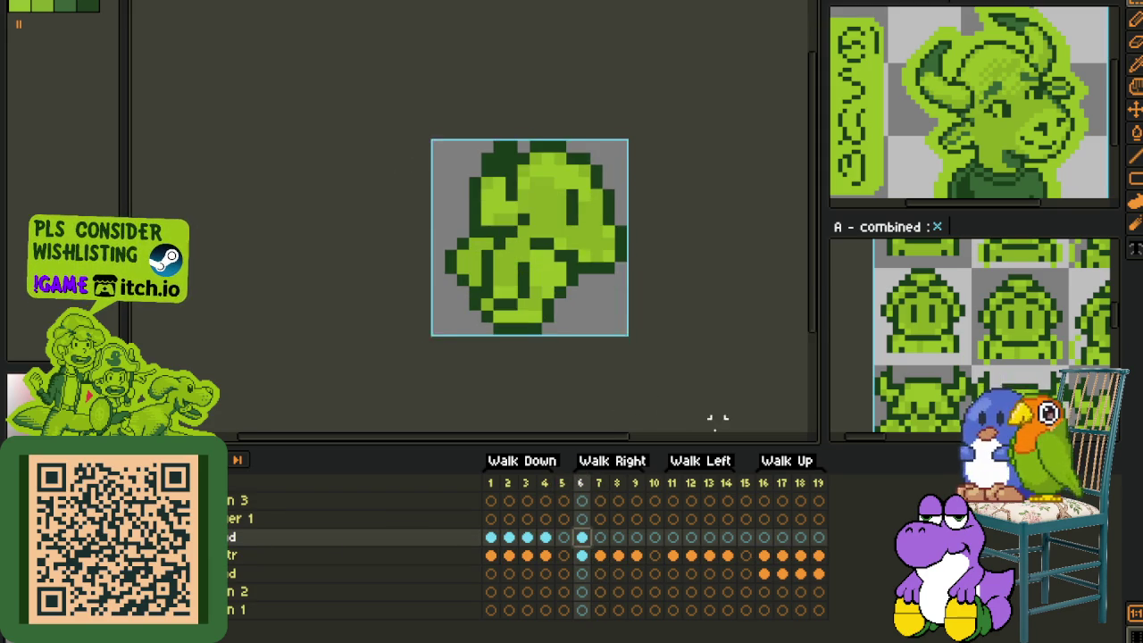
{"action": "scroll", "coordinate": [705, 305], "scroll_direction": "down", "scroll_amount": 1}
{"action": "scroll", "coordinate": [692, 304], "scroll_direction": "down", "scroll_amount": 1}
{"action": "scroll", "coordinate": [648, 280], "scroll_direction": "up", "scroll_amount": 1}
{"action": "scroll", "coordinate": [647, 280], "scroll_direction": "up", "scroll_amount": 1}
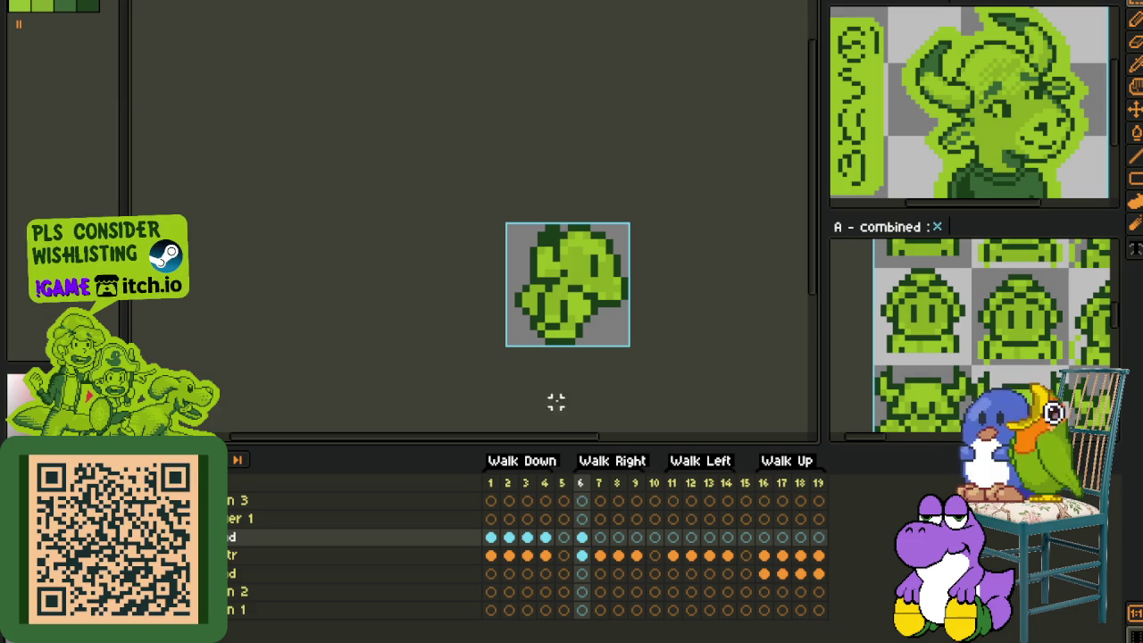
Step: Add a cel at frame 6 of the head layer, recentre the sprite, and select all
{"action": "left_click", "coordinate": [580, 539]}
{"action": "scroll", "coordinate": [527, 278], "scroll_direction": "up", "scroll_amount": 1}
{"action": "scroll", "coordinate": [541, 278], "scroll_direction": "up", "scroll_amount": 1}
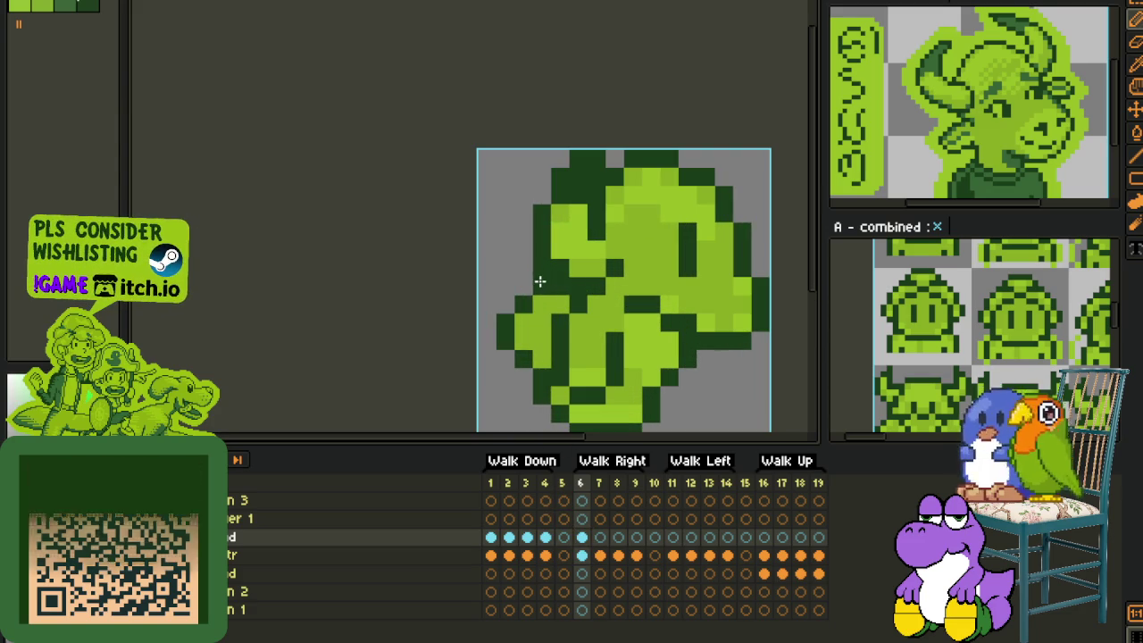
{"action": "scroll", "coordinate": [566, 316], "scroll_direction": "down", "scroll_amount": 3}
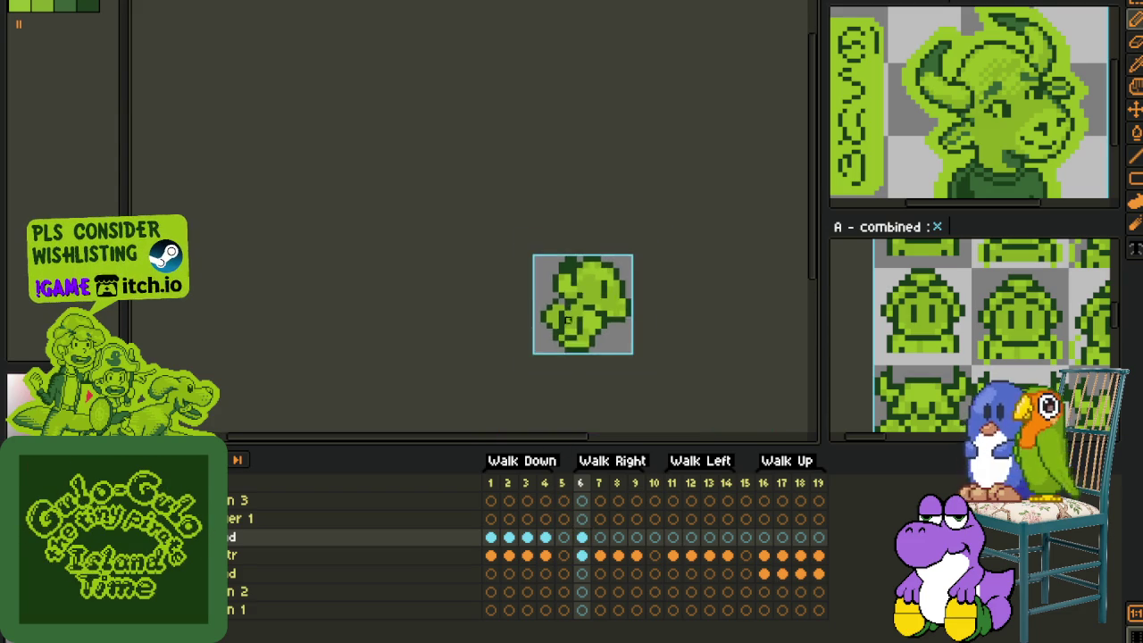
{"action": "scroll", "coordinate": [563, 308], "scroll_direction": "up", "scroll_amount": 2}
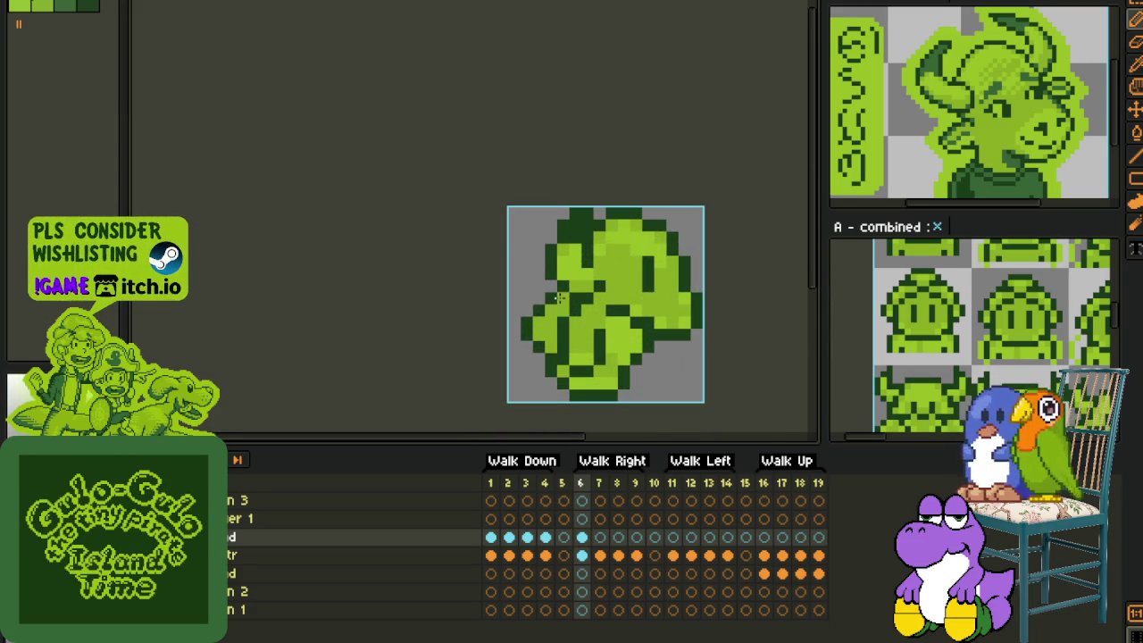
{"action": "scroll", "coordinate": [571, 300], "scroll_direction": "down", "scroll_amount": 2}
{"action": "left_click_drag", "start_coordinate": [671, 309], "coordinate": [628, 295]}
{"action": "key", "text": "ctrl+a"}
{"action": "scroll", "coordinate": [706, 304], "scroll_direction": "down", "scroll_amount": 2}
{"action": "scroll", "coordinate": [707, 304], "scroll_direction": "up", "scroll_amount": 2}
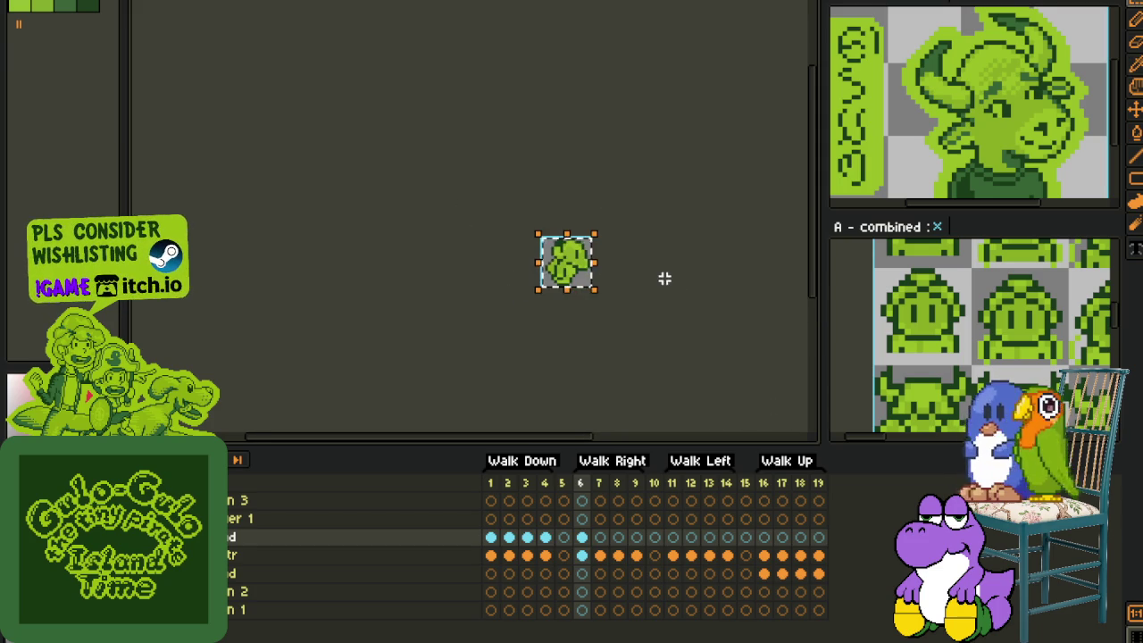
{"action": "scroll", "coordinate": [566, 224], "scroll_direction": "up", "scroll_amount": 2}
{"action": "scroll", "coordinate": [568, 218], "scroll_direction": "up", "scroll_amount": 2}
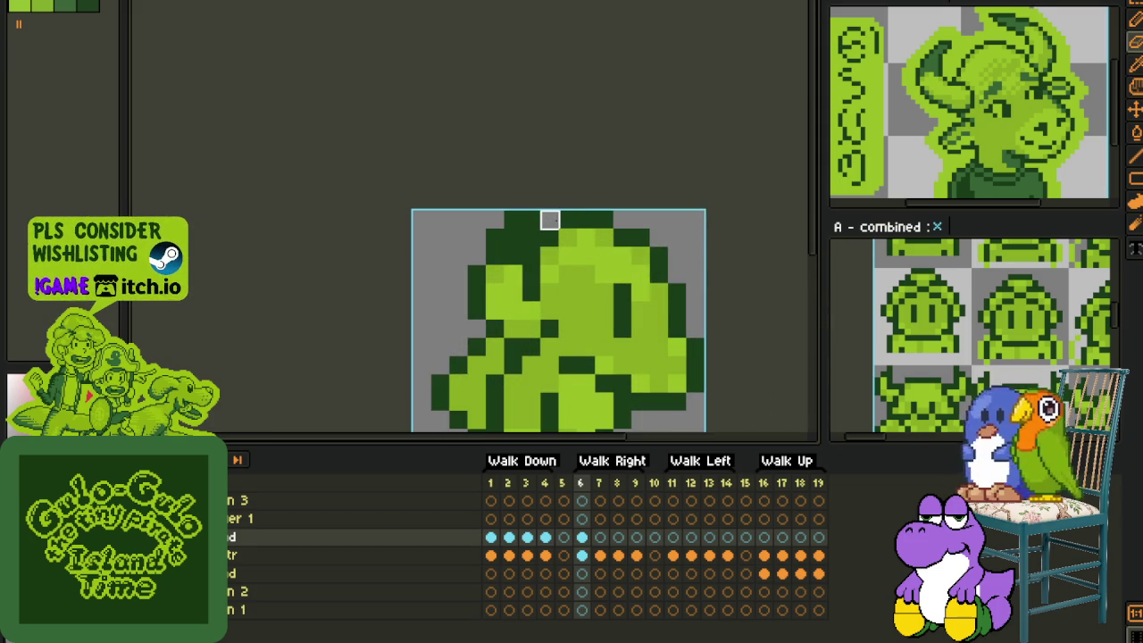
Step: Alternate between the eyedropper and pencil to sample sprite colours
{"action": "key", "text": "i"}
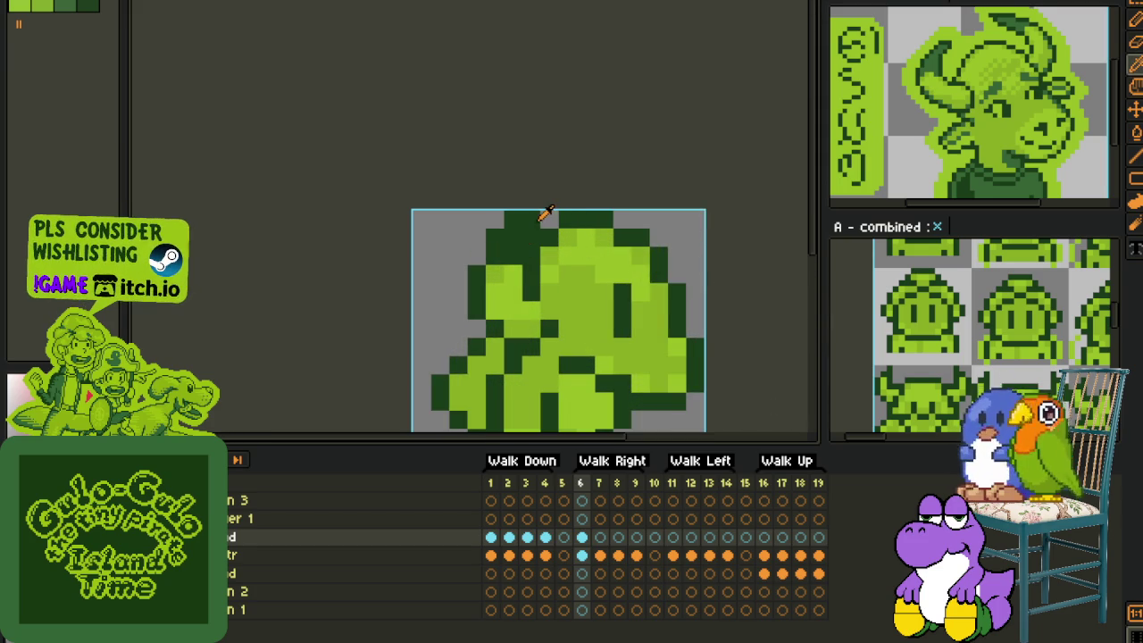
{"action": "key", "text": "b"}
{"action": "scroll", "coordinate": [585, 228], "scroll_direction": "down", "scroll_amount": 3}
{"action": "scroll", "coordinate": [617, 232], "scroll_direction": "down", "scroll_amount": 2}
{"action": "key", "text": "i"}
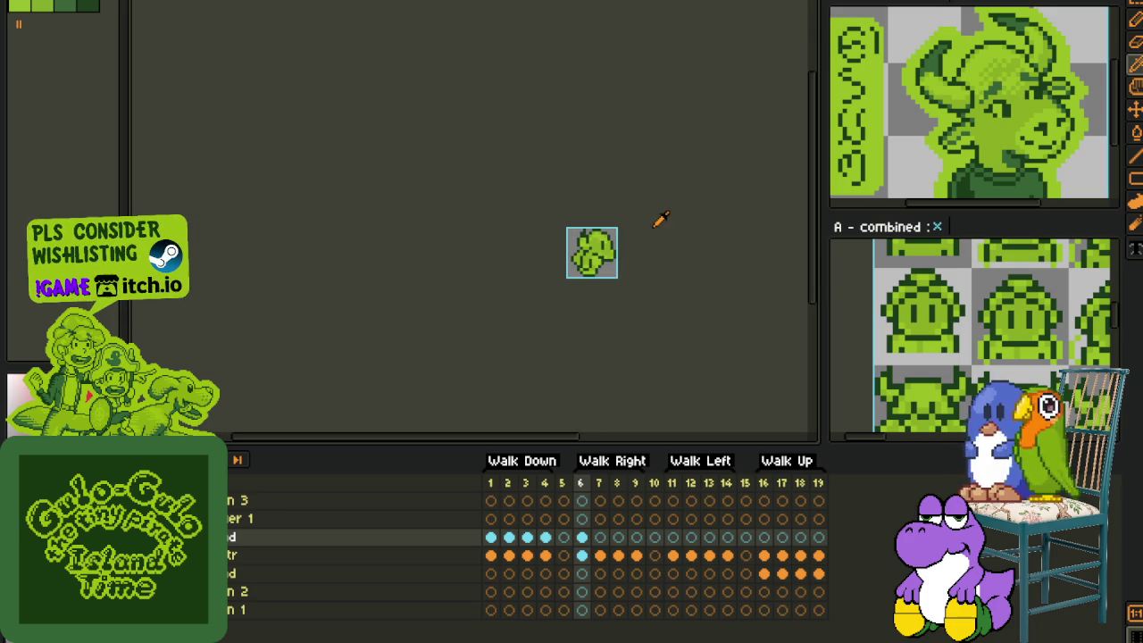
{"action": "scroll", "coordinate": [597, 220], "scroll_direction": "up", "scroll_amount": 2}
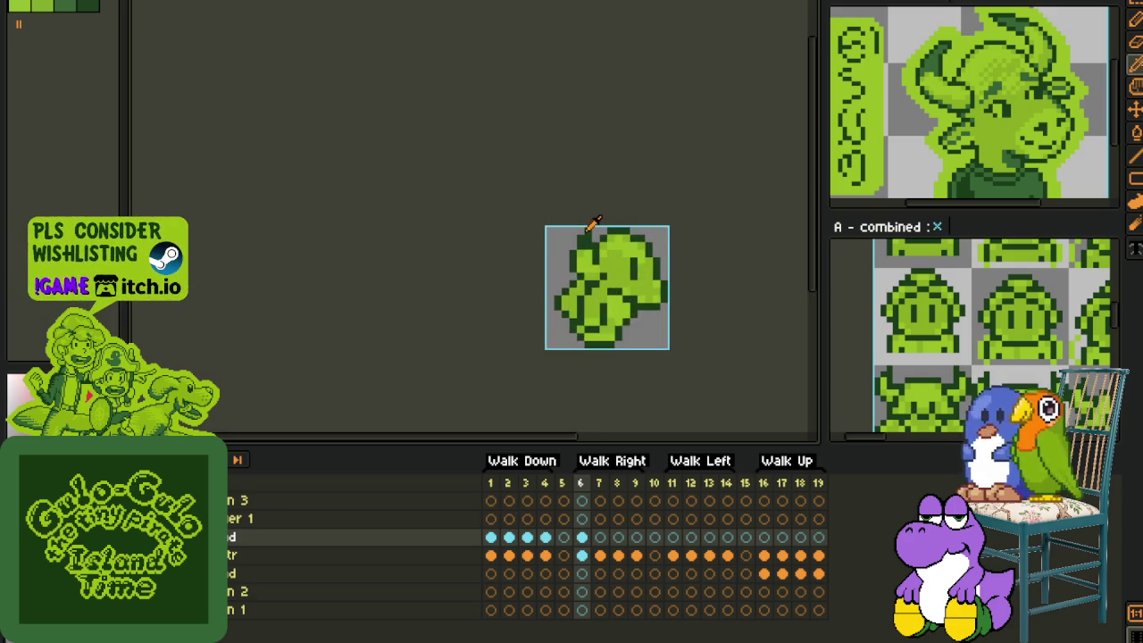
{"action": "scroll", "coordinate": [592, 224], "scroll_direction": "up", "scroll_amount": 2}
{"action": "scroll", "coordinate": [582, 242], "scroll_direction": "down", "scroll_amount": 1}
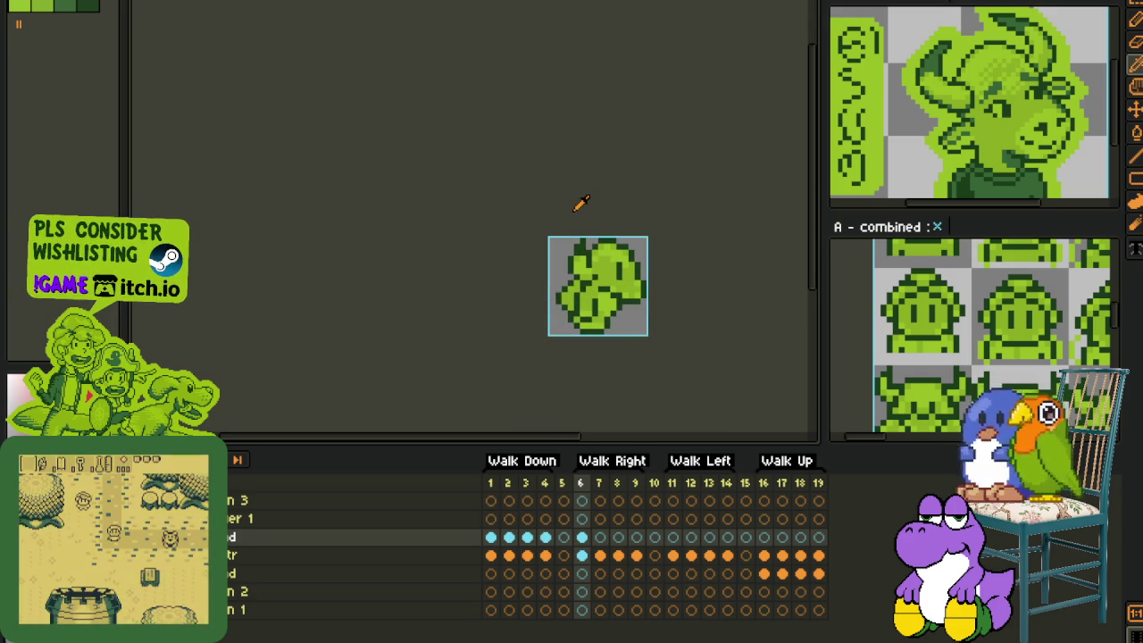
Step: Save the sprite with Ctrl+S and toggle the timeline's visibility
{"action": "key", "text": "ctrl+s"}
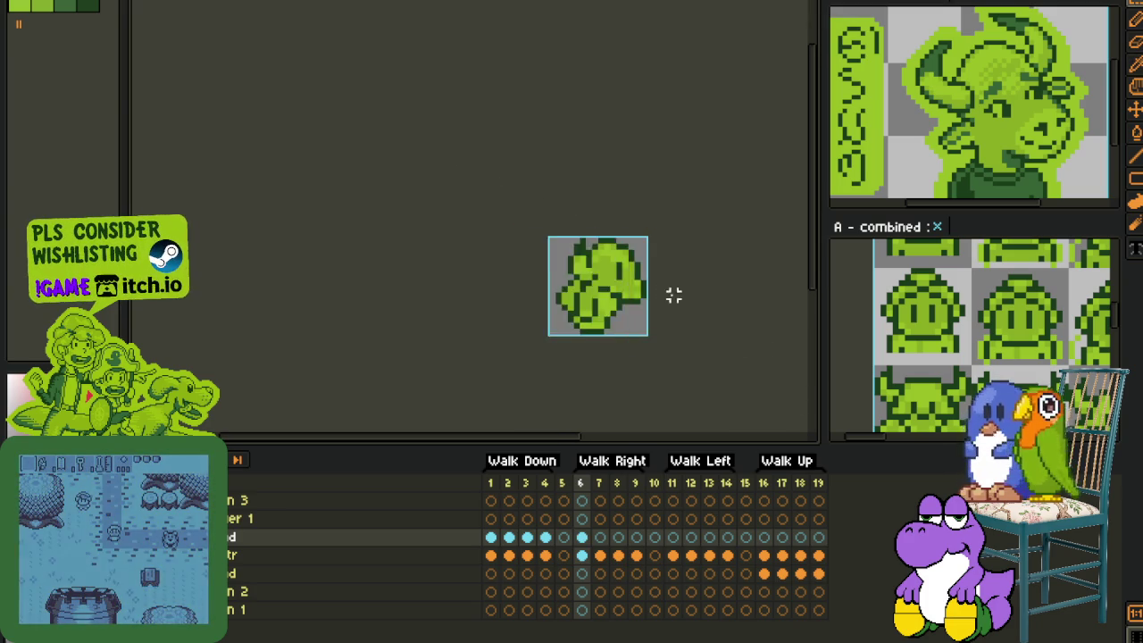
{"action": "scroll", "coordinate": [679, 304], "scroll_direction": "up", "scroll_amount": 1}
{"action": "scroll", "coordinate": [630, 304], "scroll_direction": "up", "scroll_amount": 1}
{"action": "key", "text": "Tab"}
{"action": "key", "text": "Tab"}
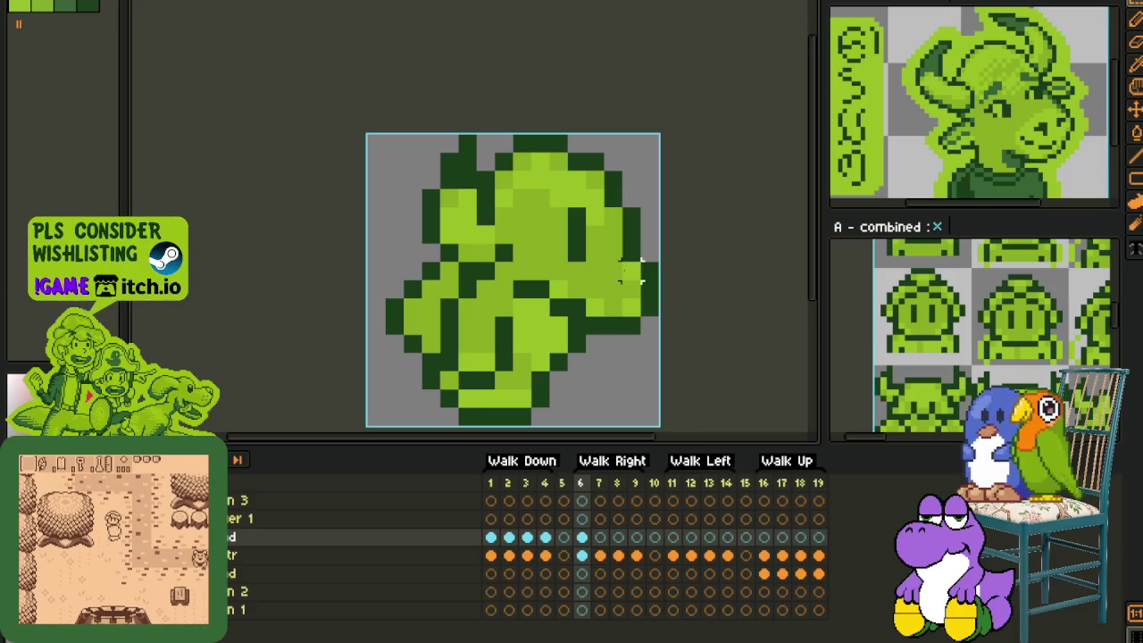
{"action": "key", "text": "Tab"}
Step: Move the head's lower-right pixel block up one pixel and deselect it
{"action": "left_click_drag", "start_coordinate": [662, 258], "coordinate": [563, 374]}
{"action": "left_click_drag", "start_coordinate": [634, 323], "coordinate": [635, 305]}
{"action": "key", "text": "ctrl+d"}
Step: With the pencil, lighten a right-edge pixel and redraw the head's upper-left outline
{"action": "key", "text": "b"}
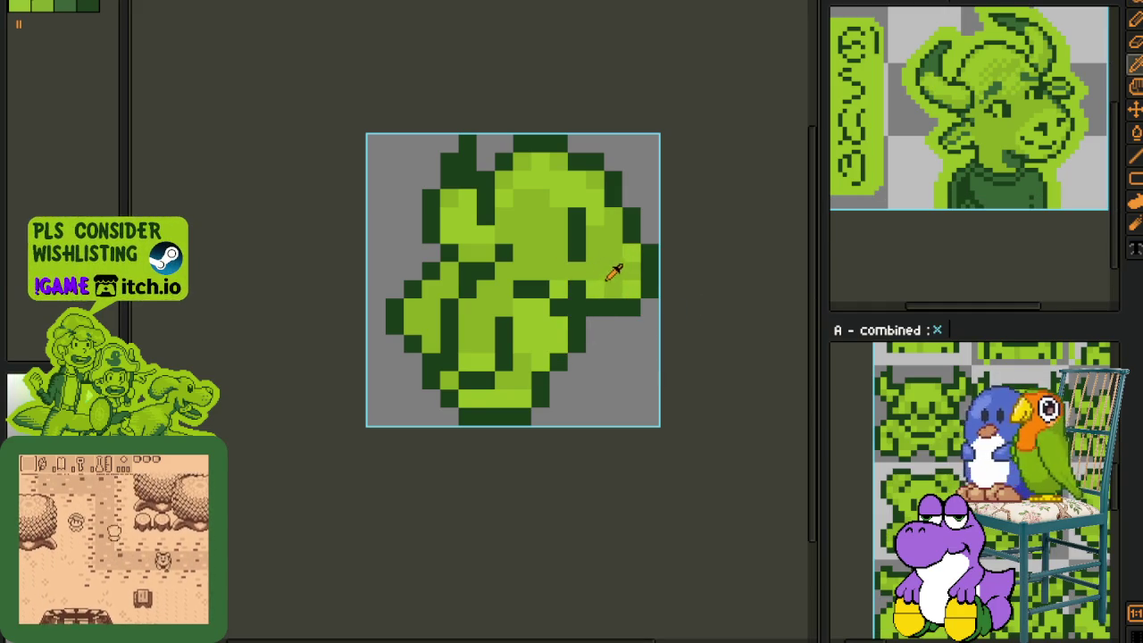
{"action": "left_click", "coordinate": [577, 290]}
{"action": "scroll", "coordinate": [638, 273], "scroll_direction": "down", "scroll_amount": 4}
{"action": "scroll", "coordinate": [643, 274], "scroll_direction": "up", "scroll_amount": 1}
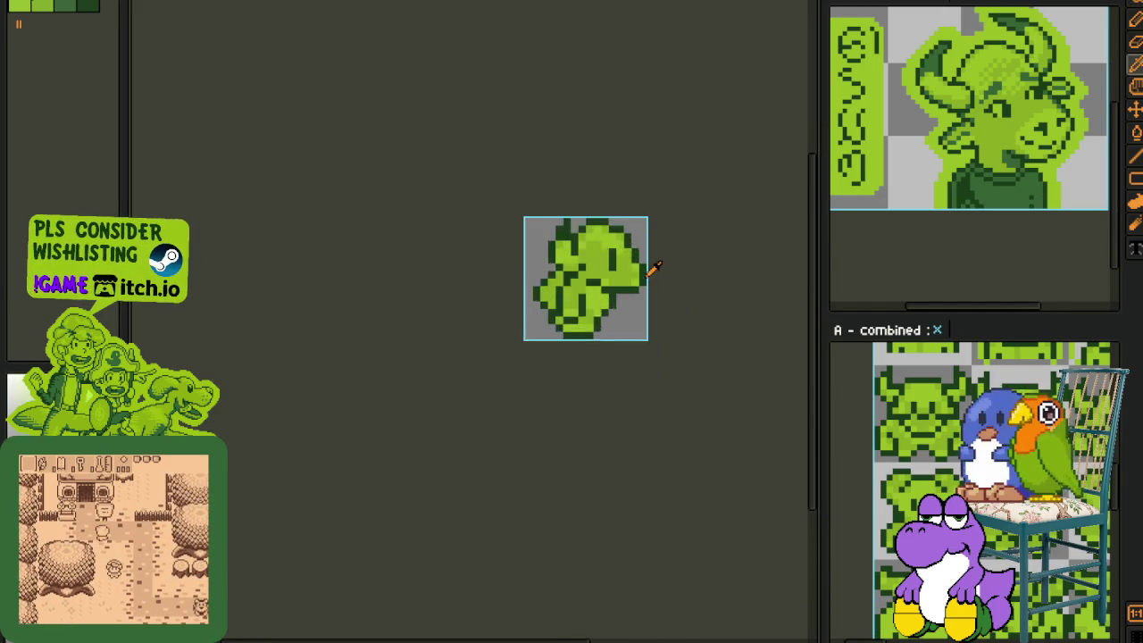
{"action": "scroll", "coordinate": [643, 274], "scroll_direction": "up", "scroll_amount": 4}
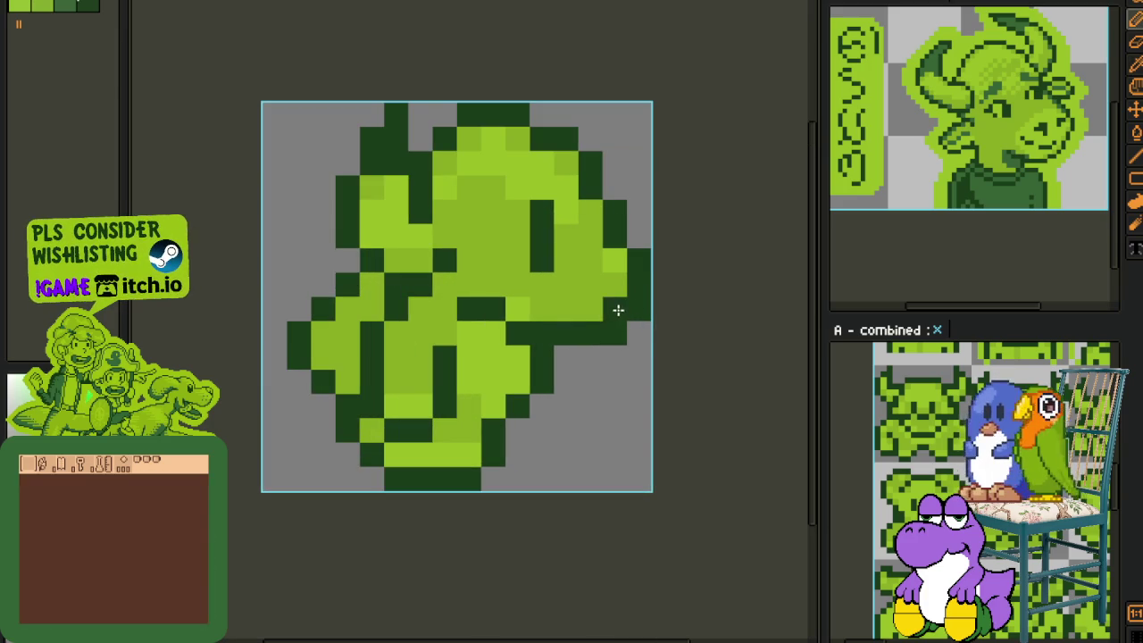
{"action": "scroll", "coordinate": [616, 331], "scroll_direction": "down", "scroll_amount": 3}
{"action": "scroll", "coordinate": [643, 327], "scroll_direction": "down", "scroll_amount": 2}
{"action": "scroll", "coordinate": [643, 326], "scroll_direction": "down", "scroll_amount": 1}
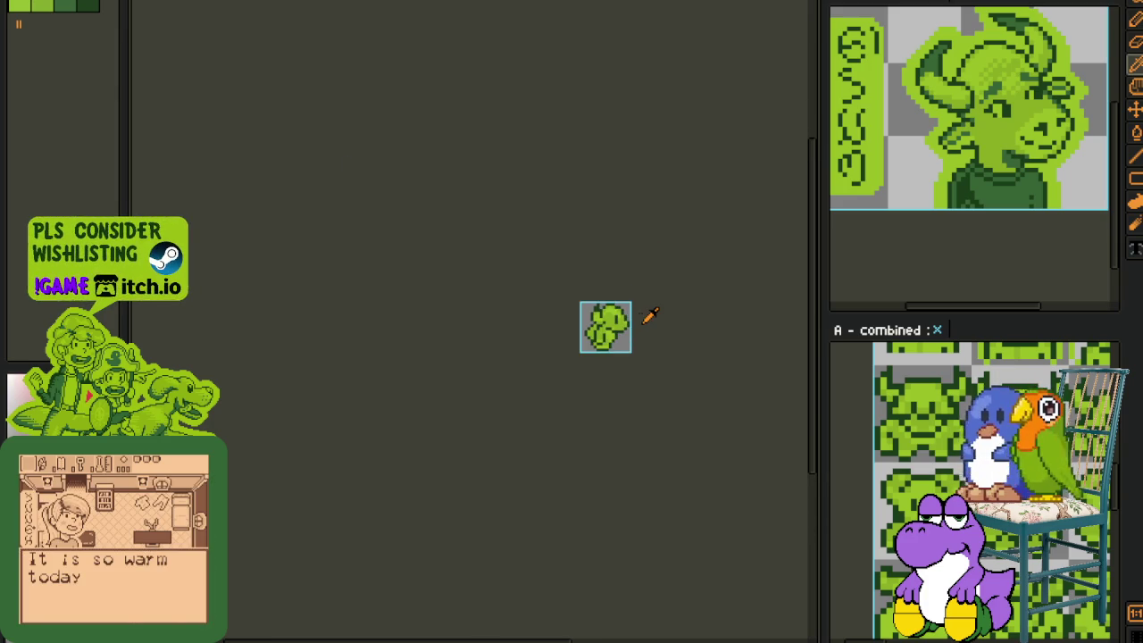
{"action": "scroll", "coordinate": [647, 315], "scroll_direction": "up", "scroll_amount": 1}
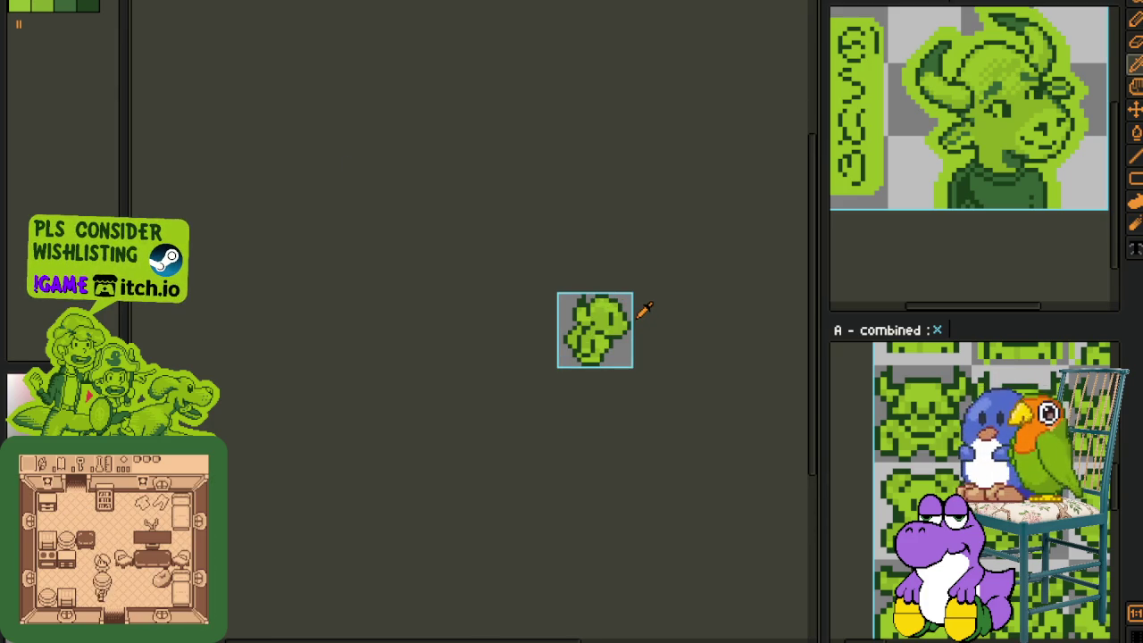
{"action": "scroll", "coordinate": [625, 295], "scroll_direction": "up", "scroll_amount": 2}
{"action": "scroll", "coordinate": [620, 297], "scroll_direction": "up", "scroll_amount": 2}
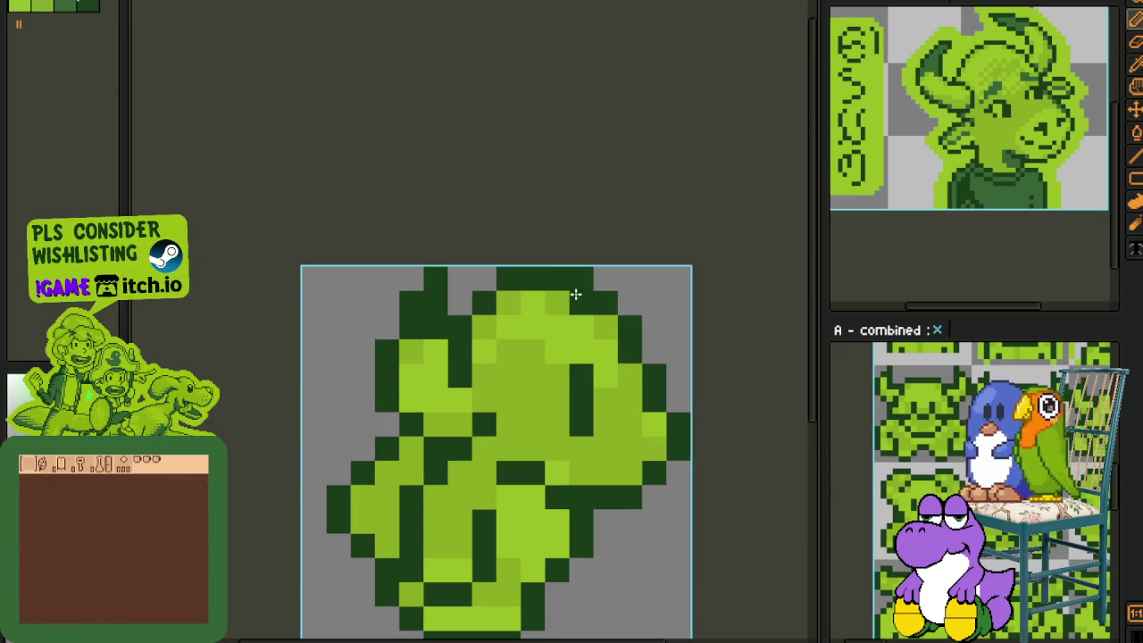
{"action": "scroll", "coordinate": [573, 315], "scroll_direction": "down", "scroll_amount": 2}
{"action": "scroll", "coordinate": [651, 309], "scroll_direction": "down", "scroll_amount": 1}
{"action": "scroll", "coordinate": [651, 309], "scroll_direction": "down", "scroll_amount": 1}
{"action": "scroll", "coordinate": [625, 301], "scroll_direction": "up", "scroll_amount": 1}
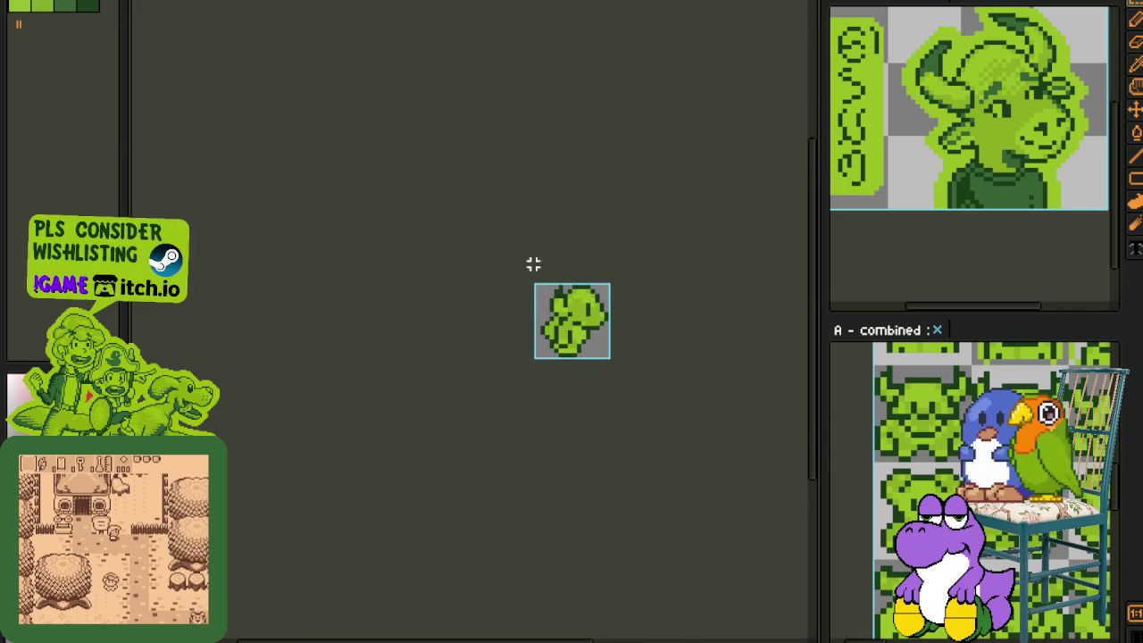
{"action": "scroll", "coordinate": [562, 292], "scroll_direction": "up", "scroll_amount": 2}
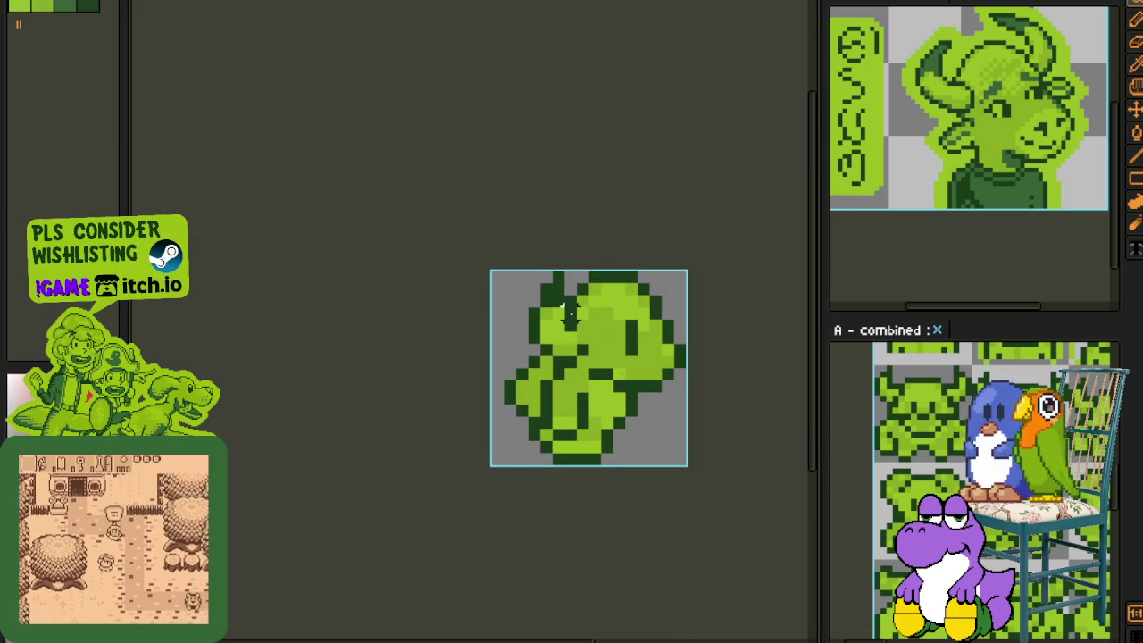
{"action": "mouse_move", "coordinate": [570, 330]}
{"action": "left_mouse_down"}
{"action": "mouse_move", "coordinate": [571, 277]}
{"action": "mouse_move", "coordinate": [523, 303]}
{"action": "mouse_move", "coordinate": [558, 361]}
{"action": "mouse_move", "coordinate": [536, 357]}
{"action": "mouse_move", "coordinate": [613, 309]}
{"action": "left_mouse_up"}
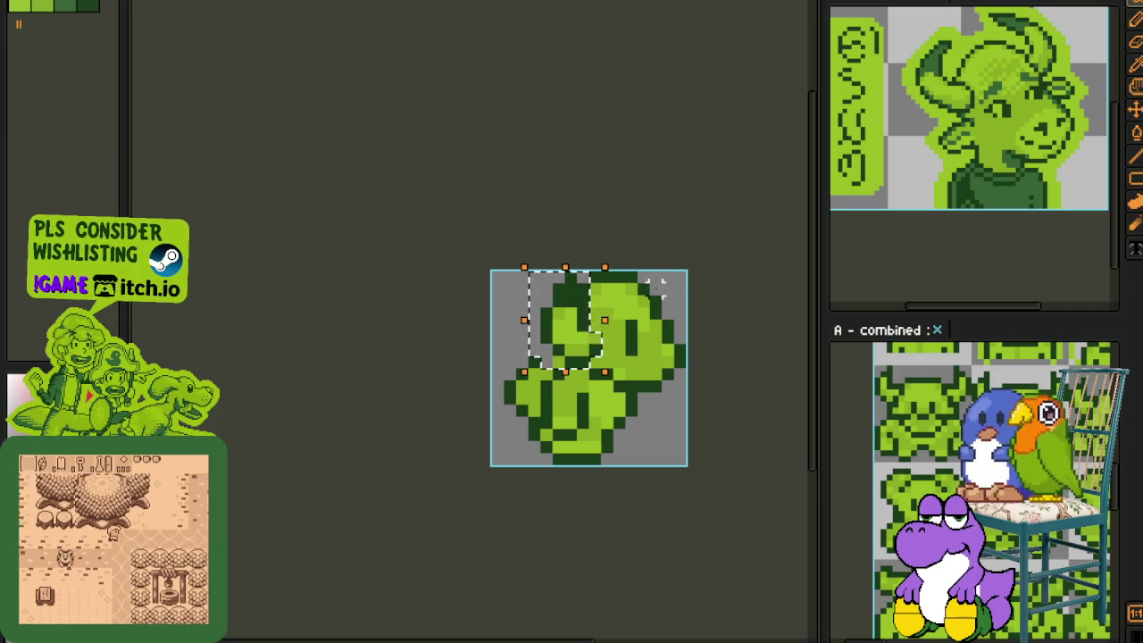
{"action": "scroll", "coordinate": [750, 263], "scroll_direction": "down", "scroll_amount": 2}
{"action": "scroll", "coordinate": [759, 267], "scroll_direction": "down", "scroll_amount": 1}
{"action": "scroll", "coordinate": [760, 266], "scroll_direction": "down", "scroll_amount": 2}
{"action": "scroll", "coordinate": [760, 265], "scroll_direction": "up", "scroll_amount": 2}
{"action": "scroll", "coordinate": [762, 268], "scroll_direction": "up", "scroll_amount": 1}
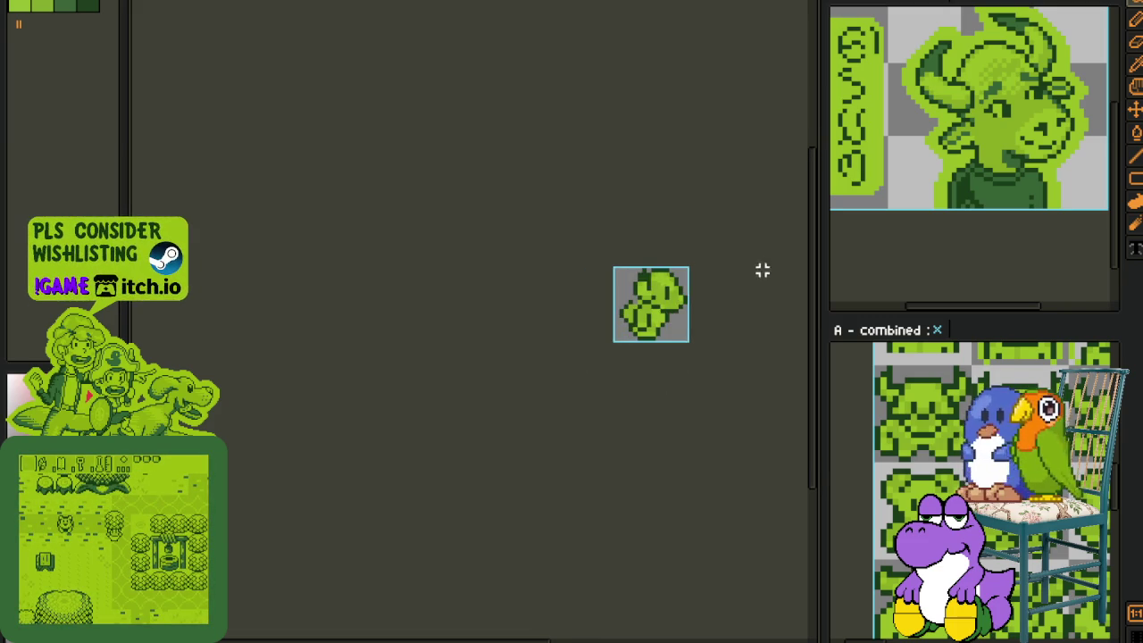
{"action": "scroll", "coordinate": [760, 268], "scroll_direction": "up", "scroll_amount": 1}
{"action": "scroll", "coordinate": [760, 268], "scroll_direction": "up", "scroll_amount": 1}
Step: Paint dark green outline pixels onto the blob's lower-left lobe on the head layer
{"action": "key", "text": "b"}
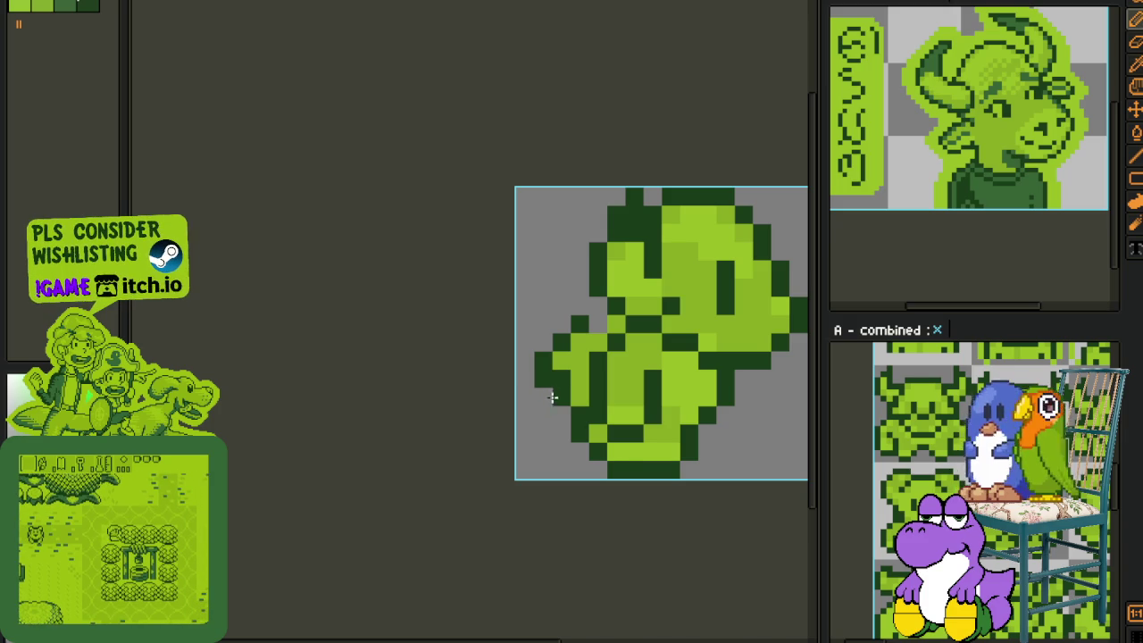
{"action": "key", "text": "Tab"}
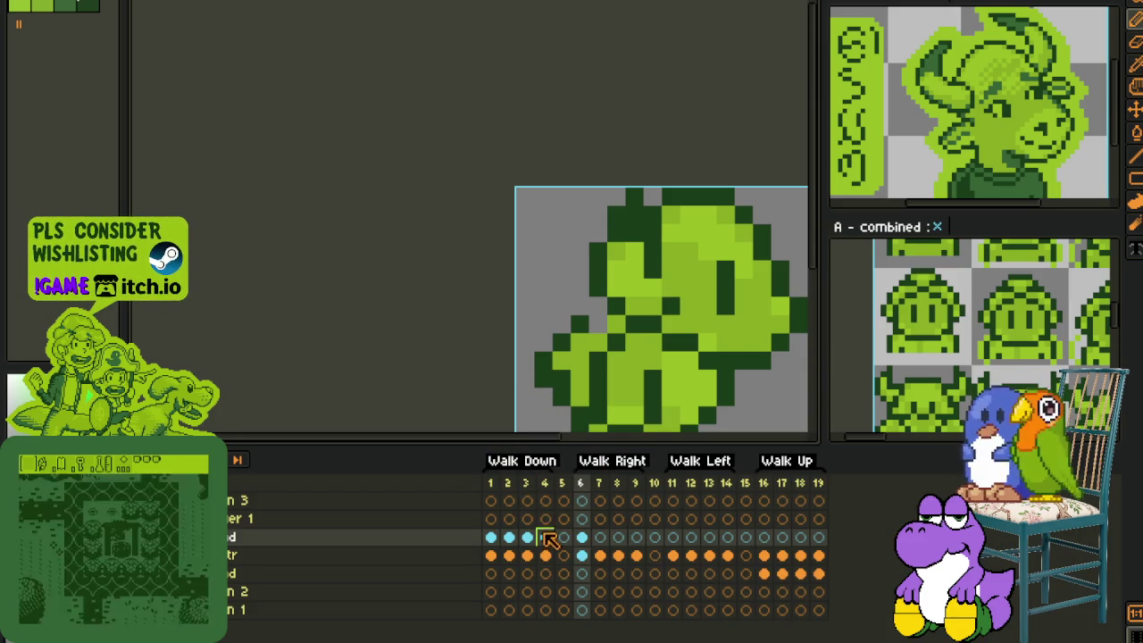
{"action": "left_click", "coordinate": [581, 554]}
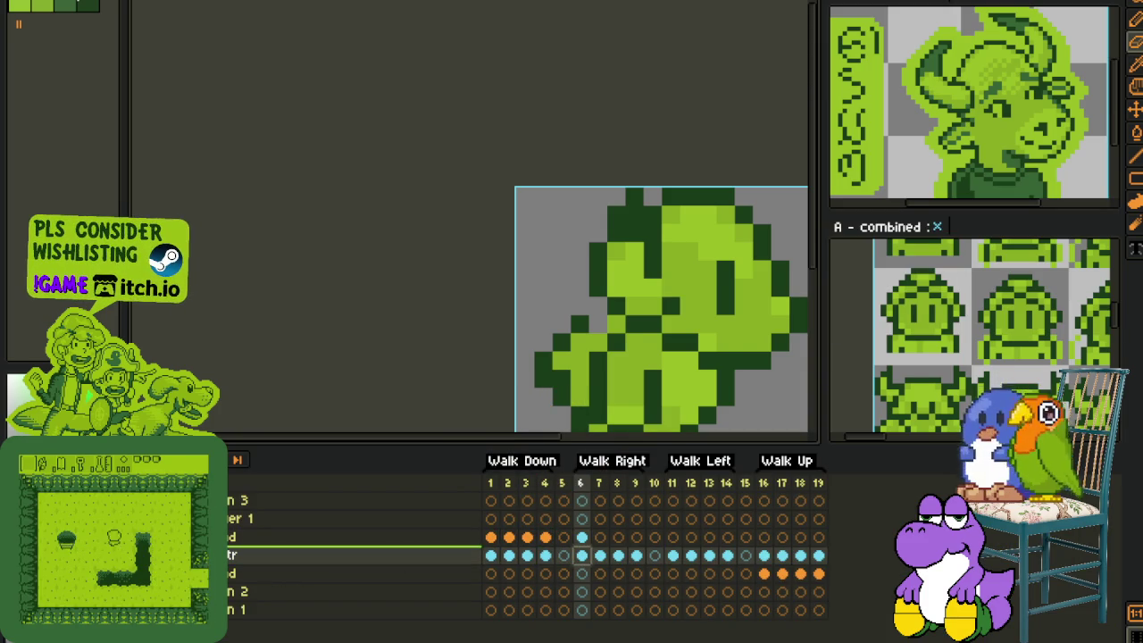
{"action": "left_click", "coordinate": [581, 536]}
{"action": "left_click_drag", "start_coordinate": [564, 342], "coordinate": [604, 326]}
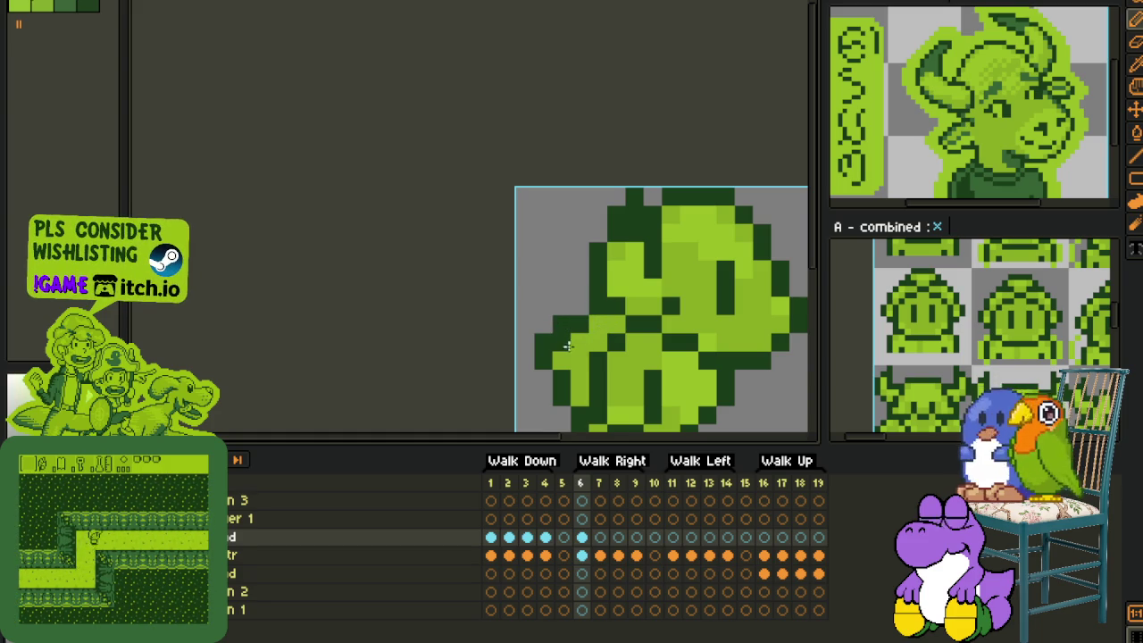
{"action": "scroll", "coordinate": [712, 360], "scroll_direction": "down", "scroll_amount": 4}
{"action": "scroll", "coordinate": [711, 360], "scroll_direction": "down", "scroll_amount": 3}
{"action": "scroll", "coordinate": [714, 362], "scroll_direction": "up", "scroll_amount": 2}
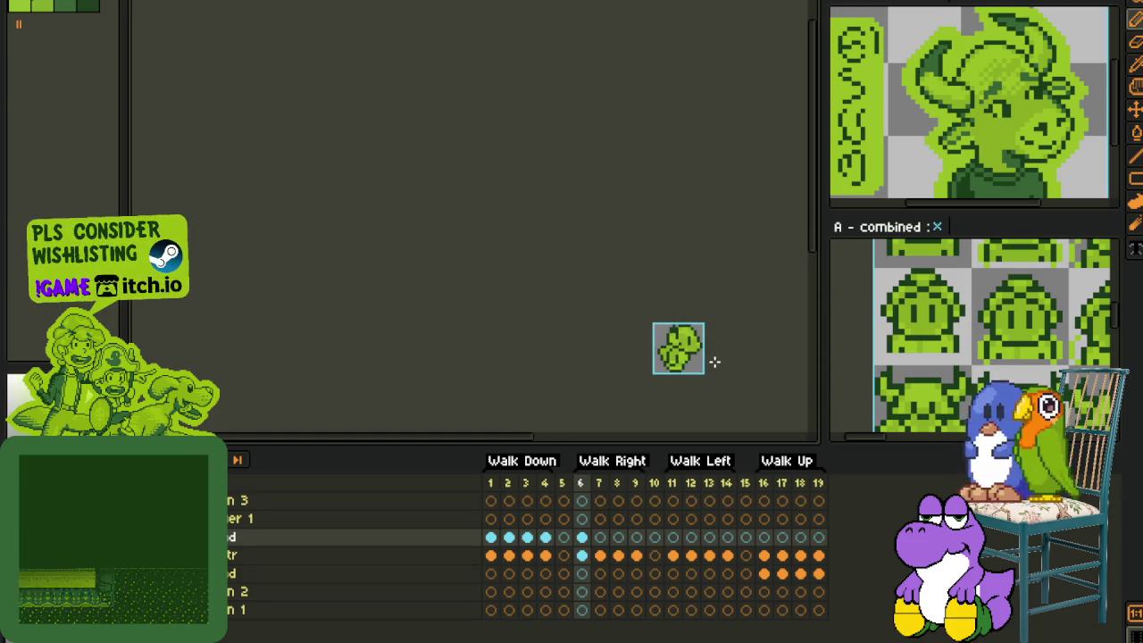
{"action": "scroll", "coordinate": [714, 362], "scroll_direction": "up", "scroll_amount": 1}
{"action": "scroll", "coordinate": [722, 372], "scroll_direction": "up", "scroll_amount": 2}
{"action": "scroll", "coordinate": [714, 366], "scroll_direction": "up", "scroll_amount": 2}
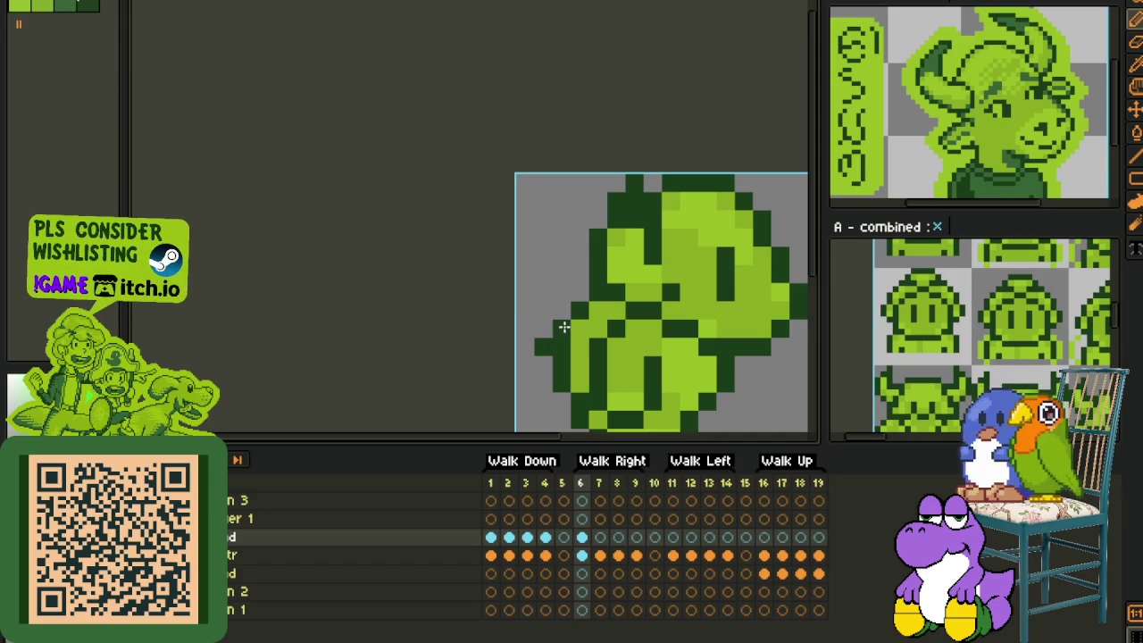
{"action": "right_click", "coordinate": [430, 537]}
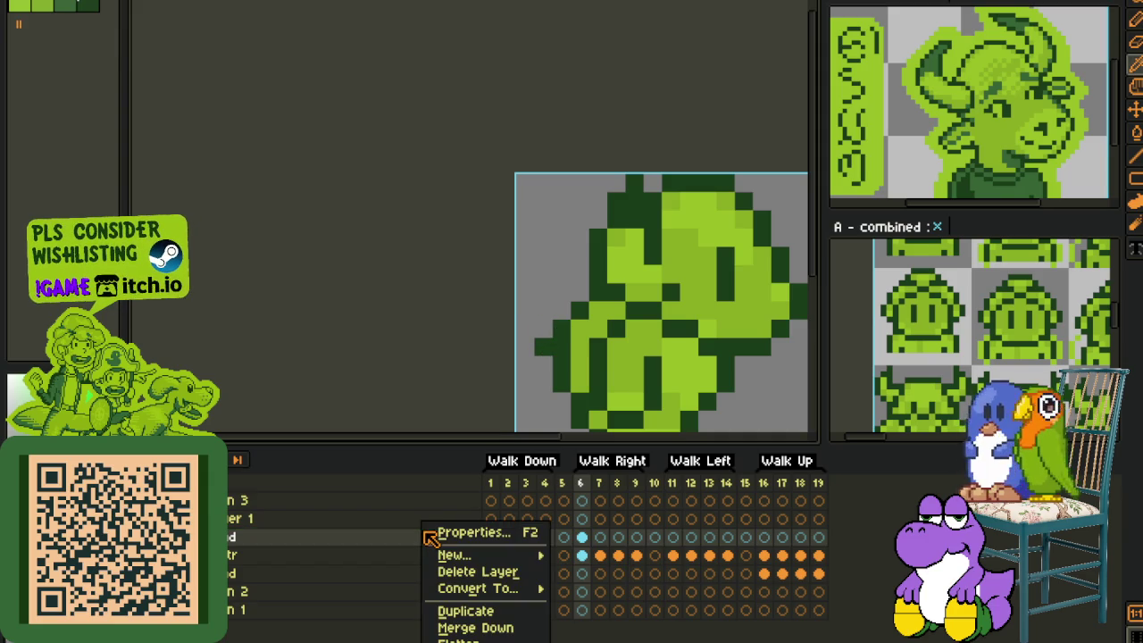
Step: Dismiss the layer options and make the head's layer active with the pencil tool
{"action": "key", "text": "Escape"}
{"action": "left_click", "coordinate": [581, 556]}
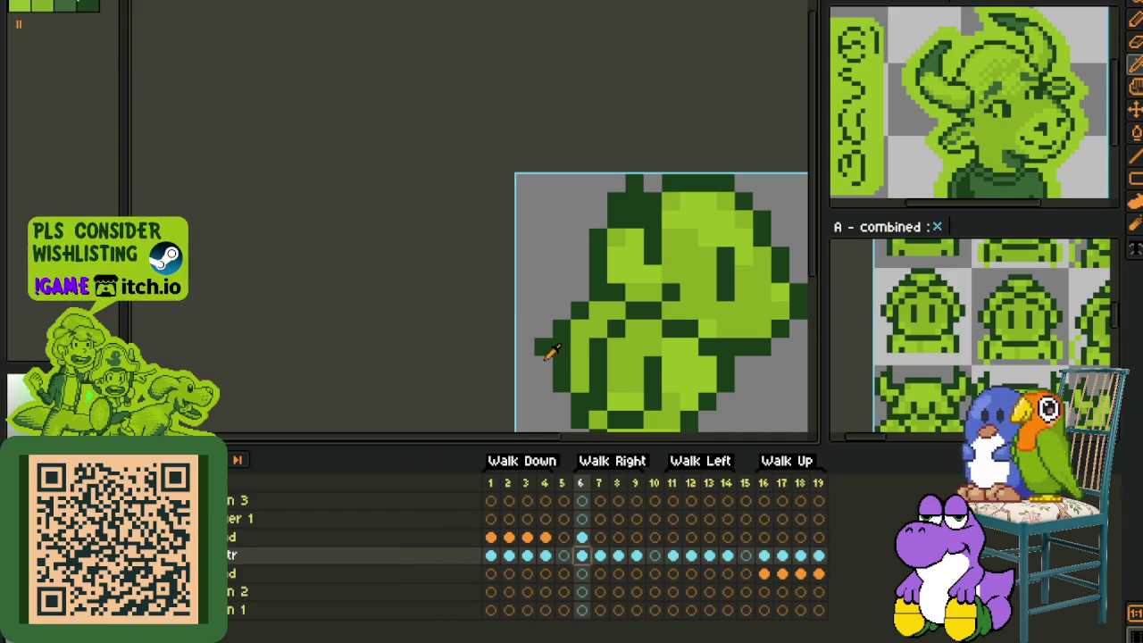
{"action": "key", "text": "e"}
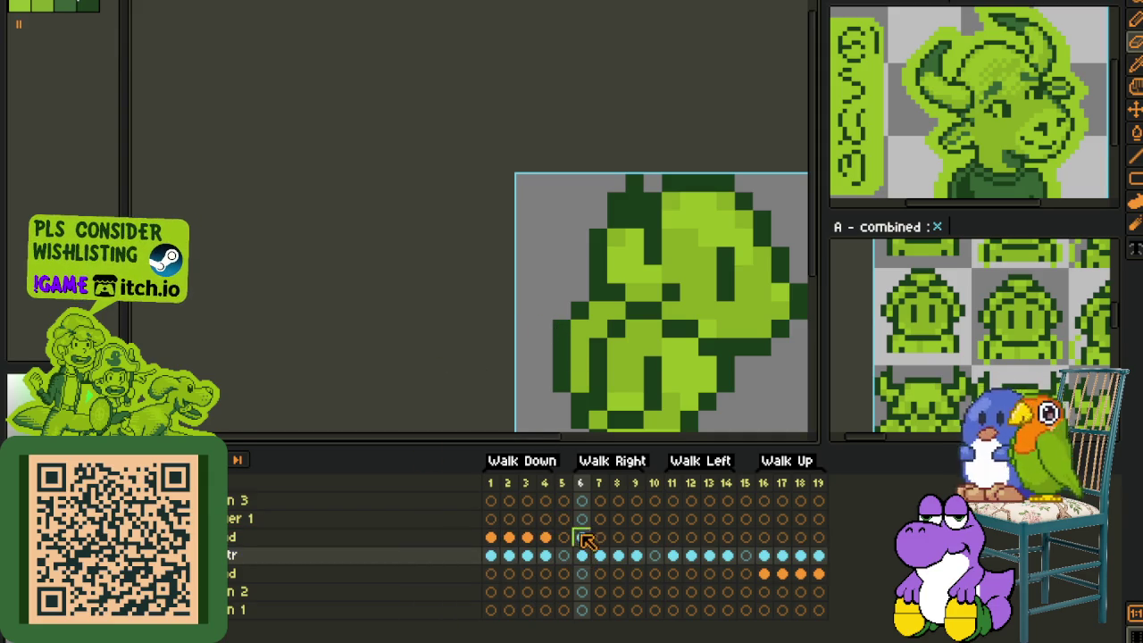
{"action": "left_click", "coordinate": [582, 537]}
{"action": "scroll", "coordinate": [671, 381], "scroll_direction": "down", "scroll_amount": 3}
{"action": "scroll", "coordinate": [684, 375], "scroll_direction": "down", "scroll_amount": 1}
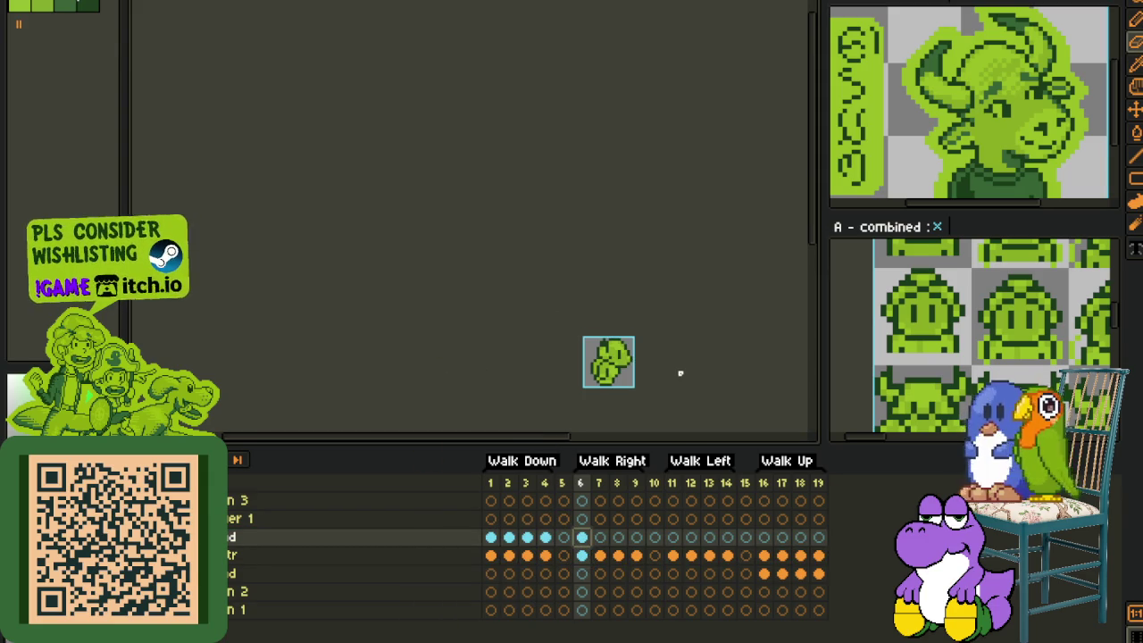
{"action": "key", "text": "b"}
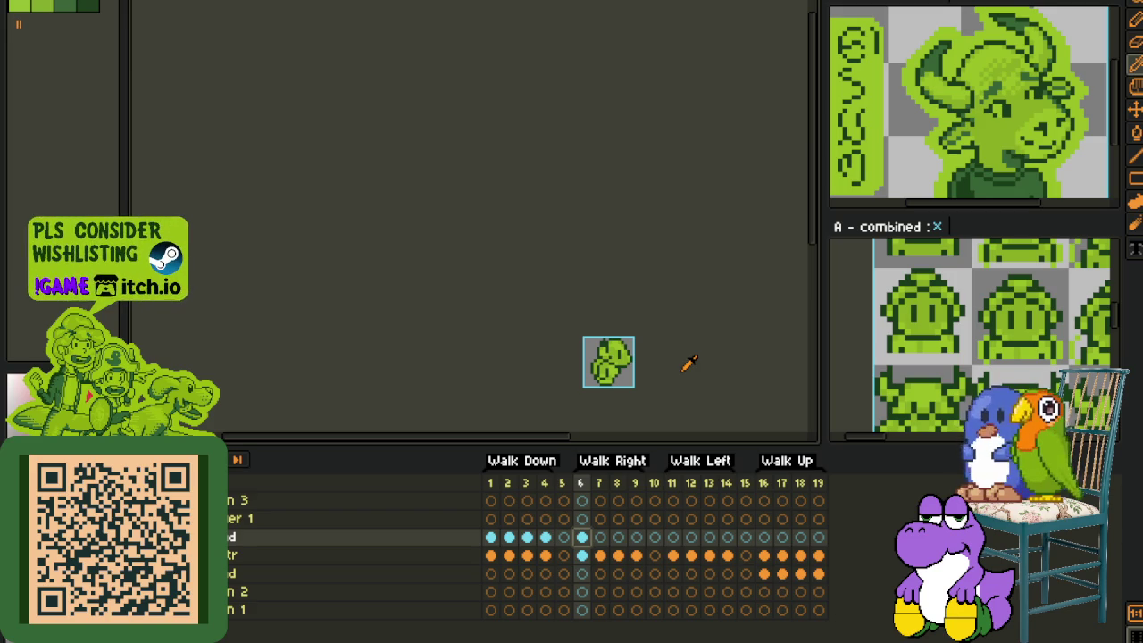
{"action": "scroll", "coordinate": [661, 380], "scroll_direction": "up", "scroll_amount": 1}
{"action": "scroll", "coordinate": [654, 384], "scroll_direction": "down", "scroll_amount": 2}
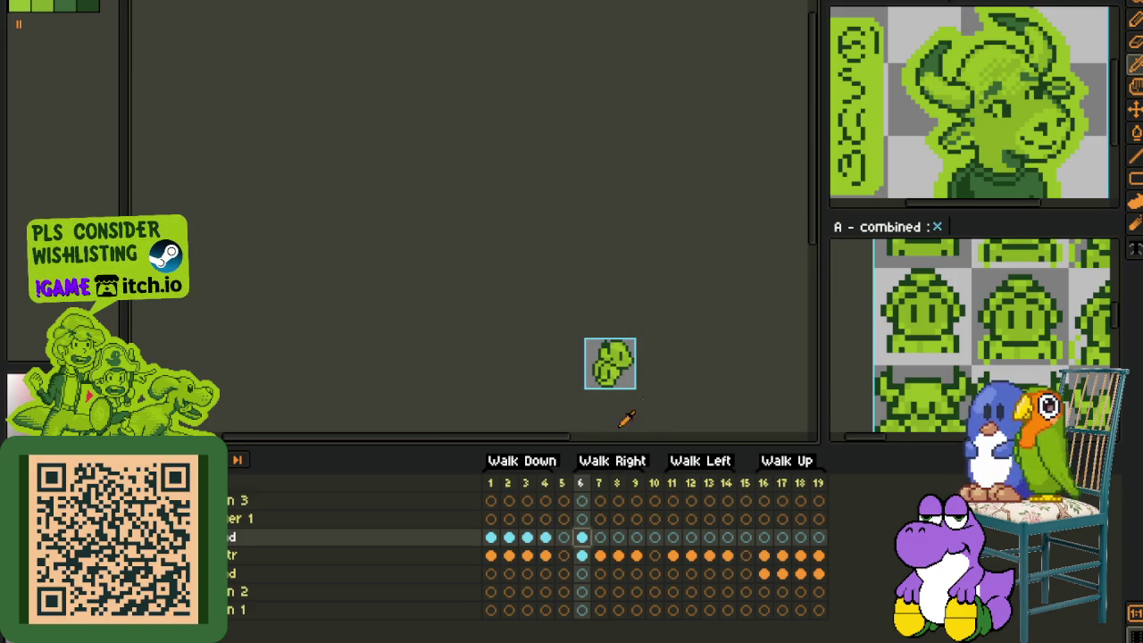
{"action": "scroll", "coordinate": [643, 370], "scroll_direction": "up", "scroll_amount": 2}
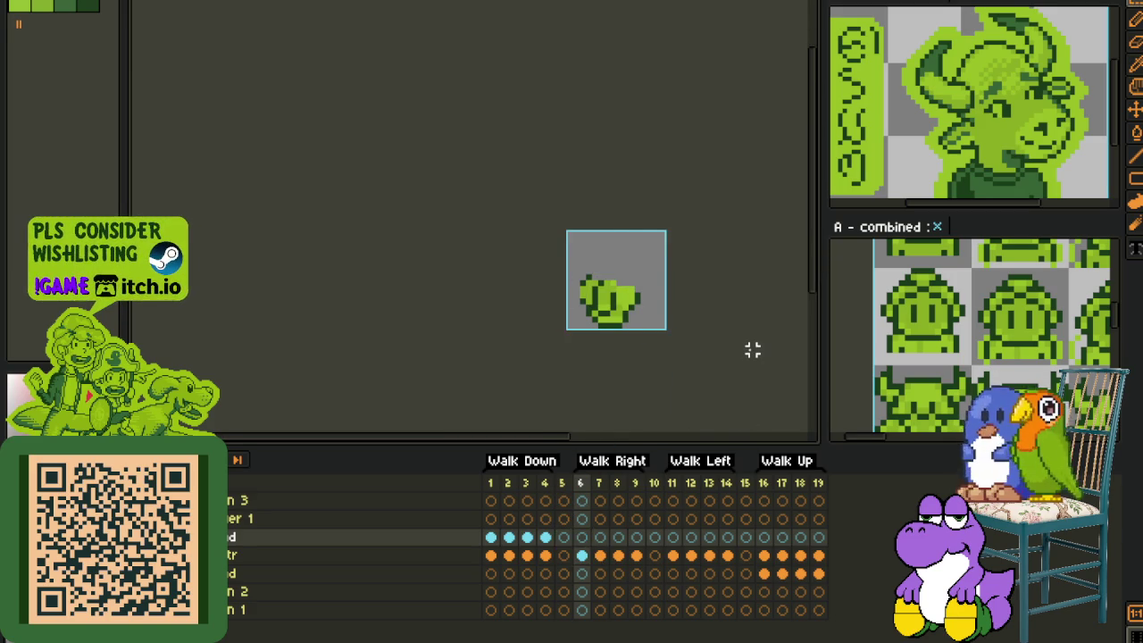
Step: On walk-right frame 7, preview Replace Color turning dark green #0F380F into red
{"action": "left_click", "coordinate": [599, 537]}
{"action": "key", "text": "ctrl+a"}
{"action": "key", "text": "ctrl+d"}
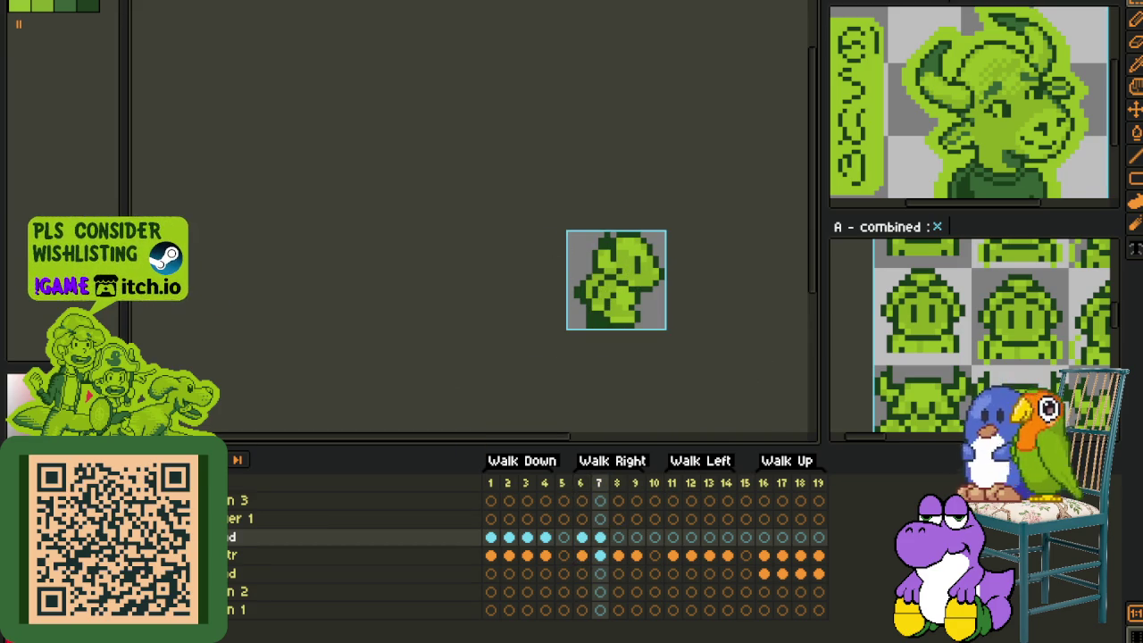
{"action": "scroll", "coordinate": [660, 258], "scroll_direction": "up", "scroll_amount": 2}
{"action": "key", "text": "shift+r"}
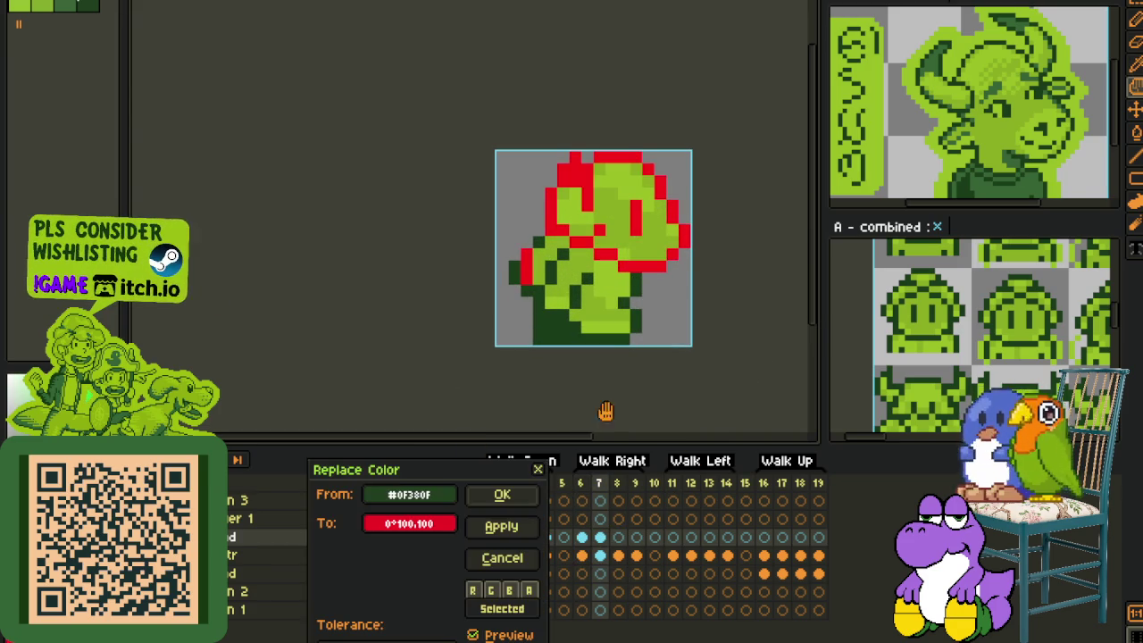
Step: Confirm the red outline recolour on frame 7 and paste the red-outlined head into frame 8
{"action": "key", "text": "Return"}
{"action": "scroll", "coordinate": [641, 346], "scroll_direction": "down", "scroll_amount": 2}
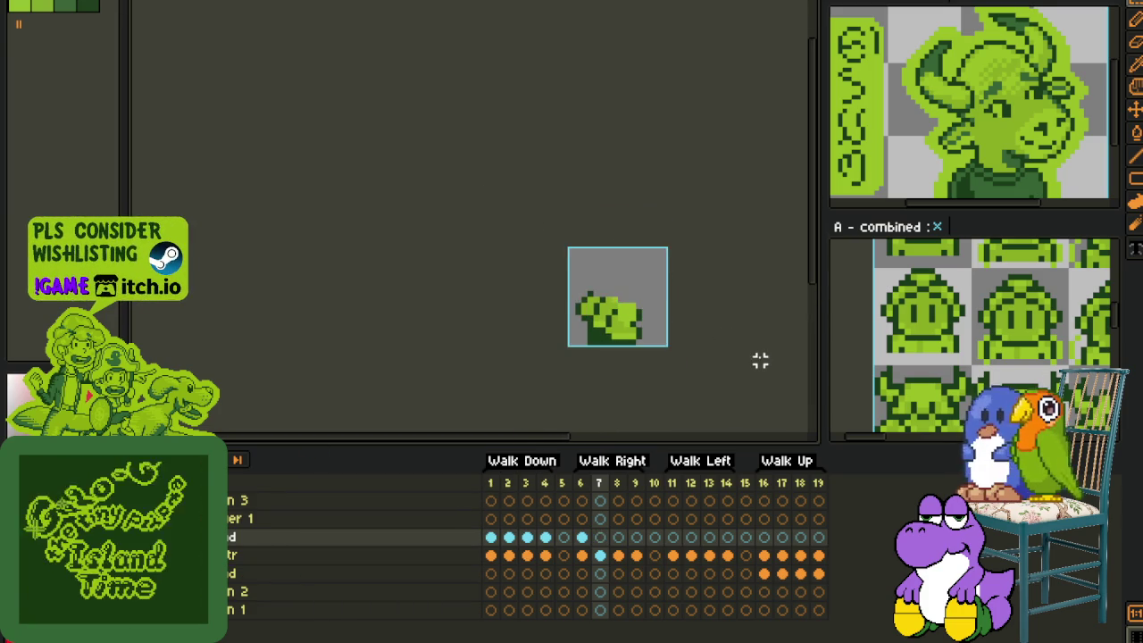
{"action": "left_click", "coordinate": [626, 537]}
{"action": "key", "text": "ctrl+v"}
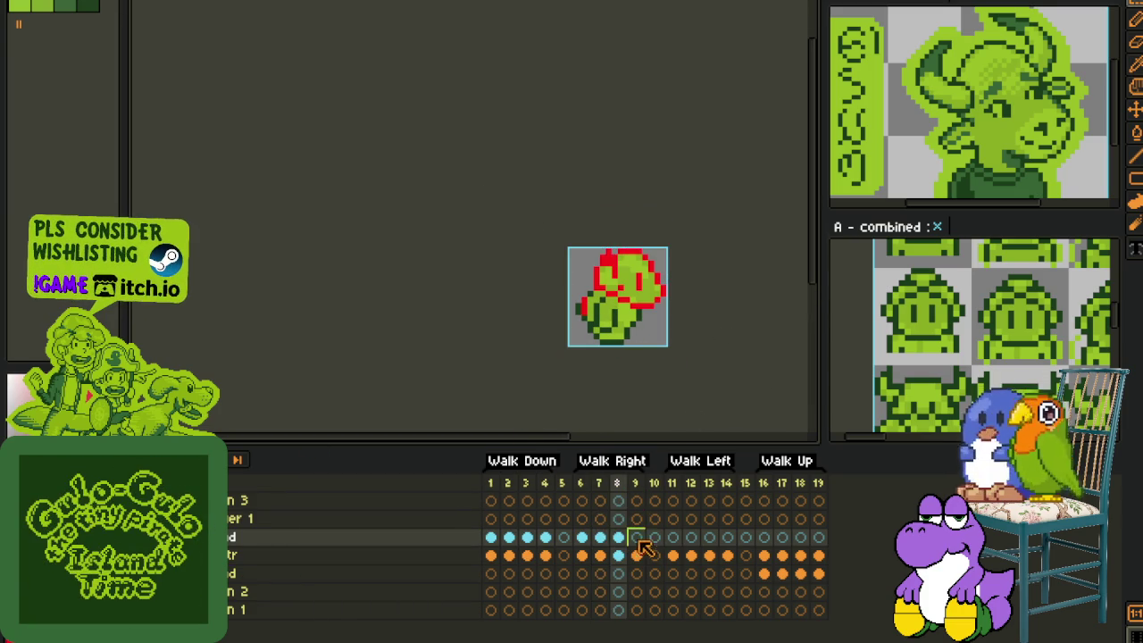
Step: Compare frames 6 through 9 and save the sprite
{"action": "left_click", "coordinate": [636, 536]}
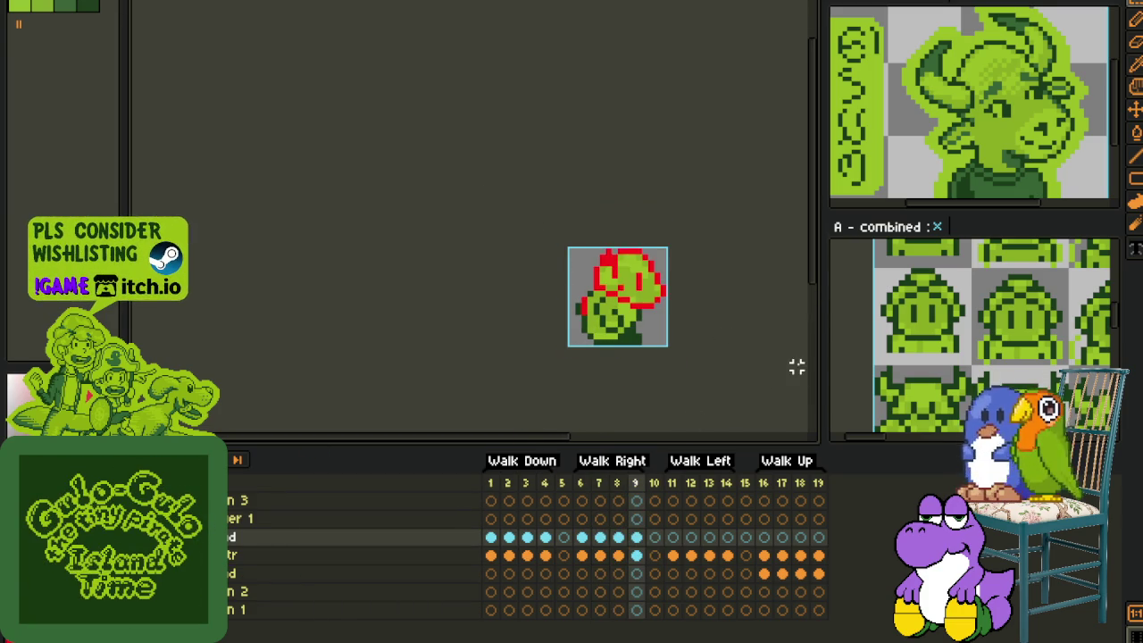
{"action": "left_click", "coordinate": [585, 555]}
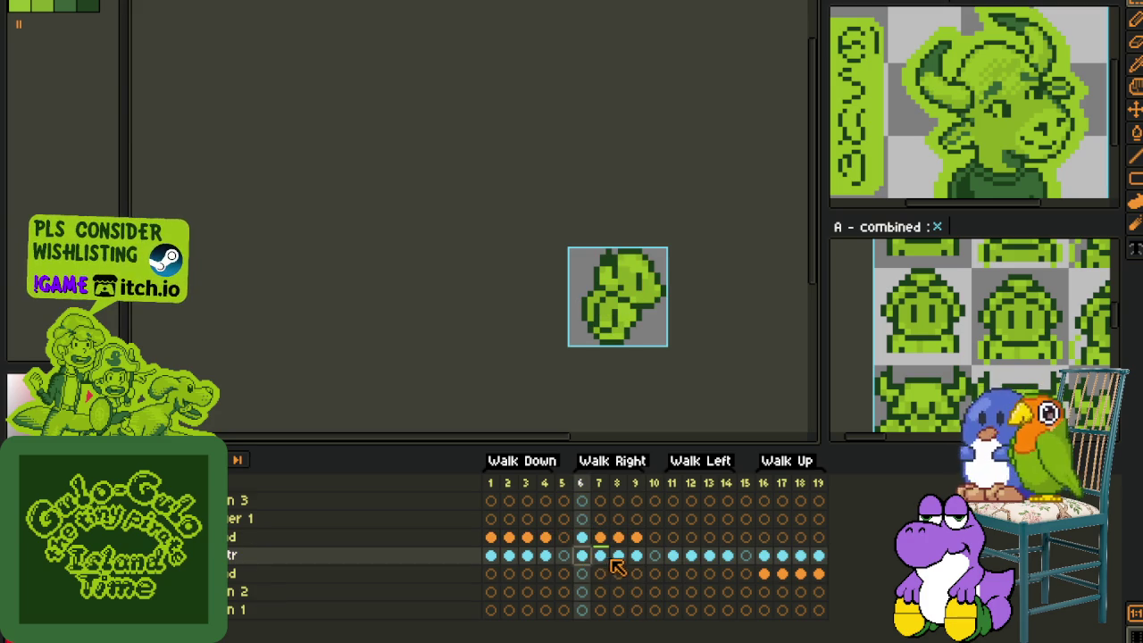
{"action": "left_click_drag", "start_coordinate": [616, 568], "coordinate": [598, 554]}
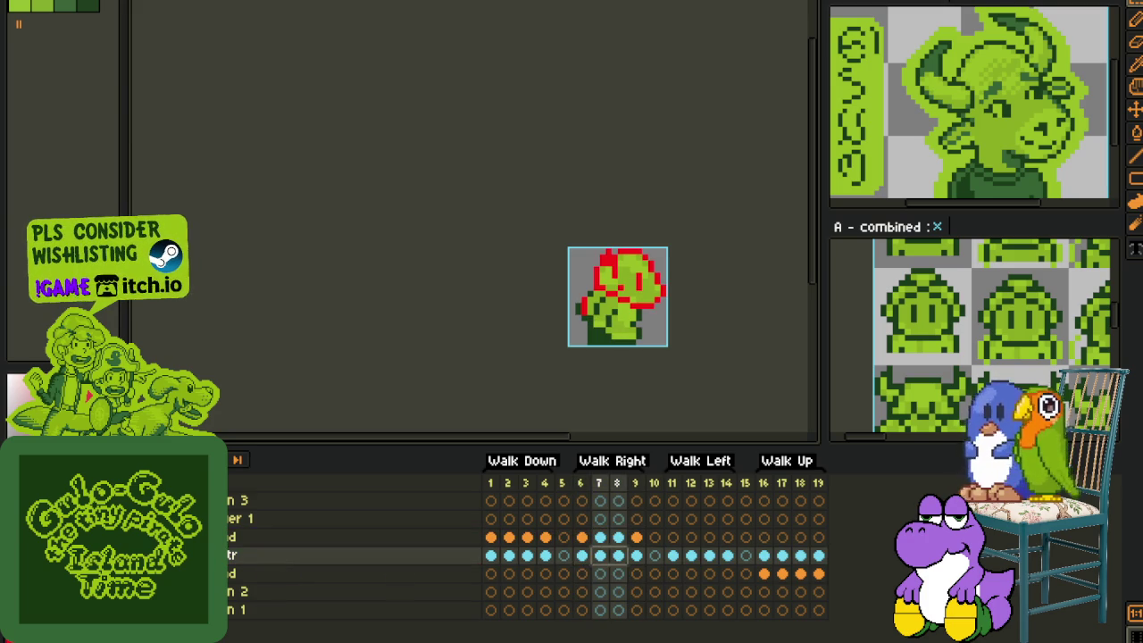
{"action": "left_click", "coordinate": [617, 562]}
{"action": "left_click", "coordinate": [582, 556]}
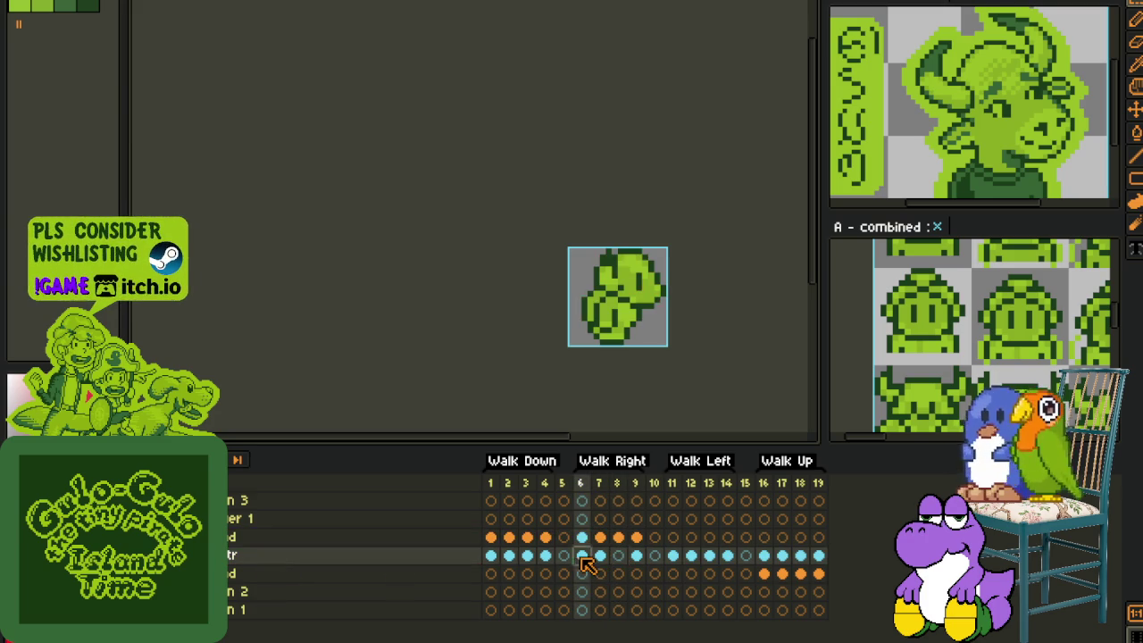
{"action": "scroll", "coordinate": [736, 179], "scroll_direction": "down", "scroll_amount": 2}
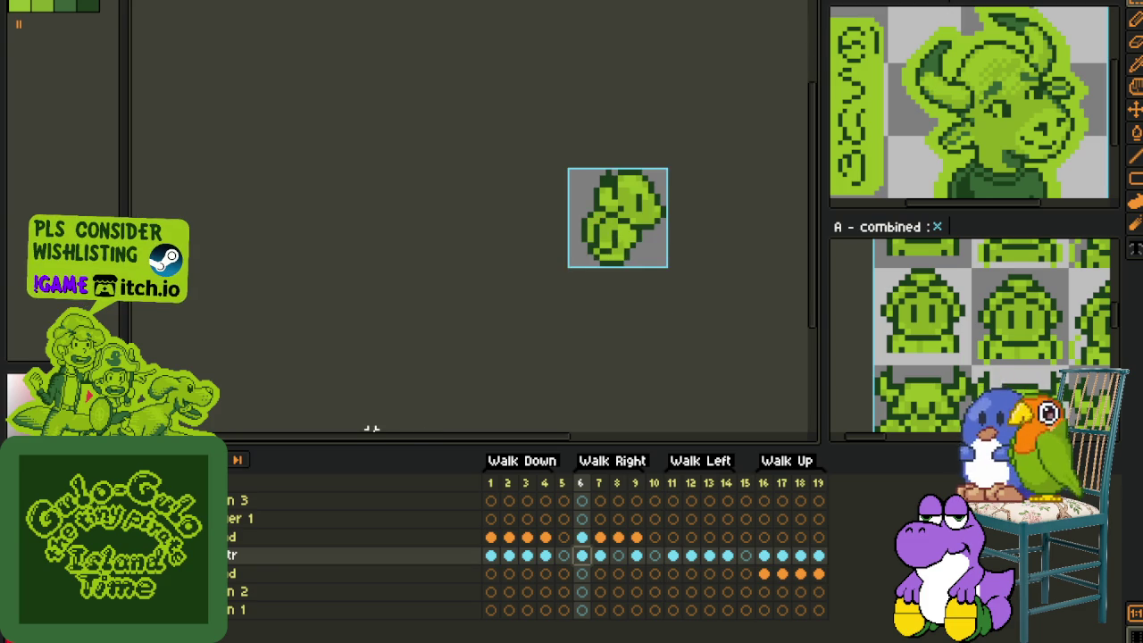
{"action": "left_click", "coordinate": [617, 561]}
{"action": "key", "text": "ctrl+s"}
{"action": "left_click", "coordinate": [600, 561]}
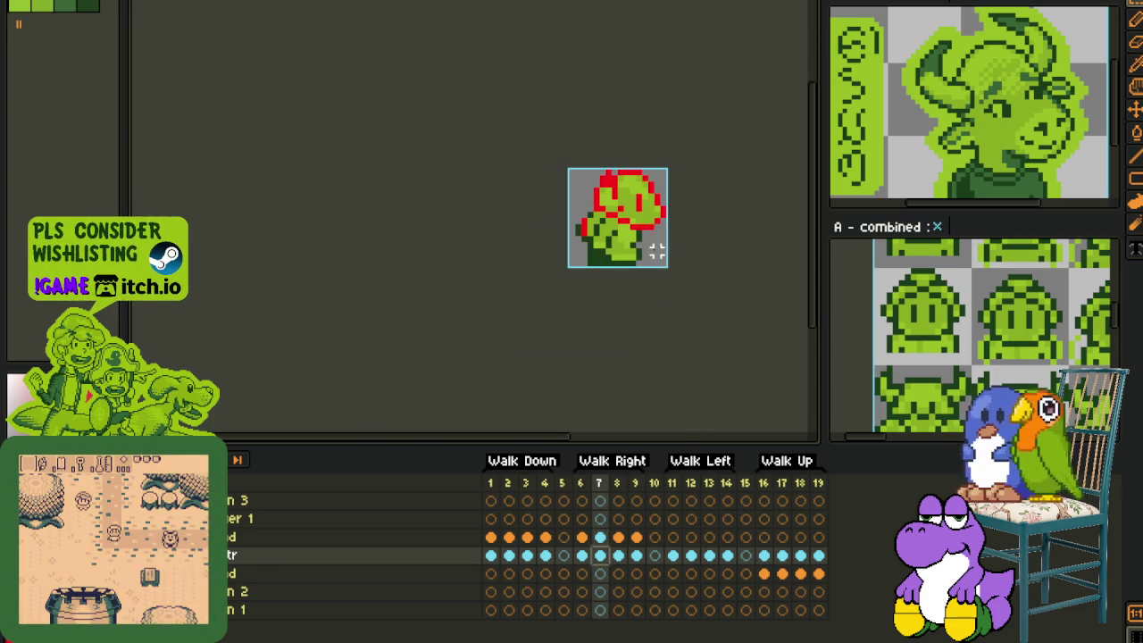
Step: On frame 7, make the head layer active and nudge the red head down one pixel
{"action": "left_click", "coordinate": [617, 554]}
{"action": "scroll", "coordinate": [589, 214], "scroll_direction": "up", "scroll_amount": 2}
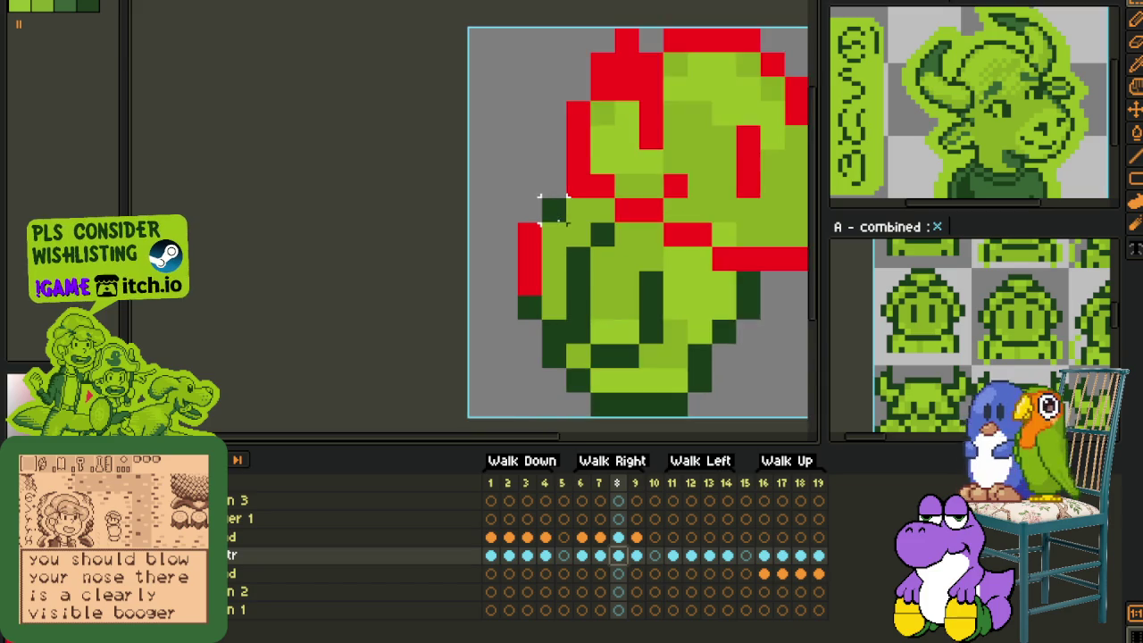
{"action": "scroll", "coordinate": [650, 309], "scroll_direction": "down", "scroll_amount": 3}
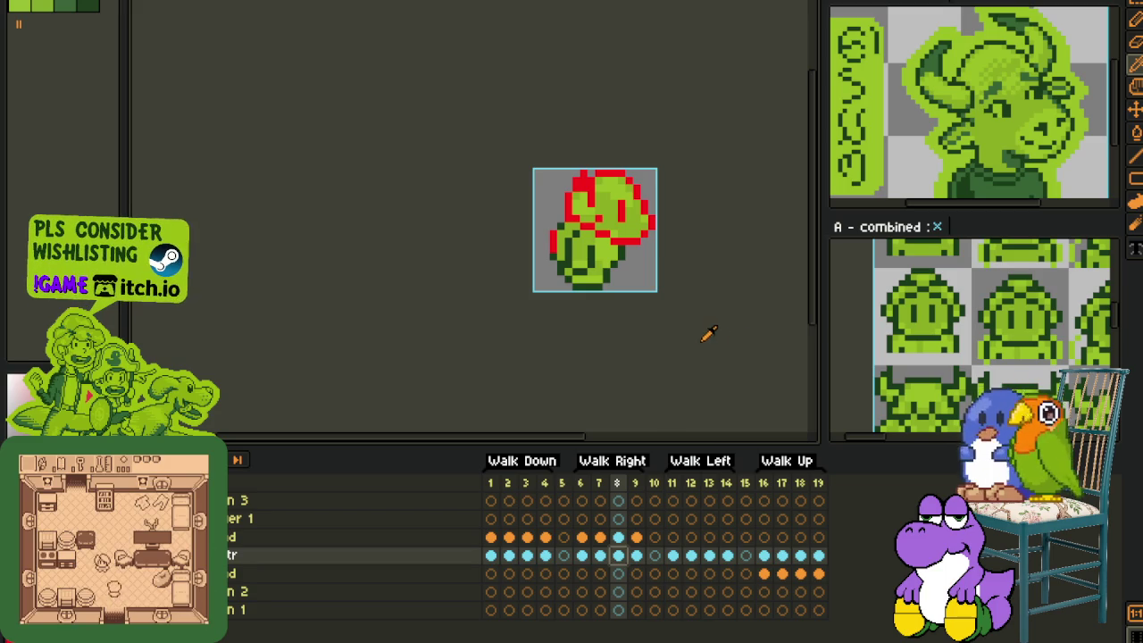
{"action": "scroll", "coordinate": [604, 327], "scroll_direction": "up", "scroll_amount": 1}
{"action": "left_click_drag", "start_coordinate": [604, 327], "coordinate": [527, 363]}
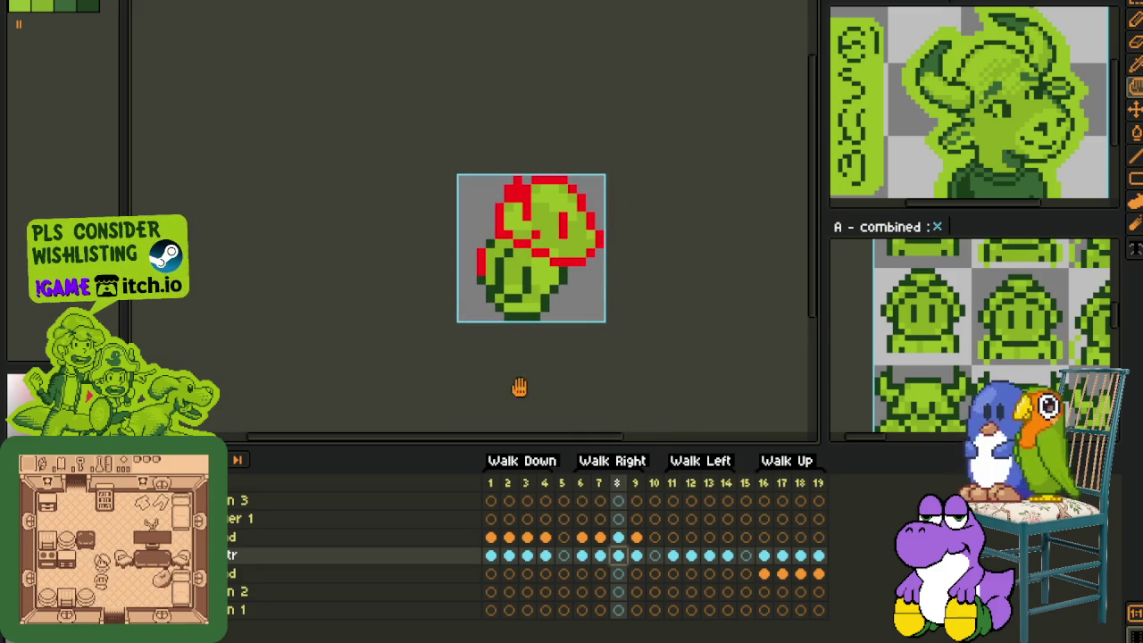
{"action": "left_click", "coordinate": [592, 555]}
{"action": "scroll", "coordinate": [502, 246], "scroll_direction": "up", "scroll_amount": 1}
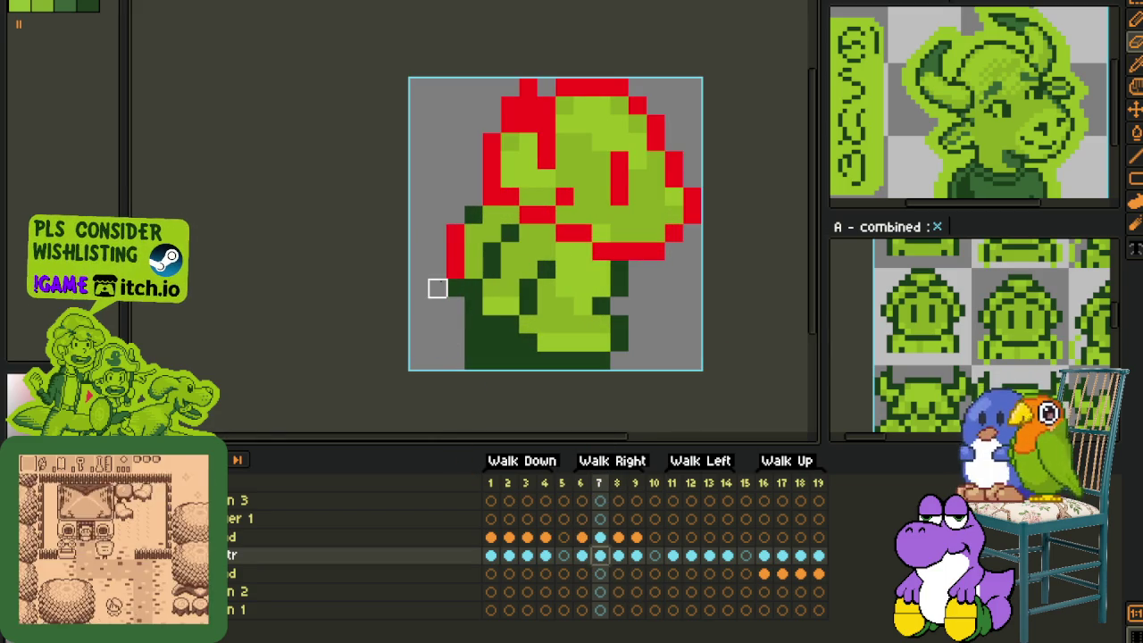
{"action": "scroll", "coordinate": [437, 299], "scroll_direction": "down", "scroll_amount": 1}
{"action": "left_click", "coordinate": [580, 555]}
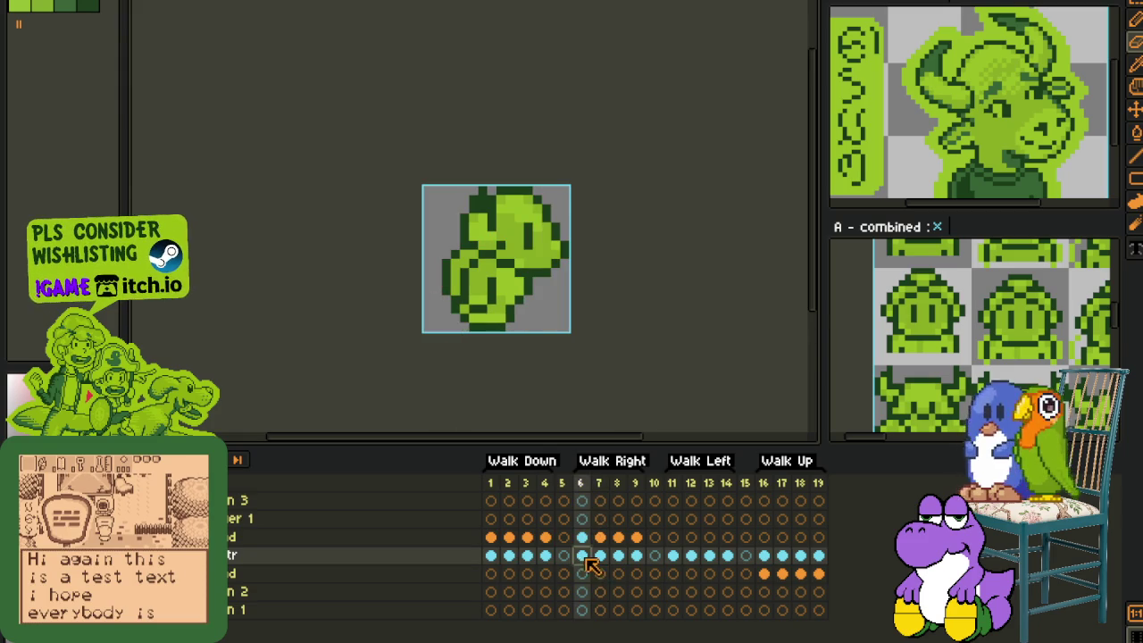
{"action": "left_click", "coordinate": [608, 554]}
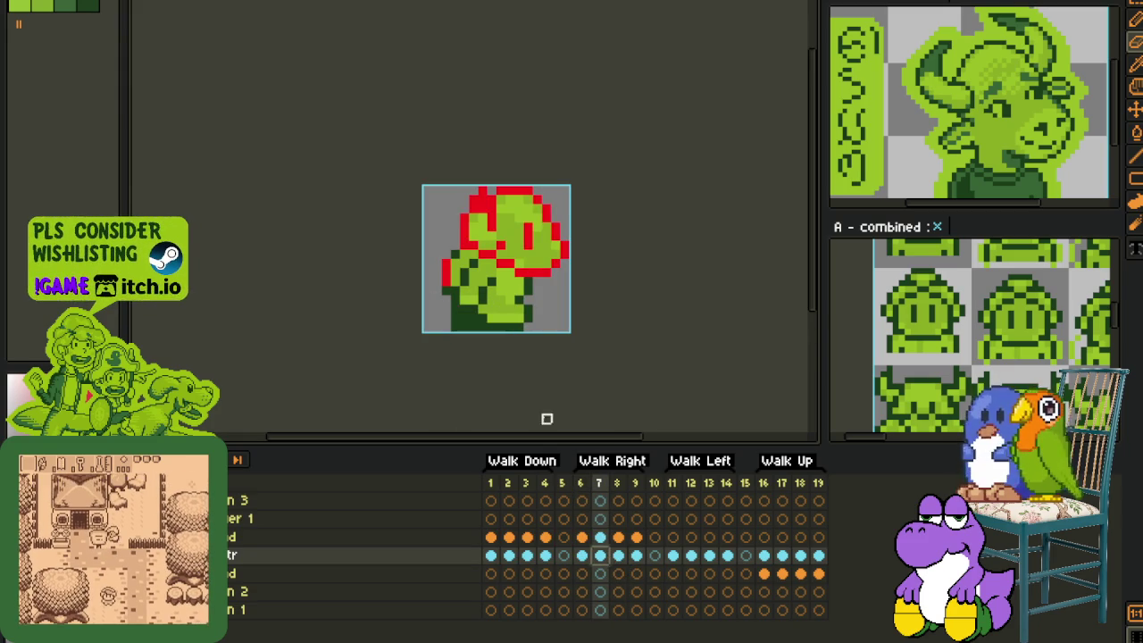
{"action": "key", "text": "i"}
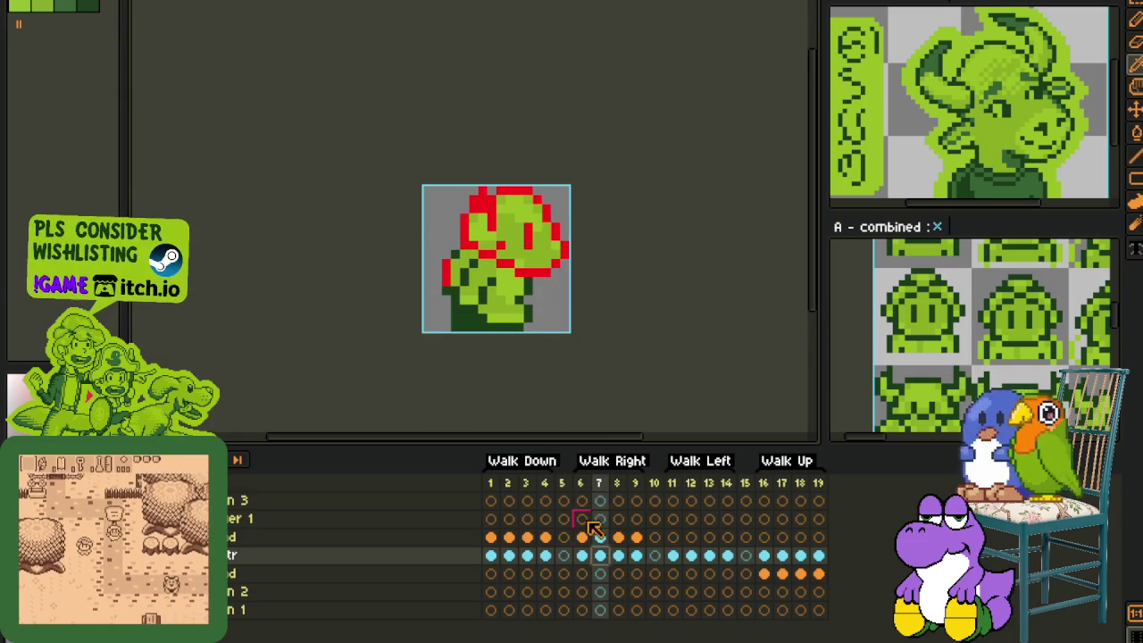
{"action": "left_click_drag", "start_coordinate": [631, 542], "coordinate": [610, 546]}
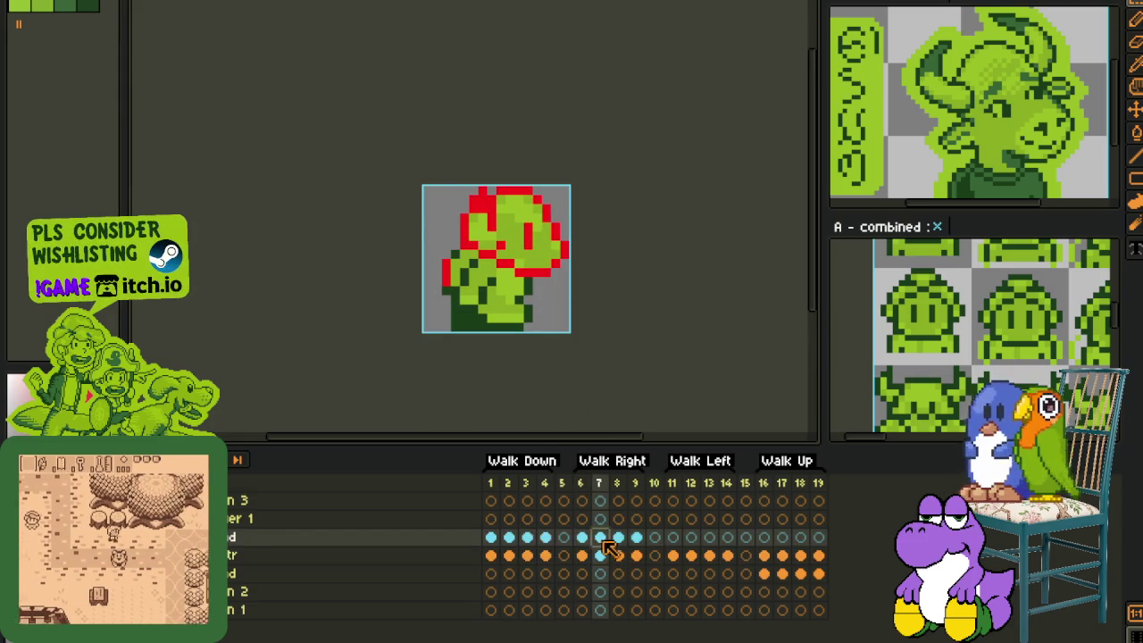
{"action": "scroll", "coordinate": [458, 170], "scroll_direction": "up", "scroll_amount": 1}
{"action": "key", "text": "Down"}
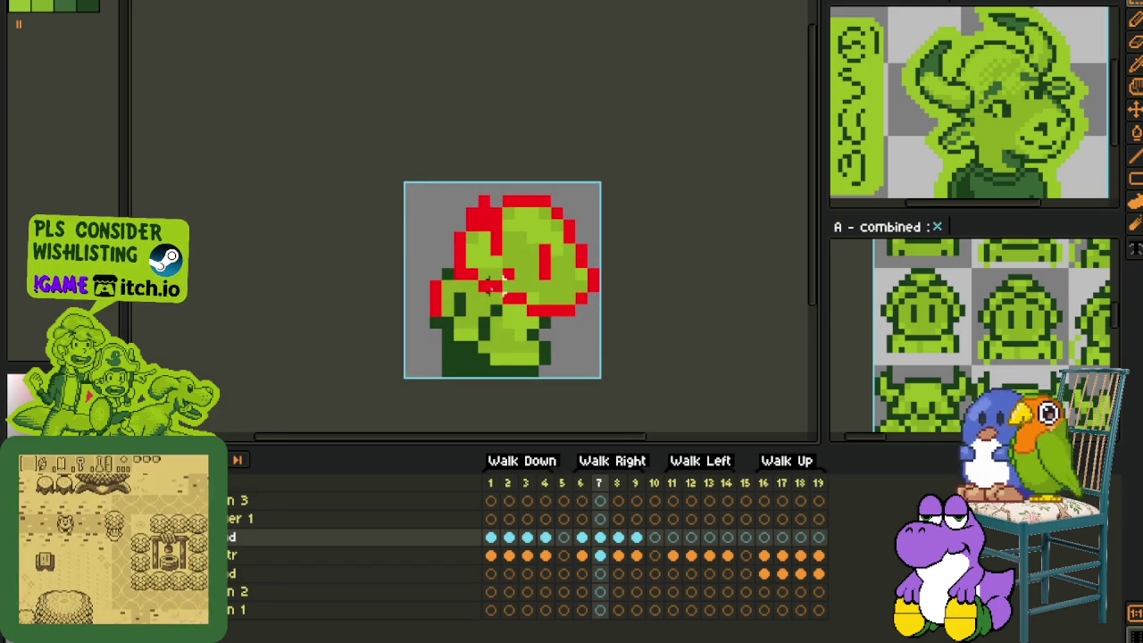
Step: On frame 8, select the head and move it down two pixels, then view frame 9
{"action": "scroll", "coordinate": [515, 291], "scroll_direction": "up", "scroll_amount": 1}
{"action": "scroll", "coordinate": [468, 333], "scroll_direction": "down", "scroll_amount": 2}
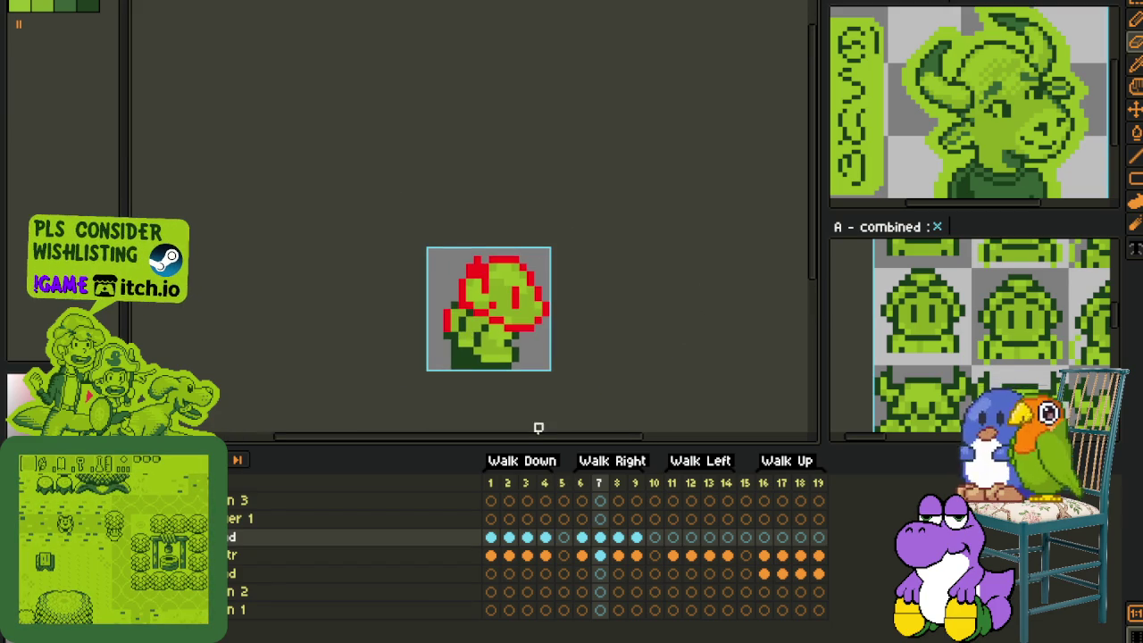
{"action": "left_click", "coordinate": [621, 547]}
{"action": "scroll", "coordinate": [451, 207], "scroll_direction": "up", "scroll_amount": 1}
{"action": "scroll", "coordinate": [451, 207], "scroll_direction": "up", "scroll_amount": 1}
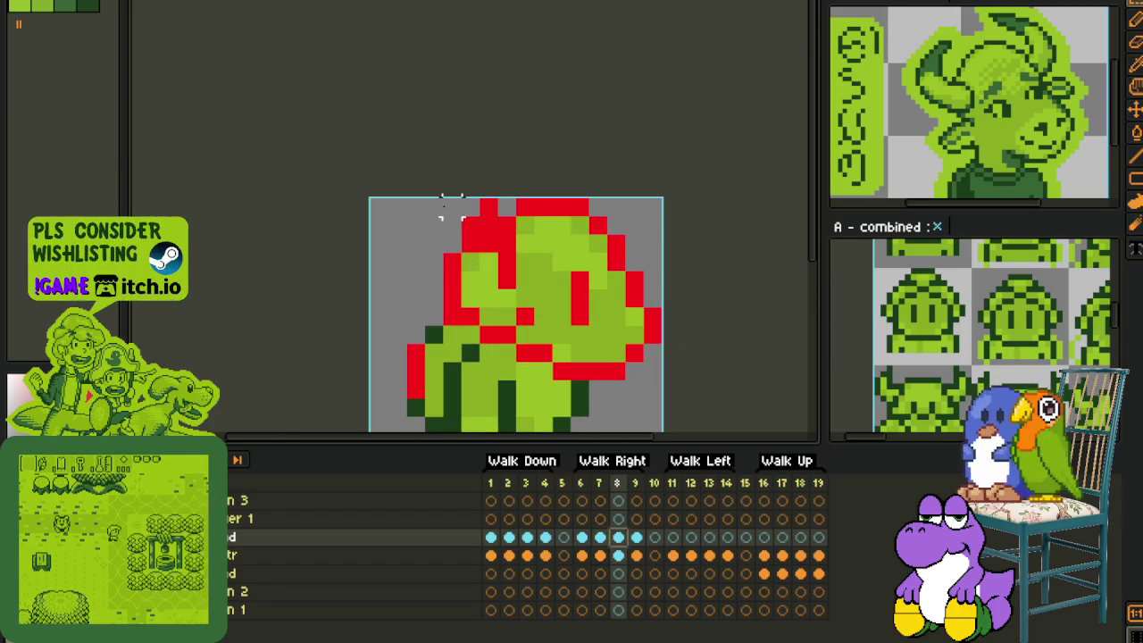
{"action": "left_click_drag", "start_coordinate": [451, 207], "coordinate": [665, 429]}
{"action": "key", "text": "Down"}
{"action": "key", "text": "Down"}
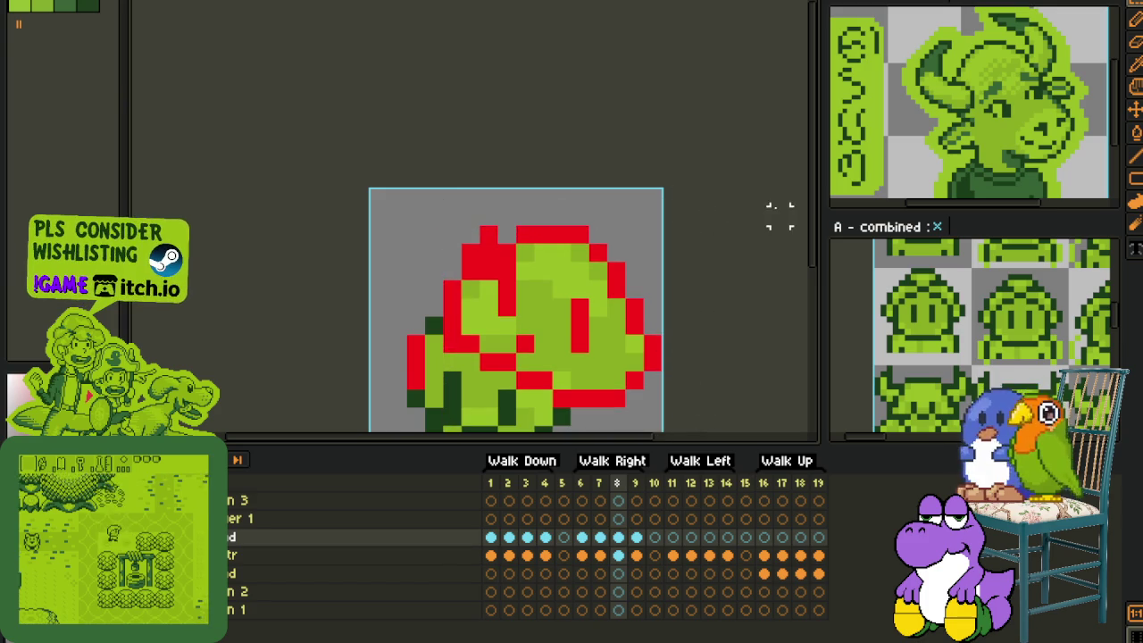
{"action": "scroll", "coordinate": [565, 405], "scroll_direction": "down", "scroll_amount": 2}
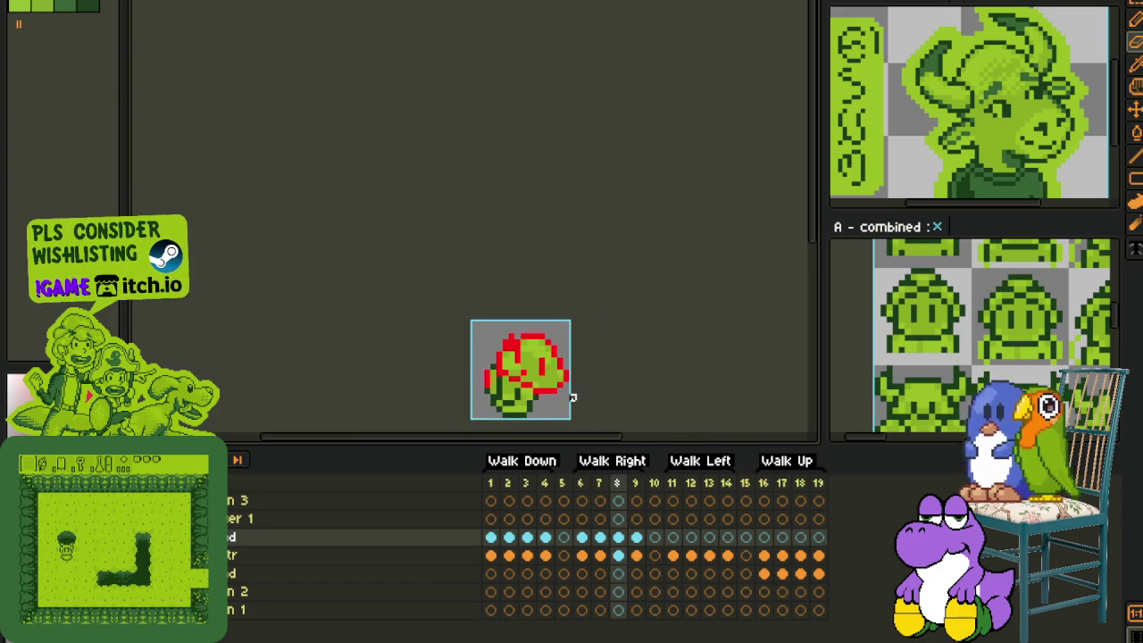
{"action": "left_click", "coordinate": [637, 546]}
{"action": "scroll", "coordinate": [499, 342], "scroll_direction": "up", "scroll_amount": 1}
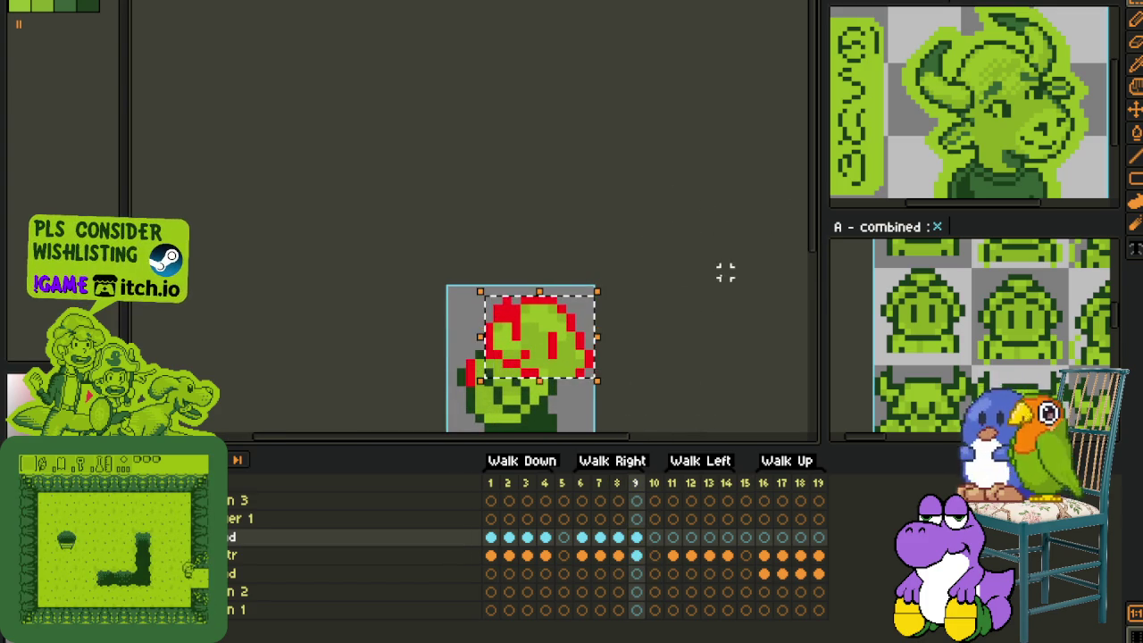
Step: Undo the last erase and realign the selected head pixels by one pixel
{"action": "scroll", "coordinate": [498, 363], "scroll_direction": "down", "scroll_amount": 1}
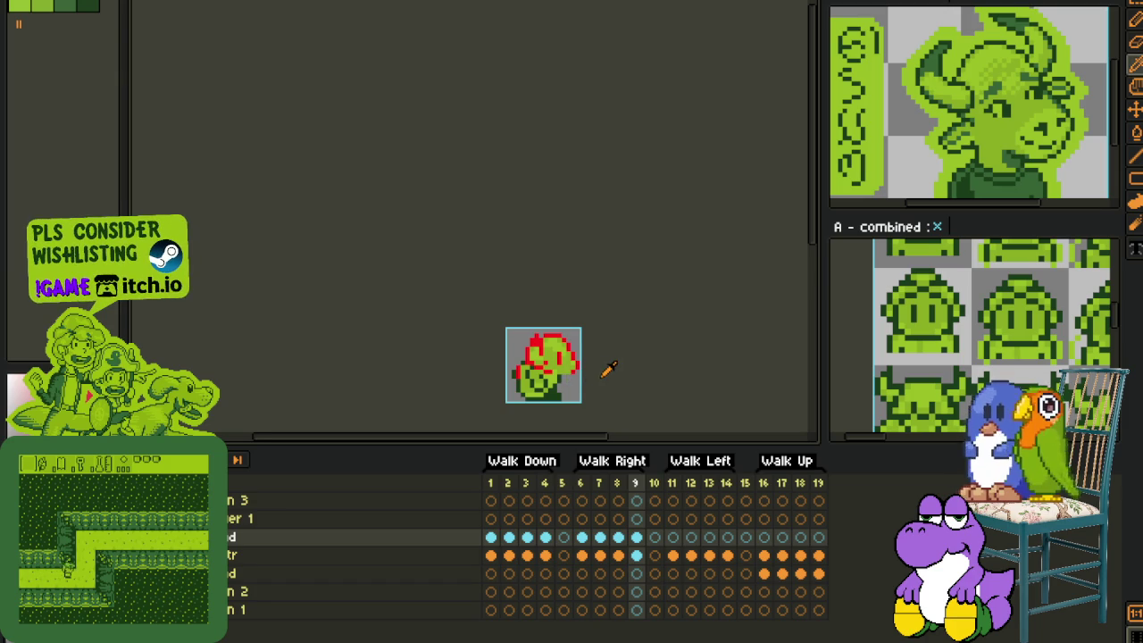
{"action": "scroll", "coordinate": [607, 365], "scroll_direction": "up", "scroll_amount": 2}
{"action": "key", "text": "ctrl+z"}
{"action": "key", "text": "Up"}
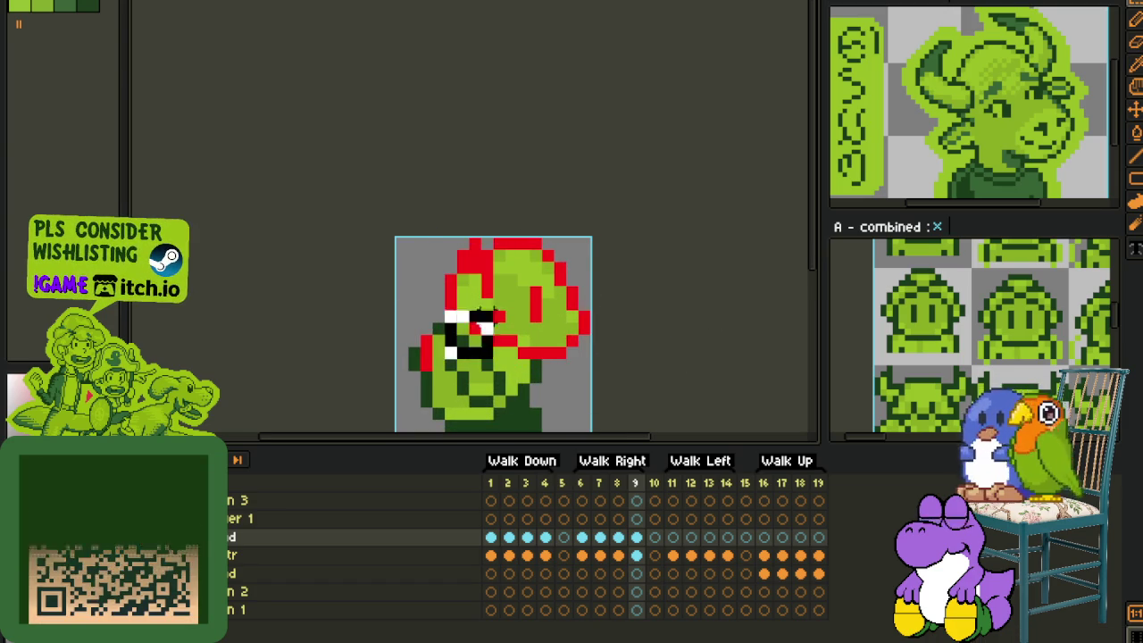
{"action": "key", "text": "ctrl+z"}
{"action": "scroll", "coordinate": [462, 340], "scroll_direction": "down", "scroll_amount": 1}
{"action": "scroll", "coordinate": [446, 384], "scroll_direction": "down", "scroll_amount": 1}
Step: Play the walk animation from the tr layer, then return to frame 6 on the d layer
{"action": "left_click", "coordinate": [559, 555]}
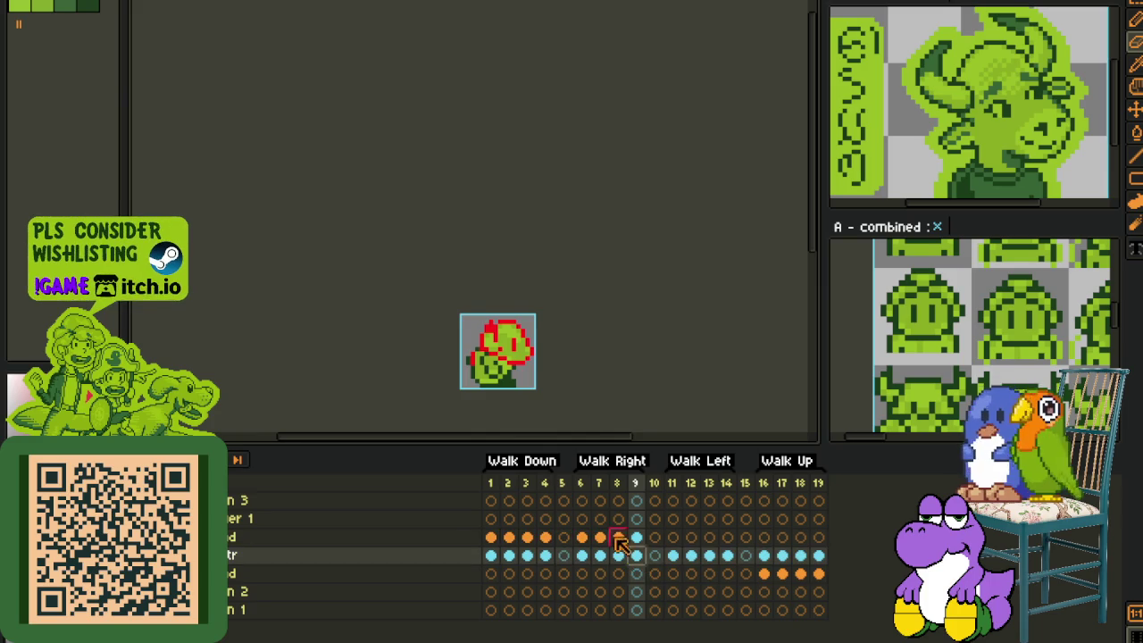
{"action": "scroll", "coordinate": [509, 391], "scroll_direction": "up", "scroll_amount": 1}
{"action": "scroll", "coordinate": [429, 330], "scroll_direction": "up", "scroll_amount": 1}
{"action": "scroll", "coordinate": [426, 340], "scroll_direction": "down", "scroll_amount": 2}
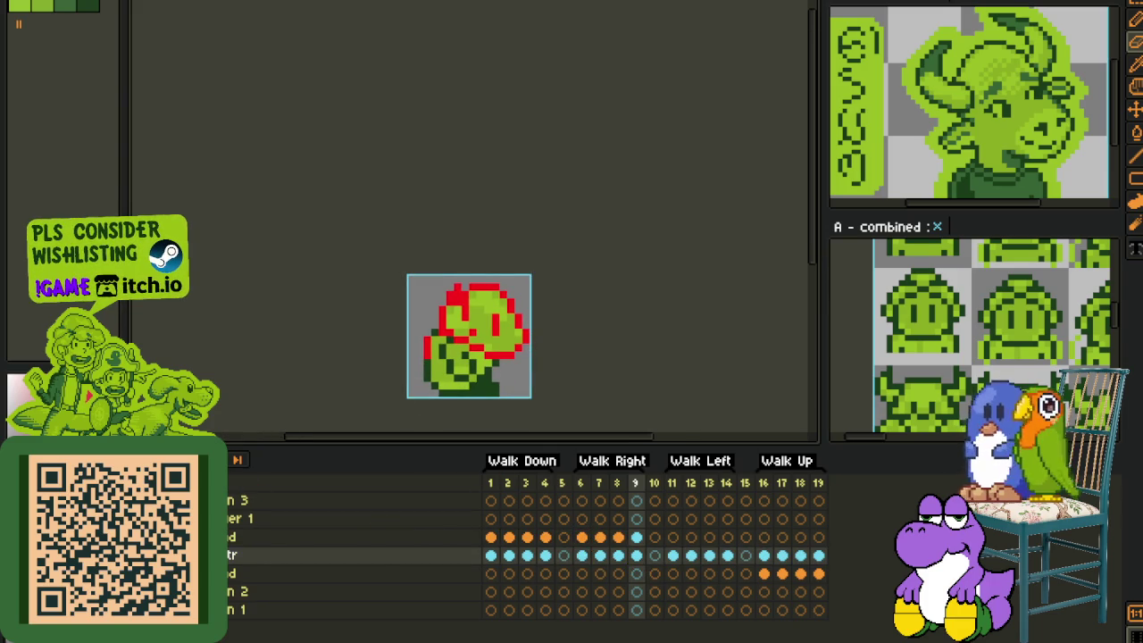
{"action": "key", "text": "Return"}
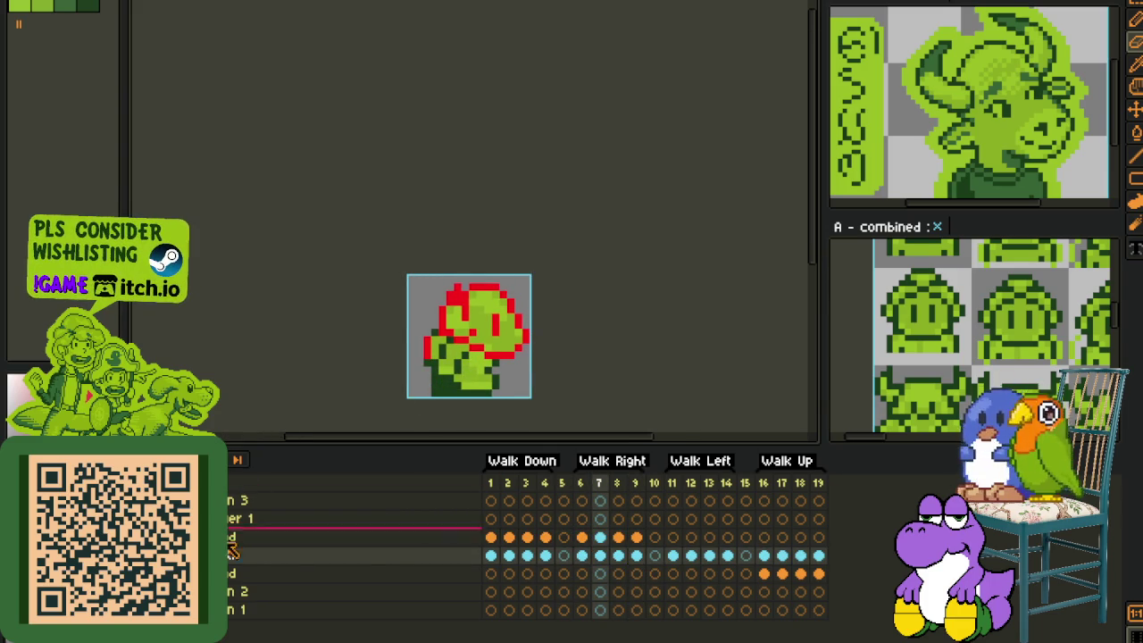
{"action": "left_click", "coordinate": [576, 538]}
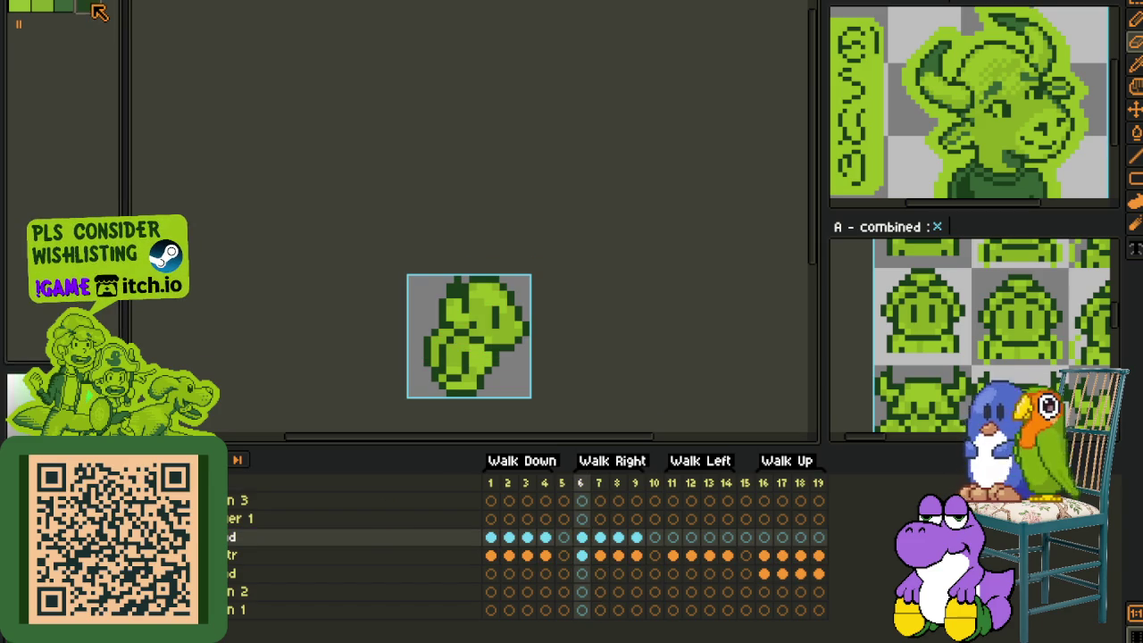
Step: Recolour frame 7's red head outline to dark green with Replace Color
{"action": "scroll", "coordinate": [404, 294], "scroll_direction": "up", "scroll_amount": 1}
{"action": "scroll", "coordinate": [438, 280], "scroll_direction": "up", "scroll_amount": 1}
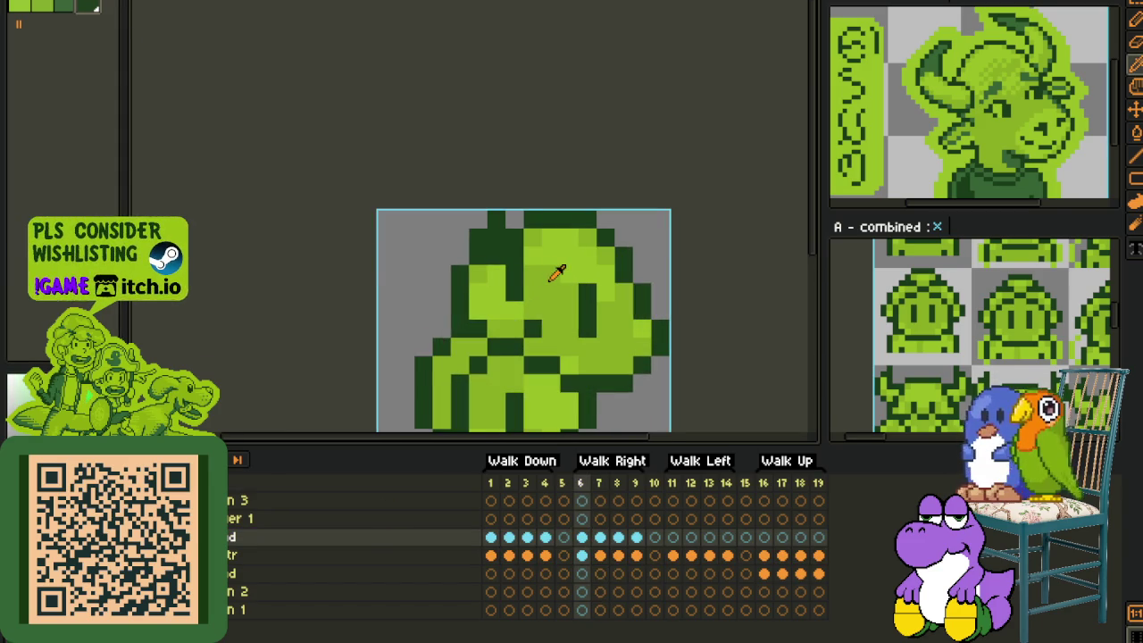
{"action": "scroll", "coordinate": [548, 268], "scroll_direction": "up", "scroll_amount": 1}
{"action": "scroll", "coordinate": [650, 257], "scroll_direction": "down", "scroll_amount": 1}
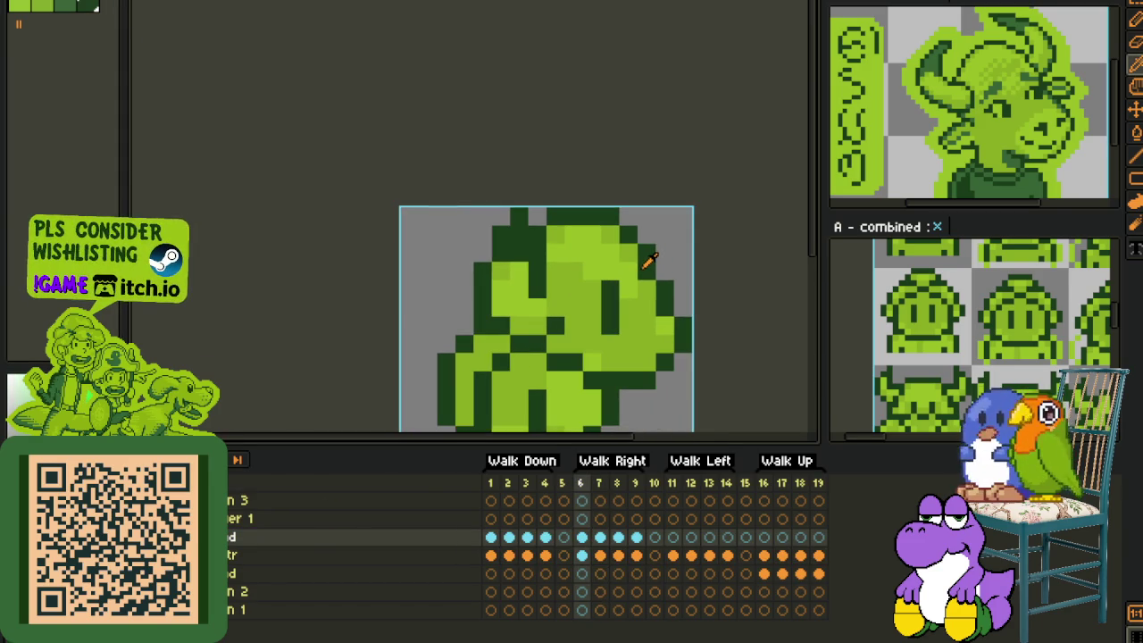
{"action": "key", "text": "shift+r"}
{"action": "left_click", "coordinate": [502, 496]}
{"action": "key", "text": "period"}
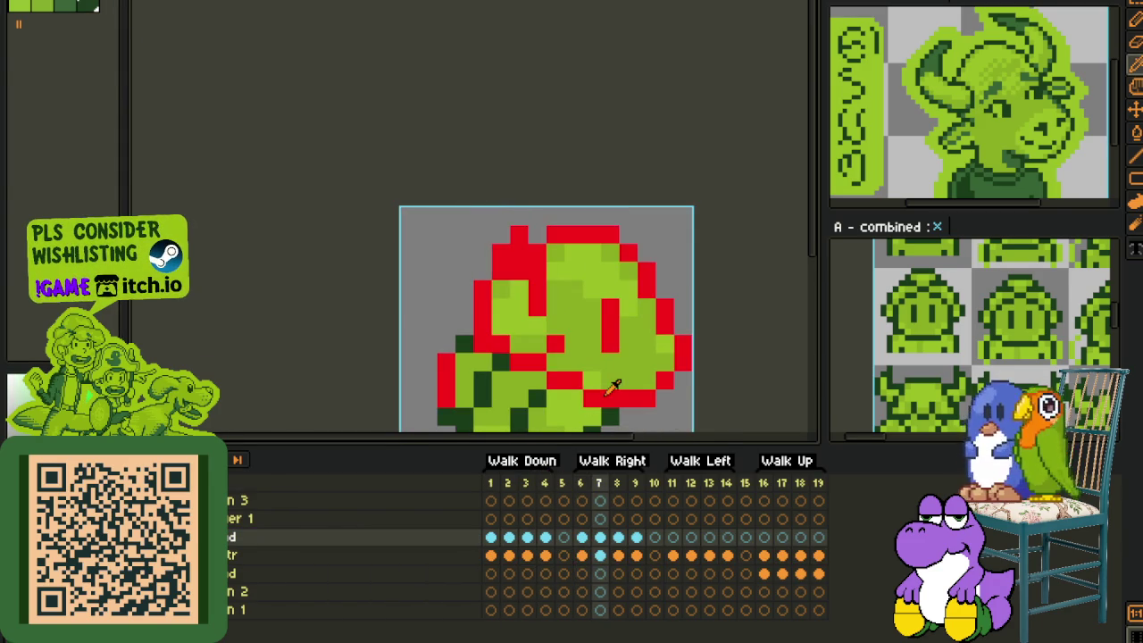
{"action": "key", "text": "shift+r"}
{"action": "left_click", "coordinate": [512, 488]}
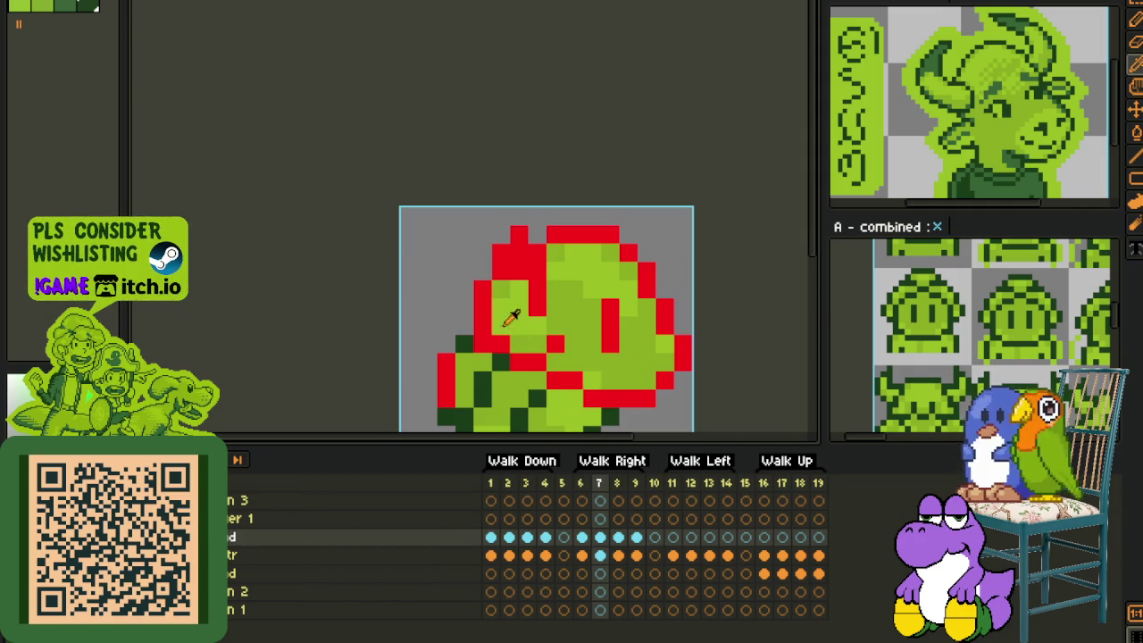
{"action": "key", "text": "shift+r"}
{"action": "left_click", "coordinate": [537, 492]}
Step: Recolour the red head outlines on frames 8 and 9 to dark green
{"action": "key", "text": "period"}
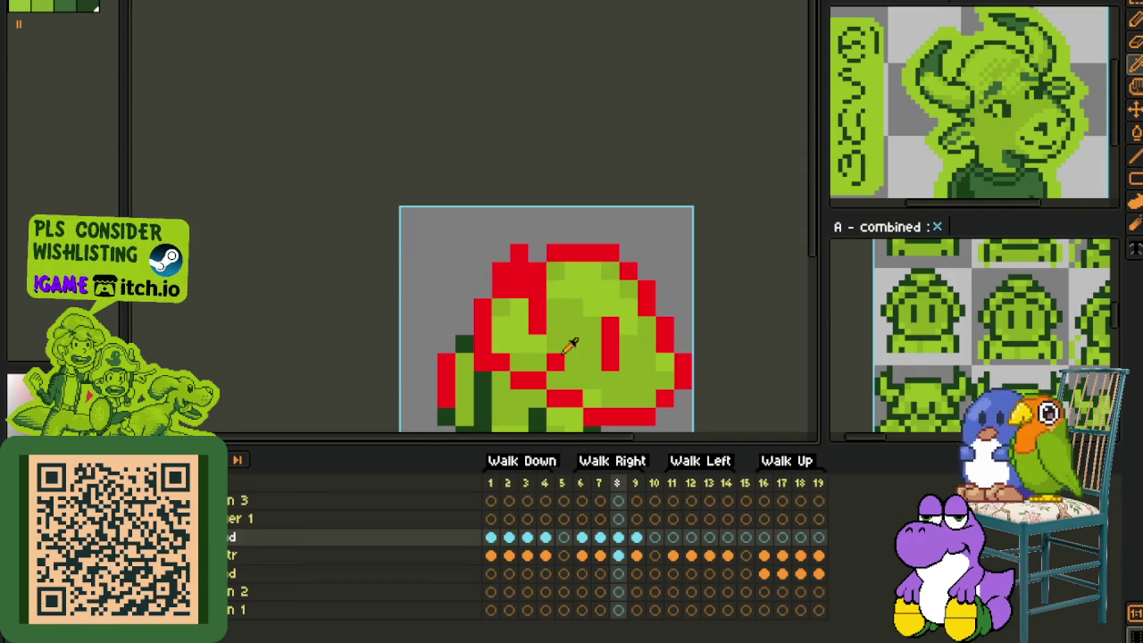
{"action": "key", "text": "shift+r"}
{"action": "left_click", "coordinate": [504, 494]}
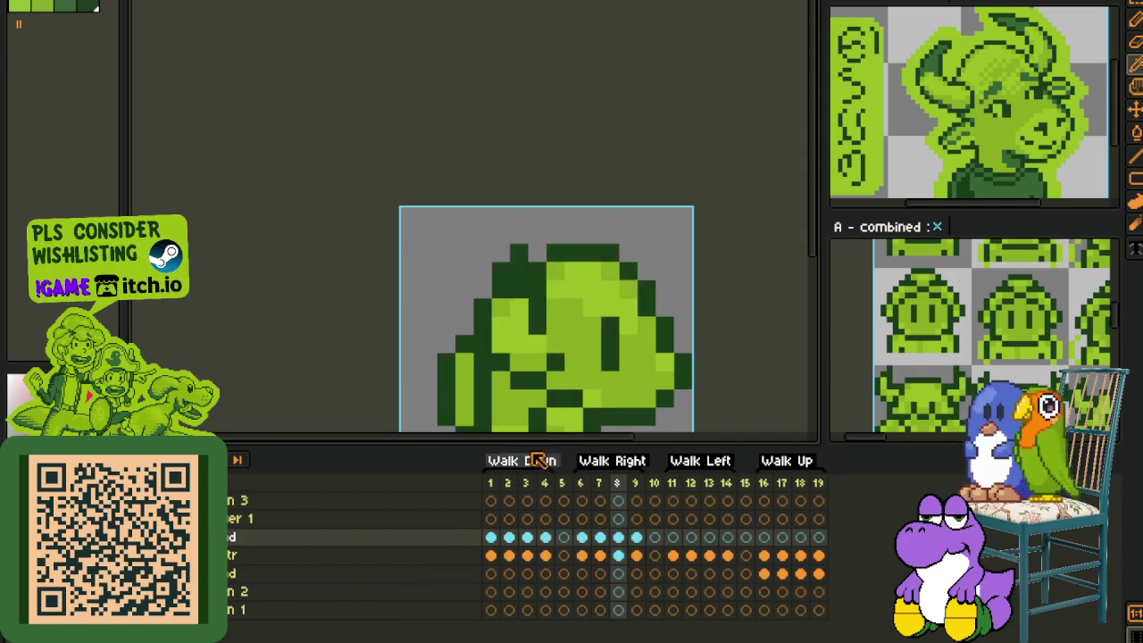
{"action": "key", "text": "period"}
{"action": "key", "text": "shift+r"}
{"action": "left_click", "coordinate": [530, 494]}
{"action": "scroll", "coordinate": [511, 370], "scroll_direction": "down", "scroll_amount": 3}
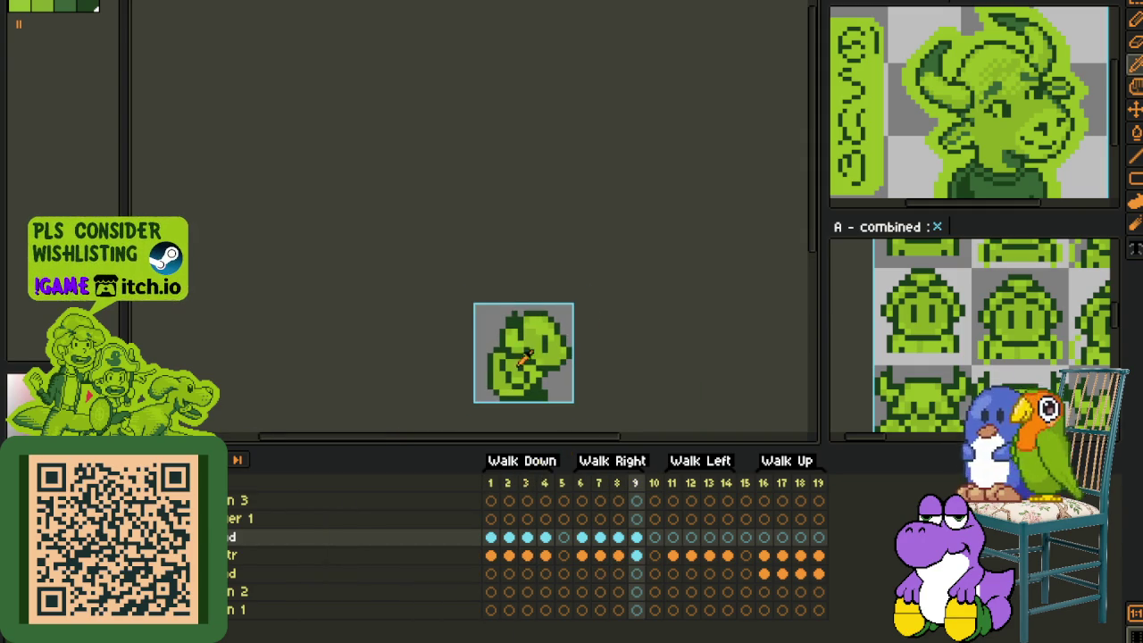
Step: Copy the head-layer cels from frames 6–9 and paste them into Walk Left frames 11–14
{"action": "left_click", "coordinate": [581, 537]}
{"action": "left_click_drag", "start_coordinate": [590, 541], "coordinate": [638, 540]}
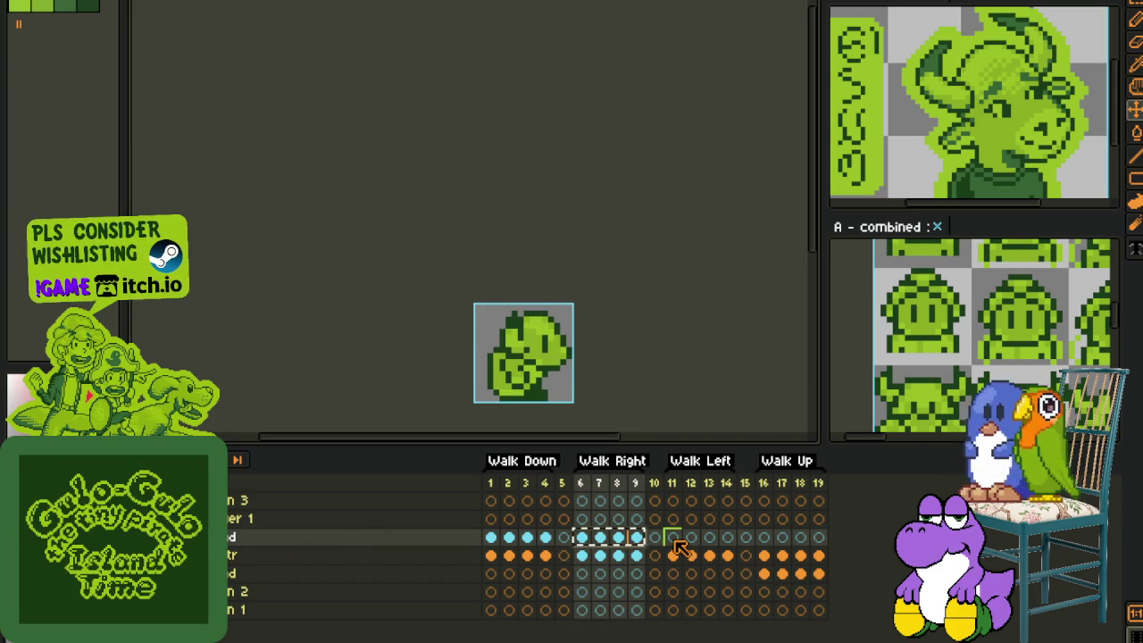
{"action": "key", "text": "ctrl+z"}
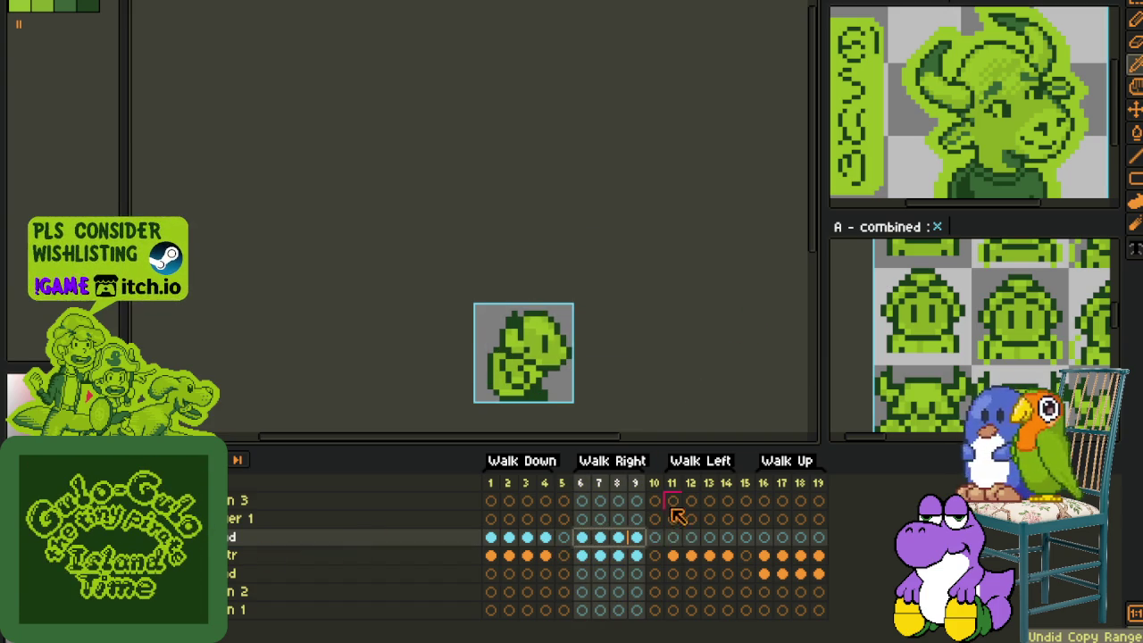
{"action": "key", "text": "ctrl+c"}
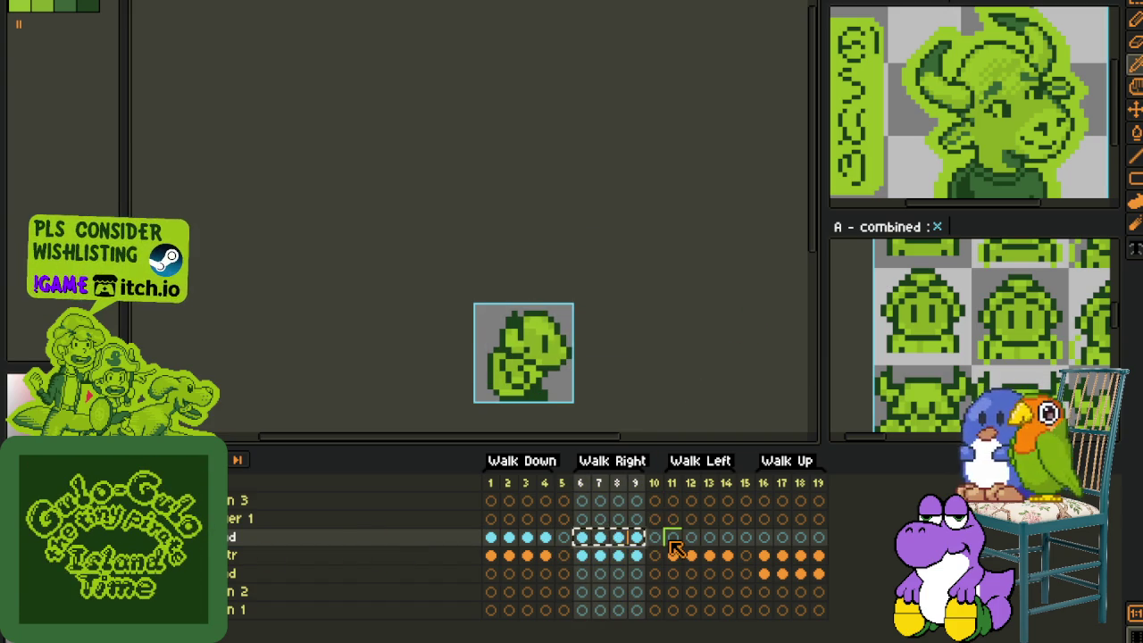
{"action": "left_click", "coordinate": [671, 540]}
{"action": "key", "text": "ctrl+v"}
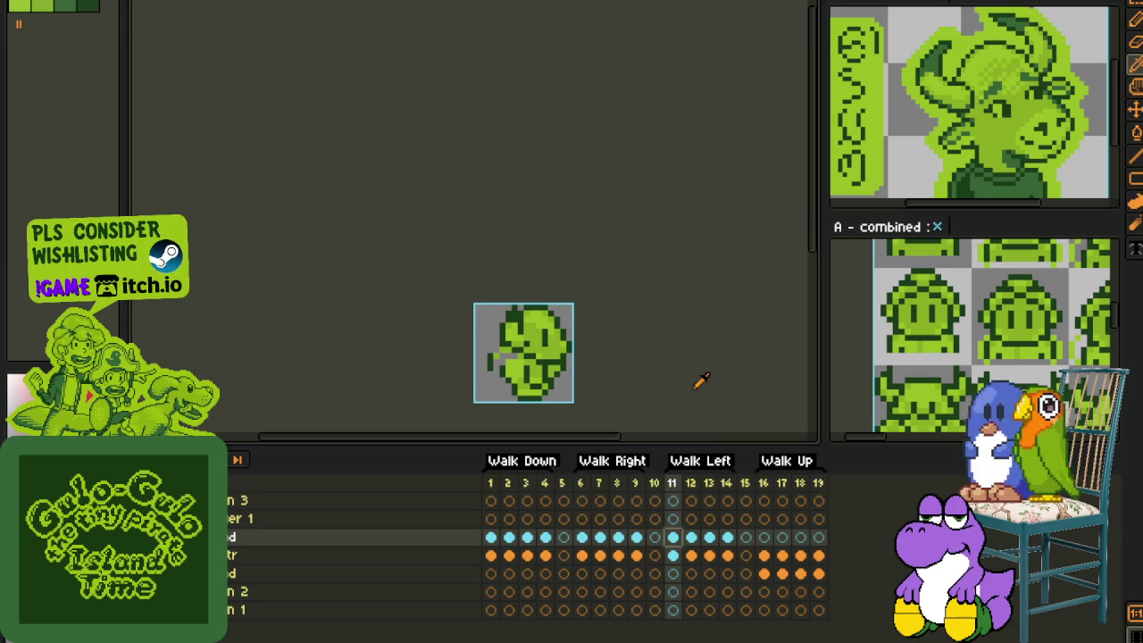
{"action": "key", "text": "ctrl+a"}
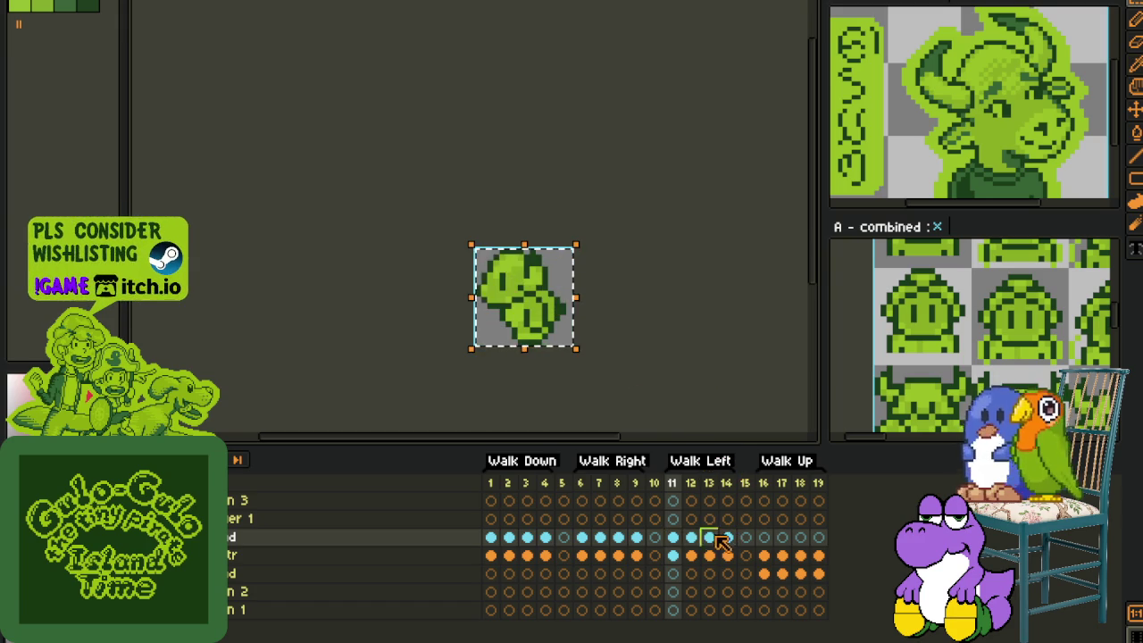
Step: Review the pasted blob head across Walk Left frames 12–14
{"action": "left_click", "coordinate": [691, 537]}
{"action": "left_click", "coordinate": [709, 537]}
{"action": "left_click", "coordinate": [726, 536]}
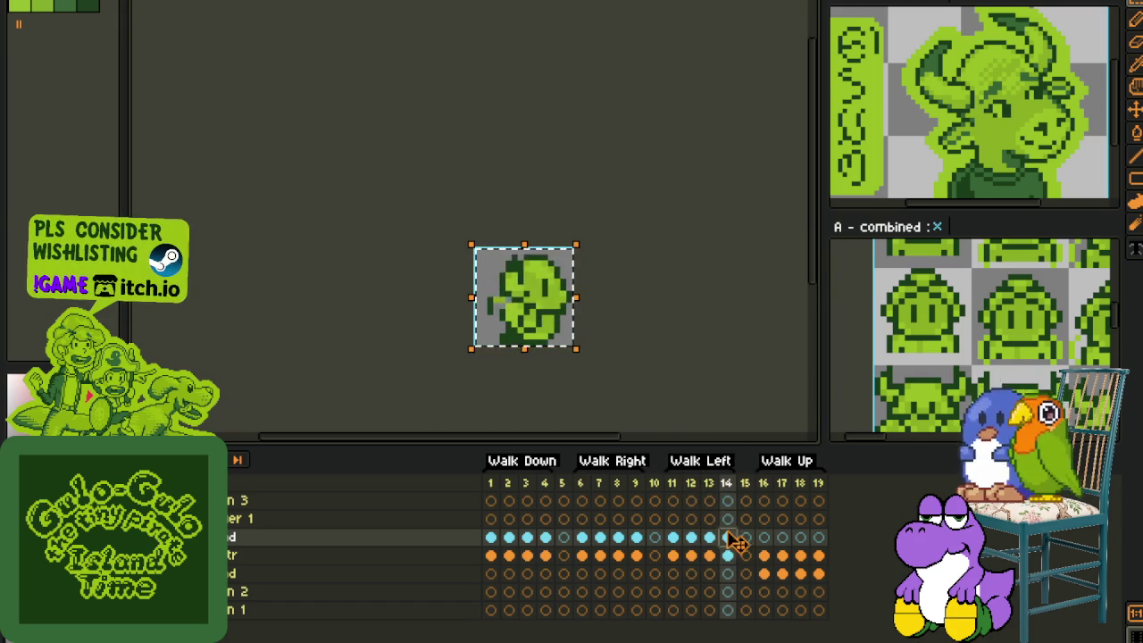
{"action": "left_click", "coordinate": [688, 352]}
{"action": "left_click_drag", "start_coordinate": [425, 536], "coordinate": [224, 534]}
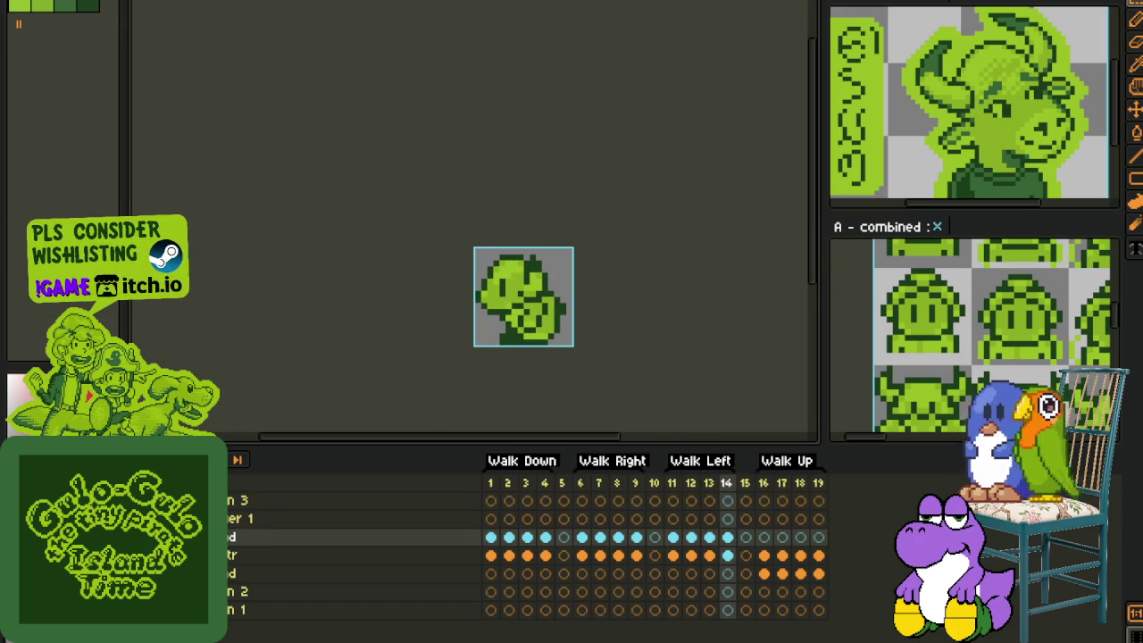
Step: Select the tr layer cels in frames 6–9, then the whole sprite on frame 11
{"action": "left_click_drag", "start_coordinate": [672, 555], "coordinate": [728, 555]}
{"action": "left_click", "coordinate": [599, 555]}
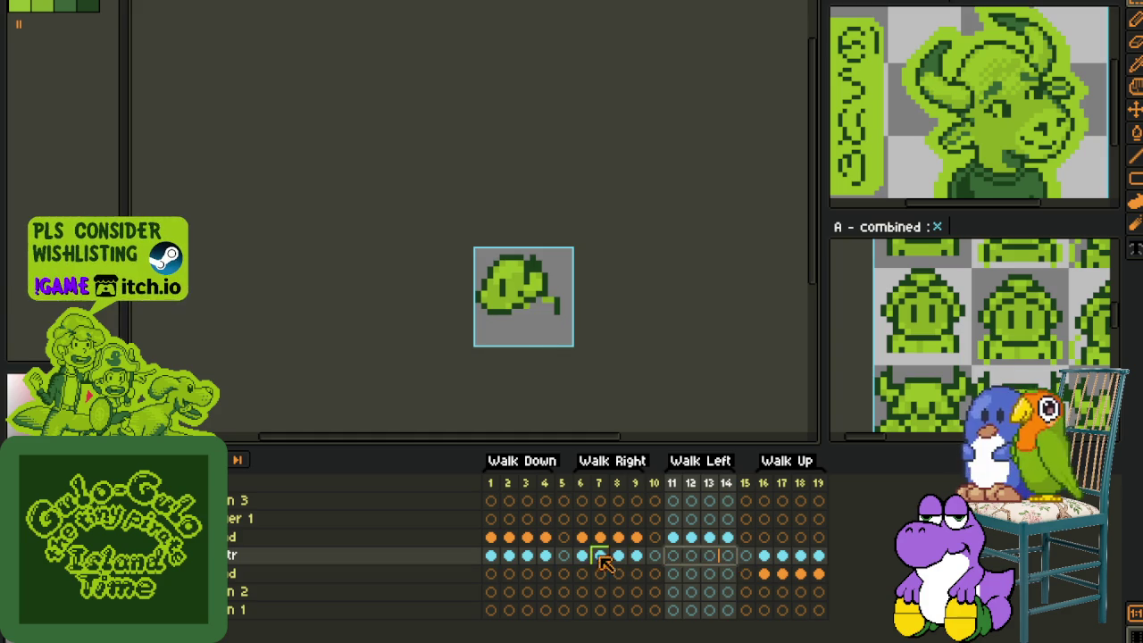
{"action": "left_click_drag", "start_coordinate": [581, 555], "coordinate": [636, 555]}
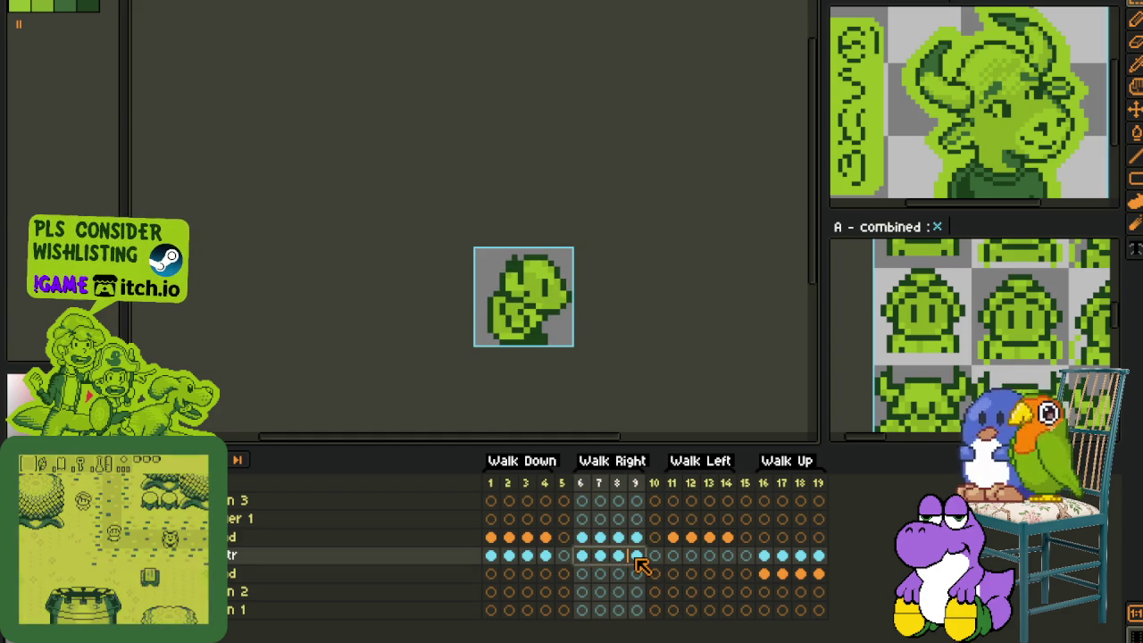
{"action": "left_click", "coordinate": [673, 555]}
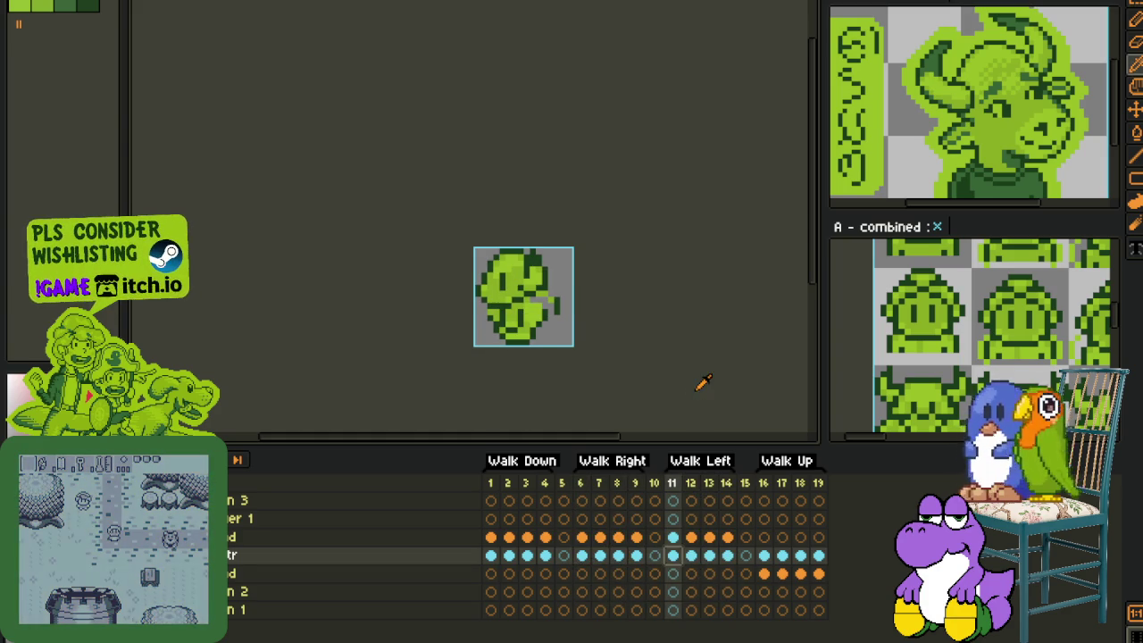
{"action": "key", "text": "ctrl+a"}
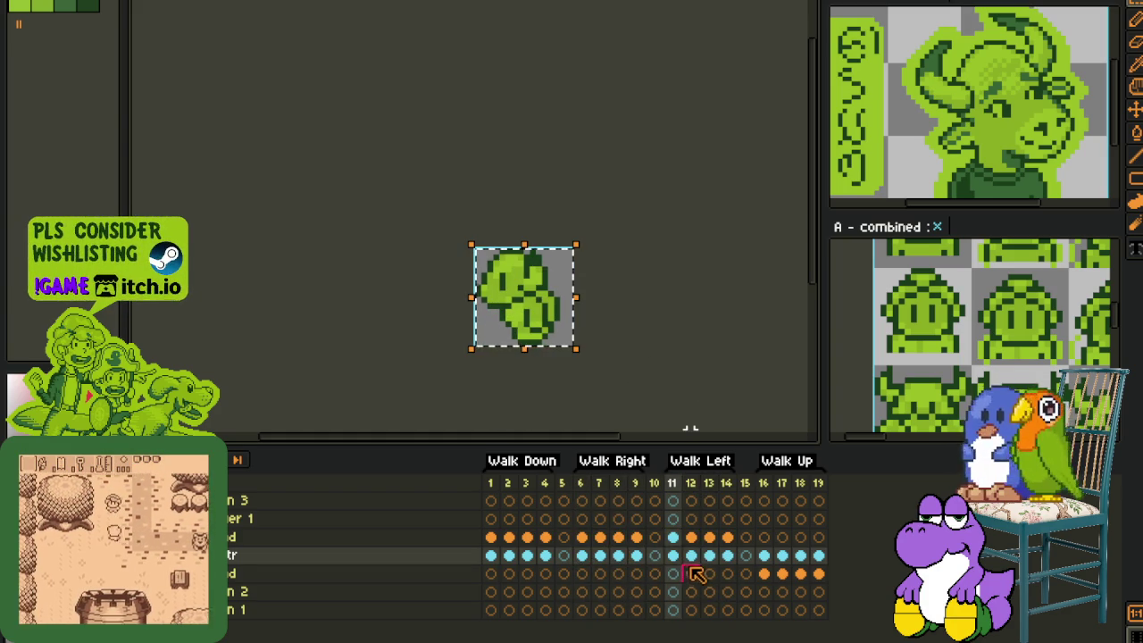
Step: Check Walk Left frames 13 and 14, then save the sprite file
{"action": "left_click", "coordinate": [709, 555]}
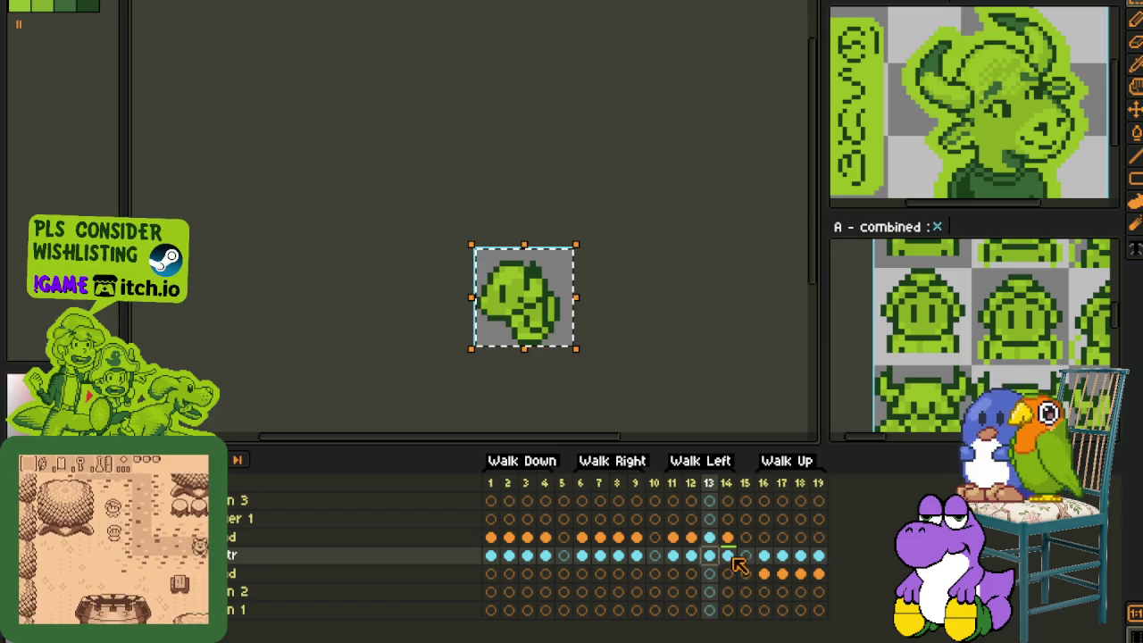
{"action": "left_click", "coordinate": [727, 537]}
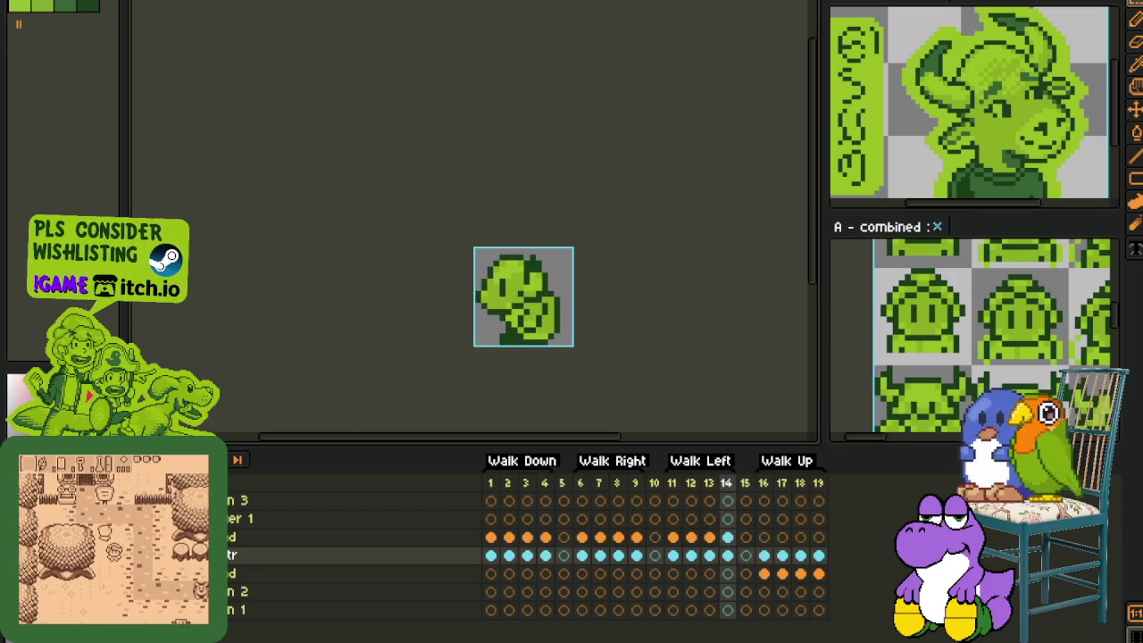
{"action": "key", "text": "ctrl+s"}
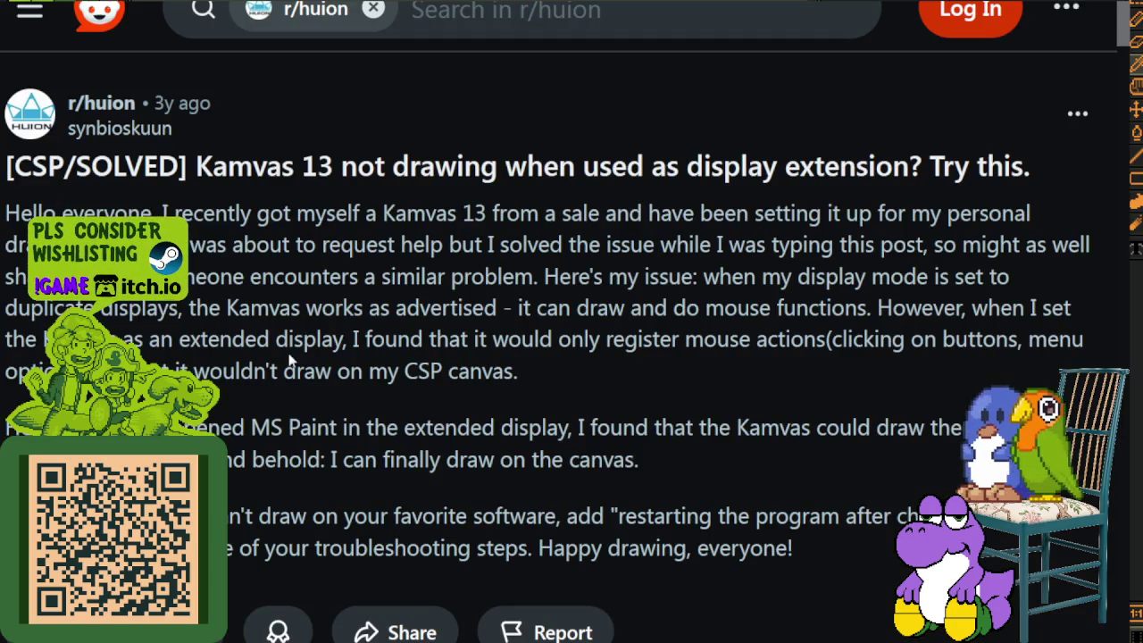
{"action": "left_click_drag", "start_coordinate": [228, 168], "coordinate": [895, 176]}
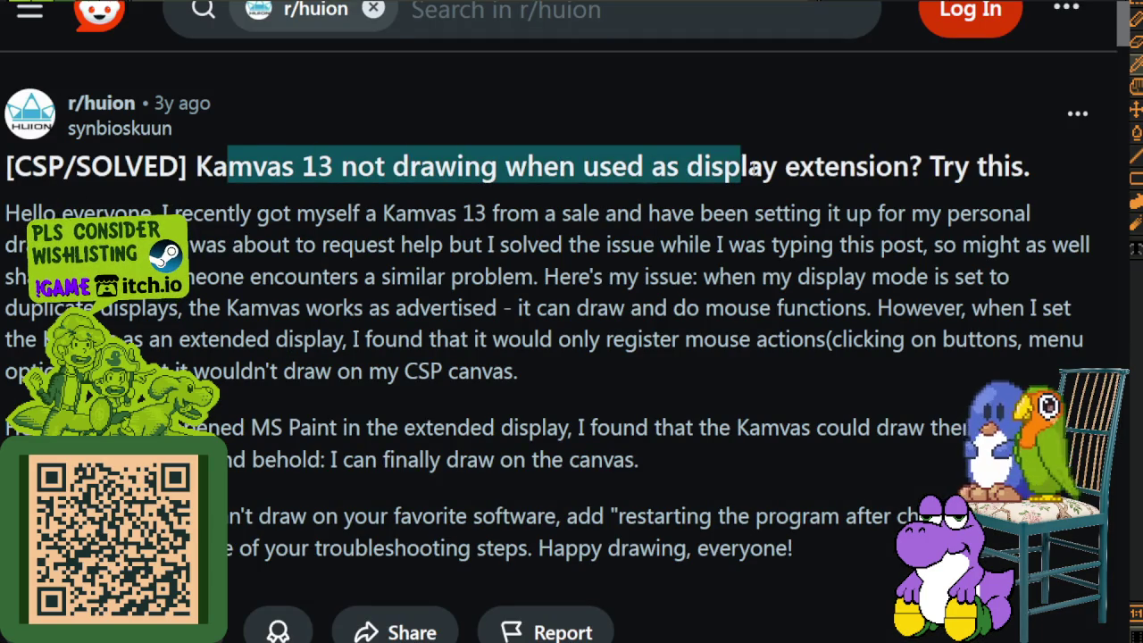
{"action": "mouse_move", "coordinate": [895, 176]}
{"action": "left_mouse_down"}
{"action": "mouse_move", "coordinate": [128, 214]}
{"action": "mouse_move", "coordinate": [848, 217]}
{"action": "mouse_move", "coordinate": [585, 230]}
{"action": "left_mouse_up"}
{"action": "left_click_drag", "start_coordinate": [253, 257], "coordinate": [899, 255]}
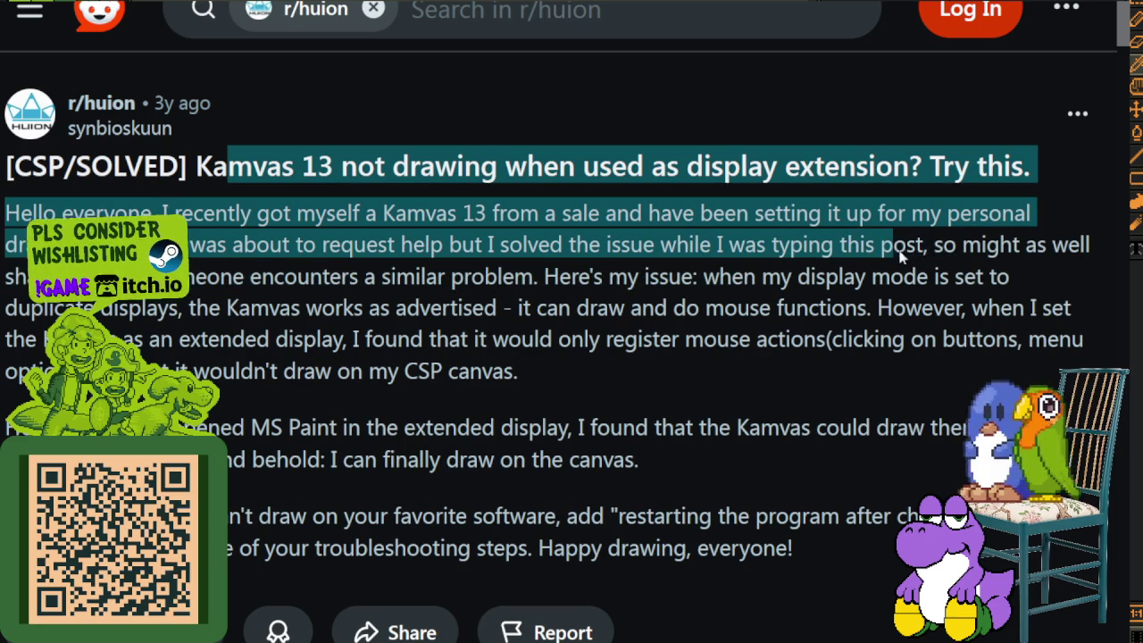
{"action": "mouse_move", "coordinate": [984, 258]}
{"action": "left_mouse_down"}
{"action": "mouse_move", "coordinate": [277, 286]}
{"action": "mouse_move", "coordinate": [206, 299]}
{"action": "mouse_move", "coordinate": [252, 308]}
{"action": "mouse_move", "coordinate": [531, 287]}
{"action": "mouse_move", "coordinate": [863, 282]}
{"action": "mouse_move", "coordinate": [128, 313]}
{"action": "mouse_move", "coordinate": [422, 327]}
{"action": "mouse_move", "coordinate": [524, 309]}
{"action": "mouse_move", "coordinate": [951, 308]}
{"action": "mouse_move", "coordinate": [536, 344]}
{"action": "mouse_move", "coordinate": [134, 344]}
{"action": "mouse_move", "coordinate": [210, 349]}
{"action": "left_mouse_up"}
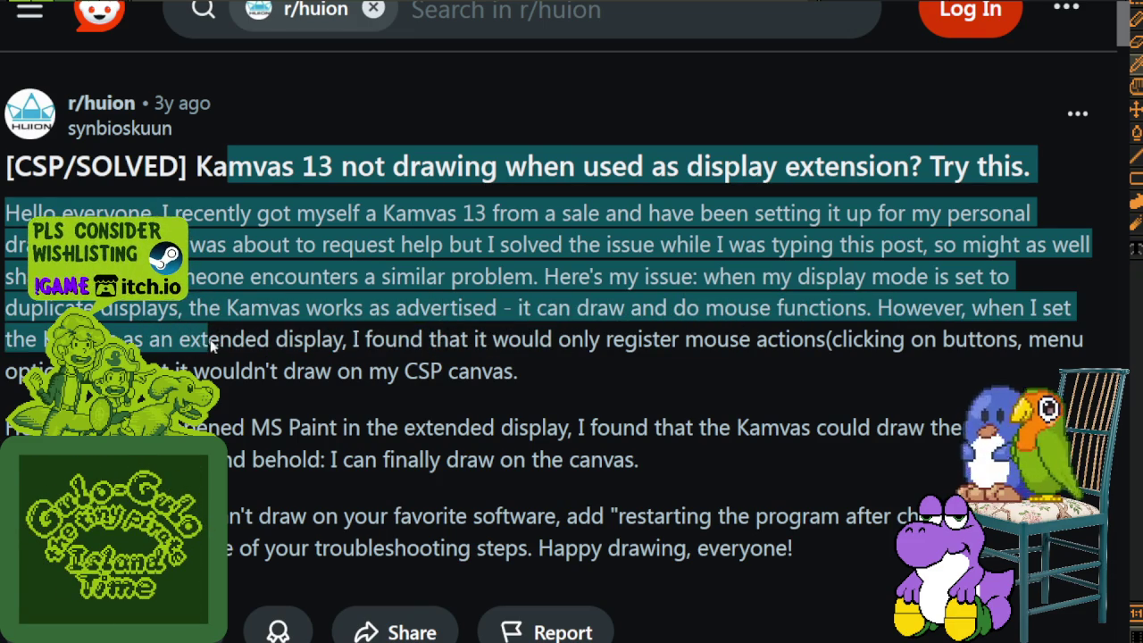
{"action": "mouse_move", "coordinate": [304, 339]}
{"action": "left_mouse_down"}
{"action": "mouse_move", "coordinate": [813, 342]}
{"action": "mouse_move", "coordinate": [911, 356]}
{"action": "mouse_move", "coordinate": [1089, 344]}
{"action": "mouse_move", "coordinate": [243, 382]}
{"action": "mouse_move", "coordinate": [331, 377]}
{"action": "mouse_move", "coordinate": [309, 459]}
{"action": "mouse_move", "coordinate": [645, 460]}
{"action": "mouse_move", "coordinate": [267, 473]}
{"action": "mouse_move", "coordinate": [309, 505]}
{"action": "left_mouse_up"}
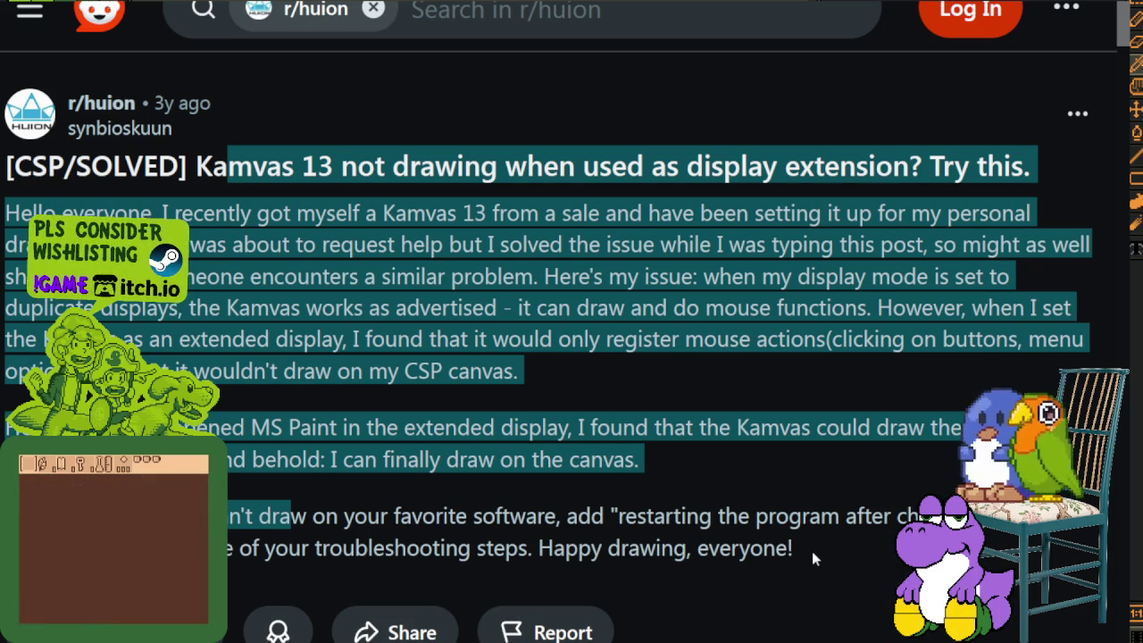
{"action": "left_click", "coordinate": [566, 517]}
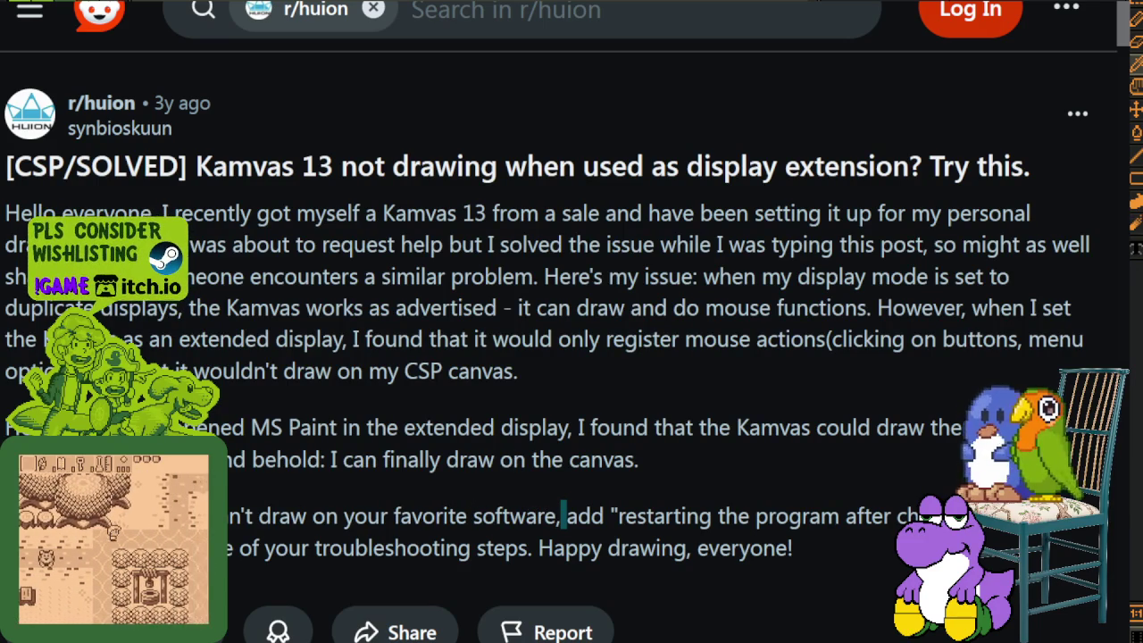
{"action": "scroll", "coordinate": [304, 419], "scroll_direction": "down", "scroll_amount": 2}
{"action": "scroll", "coordinate": [521, 330], "scroll_direction": "down", "scroll_amount": 3}
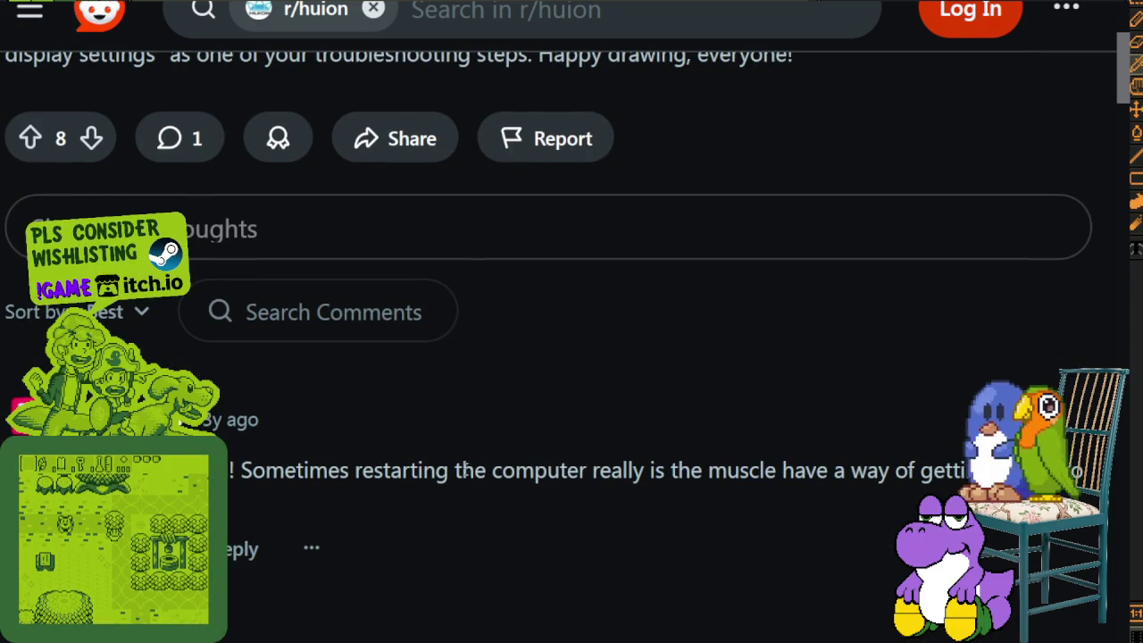
{"action": "left_click_drag", "start_coordinate": [463, 480], "coordinate": [712, 470]}
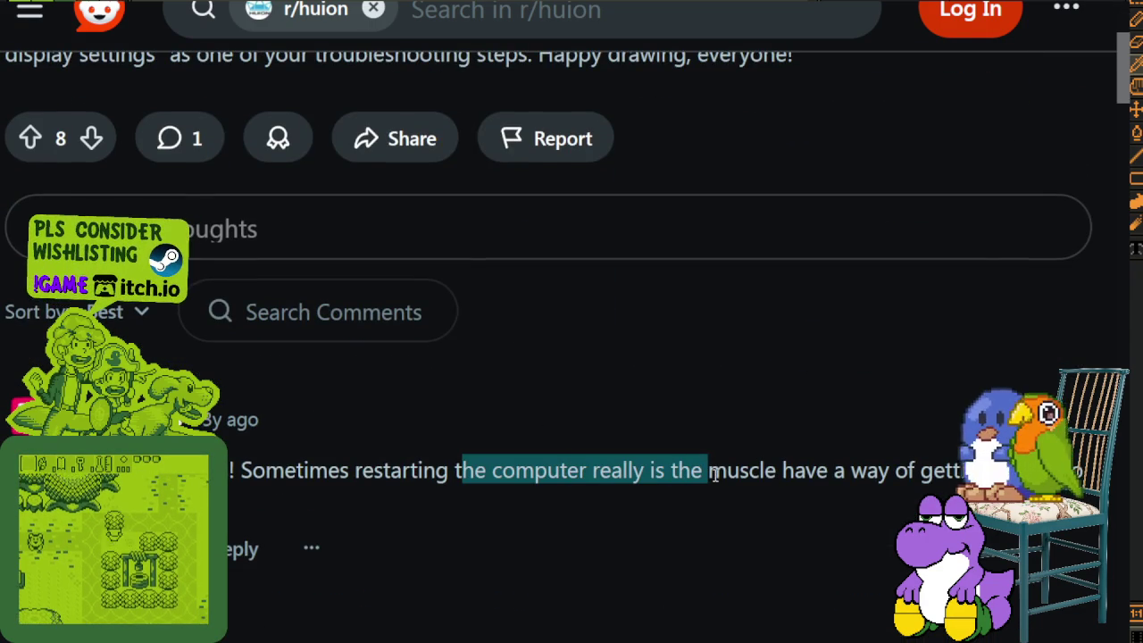
{"action": "left_click", "coordinate": [715, 474]}
{"action": "triple_click", "coordinate": [275, 472]}
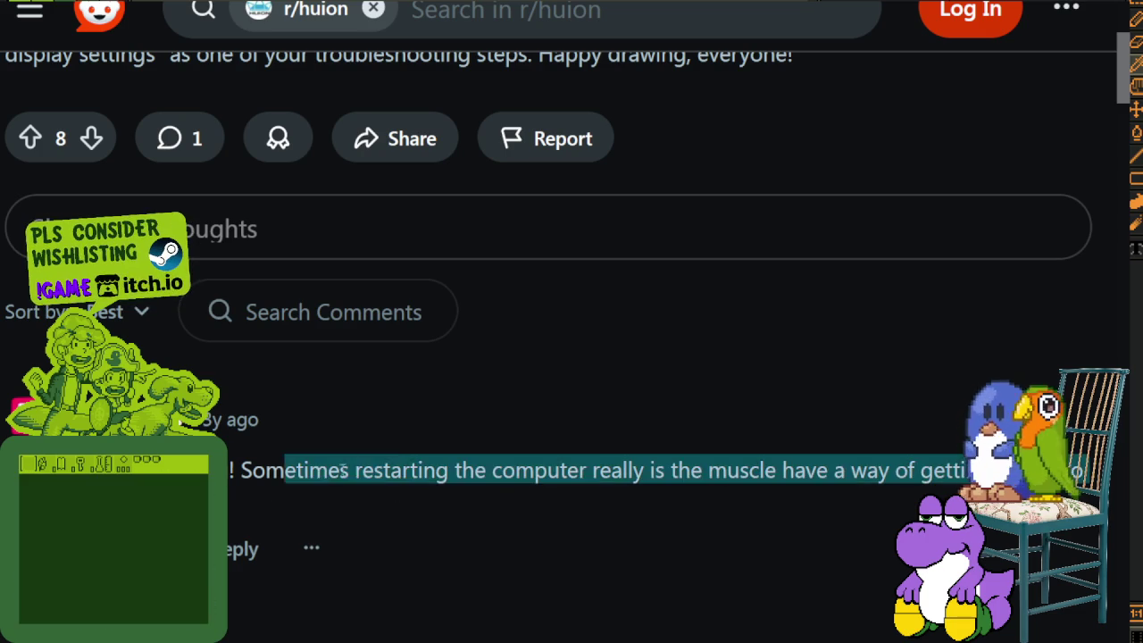
{"action": "scroll", "coordinate": [537, 422], "scroll_direction": "up", "scroll_amount": 5}
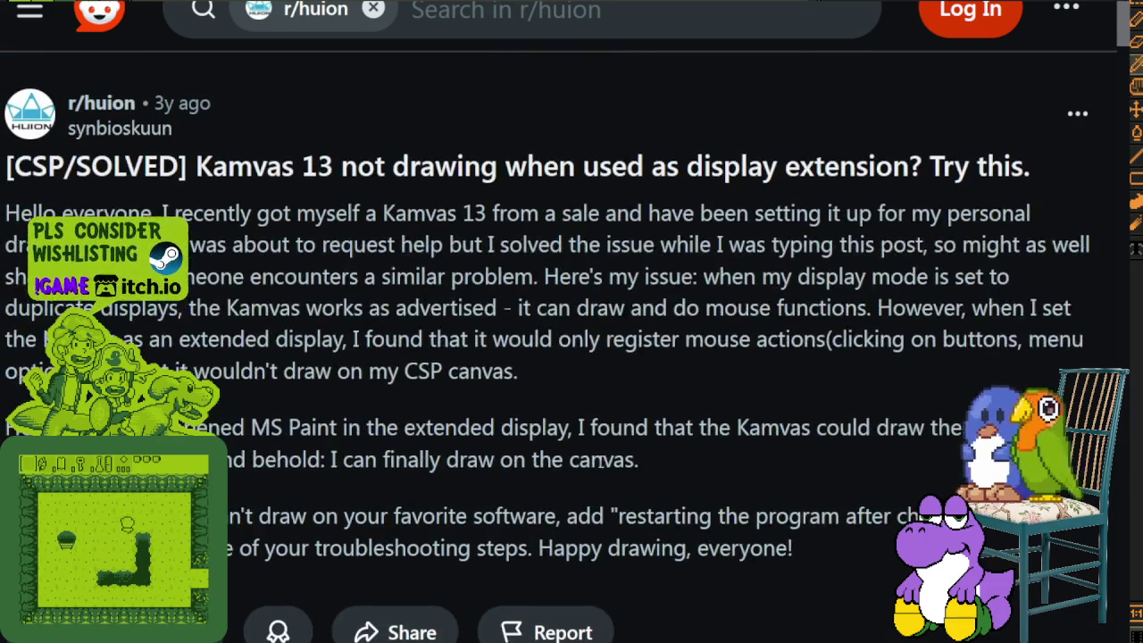
{"action": "left_click_drag", "start_coordinate": [799, 540], "coordinate": [358, 521]}
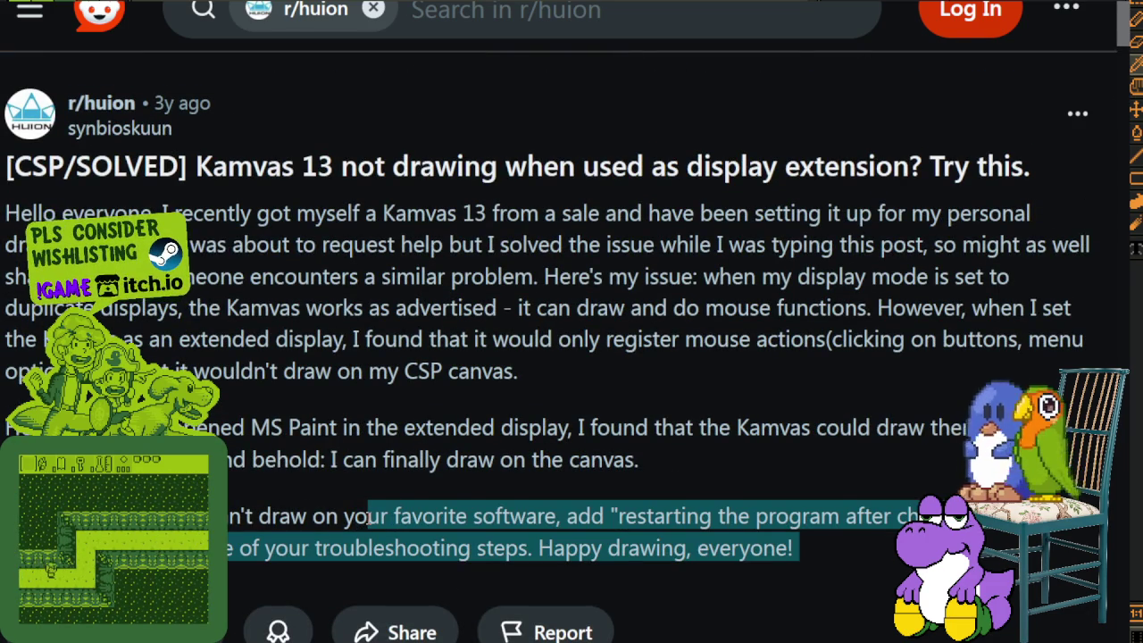
{"action": "left_click", "coordinate": [276, 511]}
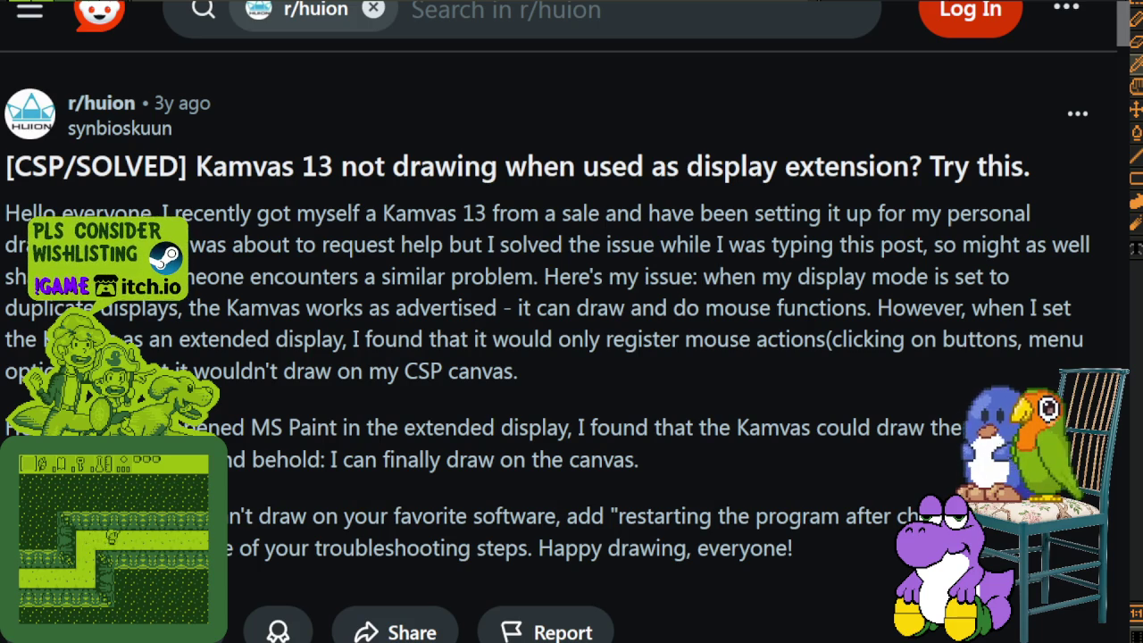
{"action": "left_click_drag", "start_coordinate": [224, 516], "coordinate": [838, 550]}
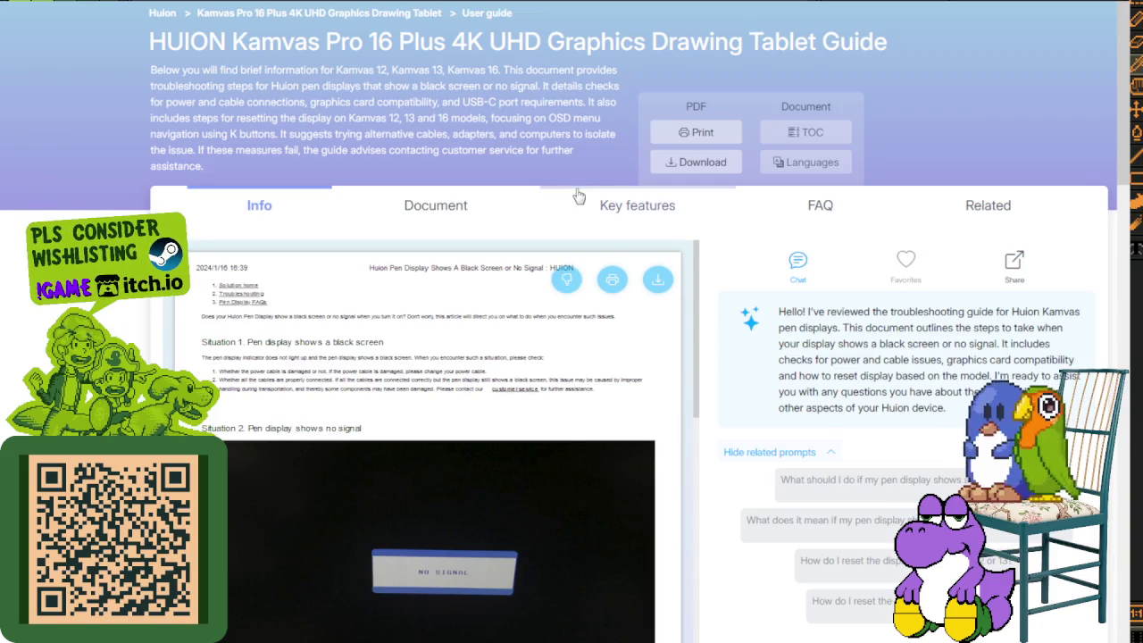
Step: Read the enlarged black-screen and no-signal document, then go back to the 'huion kamwas 12 won't draw' results
{"action": "left_click", "coordinate": [487, 192]}
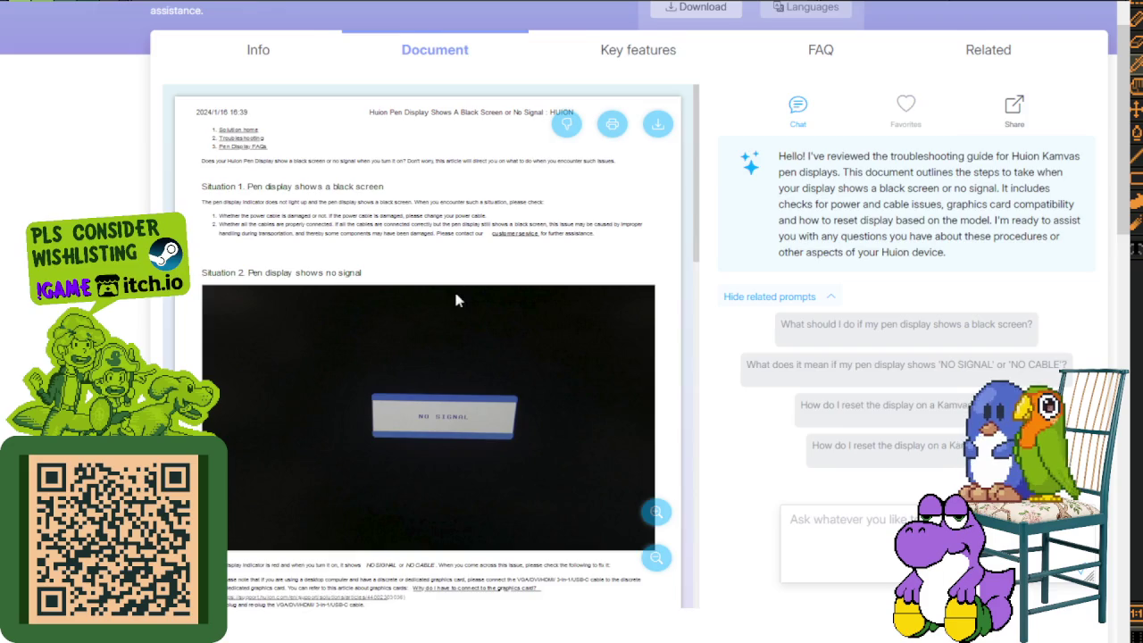
{"action": "key", "text": "ctrl+plus"}
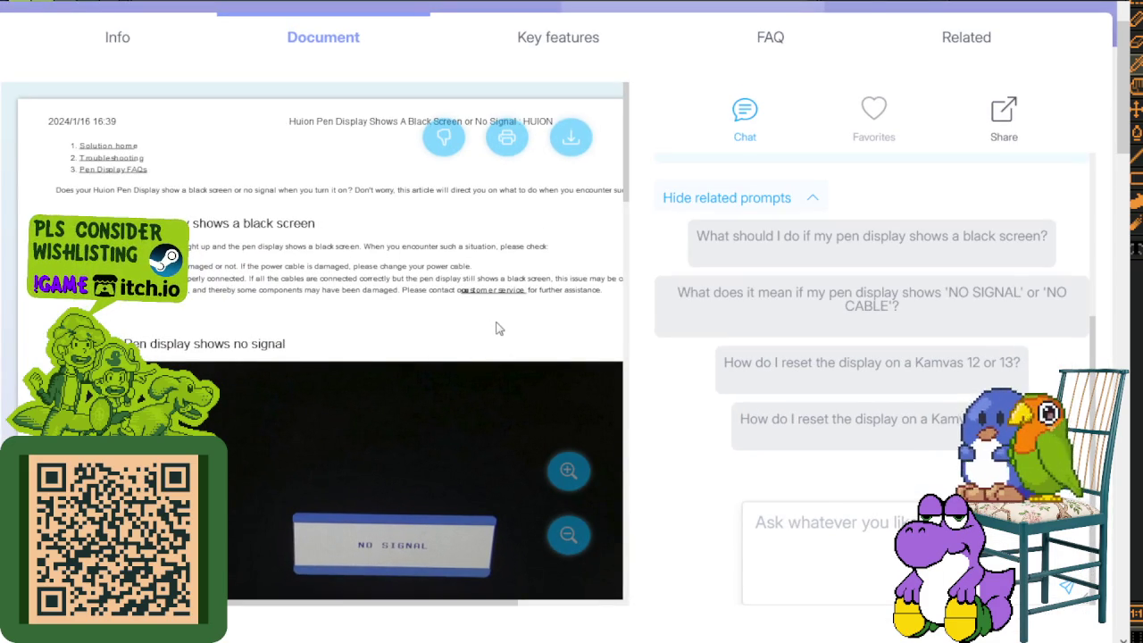
{"action": "scroll", "coordinate": [498, 329], "scroll_direction": "down", "scroll_amount": 2}
{"action": "scroll", "coordinate": [488, 317], "scroll_direction": "down", "scroll_amount": 3}
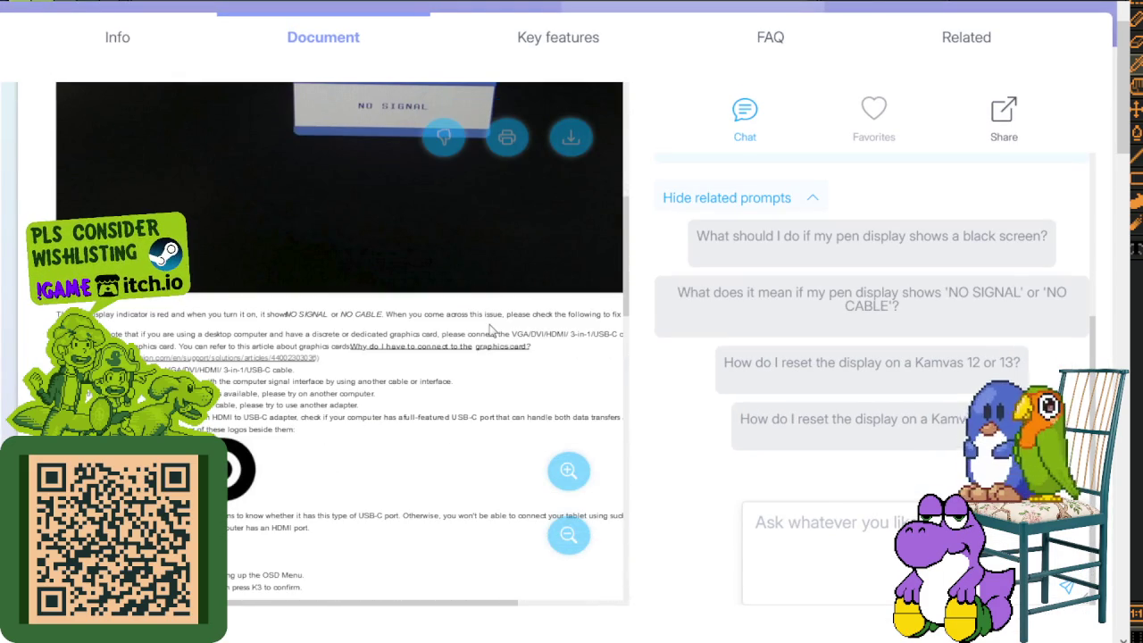
{"action": "scroll", "coordinate": [489, 329], "scroll_direction": "down", "scroll_amount": 4}
{"action": "scroll", "coordinate": [489, 328], "scroll_direction": "down", "scroll_amount": 1}
{"action": "scroll", "coordinate": [485, 324], "scroll_direction": "down", "scroll_amount": 3}
{"action": "scroll", "coordinate": [473, 303], "scroll_direction": "down", "scroll_amount": 2}
{"action": "key", "text": "alt+Left"}
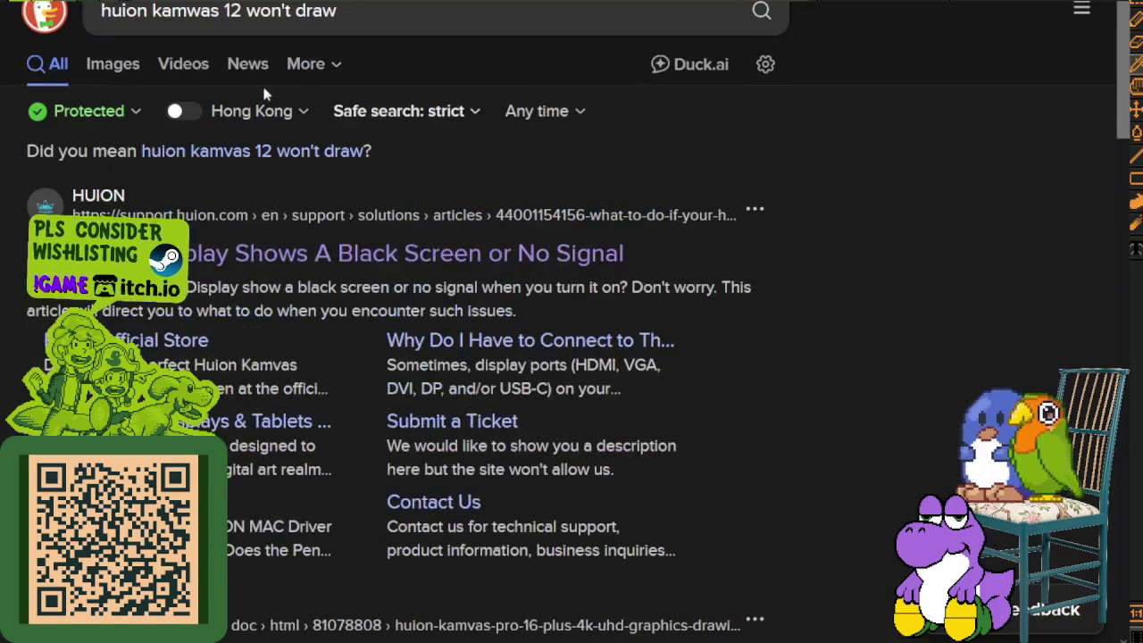
Step: Replace 'won't draw' with 'not connected' and search 'huion kamwas 12 not connected'
{"action": "left_click_drag", "start_coordinate": [249, 11], "coordinate": [533, 30]}
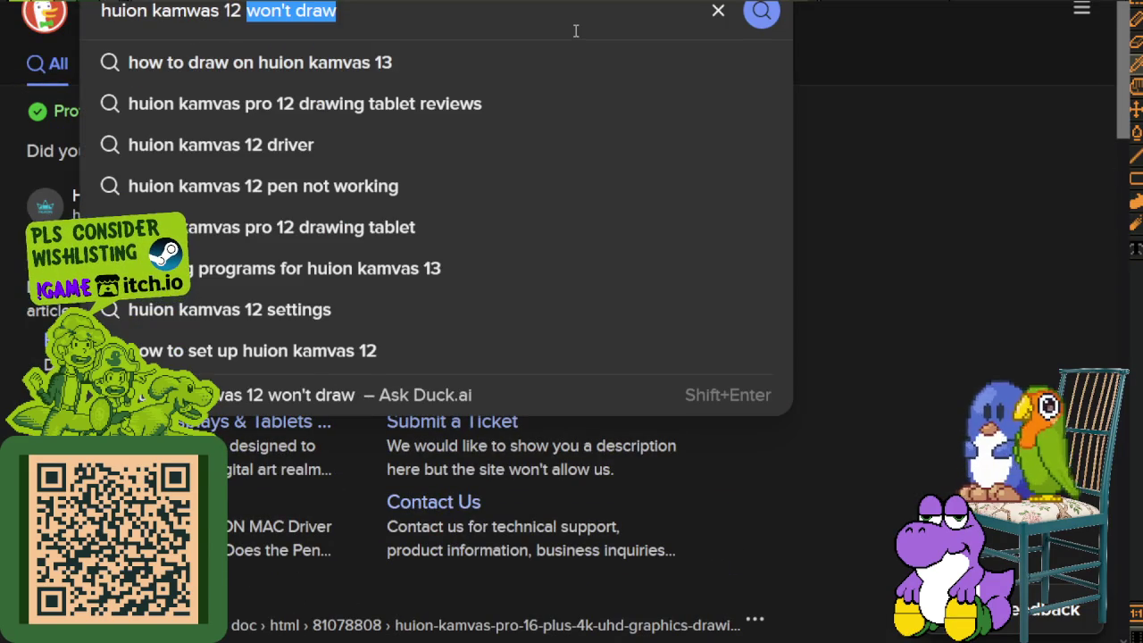
{"action": "type", "text": "not connected"}
{"action": "key", "text": "Return"}
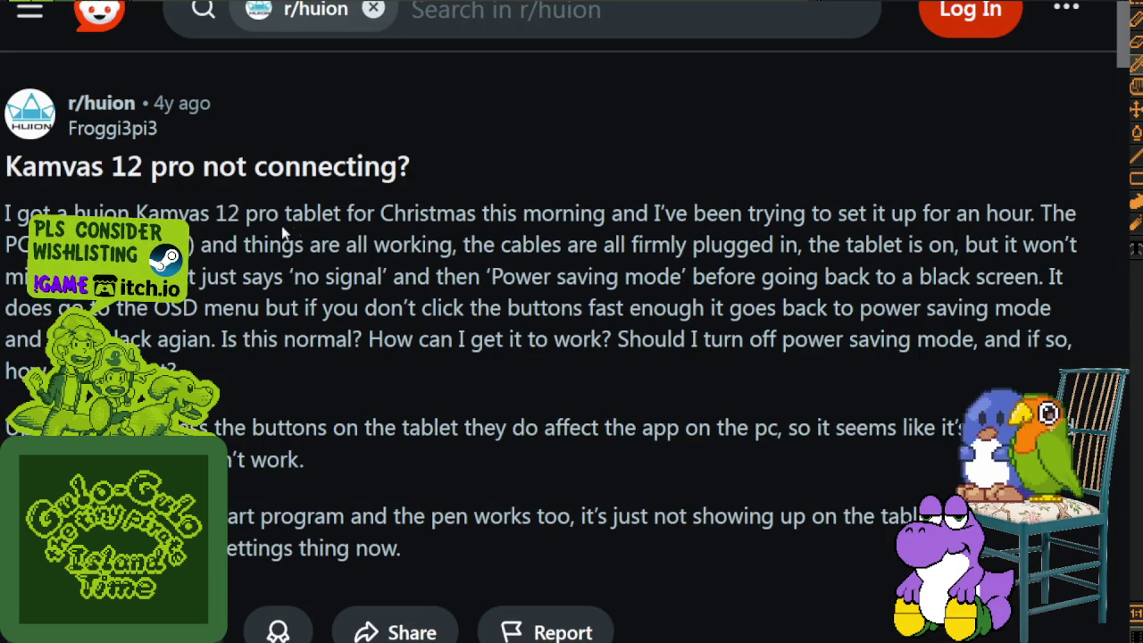
{"action": "double_click", "coordinate": [313, 212]}
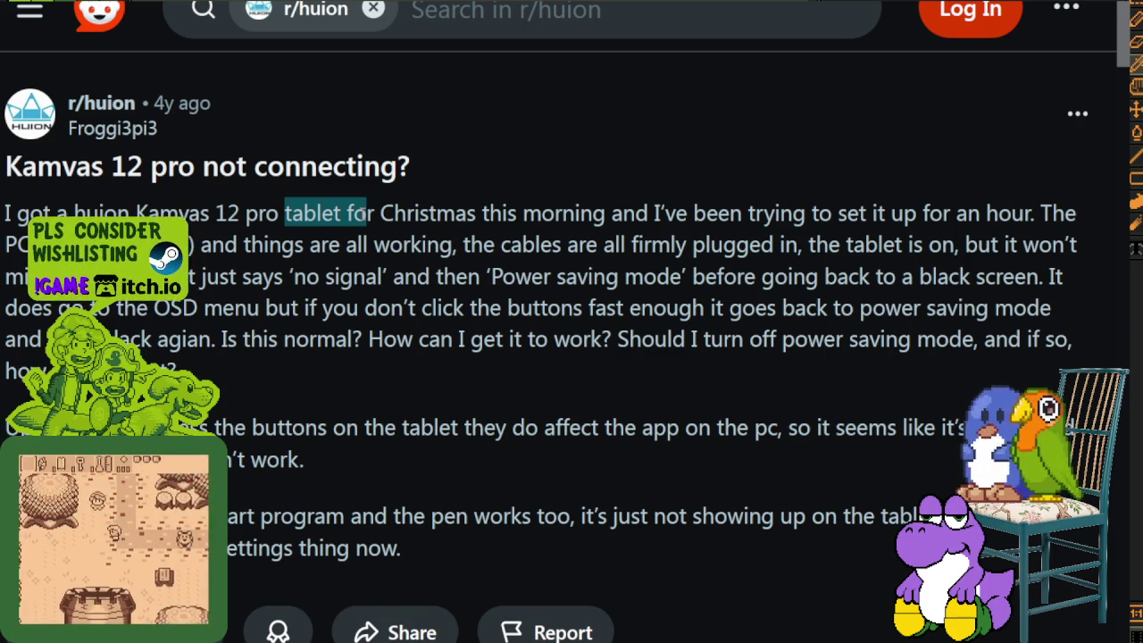
{"action": "mouse_move", "coordinate": [535, 244]}
{"action": "left_mouse_down"}
{"action": "mouse_move", "coordinate": [734, 248]}
{"action": "mouse_move", "coordinate": [36, 277]}
{"action": "left_mouse_up"}
{"action": "left_click_drag", "start_coordinate": [208, 277], "coordinate": [841, 284]}
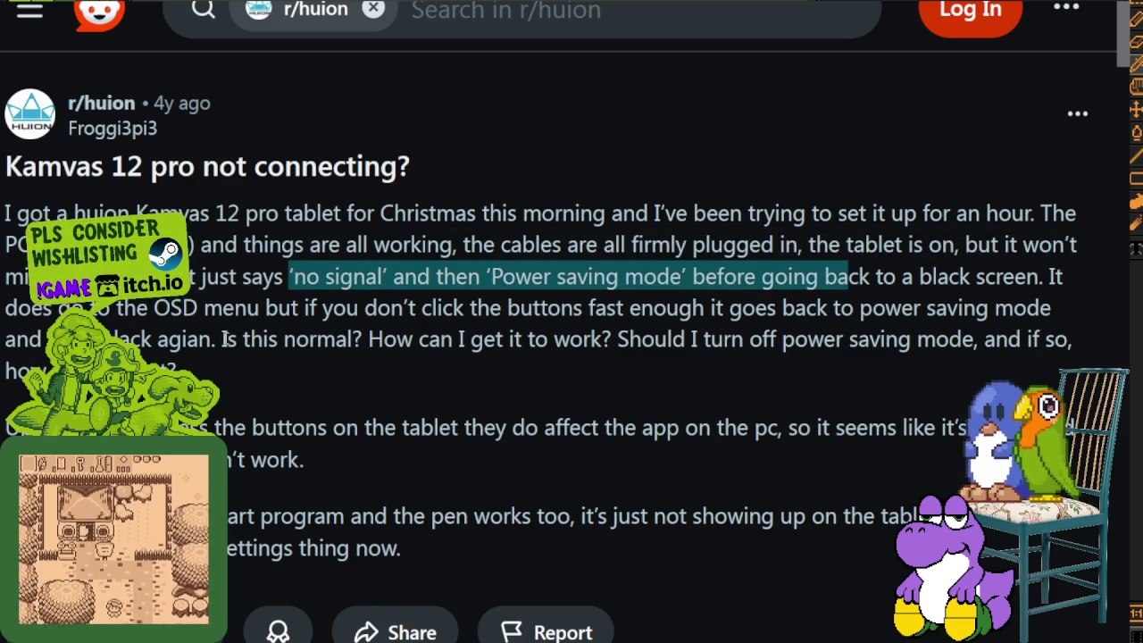
{"action": "left_click", "coordinate": [45, 318]}
{"action": "mouse_move", "coordinate": [255, 311]}
{"action": "left_mouse_down"}
{"action": "mouse_move", "coordinate": [276, 341]}
{"action": "mouse_move", "coordinate": [542, 339]}
{"action": "mouse_move", "coordinate": [616, 313]}
{"action": "mouse_move", "coordinate": [902, 312]}
{"action": "mouse_move", "coordinate": [987, 314]}
{"action": "mouse_move", "coordinate": [1063, 344]}
{"action": "mouse_move", "coordinate": [134, 343]}
{"action": "mouse_move", "coordinate": [508, 342]}
{"action": "mouse_move", "coordinate": [772, 361]}
{"action": "mouse_move", "coordinate": [891, 350]}
{"action": "mouse_move", "coordinate": [397, 427]}
{"action": "mouse_move", "coordinate": [248, 426]}
{"action": "mouse_move", "coordinate": [855, 427]}
{"action": "left_mouse_up"}
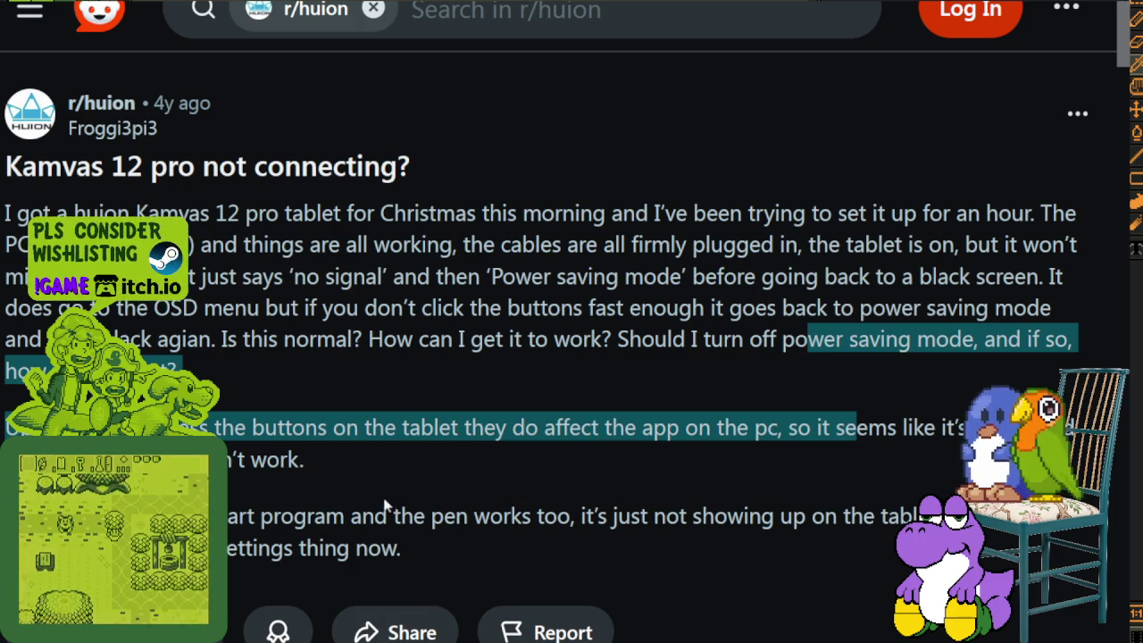
{"action": "double_click", "coordinate": [218, 459]}
{"action": "scroll", "coordinate": [298, 453], "scroll_direction": "down", "scroll_amount": 2}
{"action": "mouse_move", "coordinate": [31, 383]}
{"action": "left_mouse_down"}
{"action": "mouse_move", "coordinate": [153, 353]}
{"action": "mouse_move", "coordinate": [596, 360]}
{"action": "left_mouse_up"}
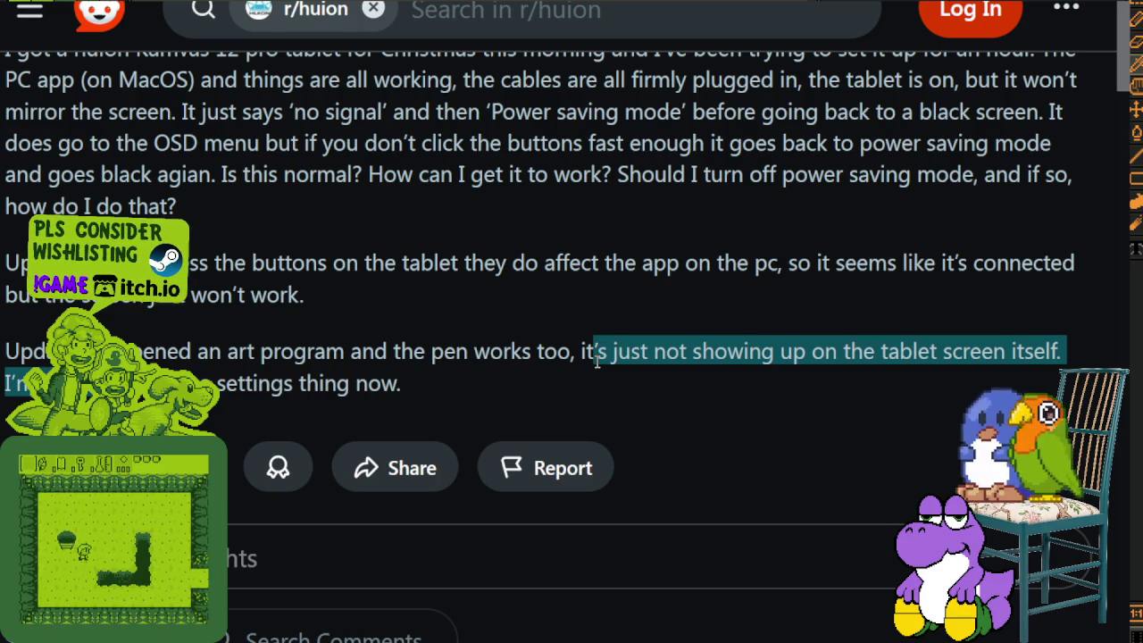
{"action": "left_click_drag", "start_coordinate": [597, 360], "coordinate": [560, 376]}
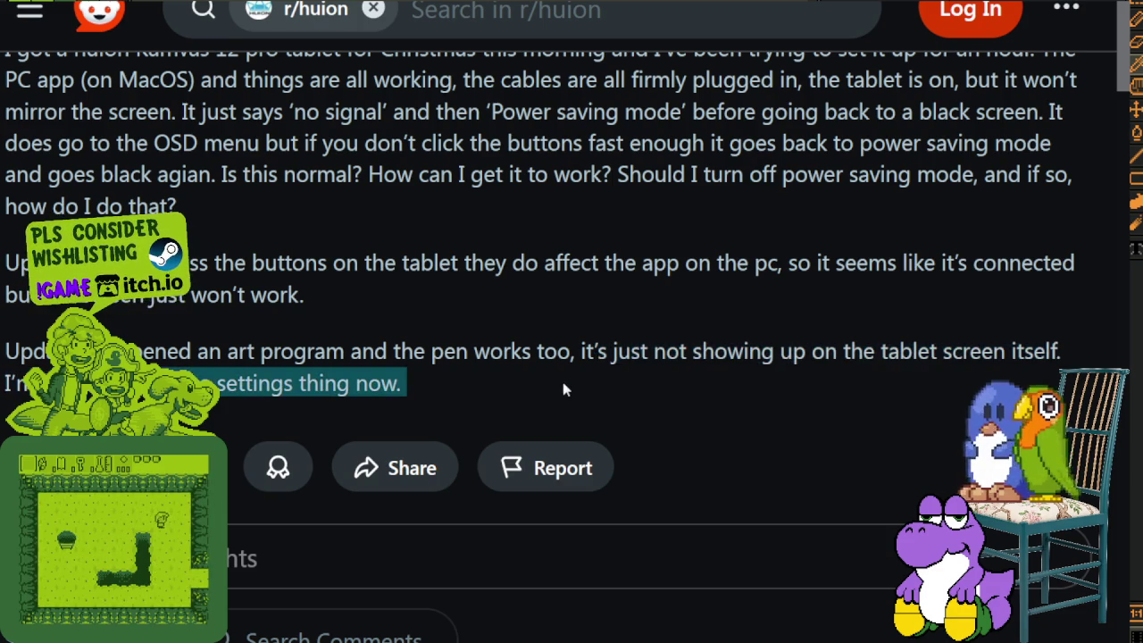
{"action": "left_click", "coordinate": [576, 384]}
{"action": "scroll", "coordinate": [584, 378], "scroll_direction": "down", "scroll_amount": 5}
{"action": "scroll", "coordinate": [583, 373], "scroll_direction": "down", "scroll_amount": 3}
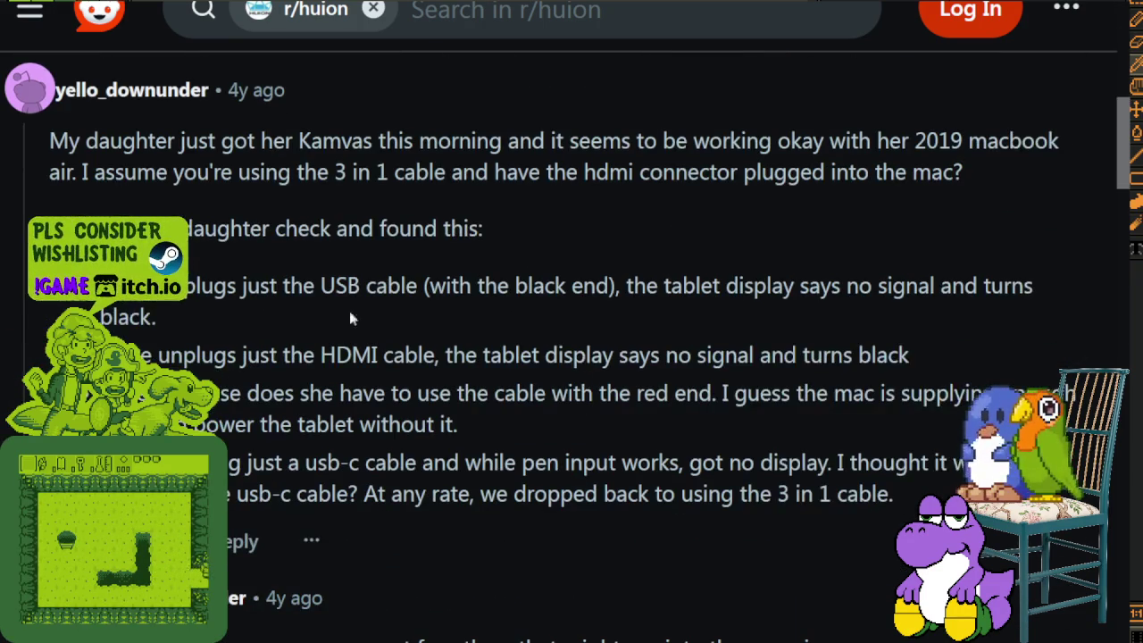
{"action": "scroll", "coordinate": [172, 147], "scroll_direction": "up", "scroll_amount": 1}
{"action": "left_click_drag", "start_coordinate": [172, 148], "coordinate": [565, 150]}
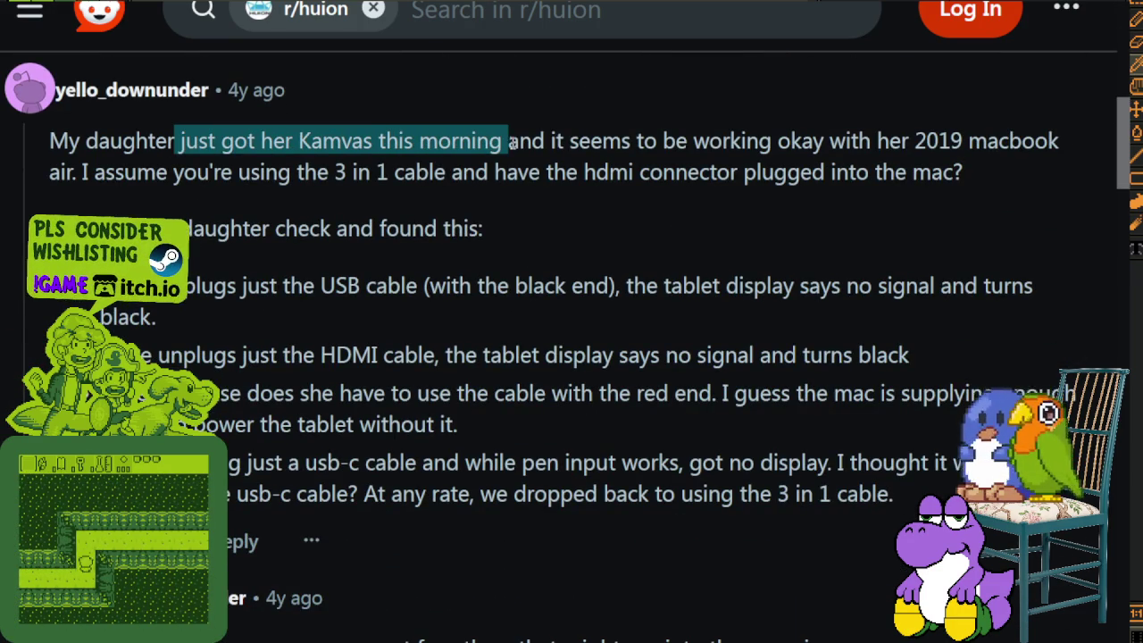
{"action": "mouse_move", "coordinate": [564, 150]}
{"action": "left_mouse_down"}
{"action": "mouse_move", "coordinate": [349, 285]}
{"action": "mouse_move", "coordinate": [697, 288]}
{"action": "mouse_move", "coordinate": [754, 305]}
{"action": "mouse_move", "coordinate": [1036, 295]}
{"action": "mouse_move", "coordinate": [200, 355]}
{"action": "mouse_move", "coordinate": [506, 348]}
{"action": "left_mouse_up"}
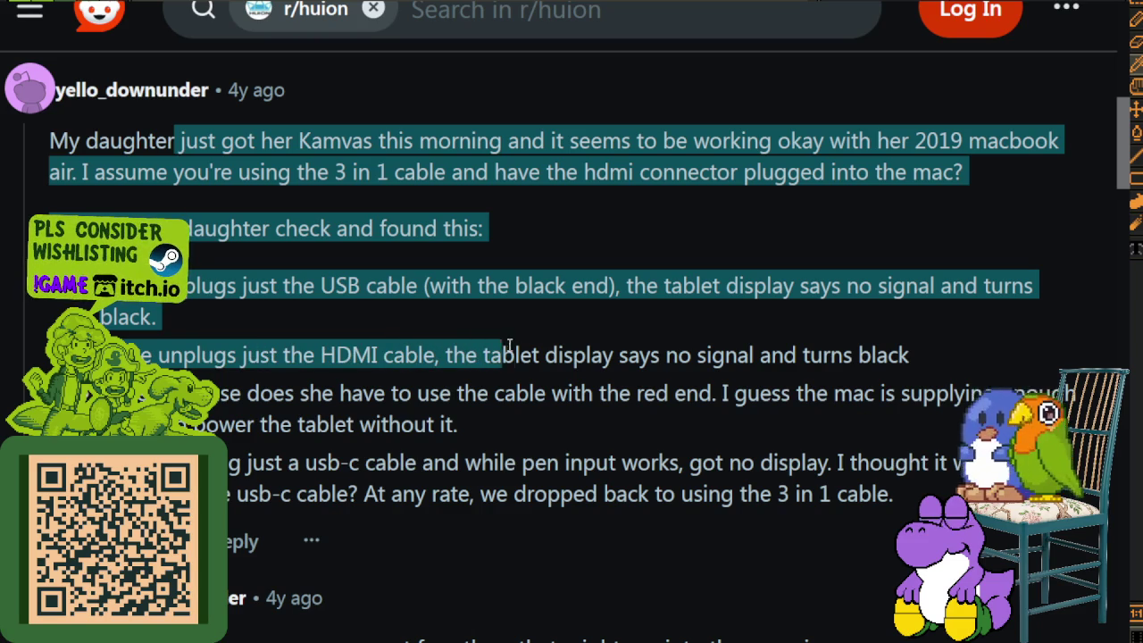
{"action": "left_click_drag", "start_coordinate": [581, 347], "coordinate": [791, 359]}
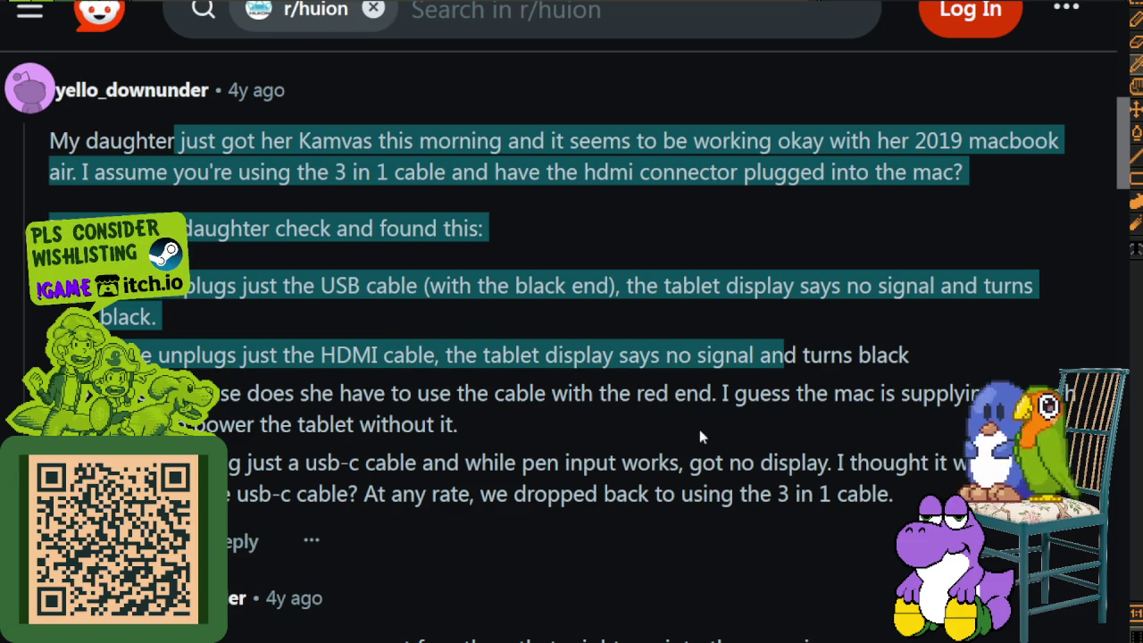
{"action": "mouse_move", "coordinate": [201, 393]}
{"action": "left_mouse_down"}
{"action": "mouse_move", "coordinate": [679, 400]}
{"action": "mouse_move", "coordinate": [815, 420]}
{"action": "mouse_move", "coordinate": [516, 465]}
{"action": "mouse_move", "coordinate": [364, 465]}
{"action": "mouse_move", "coordinate": [763, 457]}
{"action": "left_mouse_up"}
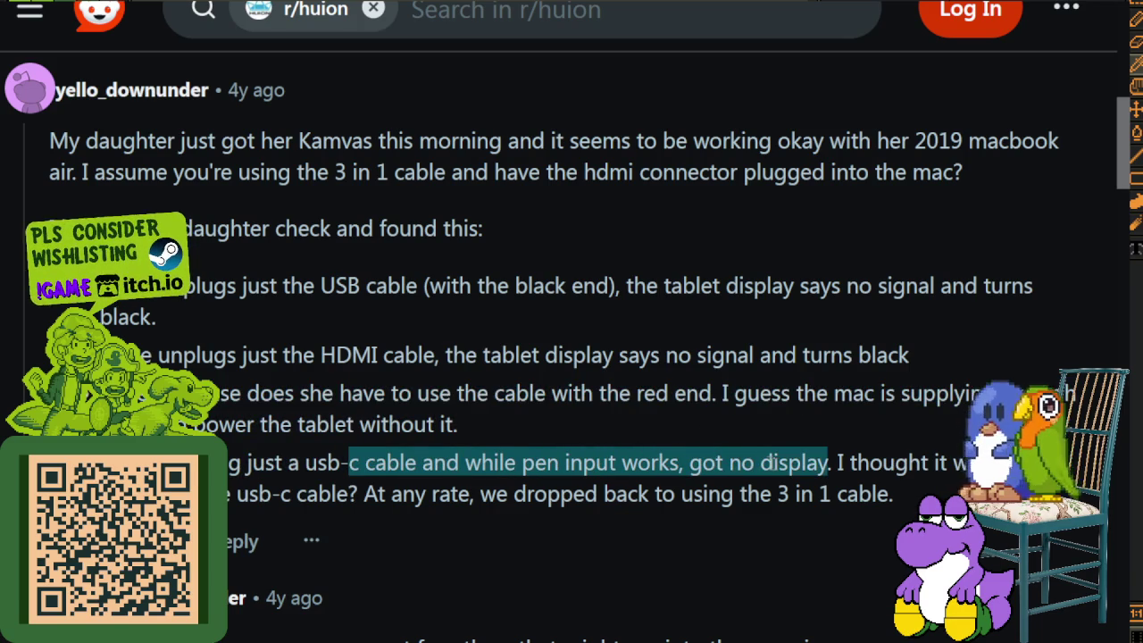
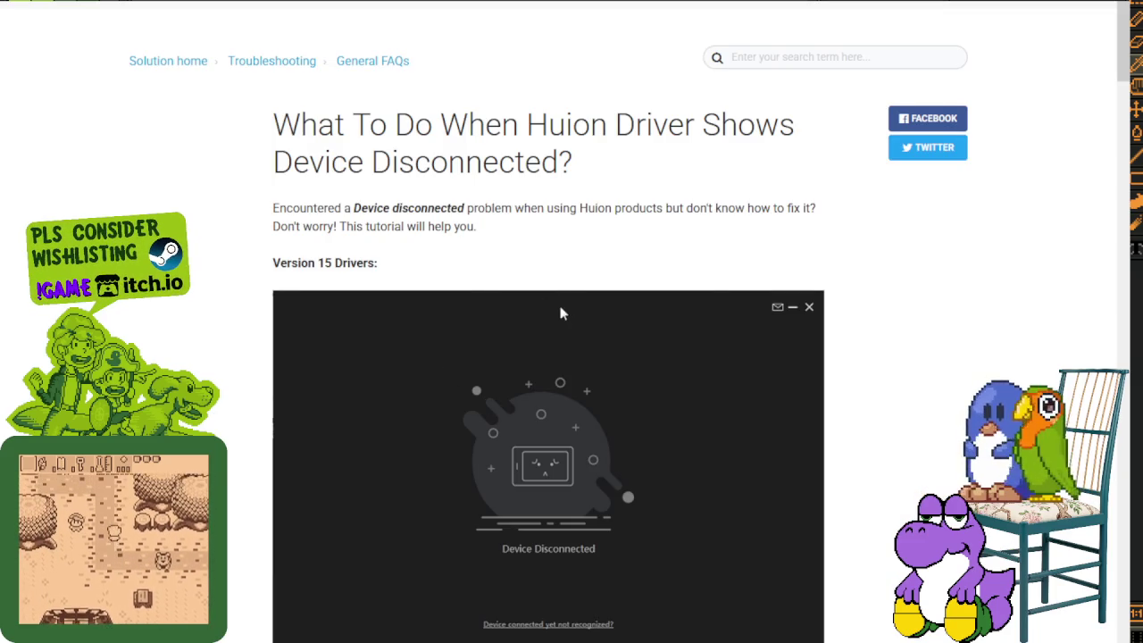
Step: Read the support article's intro sentence, highlighting it while reading
{"action": "scroll", "coordinate": [544, 309], "scroll_direction": "down", "scroll_amount": 1}
{"action": "scroll", "coordinate": [667, 471], "scroll_direction": "down", "scroll_amount": 2}
{"action": "scroll", "coordinate": [666, 462], "scroll_direction": "up", "scroll_amount": 2}
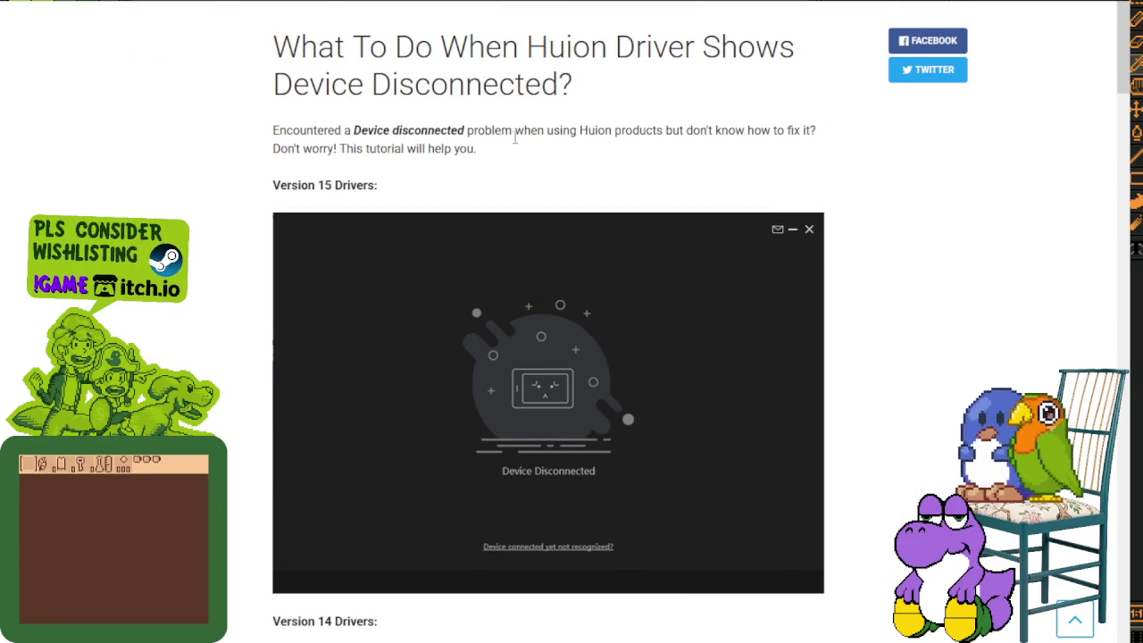
{"action": "left_click_drag", "start_coordinate": [467, 131], "coordinate": [774, 136]}
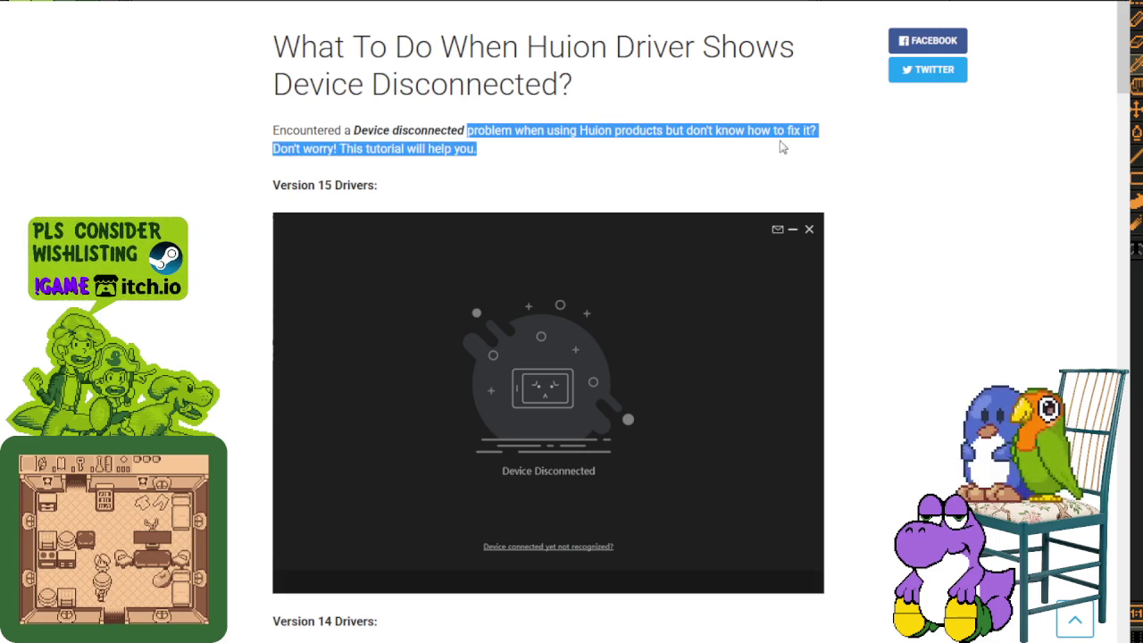
{"action": "left_click", "coordinate": [386, 145]}
{"action": "left_click_drag", "start_coordinate": [355, 150], "coordinate": [492, 151]}
{"action": "scroll", "coordinate": [437, 156], "scroll_direction": "down", "scroll_amount": 1}
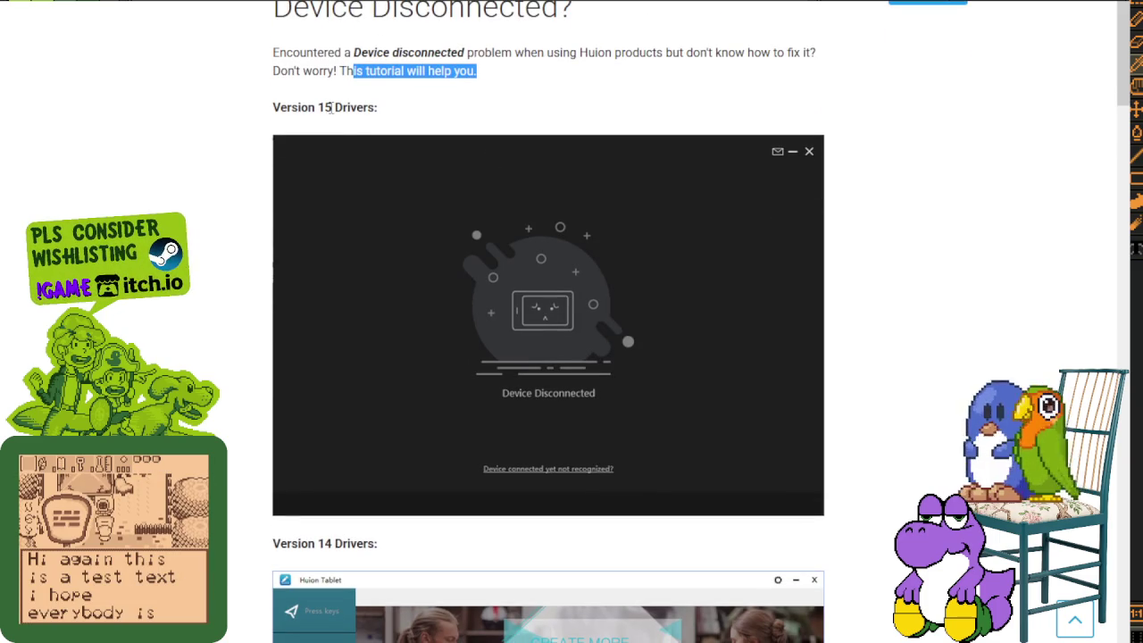
{"action": "scroll", "coordinate": [347, 133], "scroll_direction": "down", "scroll_amount": 1}
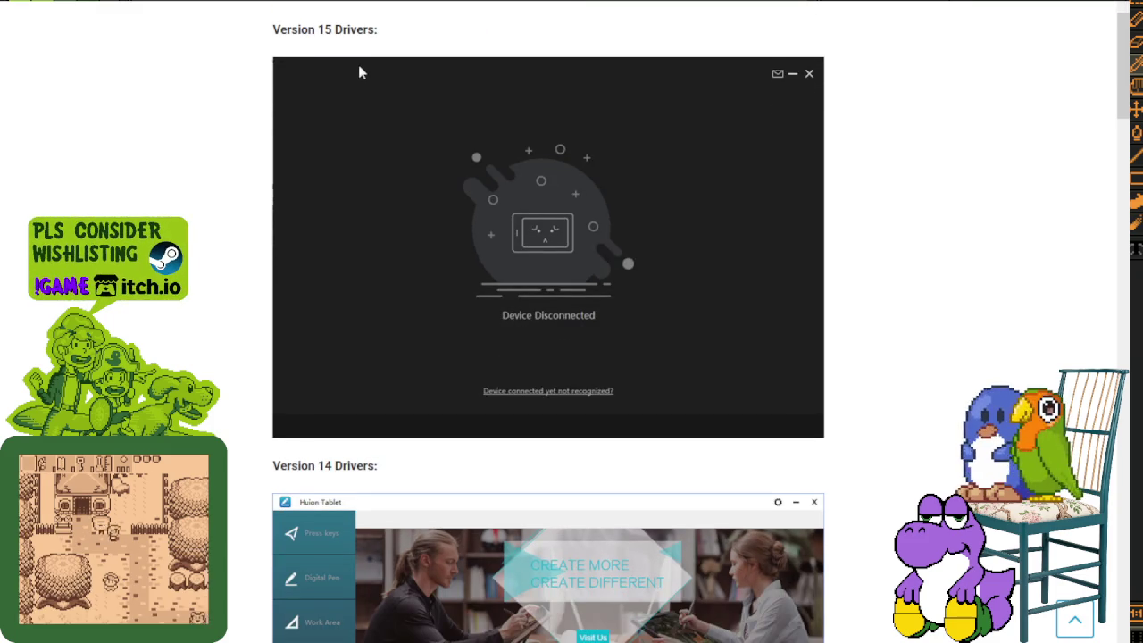
{"action": "scroll", "coordinate": [359, 64], "scroll_direction": "up", "scroll_amount": 1}
{"action": "left_click_drag", "start_coordinate": [536, 616], "coordinate": [489, 132]}
Step: Highlight the causes list: driver install, cable connection, USB cable/port, USB adapter, missing system components
{"action": "scroll", "coordinate": [444, 232], "scroll_direction": "down", "scroll_amount": 1}
{"action": "scroll", "coordinate": [906, 360], "scroll_direction": "down", "scroll_amount": 1}
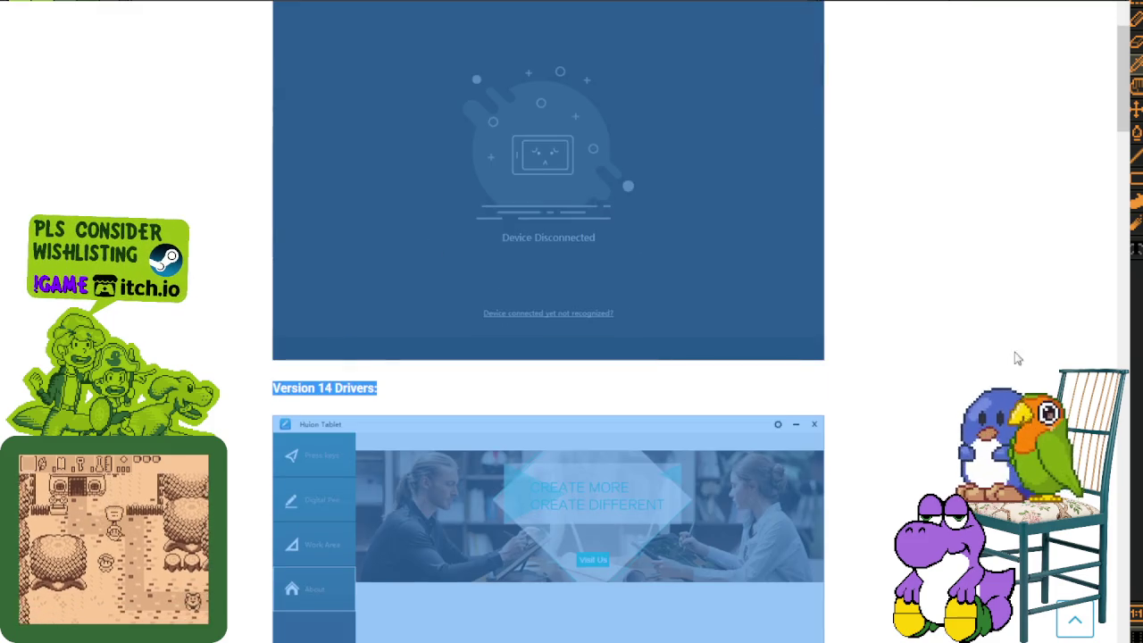
{"action": "scroll", "coordinate": [906, 360], "scroll_direction": "down", "scroll_amount": 3}
{"action": "scroll", "coordinate": [658, 338], "scroll_direction": "down", "scroll_amount": 3}
{"action": "scroll", "coordinate": [658, 337], "scroll_direction": "down", "scroll_amount": 1}
{"action": "scroll", "coordinate": [625, 348], "scroll_direction": "down", "scroll_amount": 3}
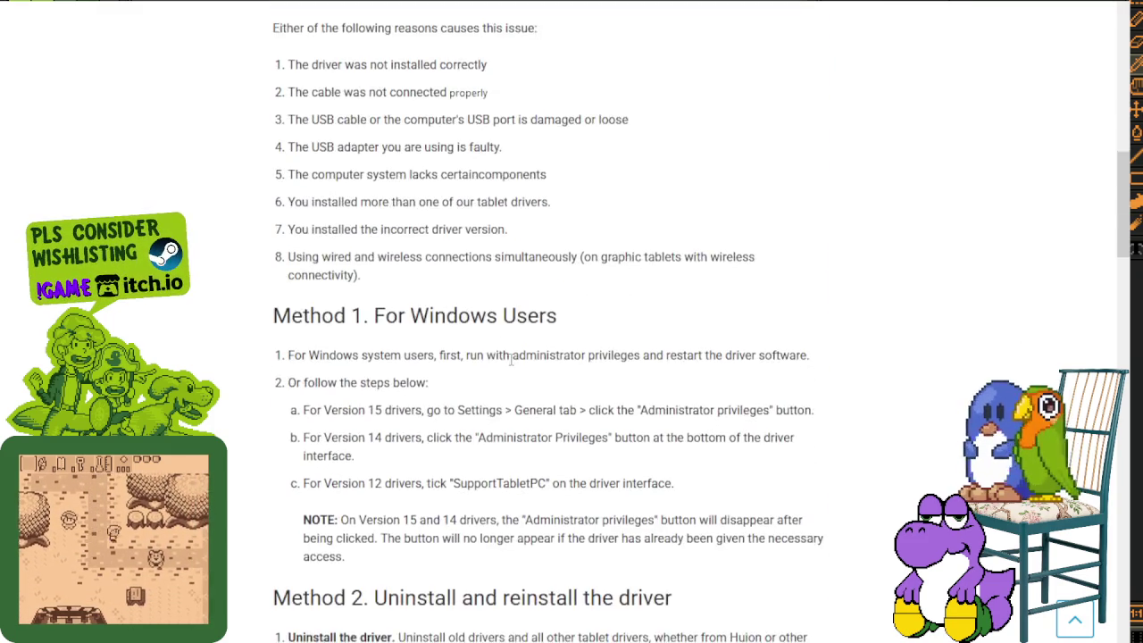
{"action": "scroll", "coordinate": [580, 357], "scroll_direction": "down", "scroll_amount": 1}
{"action": "scroll", "coordinate": [525, 374], "scroll_direction": "down", "scroll_amount": 5}
{"action": "scroll", "coordinate": [524, 373], "scroll_direction": "down", "scroll_amount": 5}
{"action": "scroll", "coordinate": [531, 382], "scroll_direction": "down", "scroll_amount": 5}
{"action": "scroll", "coordinate": [541, 391], "scroll_direction": "down", "scroll_amount": 5}
{"action": "scroll", "coordinate": [546, 396], "scroll_direction": "up", "scroll_amount": 5}
{"action": "scroll", "coordinate": [553, 416], "scroll_direction": "up", "scroll_amount": 5}
{"action": "scroll", "coordinate": [559, 436], "scroll_direction": "up", "scroll_amount": 5}
{"action": "scroll", "coordinate": [566, 456], "scroll_direction": "up", "scroll_amount": 5}
{"action": "scroll", "coordinate": [571, 473], "scroll_direction": "up", "scroll_amount": 5}
{"action": "scroll", "coordinate": [572, 469], "scroll_direction": "down", "scroll_amount": 3}
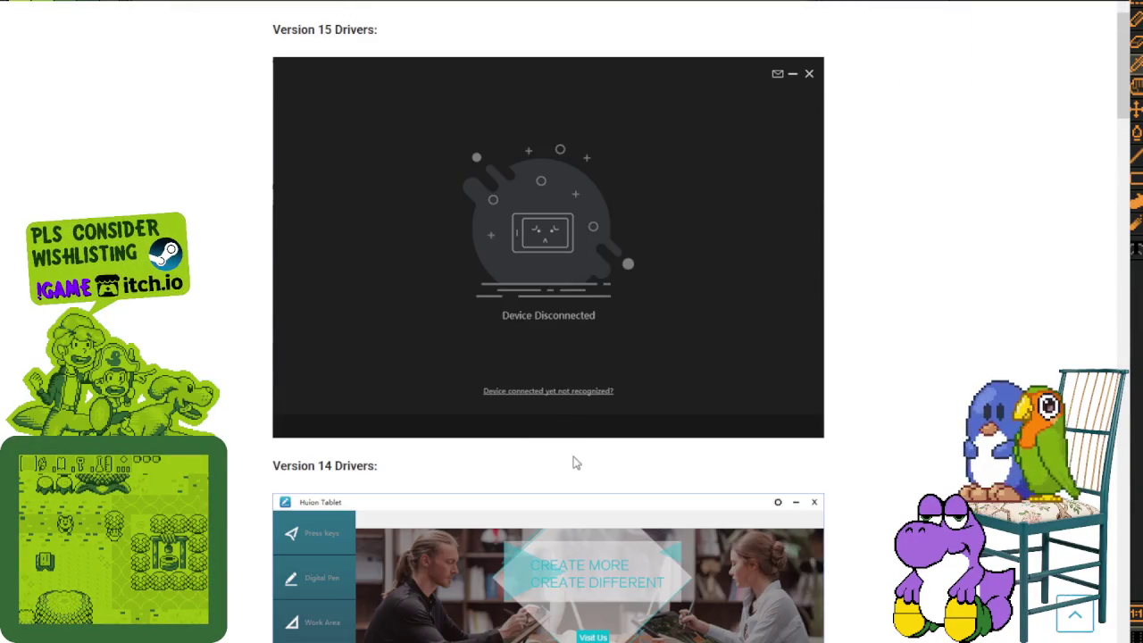
{"action": "scroll", "coordinate": [569, 429], "scroll_direction": "down", "scroll_amount": 2}
{"action": "scroll", "coordinate": [567, 393], "scroll_direction": "down", "scroll_amount": 4}
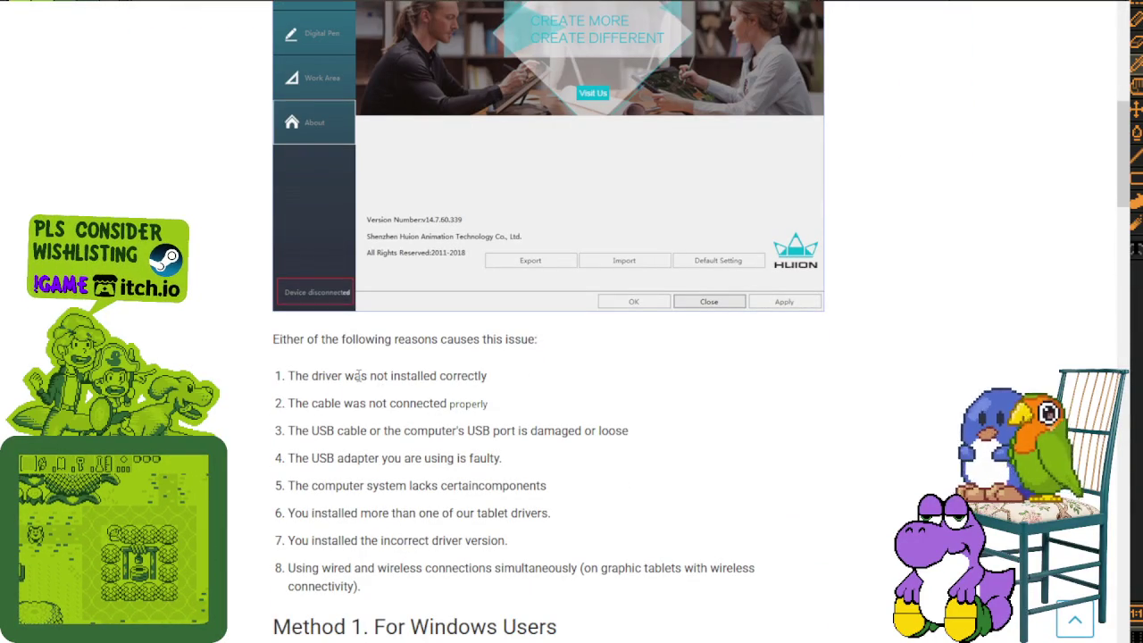
{"action": "left_click_drag", "start_coordinate": [282, 339], "coordinate": [537, 340]}
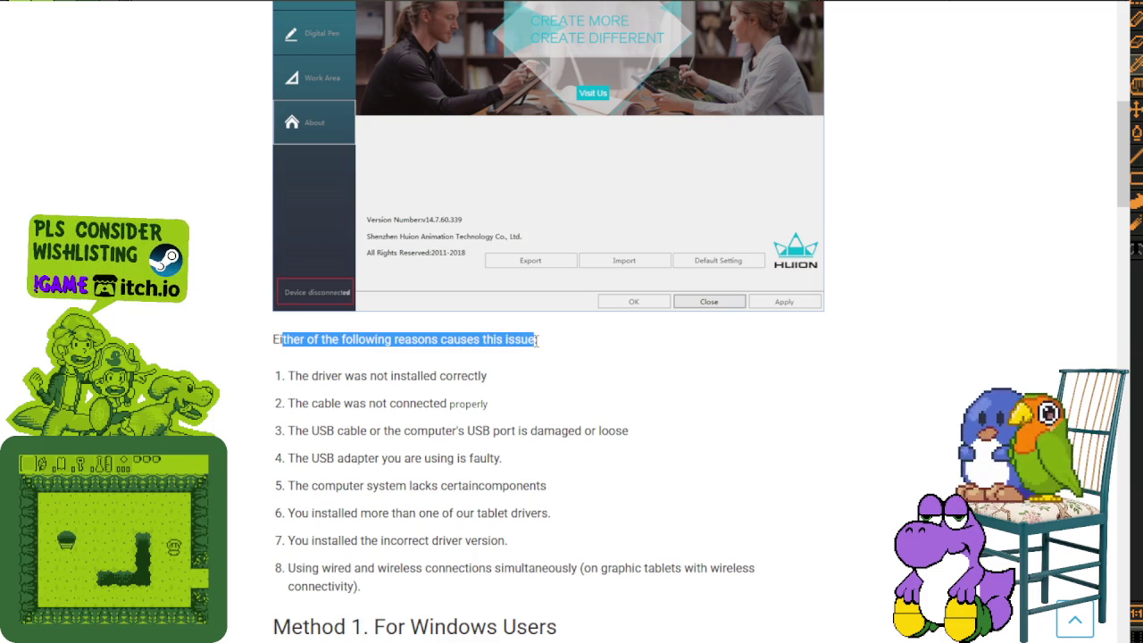
{"action": "left_click_drag", "start_coordinate": [375, 376], "coordinate": [490, 379]}
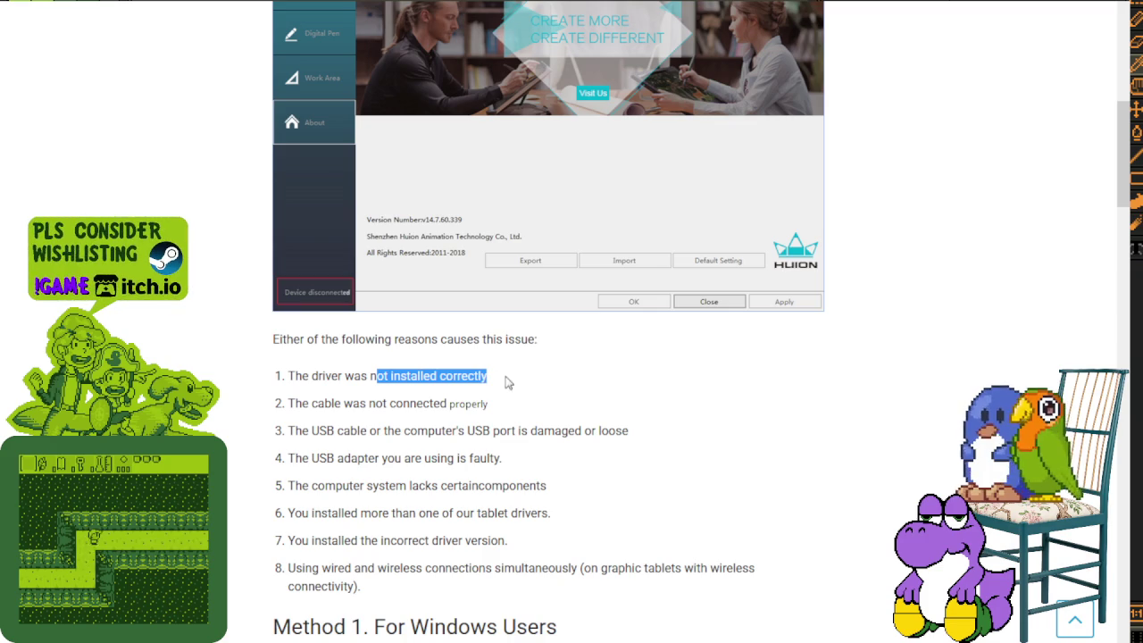
{"action": "left_click_drag", "start_coordinate": [359, 404], "coordinate": [491, 410]}
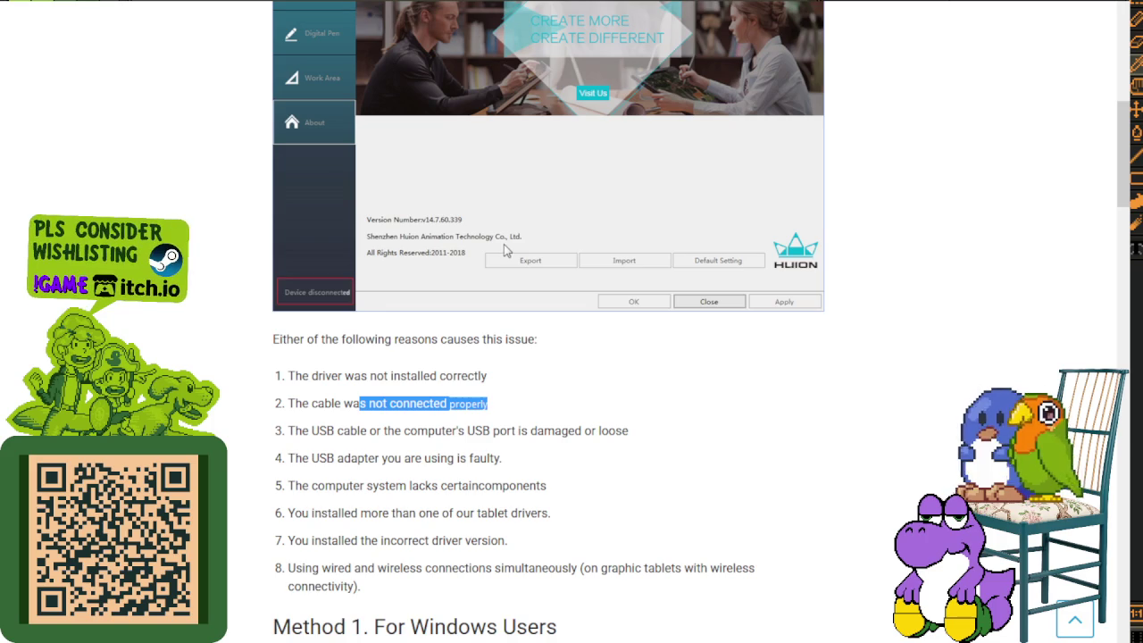
{"action": "mouse_move", "coordinate": [295, 430]}
{"action": "left_mouse_down"}
{"action": "mouse_move", "coordinate": [658, 444]}
{"action": "mouse_move", "coordinate": [304, 432]}
{"action": "left_mouse_up"}
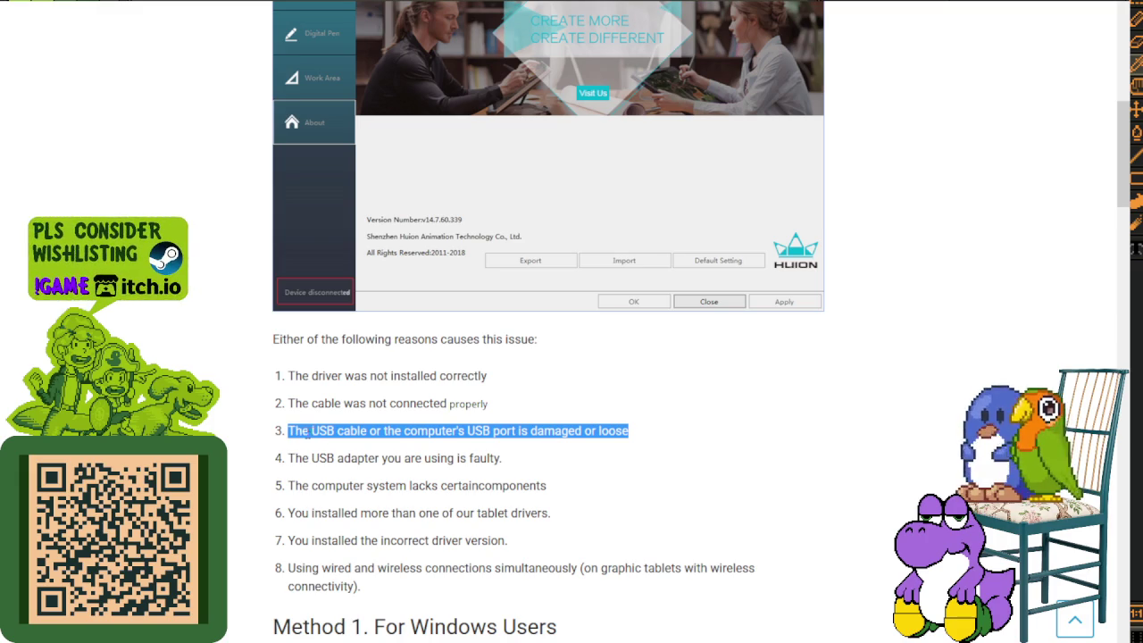
{"action": "left_click_drag", "start_coordinate": [289, 459], "coordinate": [507, 469]}
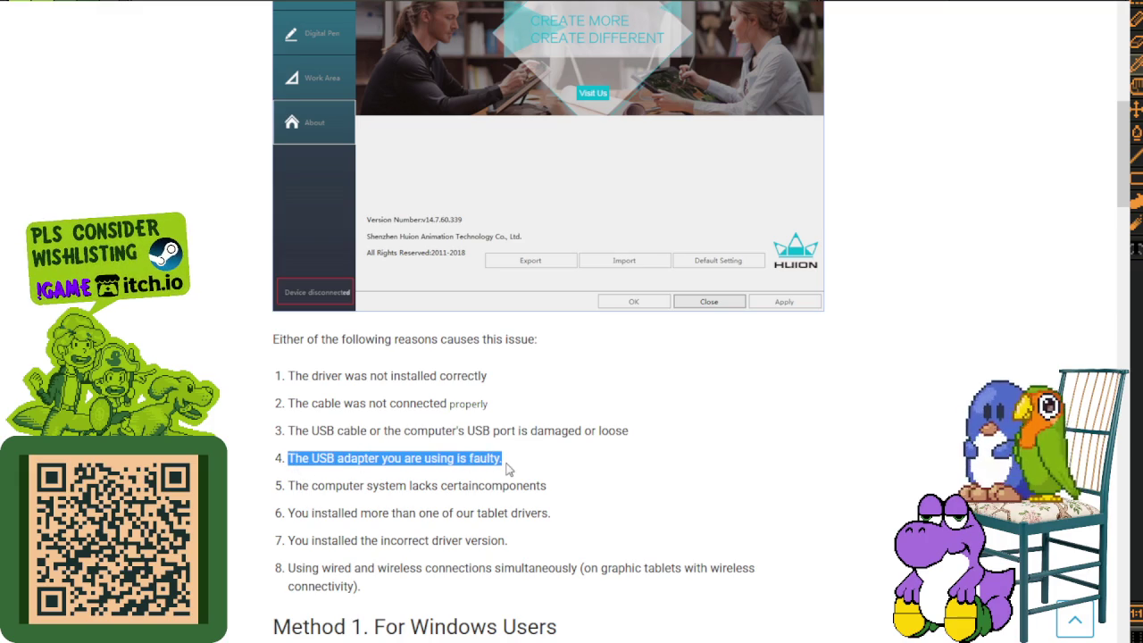
{"action": "left_click_drag", "start_coordinate": [343, 486], "coordinate": [551, 496]}
Step: Re-check the second cause, then highlight the multiple-tablet-drivers and wired/wireless connection causes
{"action": "left_click", "coordinate": [462, 486]}
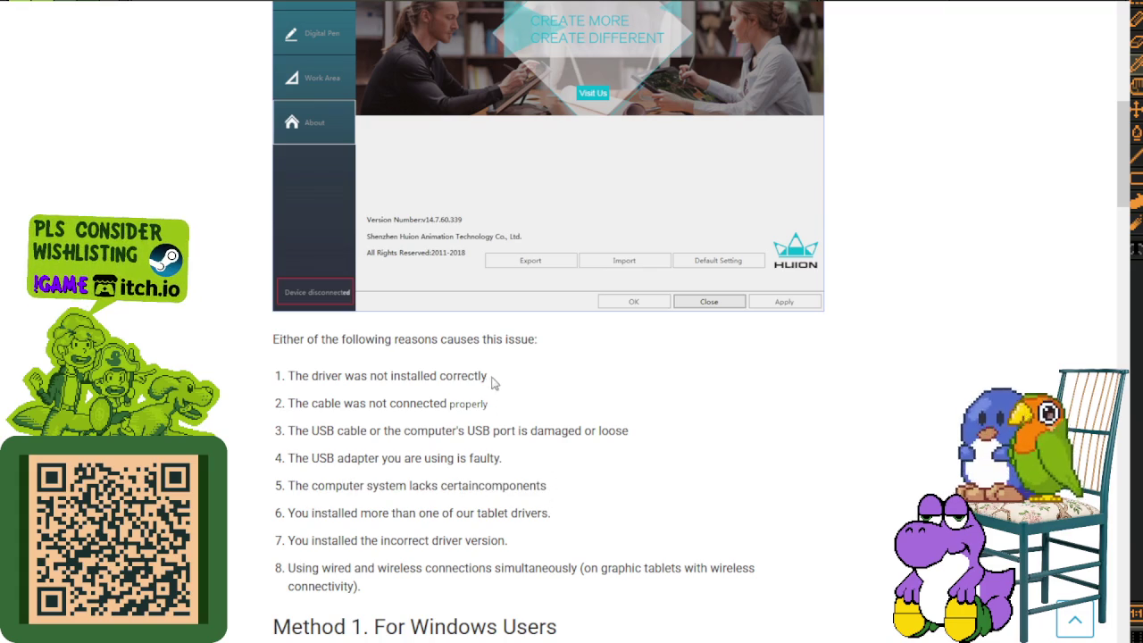
{"action": "double_click", "coordinate": [457, 406]}
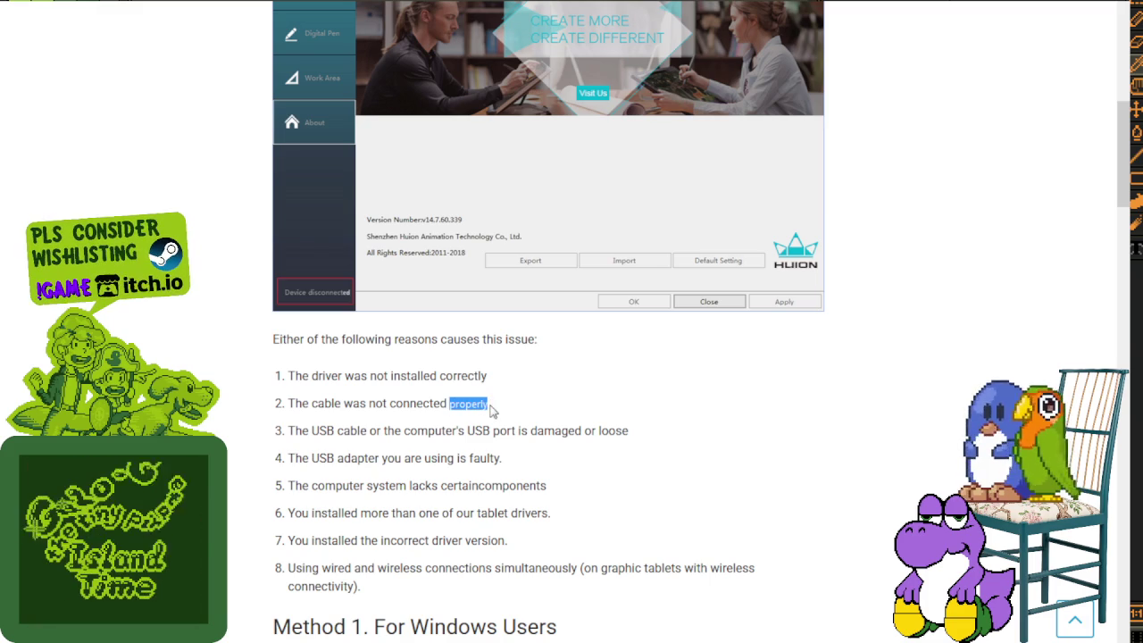
{"action": "left_click", "coordinate": [500, 388]}
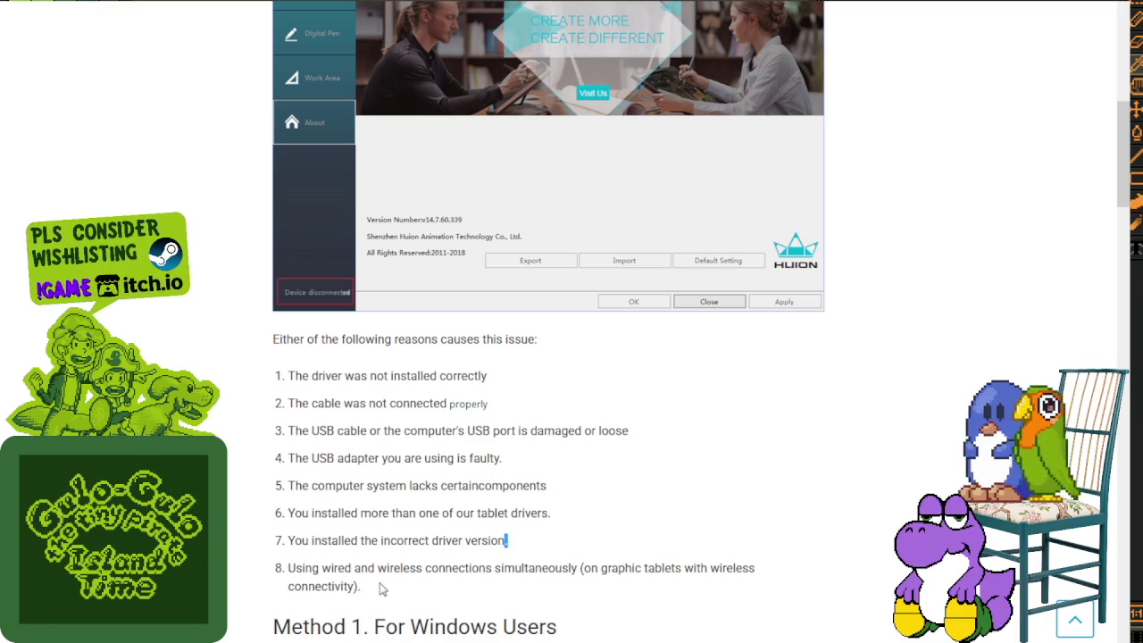
{"action": "left_click", "coordinate": [359, 585]}
{"action": "left_click_drag", "start_coordinate": [610, 431], "coordinate": [629, 431]}
{"action": "left_click_drag", "start_coordinate": [503, 408], "coordinate": [502, 379]}
{"action": "scroll", "coordinate": [451, 436], "scroll_direction": "down", "scroll_amount": 3}
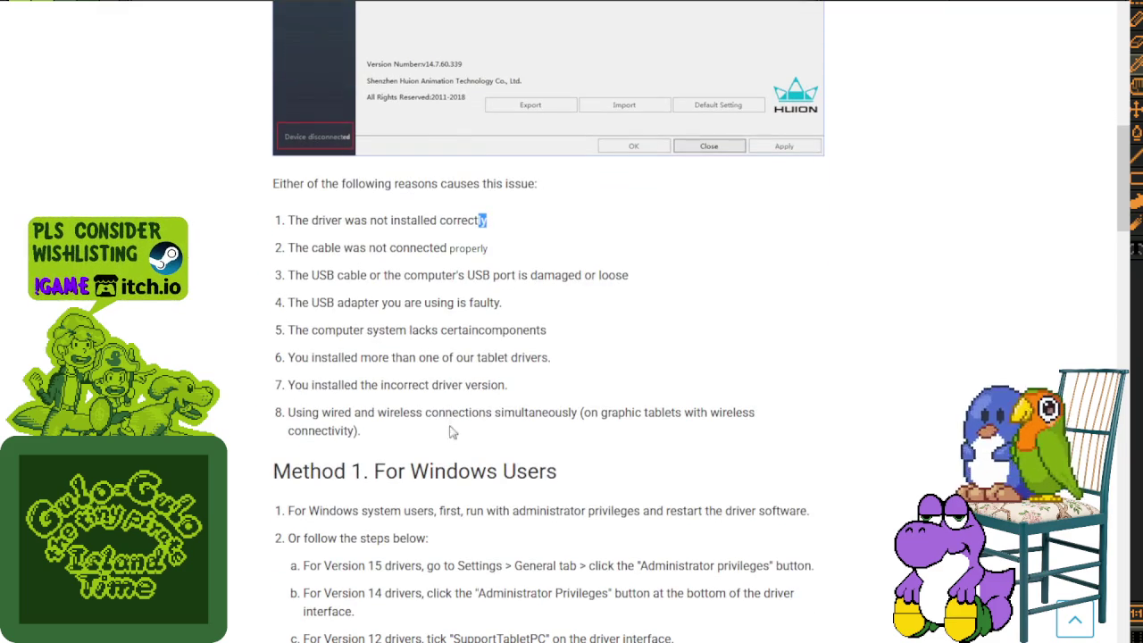
{"action": "left_click_drag", "start_coordinate": [294, 330], "coordinate": [482, 357]}
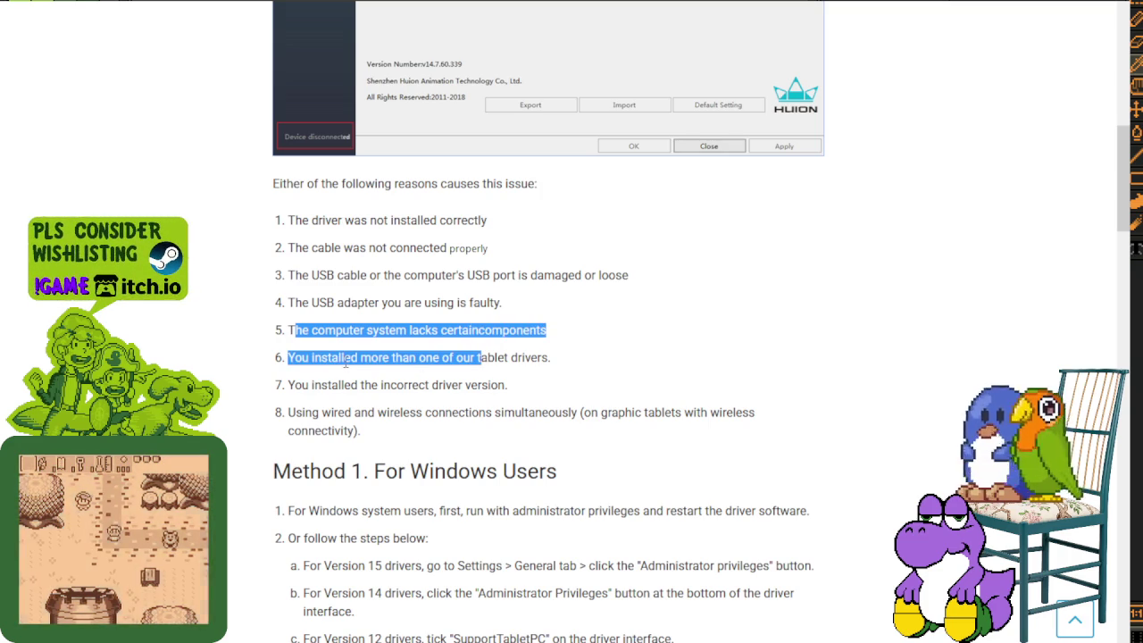
{"action": "left_click", "coordinate": [292, 357]}
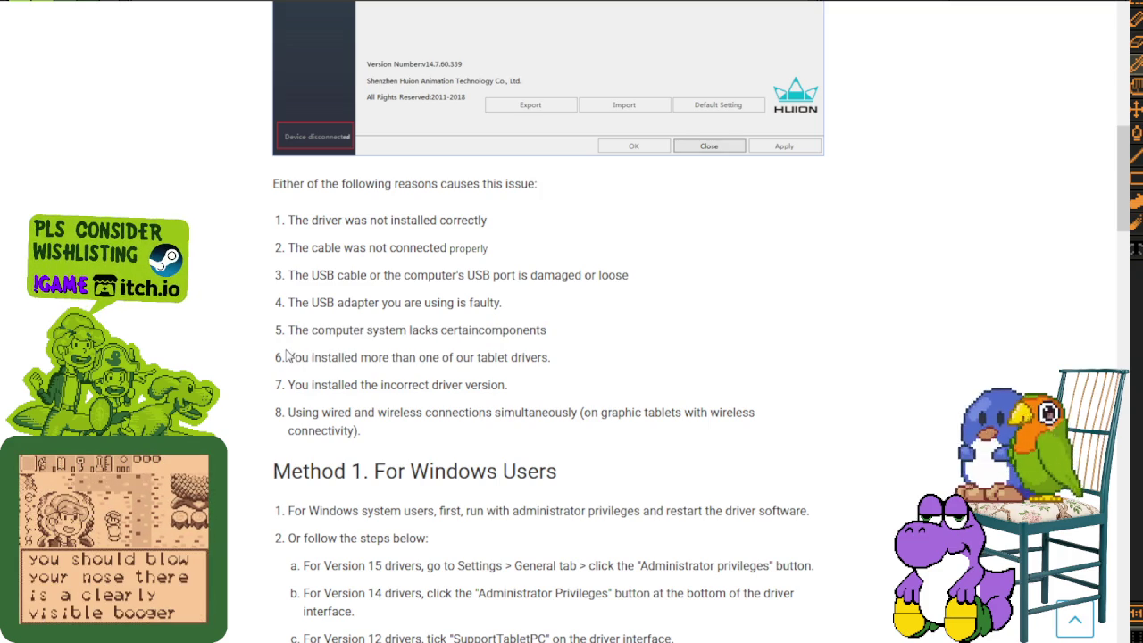
{"action": "mouse_move", "coordinate": [288, 357]}
{"action": "left_mouse_down"}
{"action": "mouse_move", "coordinate": [382, 359]}
{"action": "mouse_move", "coordinate": [381, 383]}
{"action": "mouse_move", "coordinate": [491, 385]}
{"action": "mouse_move", "coordinate": [487, 393]}
{"action": "left_mouse_up"}
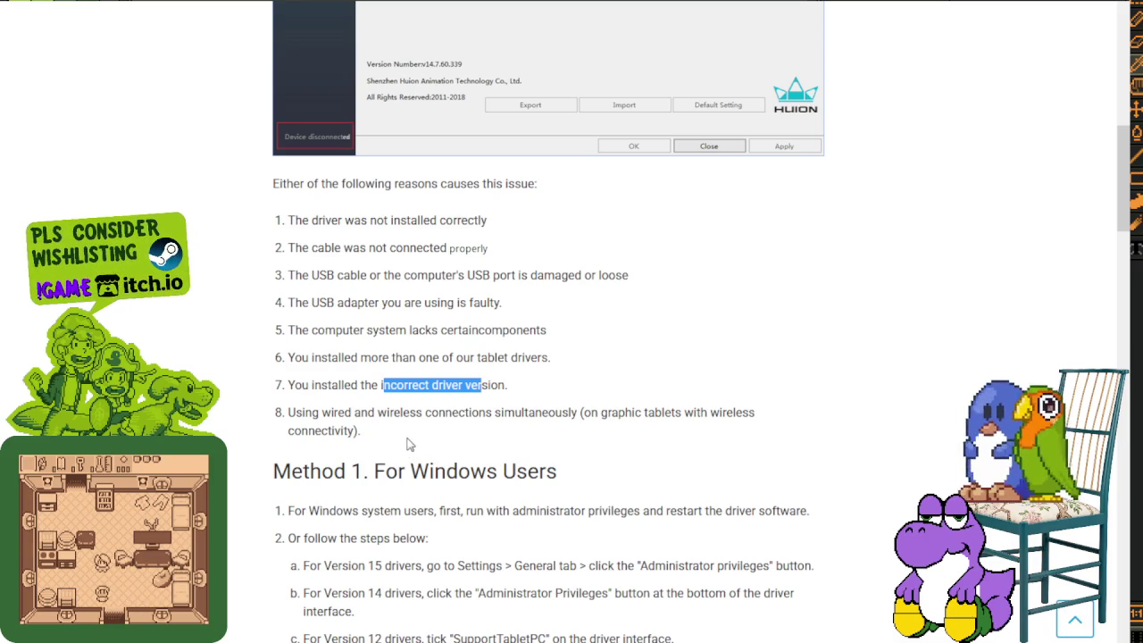
{"action": "left_click_drag", "start_coordinate": [313, 412], "coordinate": [505, 413]}
{"action": "scroll", "coordinate": [511, 433], "scroll_direction": "down", "scroll_amount": 2}
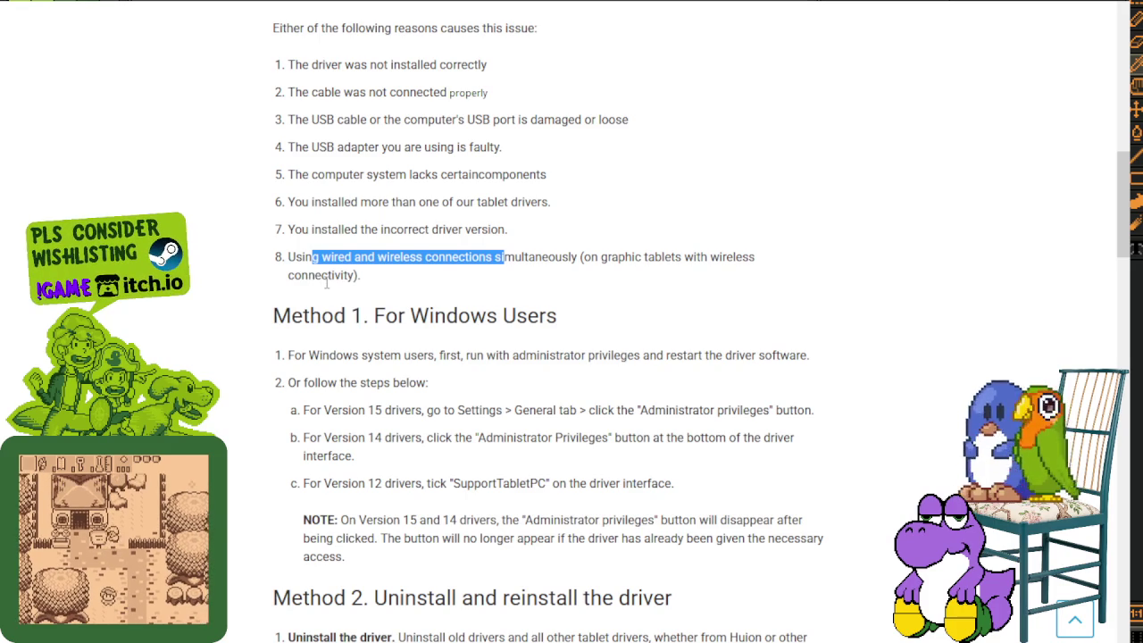
{"action": "mouse_move", "coordinate": [336, 257]}
{"action": "left_mouse_down"}
{"action": "mouse_move", "coordinate": [631, 272]}
{"action": "mouse_move", "coordinate": [566, 312]}
{"action": "mouse_move", "coordinate": [518, 317]}
{"action": "left_mouse_up"}
Step: Read through the first Method 1 step, selecting its text
{"action": "scroll", "coordinate": [505, 321], "scroll_direction": "down", "scroll_amount": 1}
{"action": "left_click_drag", "start_coordinate": [336, 278], "coordinate": [610, 280]}
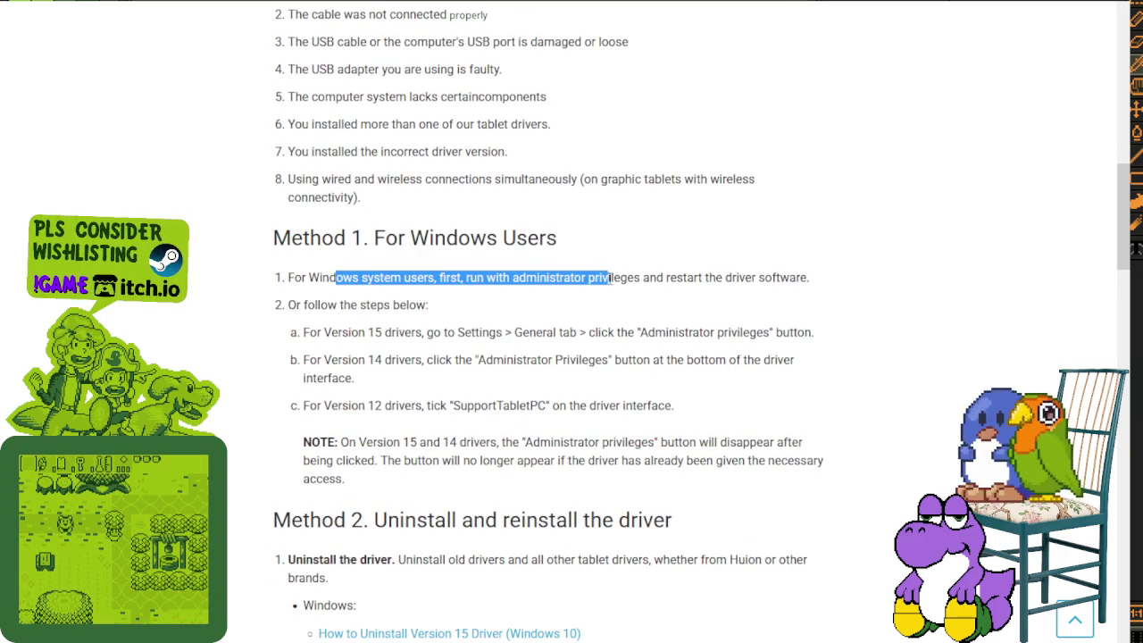
{"action": "left_click", "coordinate": [613, 291]}
{"action": "scroll", "coordinate": [536, 268], "scroll_direction": "down", "scroll_amount": 1}
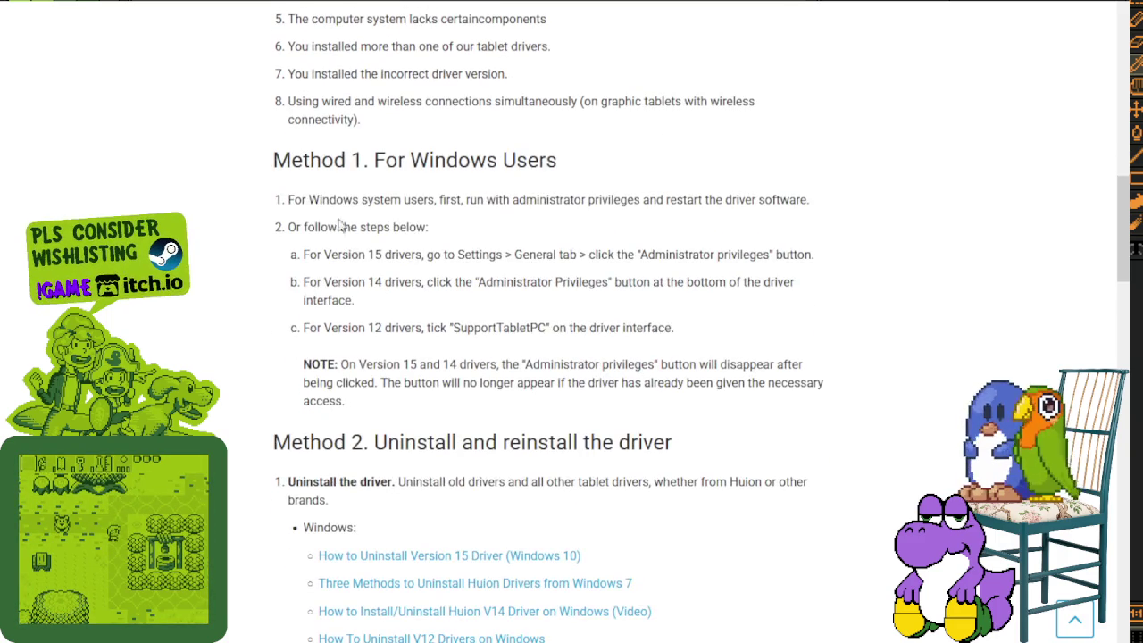
{"action": "left_click_drag", "start_coordinate": [288, 199], "coordinate": [814, 213]}
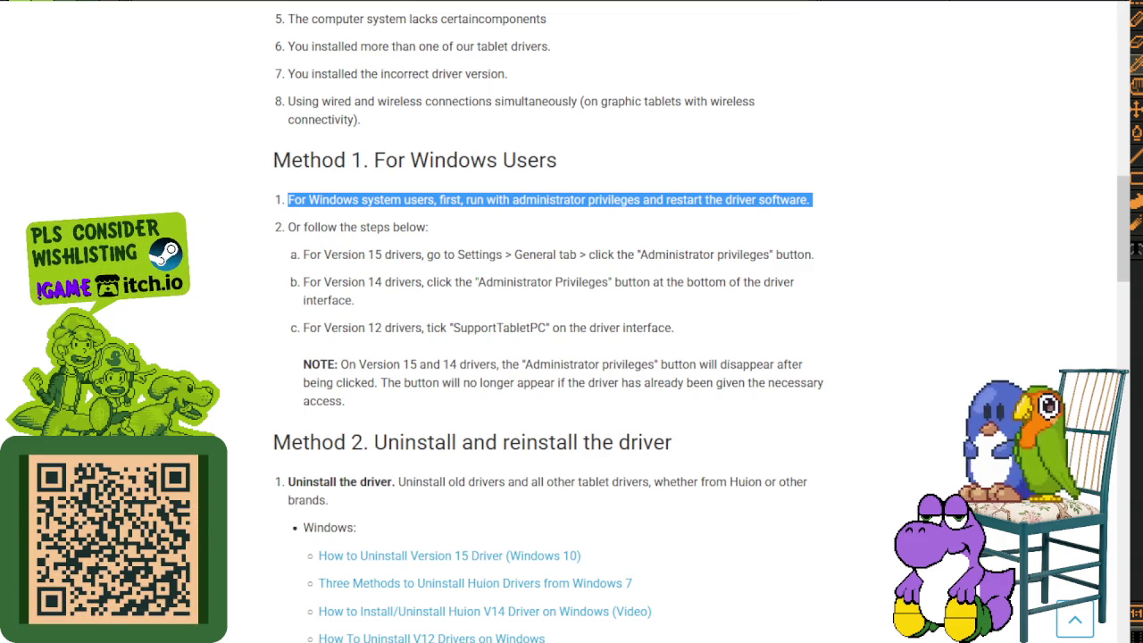
{"action": "left_click", "coordinate": [875, 247]}
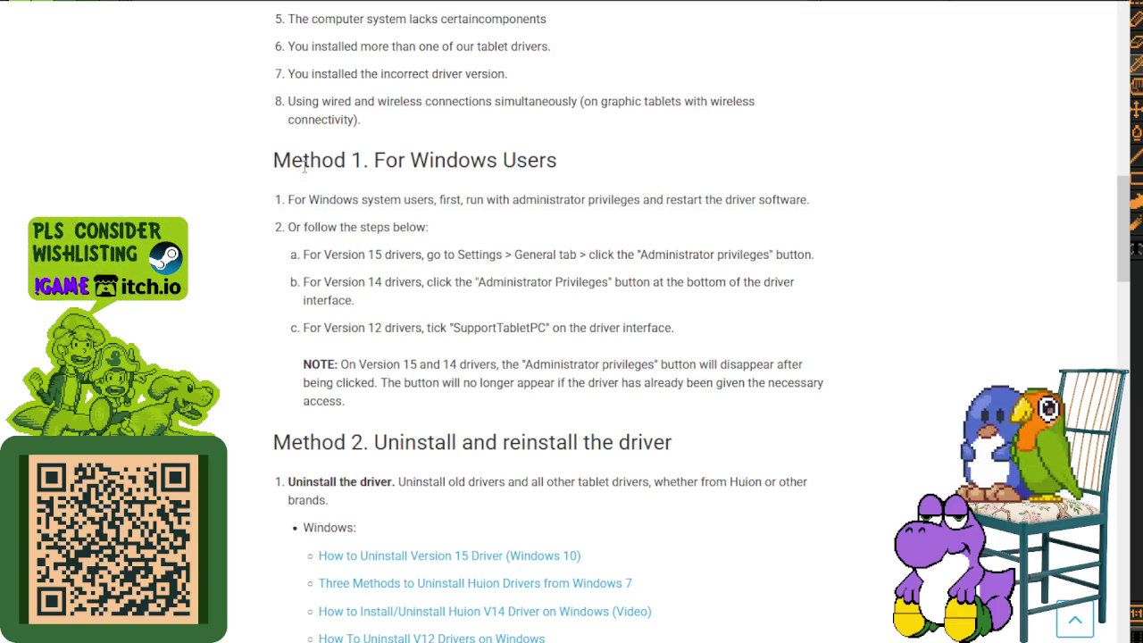
{"action": "left_click_drag", "start_coordinate": [393, 482], "coordinate": [487, 199]}
{"action": "left_click", "coordinate": [300, 221]}
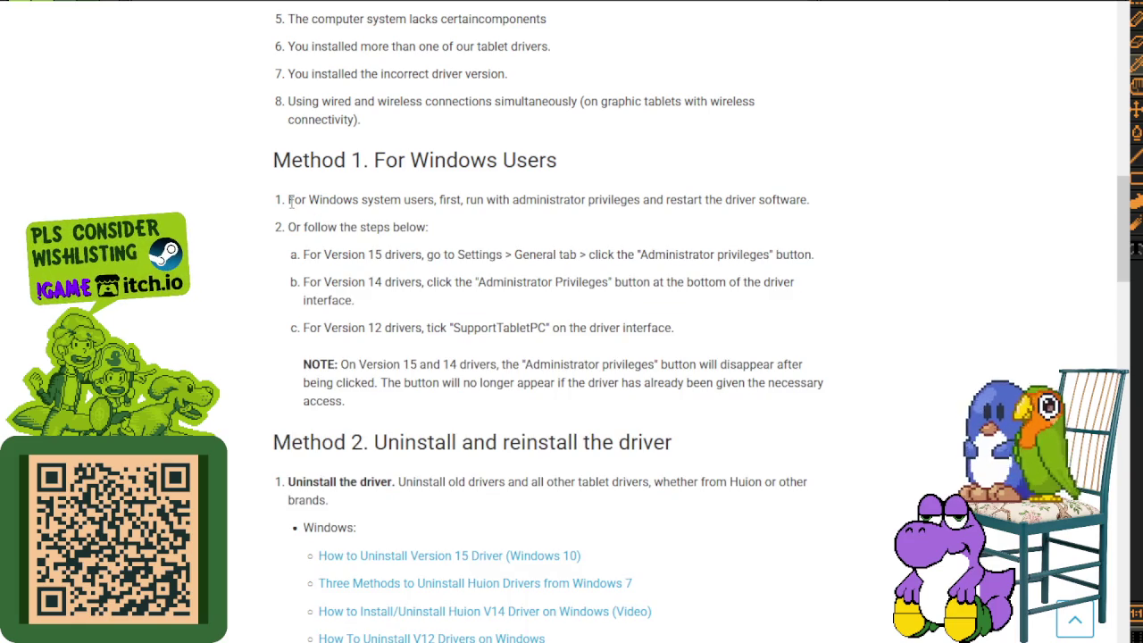
{"action": "left_click_drag", "start_coordinate": [291, 201], "coordinate": [814, 203]}
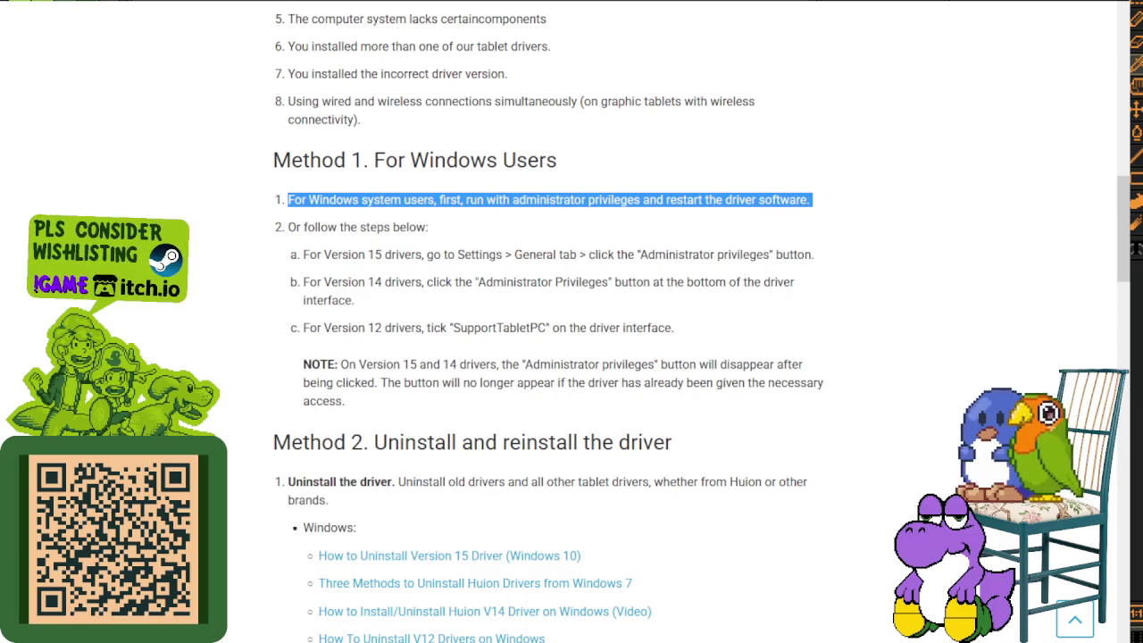
{"action": "key", "text": "alt+Tab"}
{"action": "key", "text": "alt+Tab"}
{"action": "left_click", "coordinate": [305, 256]}
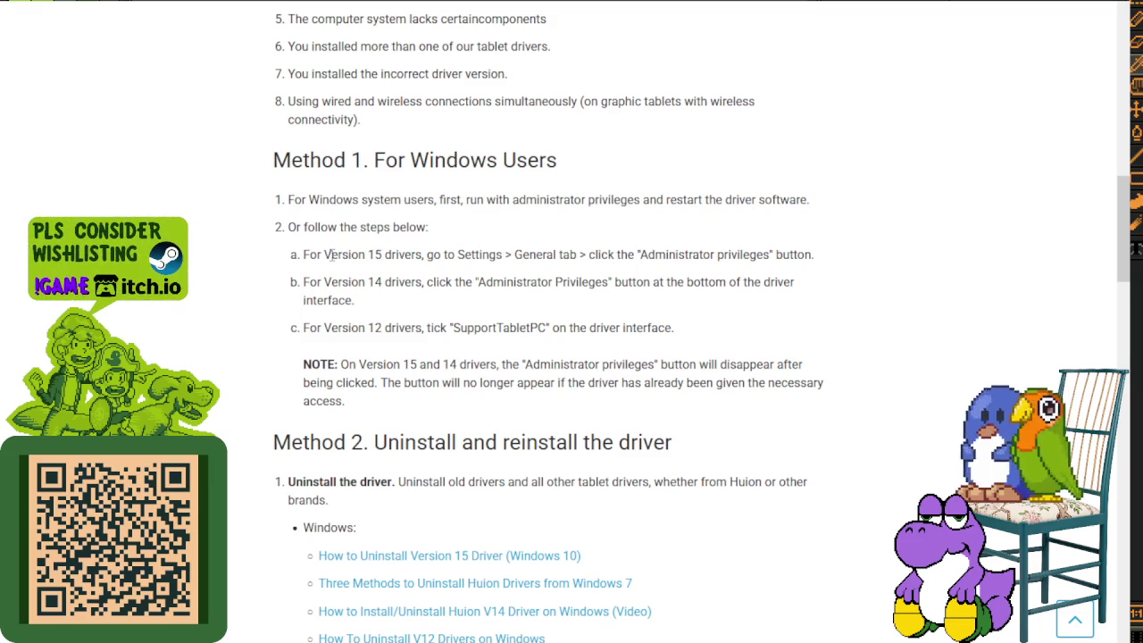
Step: Select the version 15 and version 14 driver steps and the NOTE paragraph
{"action": "left_click_drag", "start_coordinate": [304, 254], "coordinate": [826, 254]}
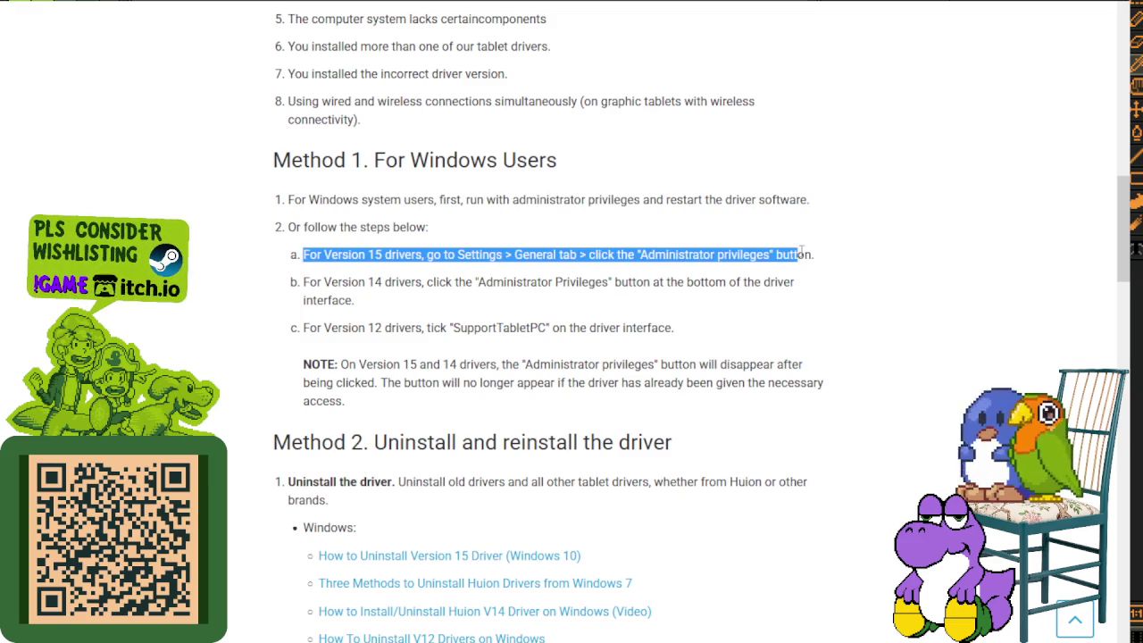
{"action": "key", "text": "alt+Tab"}
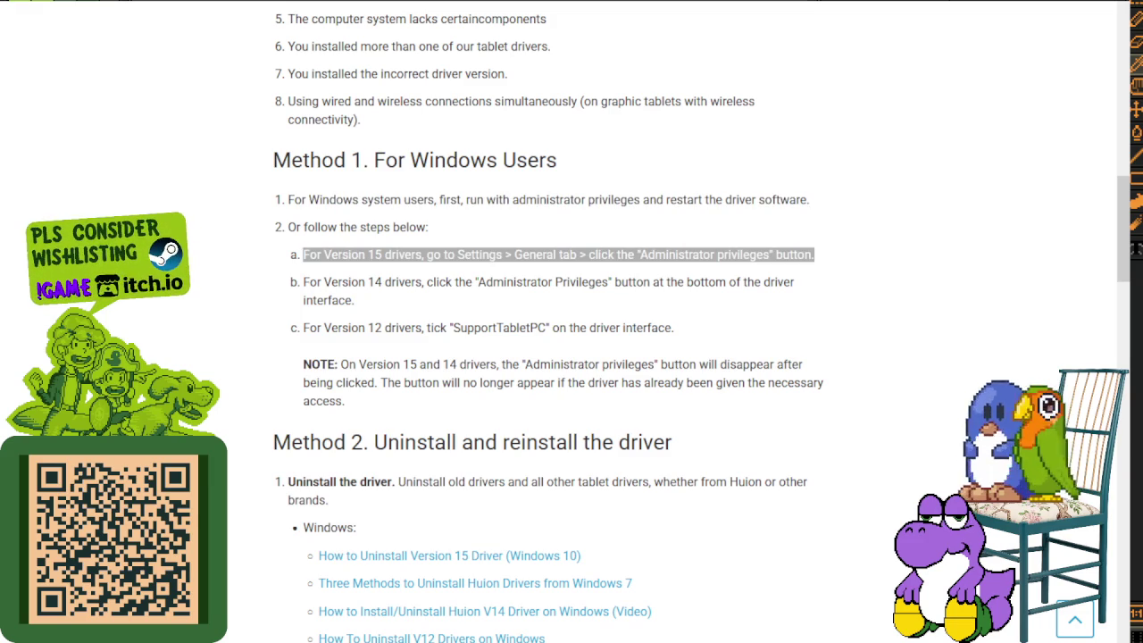
{"action": "key", "text": "alt+Tab"}
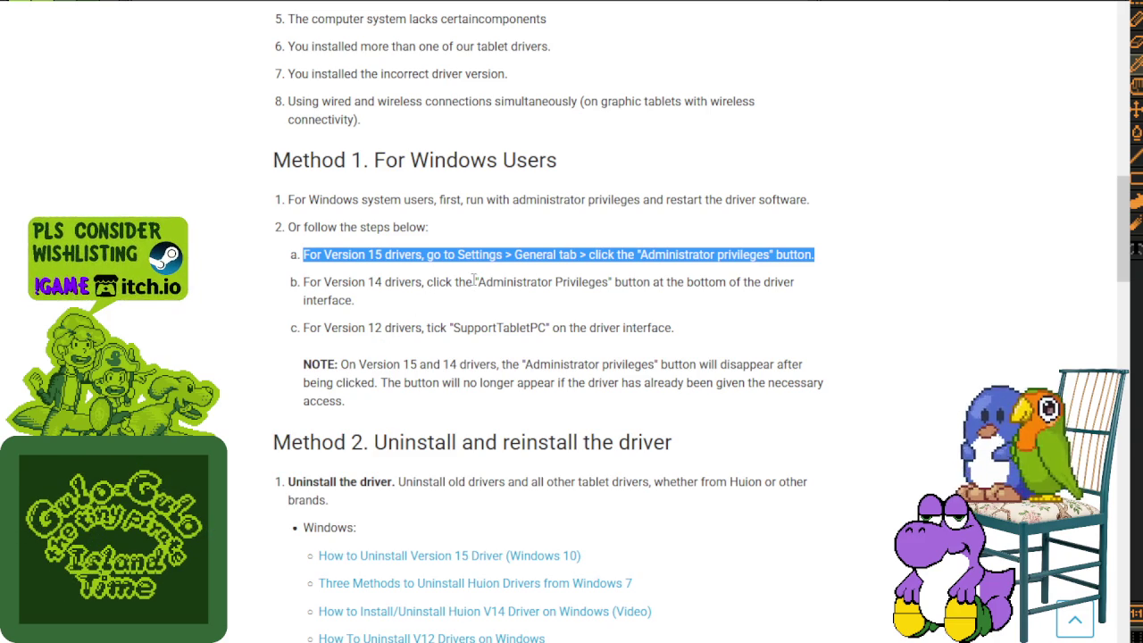
{"action": "left_click_drag", "start_coordinate": [475, 282], "coordinate": [629, 301]}
{"action": "left_click", "coordinate": [374, 370]}
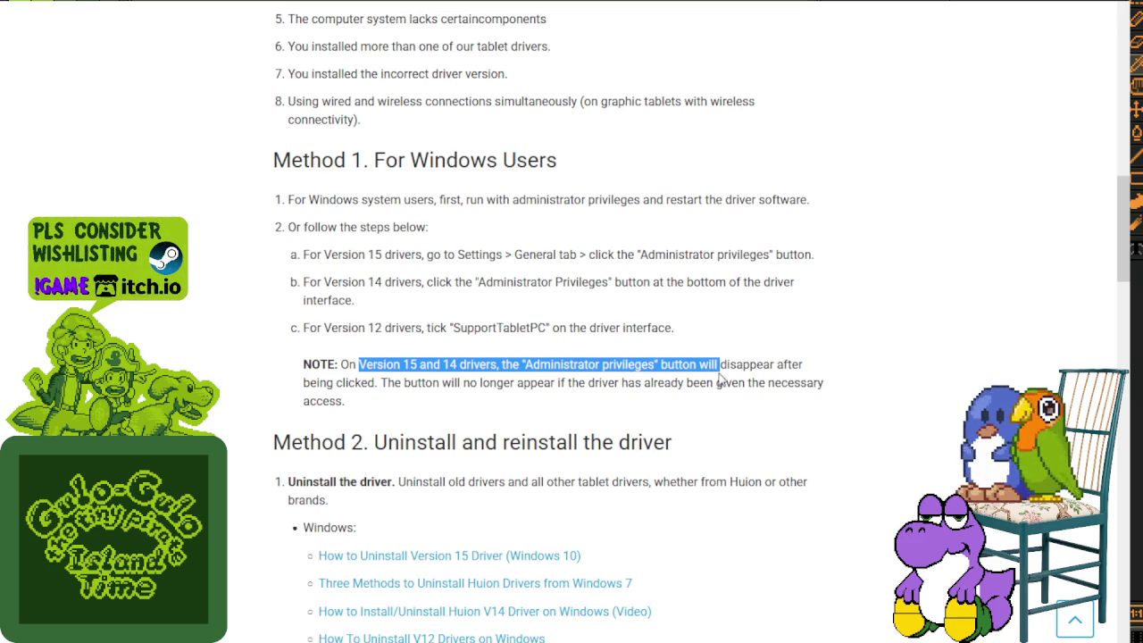
{"action": "left_click_drag", "start_coordinate": [720, 379], "coordinate": [684, 382]}
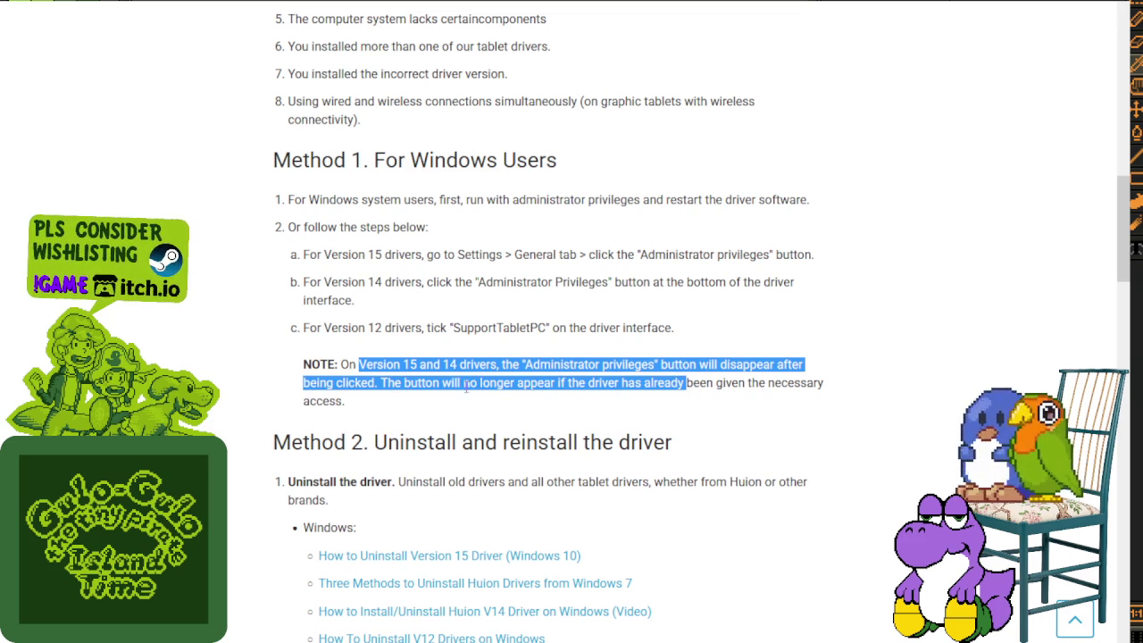
{"action": "left_click_drag", "start_coordinate": [413, 403], "coordinate": [312, 366]}
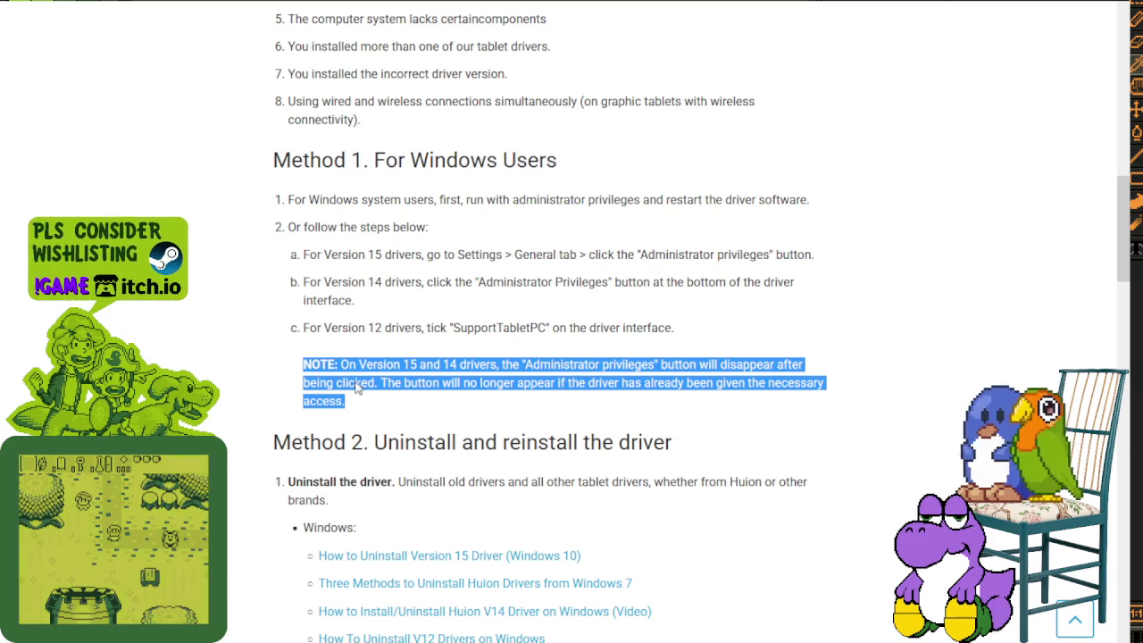
{"action": "key", "text": "alt+Tab"}
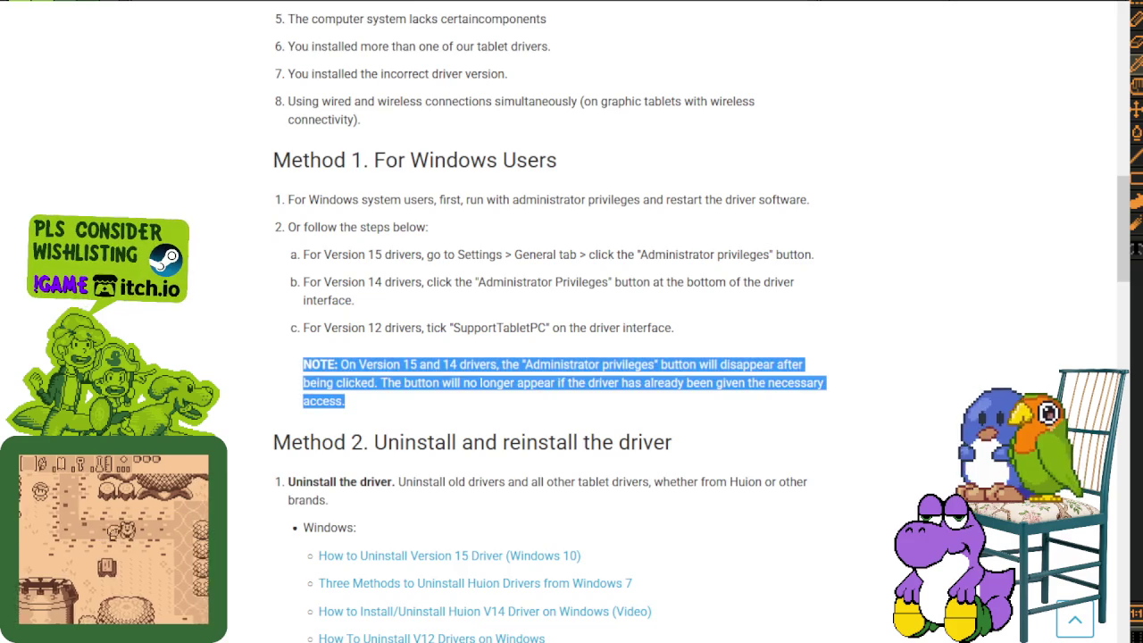
{"action": "scroll", "coordinate": [365, 454], "scroll_direction": "down", "scroll_amount": 3}
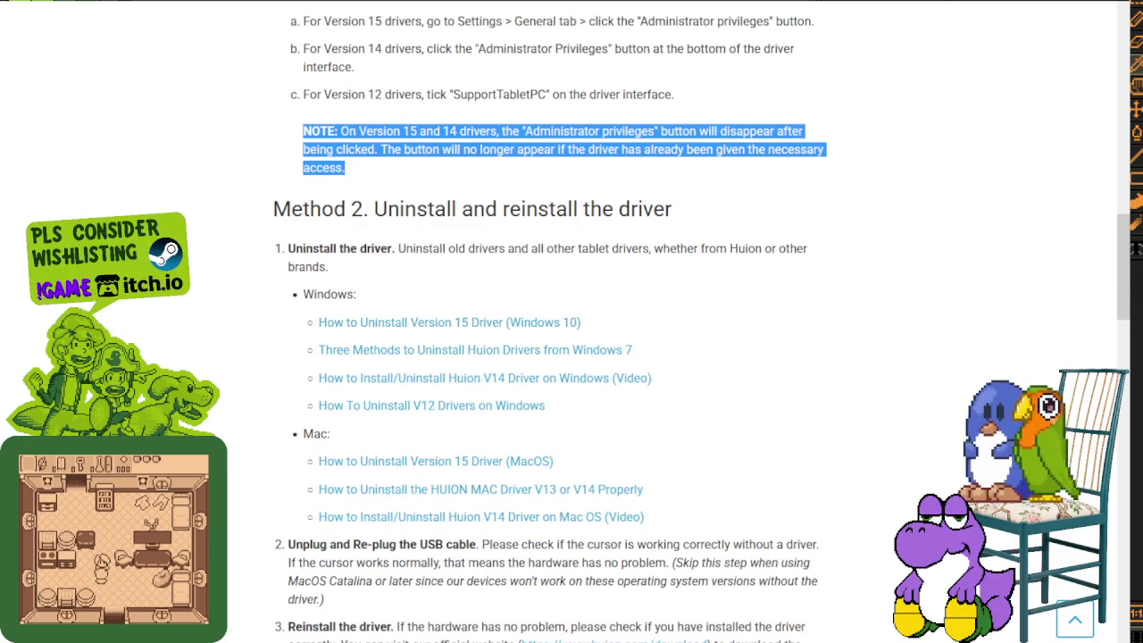
Step: Back in Aseprite, play the Walk Right cycle from frame 6, then loop Walk Up
{"action": "key", "text": "alt+Tab"}
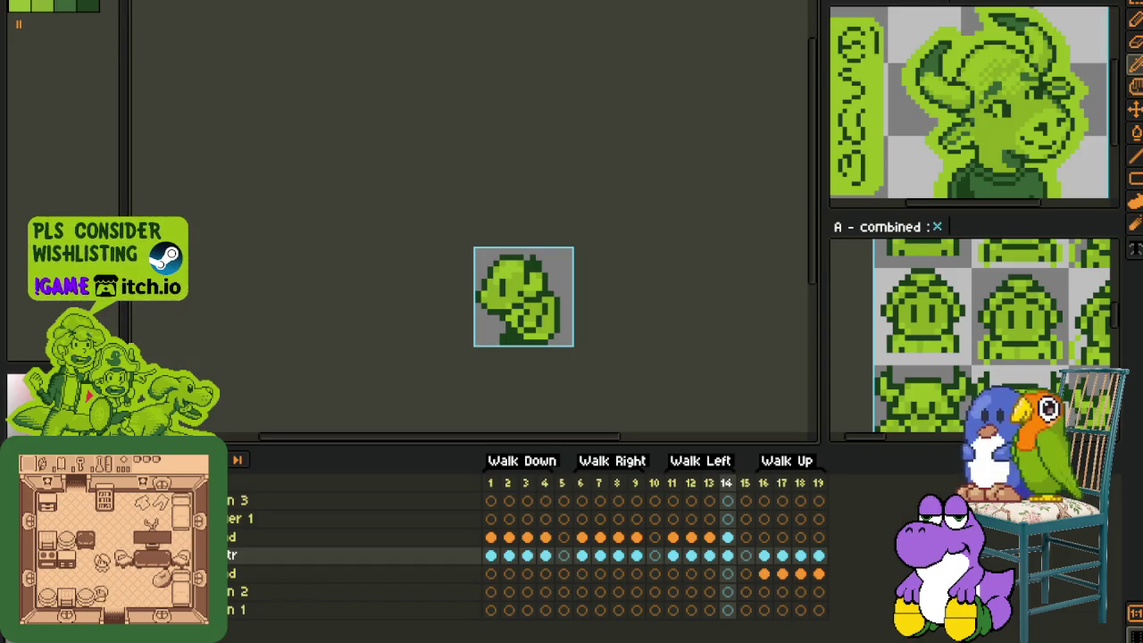
{"action": "scroll", "coordinate": [600, 256], "scroll_direction": "down", "scroll_amount": 3}
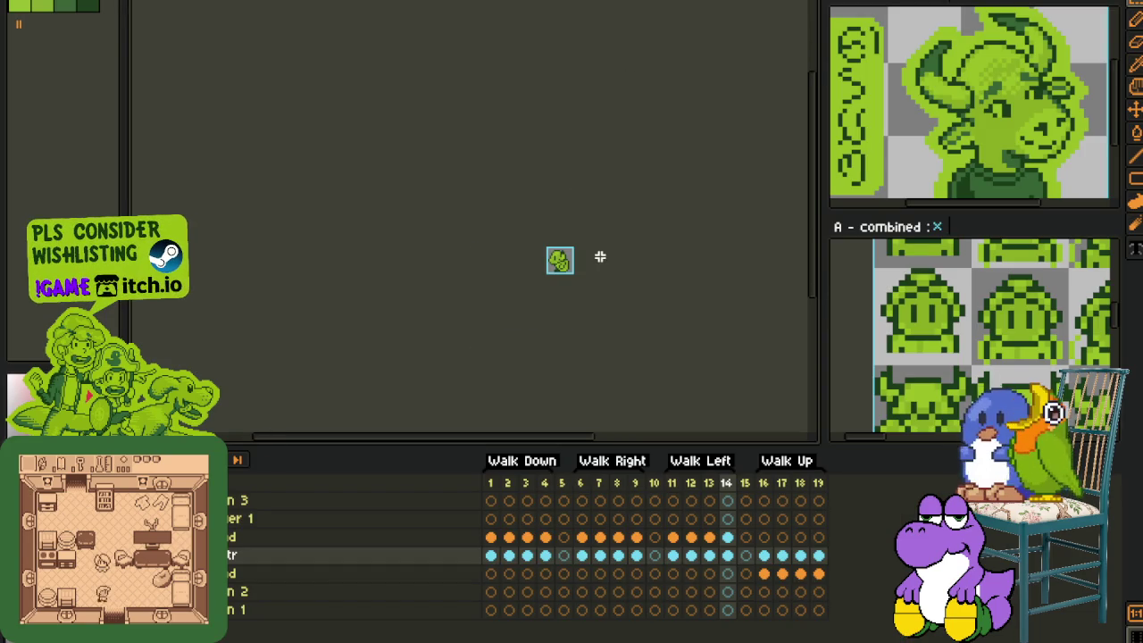
{"action": "left_click", "coordinate": [581, 483]}
{"action": "key", "text": "Return"}
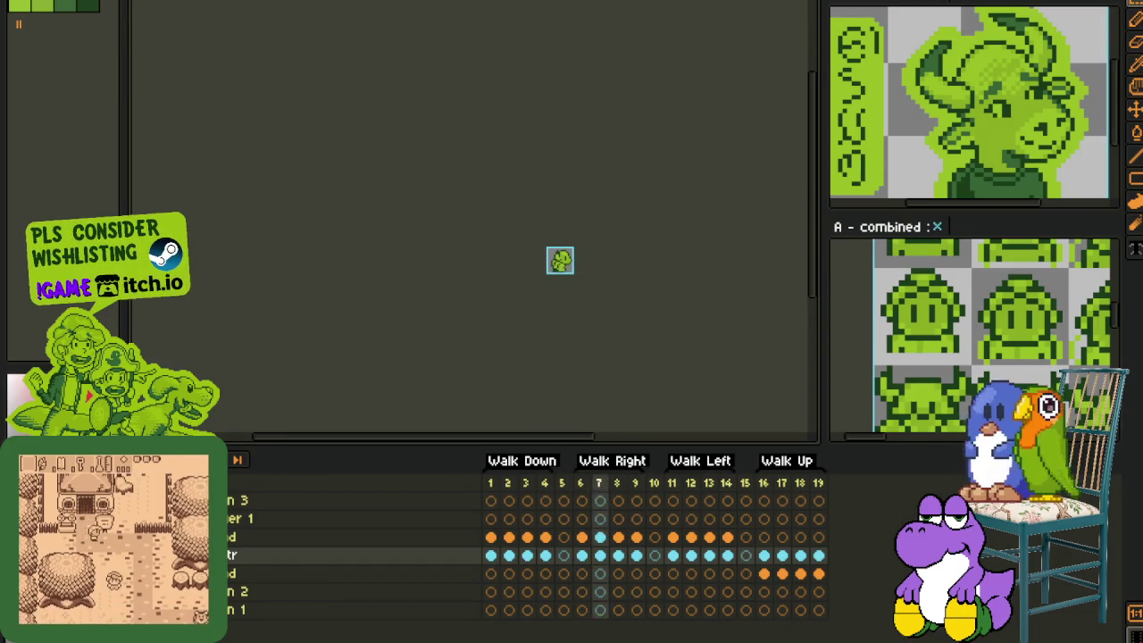
{"action": "left_click", "coordinate": [765, 485]}
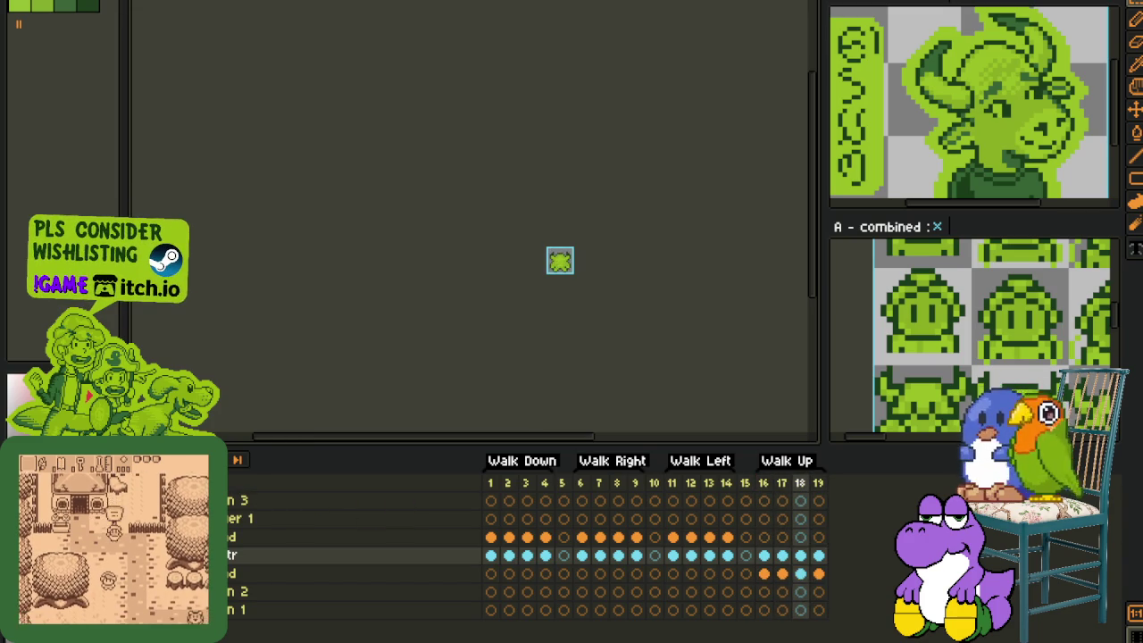
Step: Rename the layer to 'core' and move it up in the layer stack
{"action": "double_click", "coordinate": [234, 555]}
{"action": "type", "text": "core"}
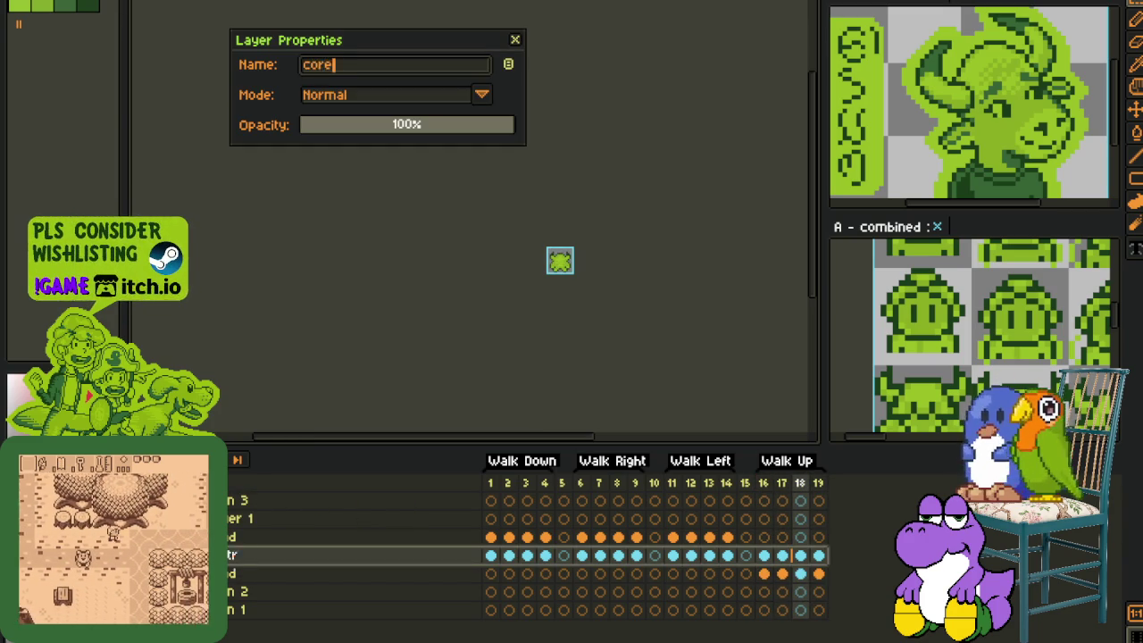
{"action": "key", "text": "Return"}
{"action": "left_click_drag", "start_coordinate": [234, 554], "coordinate": [234, 507]}
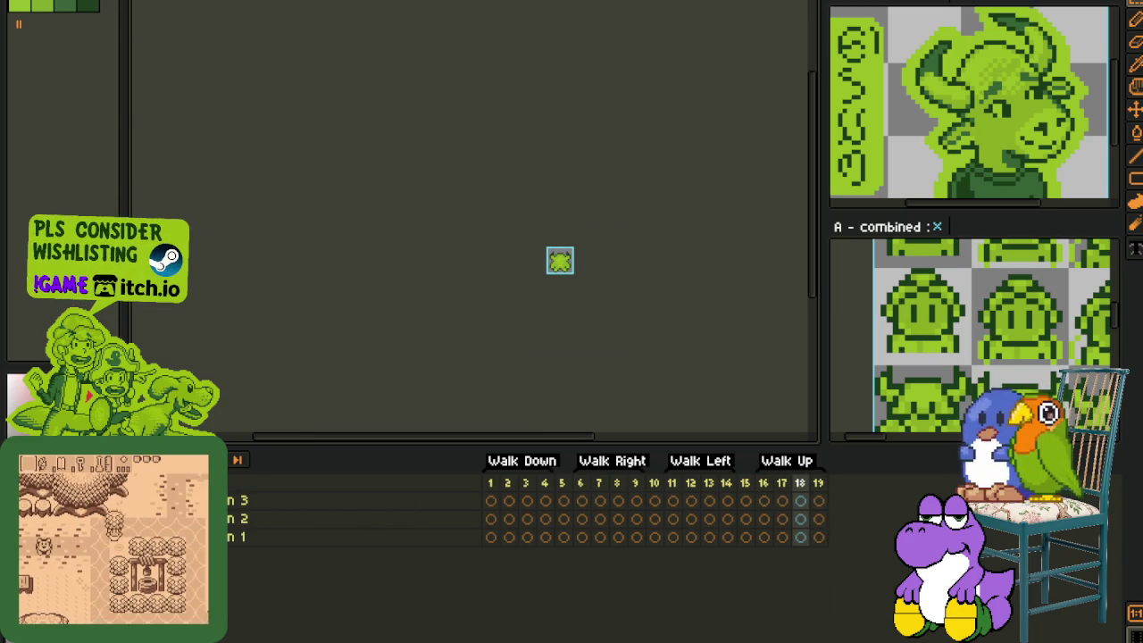
{"action": "right_click", "coordinate": [234, 506]}
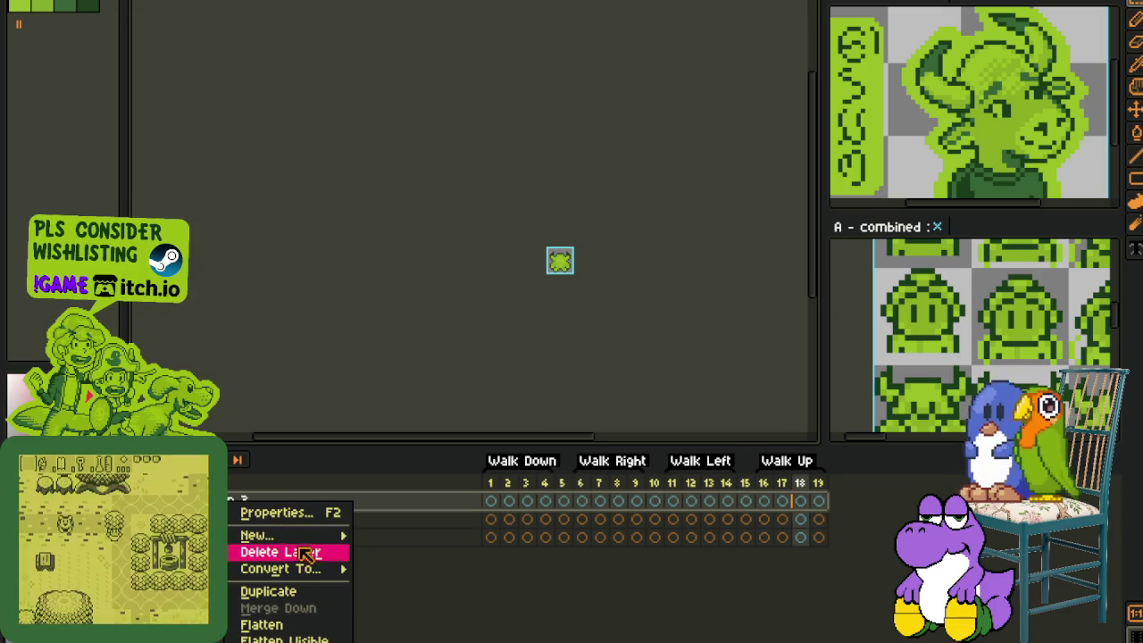
{"action": "key", "text": "Escape"}
{"action": "left_click", "coordinate": [18, 11]}
{"action": "mouse_move", "coordinate": [39, 72]}
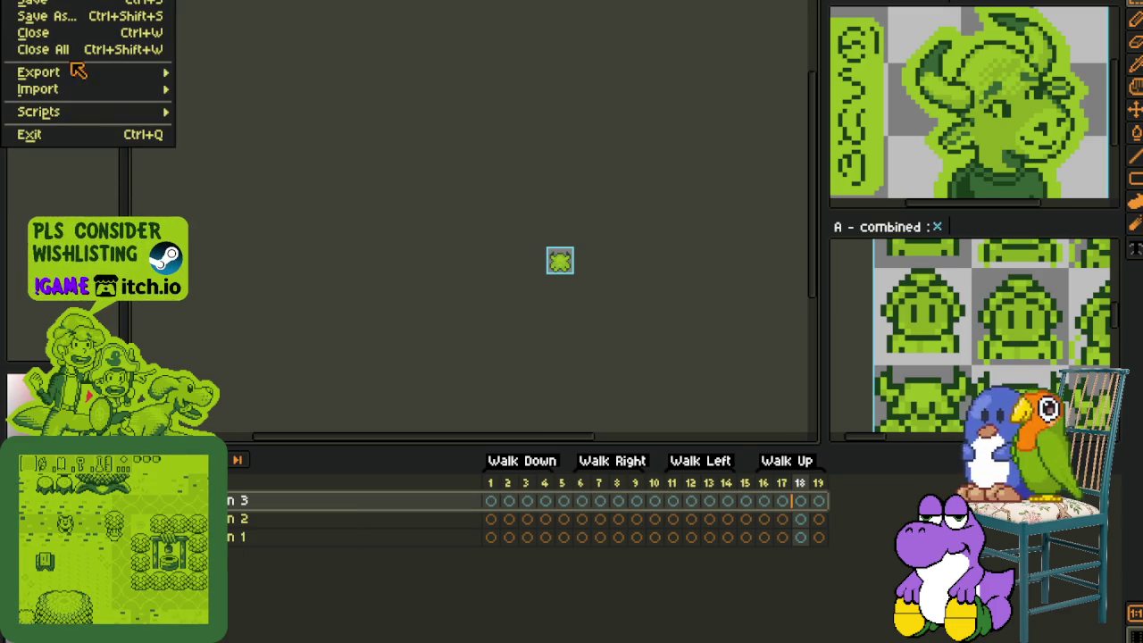
Step: Attempt to export the animation as a GIF and dismiss the layers warning
{"action": "left_click", "coordinate": [217, 72]}
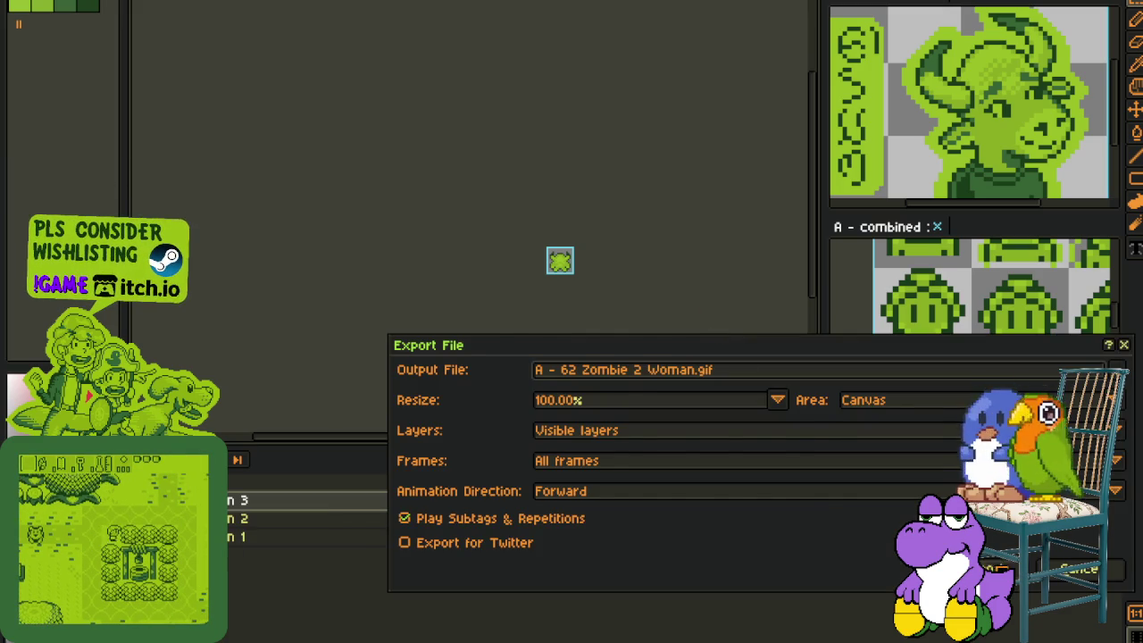
{"action": "key", "text": "Return"}
{"action": "left_click", "coordinate": [662, 395]}
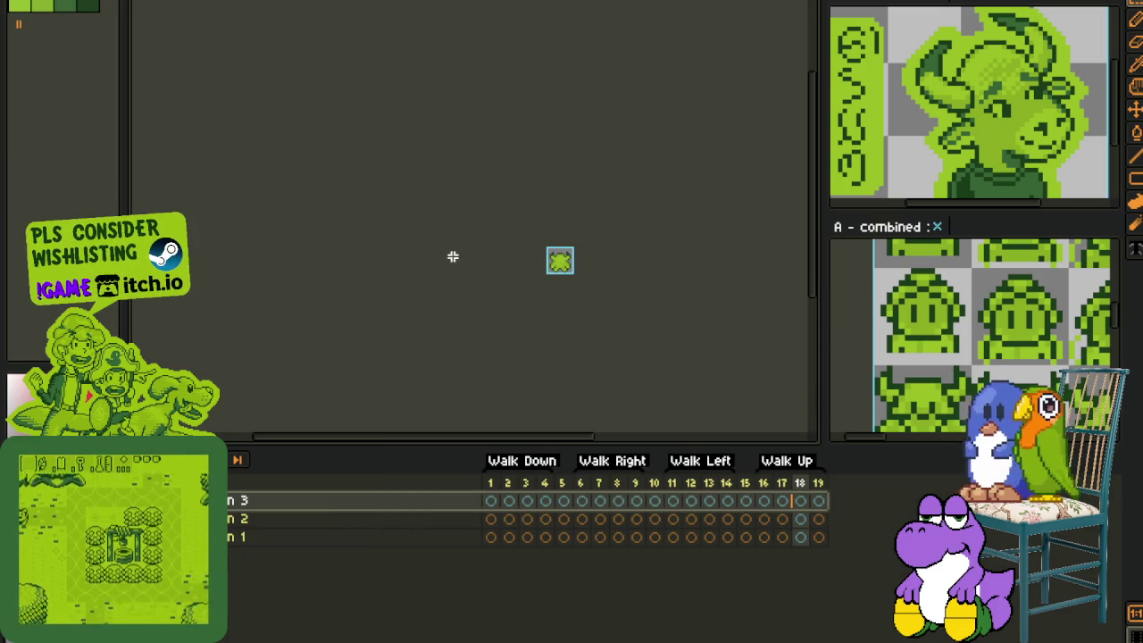
Step: Export the walk frames as a one-row sprite sheet strip and cut it out
{"action": "left_click", "coordinate": [18, 7]}
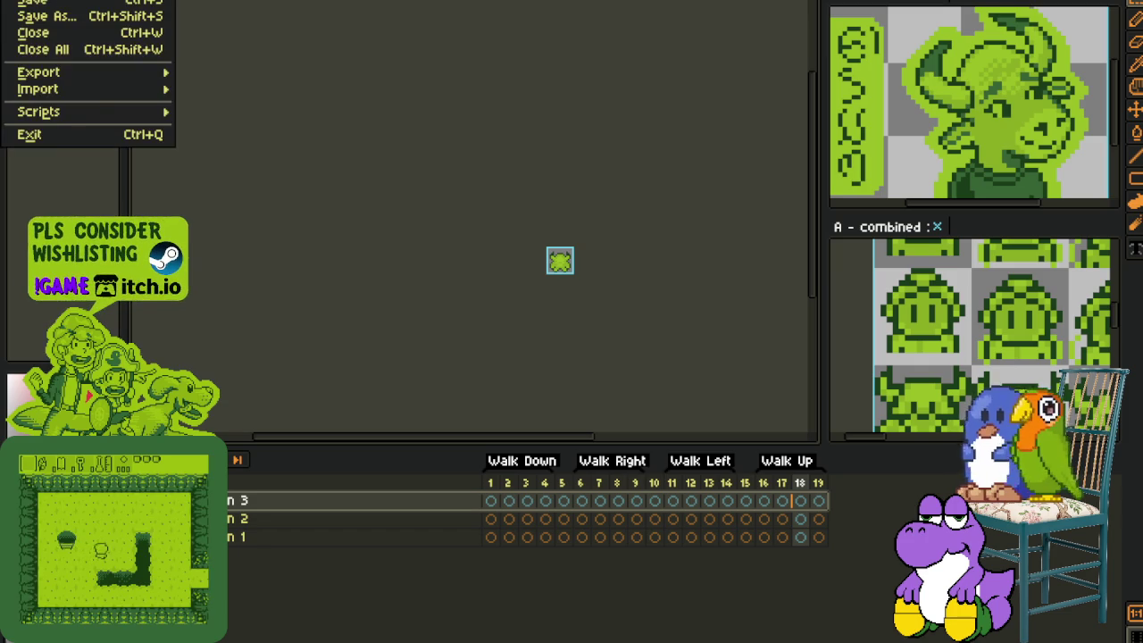
{"action": "mouse_move", "coordinate": [38, 72]}
{"action": "left_click", "coordinate": [327, 91]}
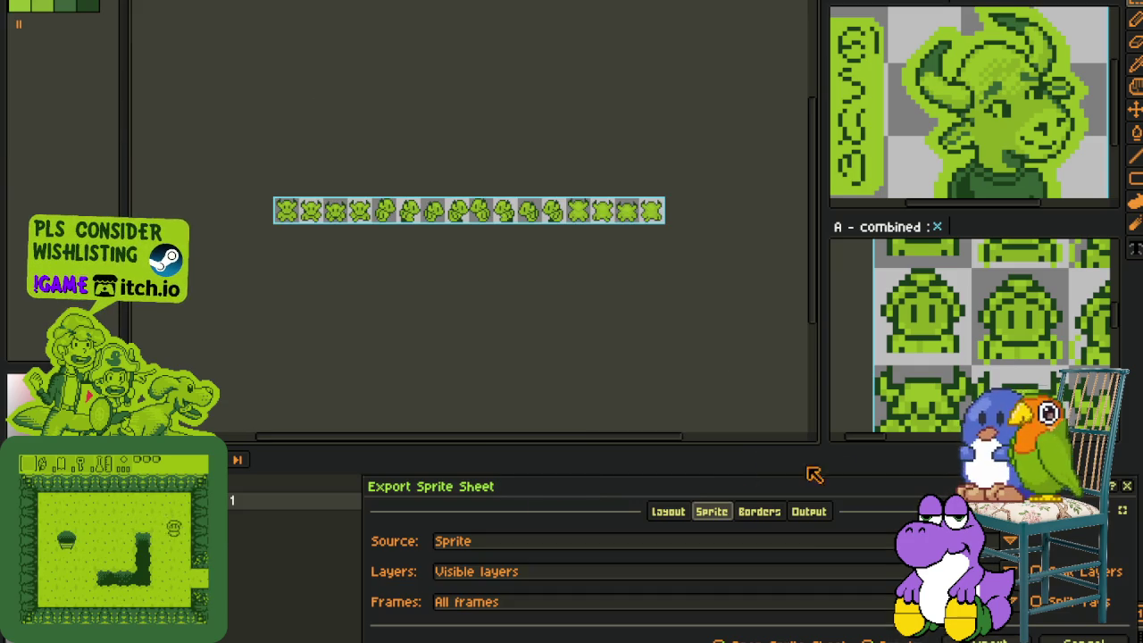
{"action": "left_click", "coordinate": [991, 639]}
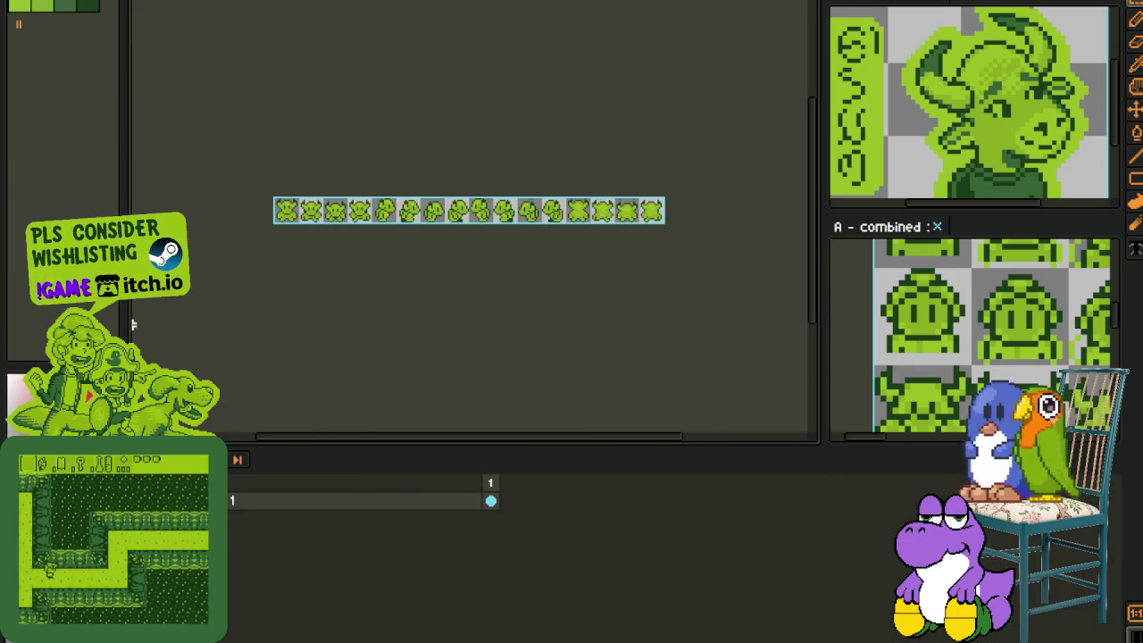
{"action": "key", "text": "Delete"}
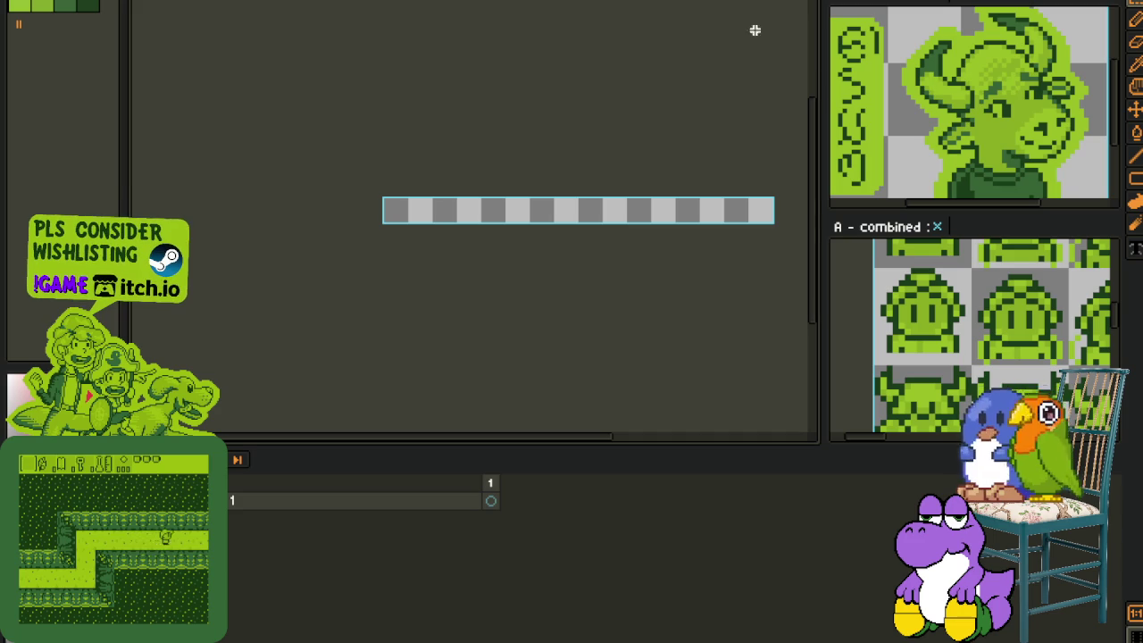
{"action": "left_click", "coordinate": [681, 0]}
Step: Go to the numbered NPC sheet and bring rows 58 to 65 into view
{"action": "scroll", "coordinate": [358, 180], "scroll_direction": "down", "scroll_amount": 4}
{"action": "scroll", "coordinate": [358, 179], "scroll_direction": "down", "scroll_amount": 1}
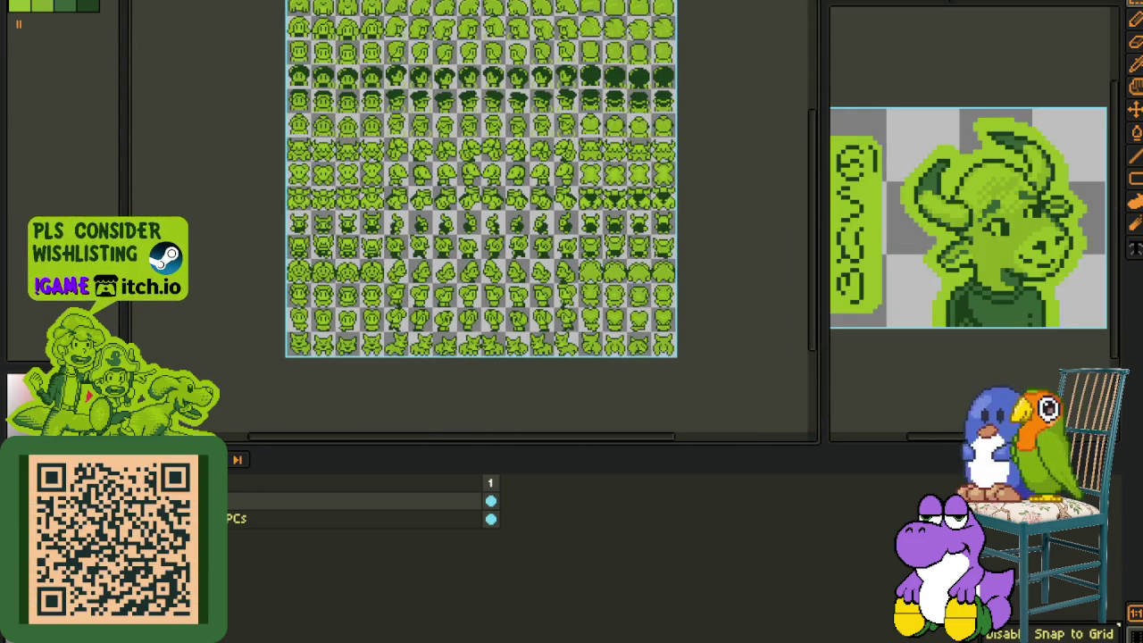
{"action": "scroll", "coordinate": [300, 184], "scroll_direction": "up", "scroll_amount": 2}
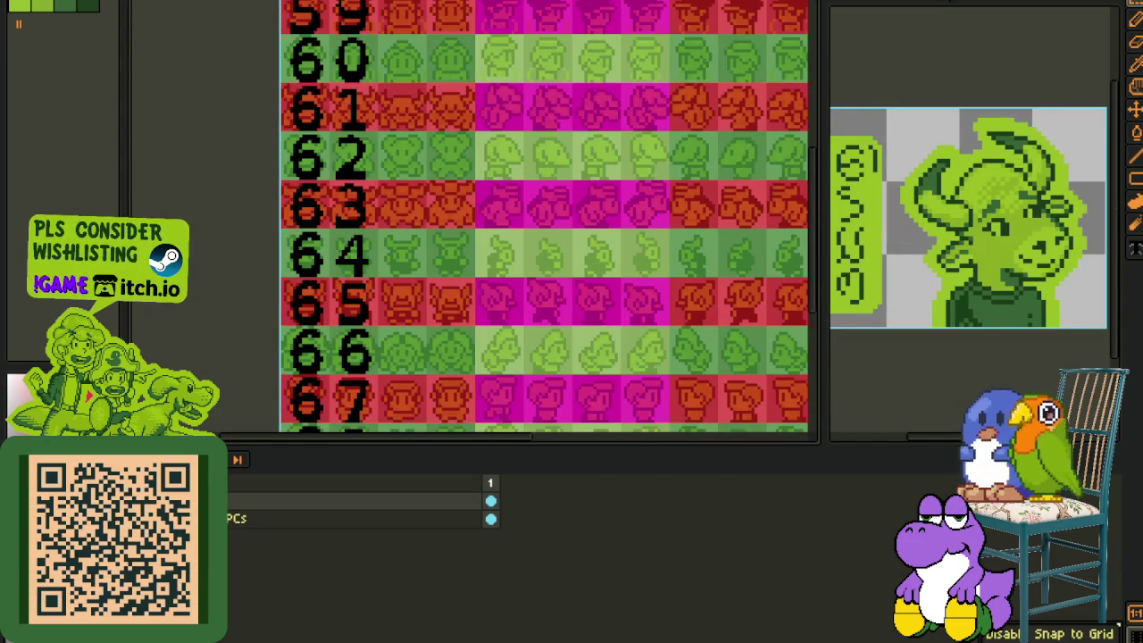
{"action": "key", "text": "ctrl+Tab"}
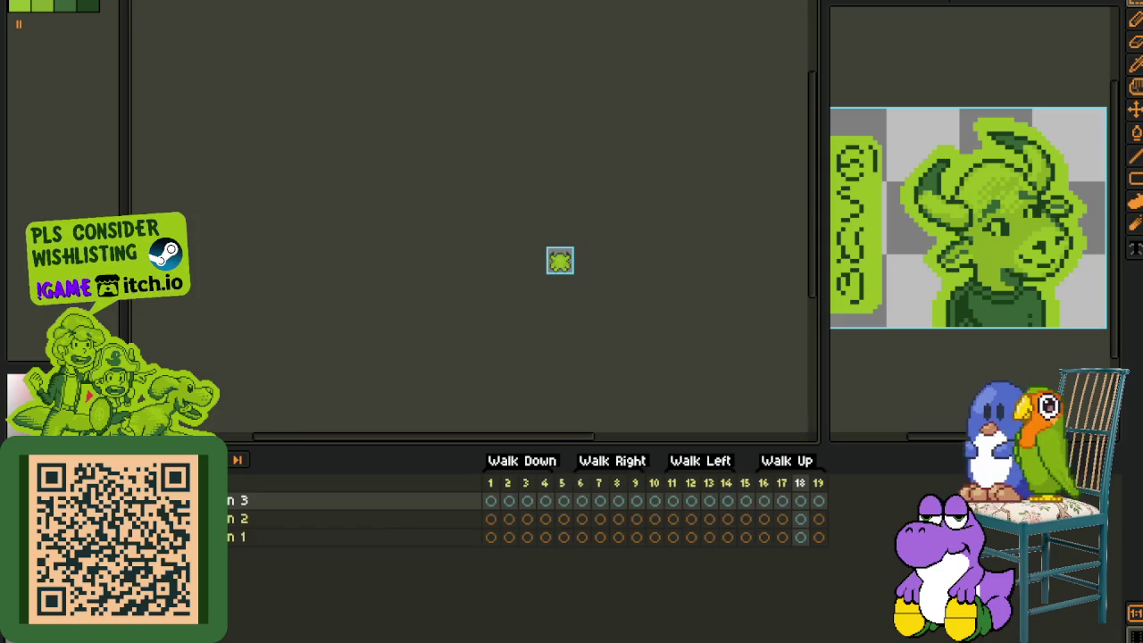
{"action": "key", "text": "ctrl+Tab"}
{"action": "left_click_drag", "start_coordinate": [439, 280], "coordinate": [360, 361]}
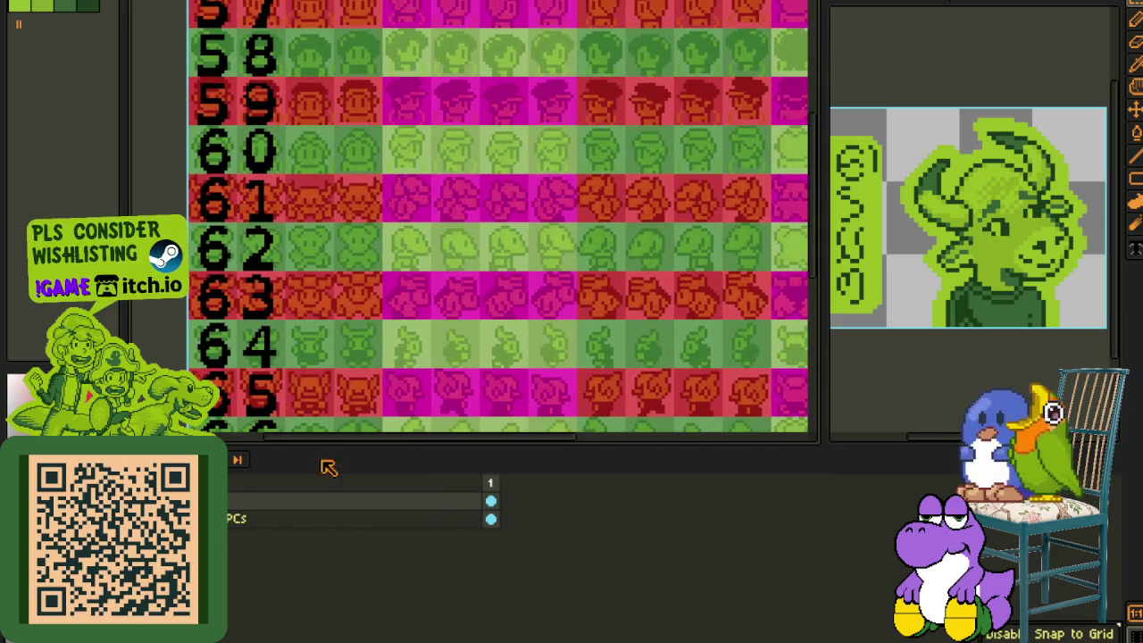
Step: Add a new layer, paste the bull walk strip, and position it on row 62
{"action": "right_click", "coordinate": [308, 517]}
{"action": "left_click", "coordinate": [474, 531]}
{"action": "key", "text": "ctrl+v"}
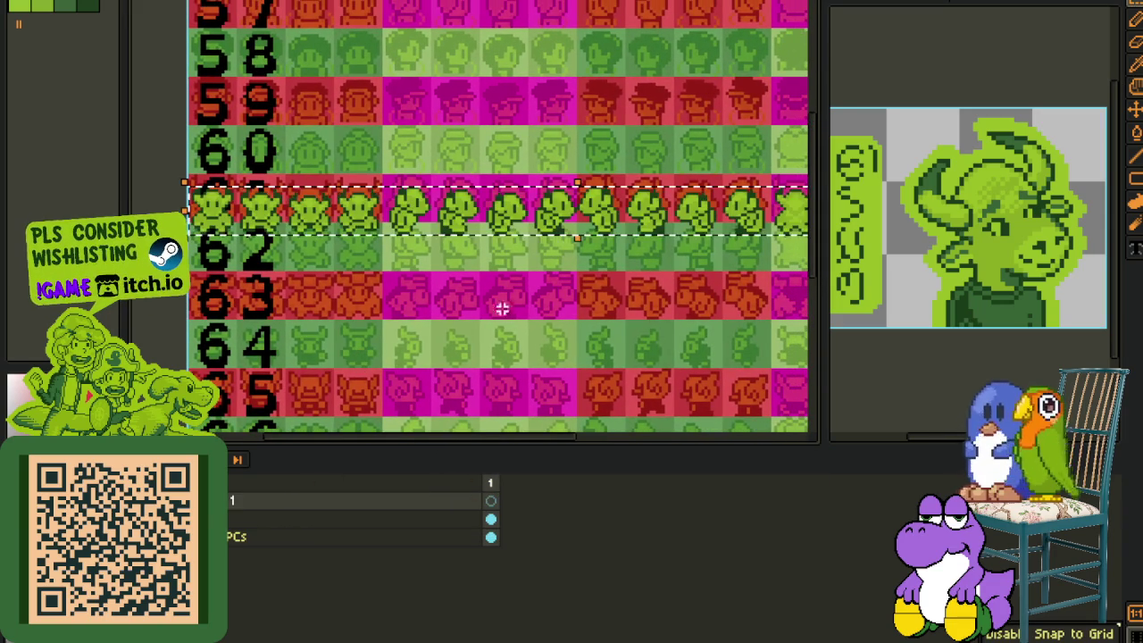
{"action": "key", "text": "Down"}
{"action": "key", "text": "Down"}
{"action": "left_click_drag", "start_coordinate": [331, 228], "coordinate": [317, 268]}
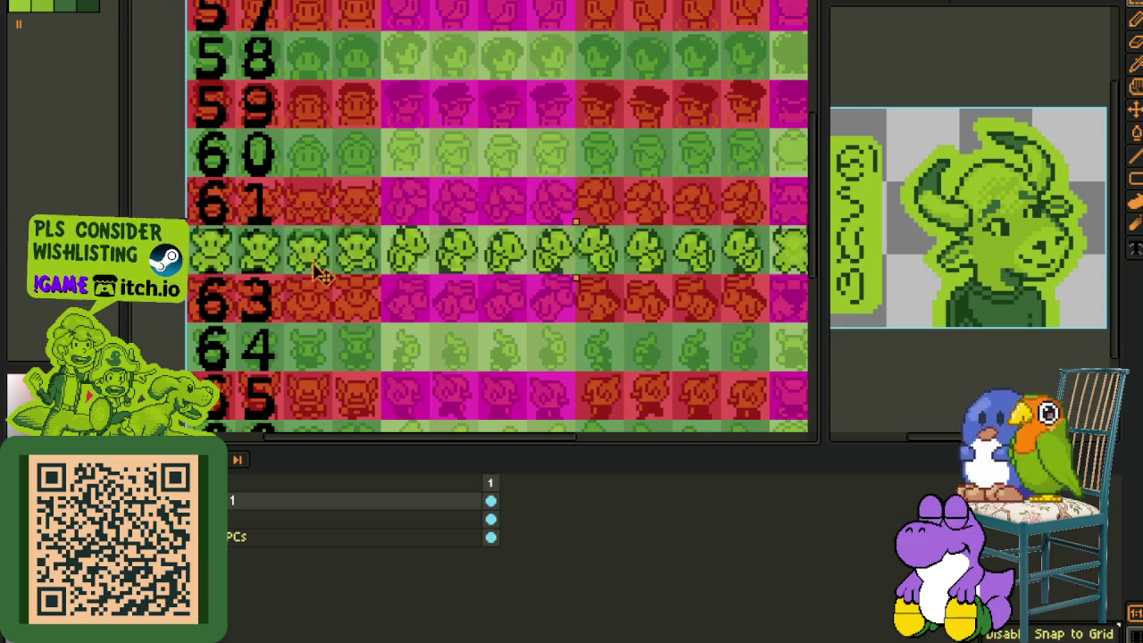
{"action": "key", "text": "Tab"}
{"action": "scroll", "coordinate": [277, 246], "scroll_direction": "up", "scroll_amount": 1}
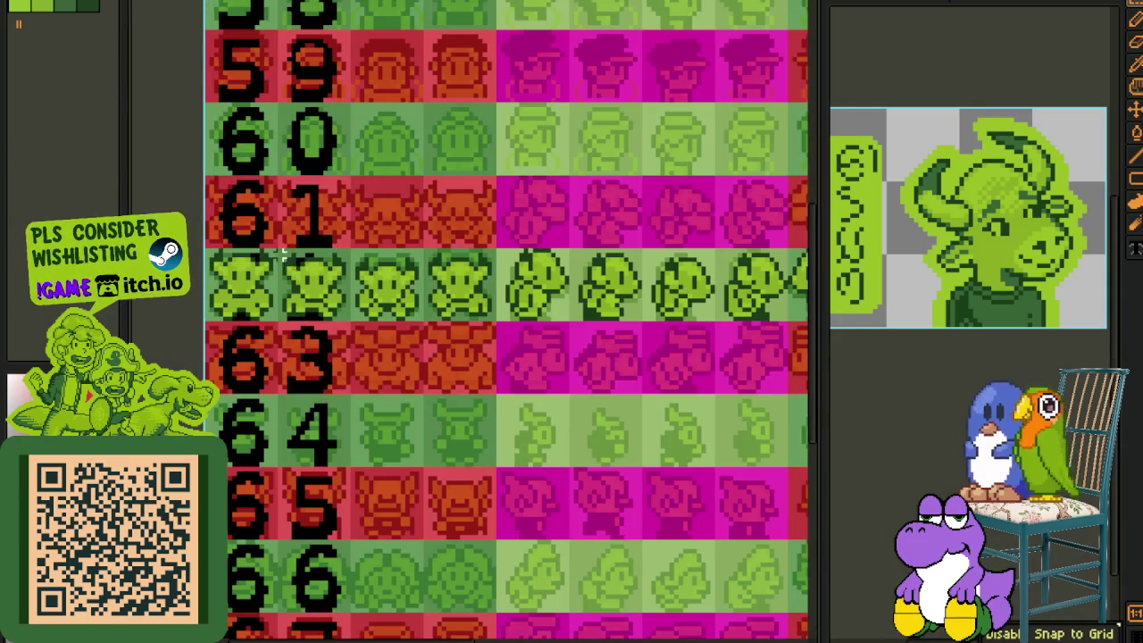
Step: Move the bull's side-facing sprites, in groups, up into the pink row
{"action": "mouse_move", "coordinate": [396, 298]}
{"action": "left_mouse_down"}
{"action": "mouse_move", "coordinate": [319, 303]}
{"action": "mouse_move", "coordinate": [458, 303]}
{"action": "left_mouse_up"}
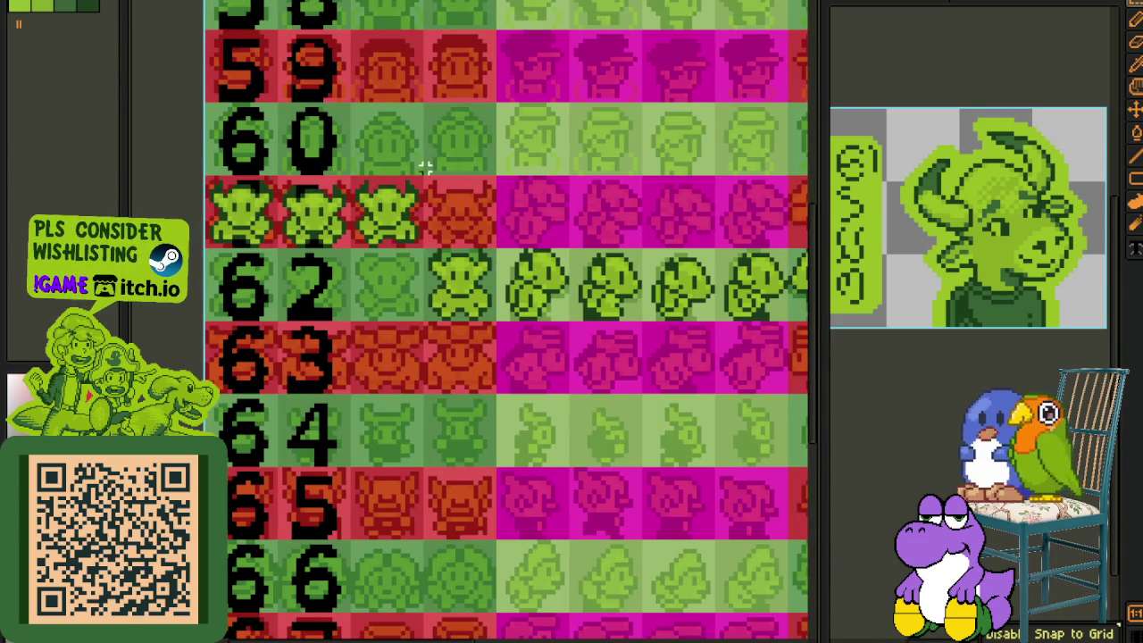
{"action": "mouse_move", "coordinate": [429, 179]}
{"action": "left_mouse_down"}
{"action": "mouse_move", "coordinate": [207, 246]}
{"action": "mouse_move", "coordinate": [223, 297]}
{"action": "left_mouse_up"}
{"action": "mouse_move", "coordinate": [617, 228]}
{"action": "left_mouse_down"}
{"action": "mouse_move", "coordinate": [401, 286]}
{"action": "mouse_move", "coordinate": [562, 375]}
{"action": "left_mouse_up"}
{"action": "mouse_move", "coordinate": [464, 348]}
{"action": "left_mouse_down"}
{"action": "mouse_move", "coordinate": [465, 277]}
{"action": "mouse_move", "coordinate": [393, 277]}
{"action": "left_mouse_up"}
{"action": "mouse_move", "coordinate": [321, 342]}
{"action": "left_mouse_down"}
{"action": "mouse_move", "coordinate": [492, 349]}
{"action": "mouse_move", "coordinate": [551, 290]}
{"action": "left_mouse_up"}
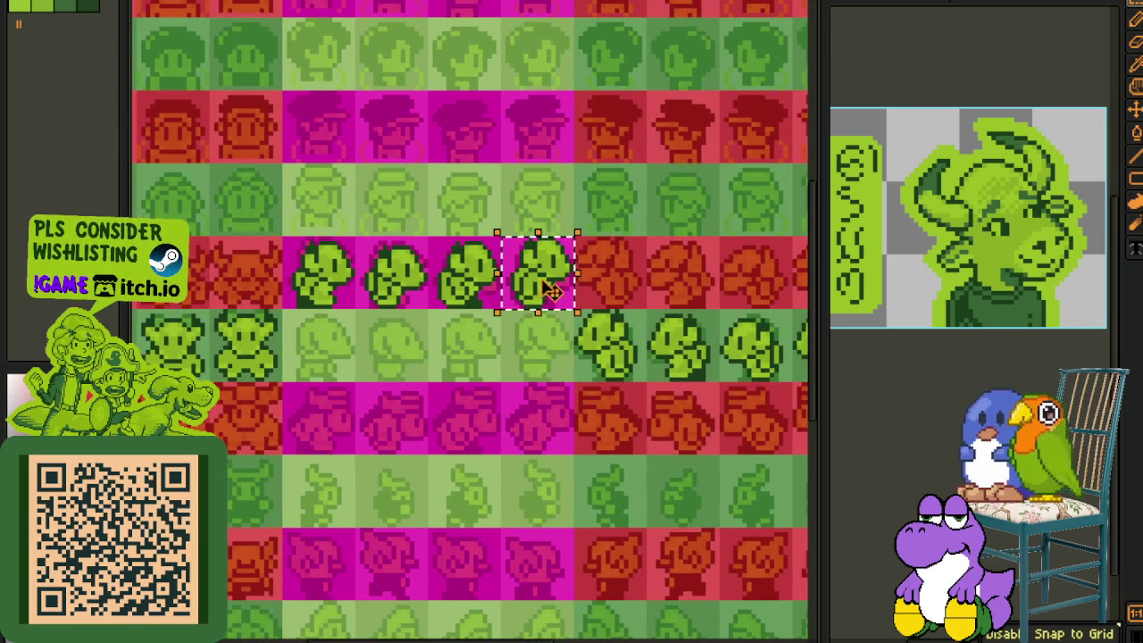
{"action": "mouse_move", "coordinate": [644, 379]}
{"action": "left_mouse_down"}
{"action": "mouse_move", "coordinate": [497, 393]}
{"action": "mouse_move", "coordinate": [674, 286]}
{"action": "left_mouse_up"}
{"action": "left_click", "coordinate": [446, 369]}
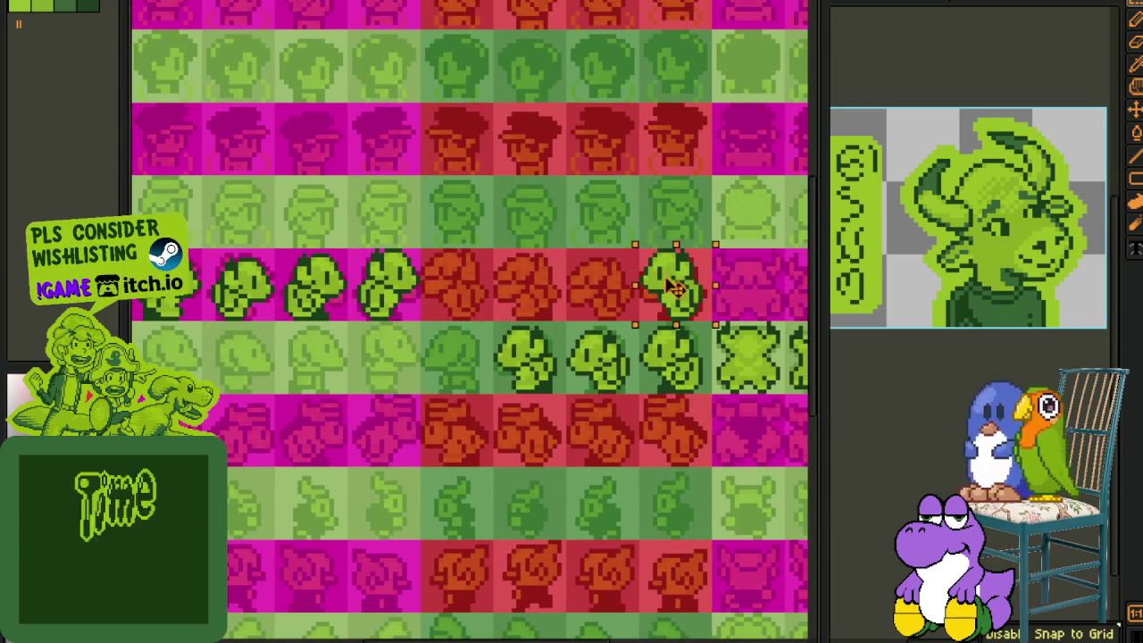
{"action": "left_click_drag", "start_coordinate": [710, 320], "coordinate": [490, 400]}
{"action": "left_click_drag", "start_coordinate": [536, 357], "coordinate": [464, 286]}
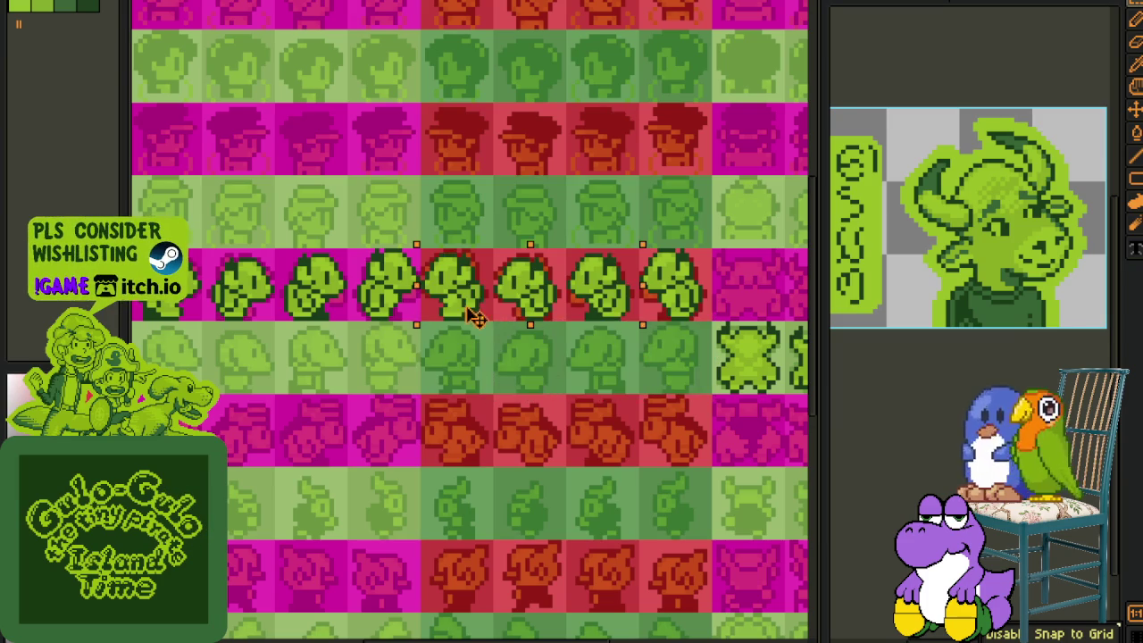
{"action": "left_click_drag", "start_coordinate": [666, 375], "coordinate": [297, 357]}
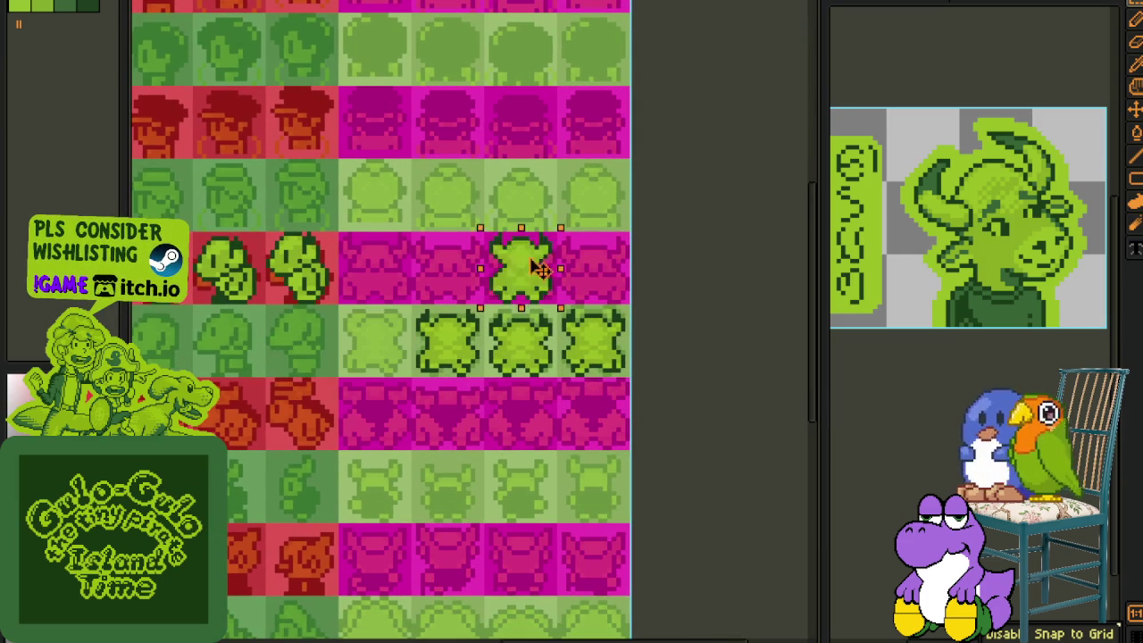
Step: Shift the four front-facing sprites into the pink row, then clear the selection
{"action": "left_click_drag", "start_coordinate": [379, 346], "coordinate": [596, 272]}
{"action": "mouse_move", "coordinate": [627, 328]}
{"action": "left_mouse_down"}
{"action": "mouse_move", "coordinate": [413, 369]}
{"action": "mouse_move", "coordinate": [395, 301]}
{"action": "left_mouse_up"}
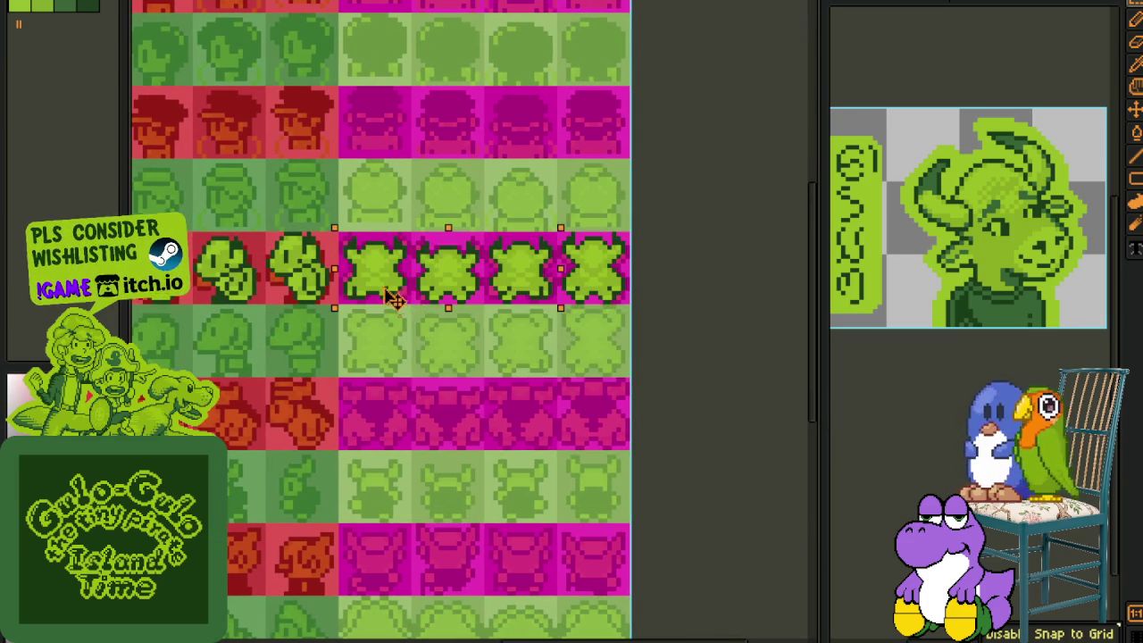
{"action": "scroll", "coordinate": [408, 357], "scroll_direction": "down", "scroll_amount": 3}
{"action": "scroll", "coordinate": [319, 357], "scroll_direction": "up", "scroll_amount": 2}
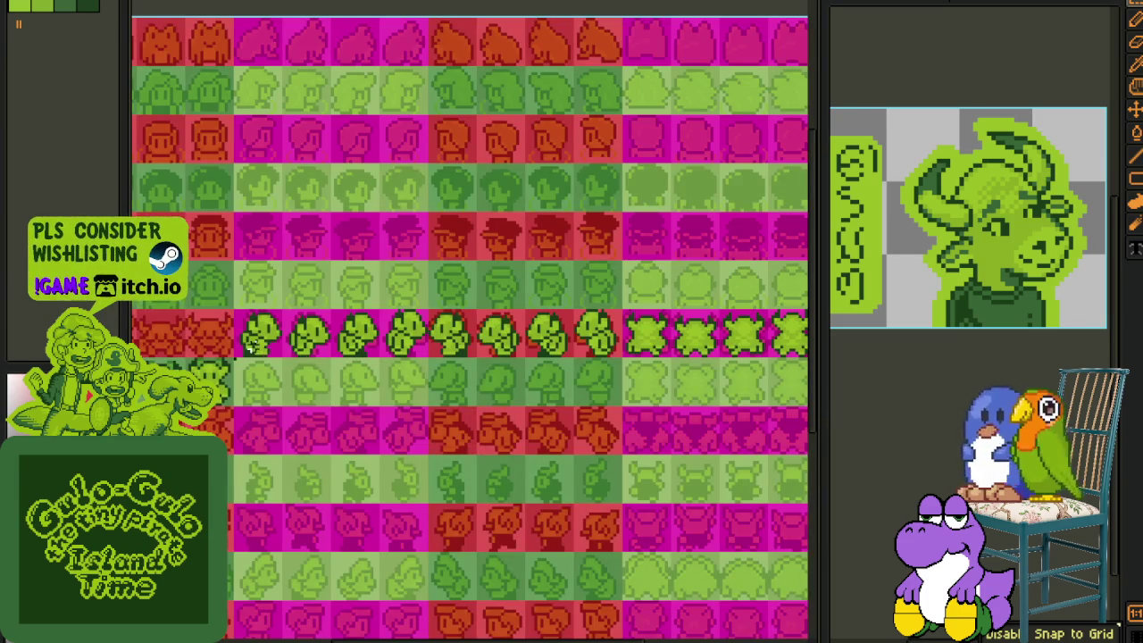
{"action": "left_click", "coordinate": [250, 348]}
{"action": "scroll", "coordinate": [407, 346], "scroll_direction": "up", "scroll_amount": 3}
{"action": "key", "text": "Return"}
{"action": "key", "text": "Tab"}
{"action": "key", "text": "Tab"}
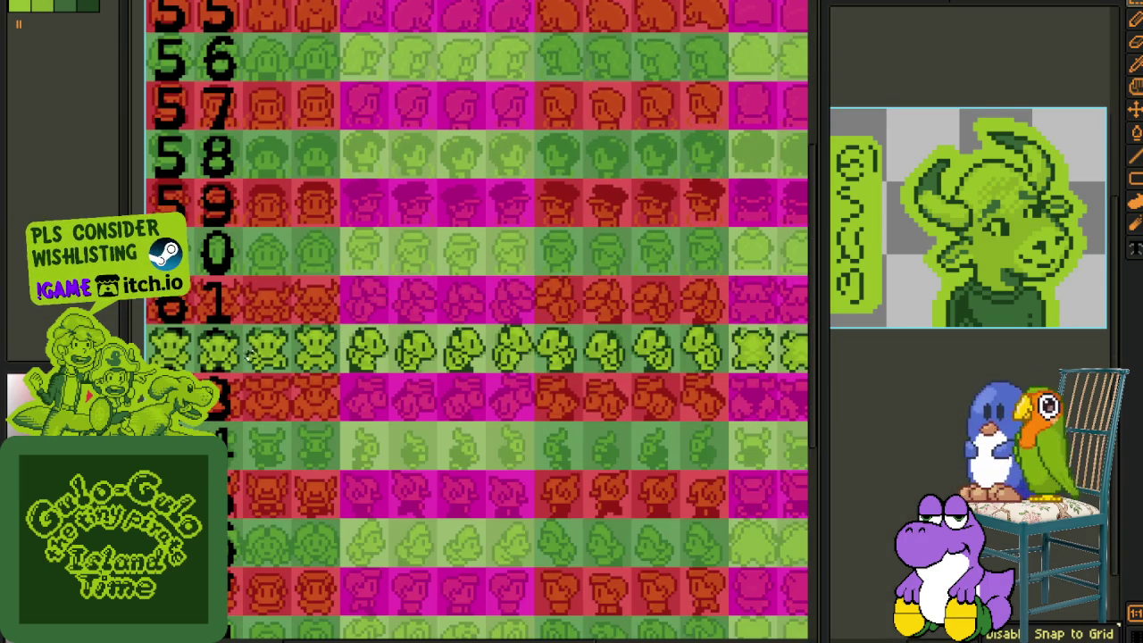
{"action": "key", "text": "ctrl+z"}
{"action": "scroll", "coordinate": [373, 293], "scroll_direction": "down", "scroll_amount": 2}
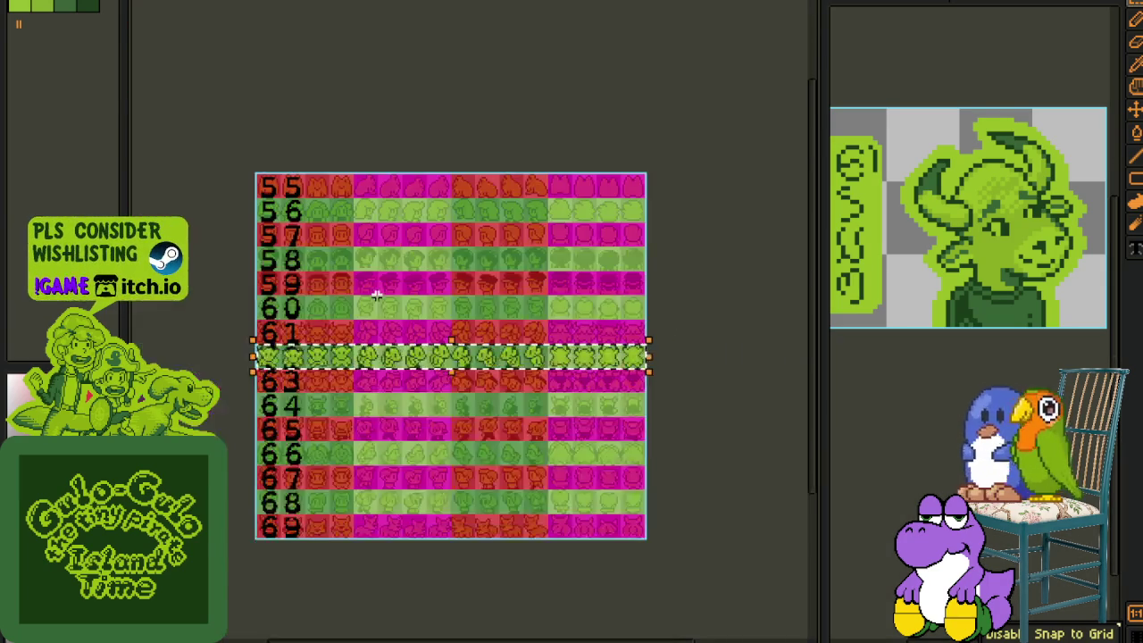
{"action": "scroll", "coordinate": [373, 293], "scroll_direction": "up", "scroll_amount": 2}
{"action": "key", "text": "ctrl+d"}
{"action": "key", "text": "Tab"}
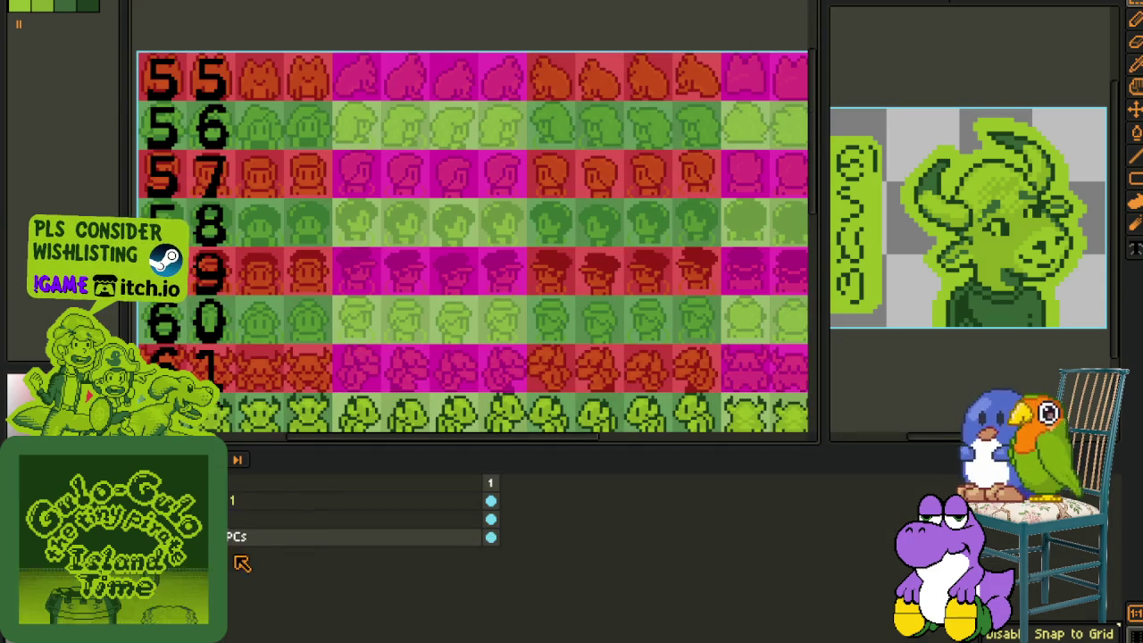
Step: Delete the extra numbered layer from the NPC sheet
{"action": "right_click", "coordinate": [231, 520]}
{"action": "left_click", "coordinate": [258, 566]}
{"action": "mouse_move", "coordinate": [145, 372]}
{"action": "left_mouse_down"}
{"action": "mouse_move", "coordinate": [265, 318]}
{"action": "mouse_move", "coordinate": [560, 328]}
{"action": "left_mouse_up"}
{"action": "key", "text": "Tab"}
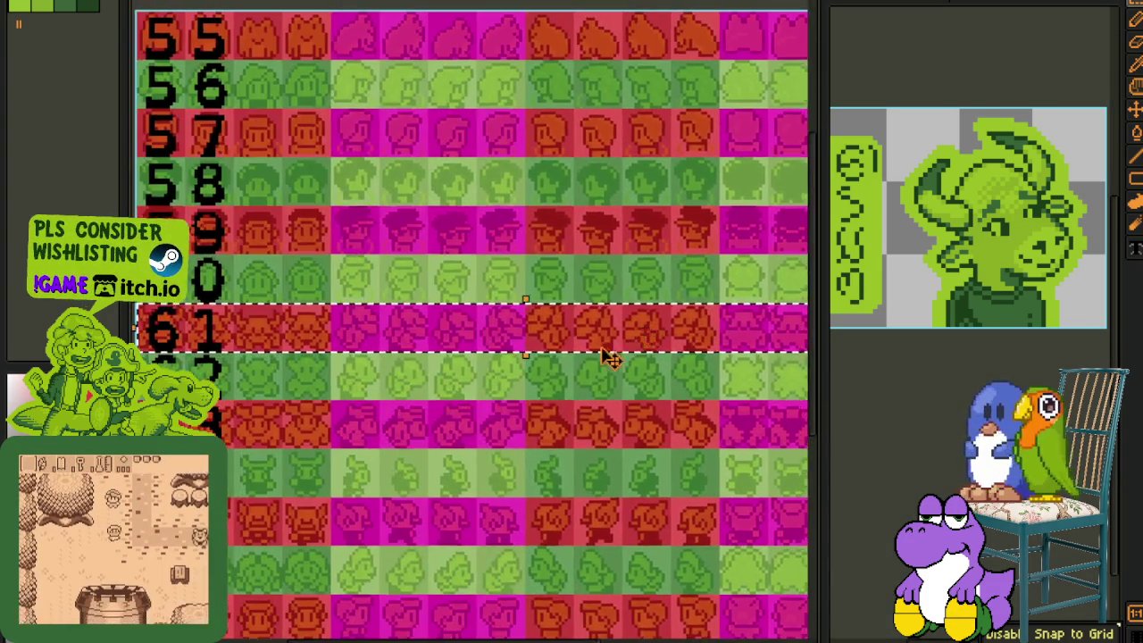
Step: Cut the bull sprites out of row 61 and paste them onto a new layer
{"action": "scroll", "coordinate": [607, 358], "scroll_direction": "down", "scroll_amount": 2}
{"action": "key", "text": "Delete"}
{"action": "key", "text": "Tab"}
{"action": "right_click", "coordinate": [234, 511]}
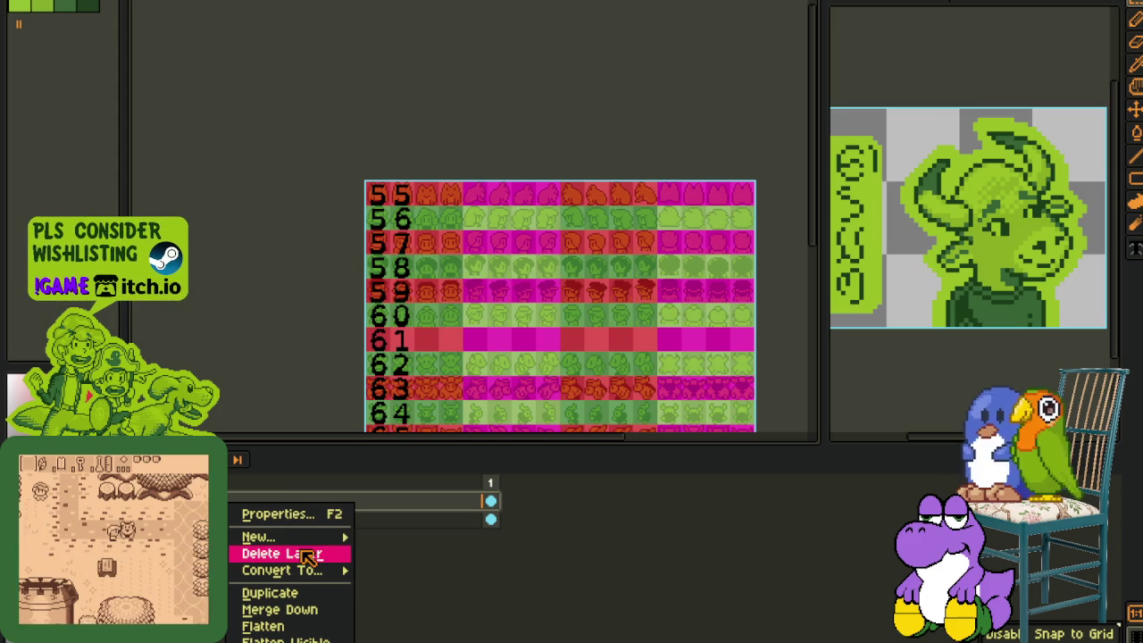
{"action": "left_click", "coordinate": [402, 533]}
{"action": "key", "text": "ctrl+v"}
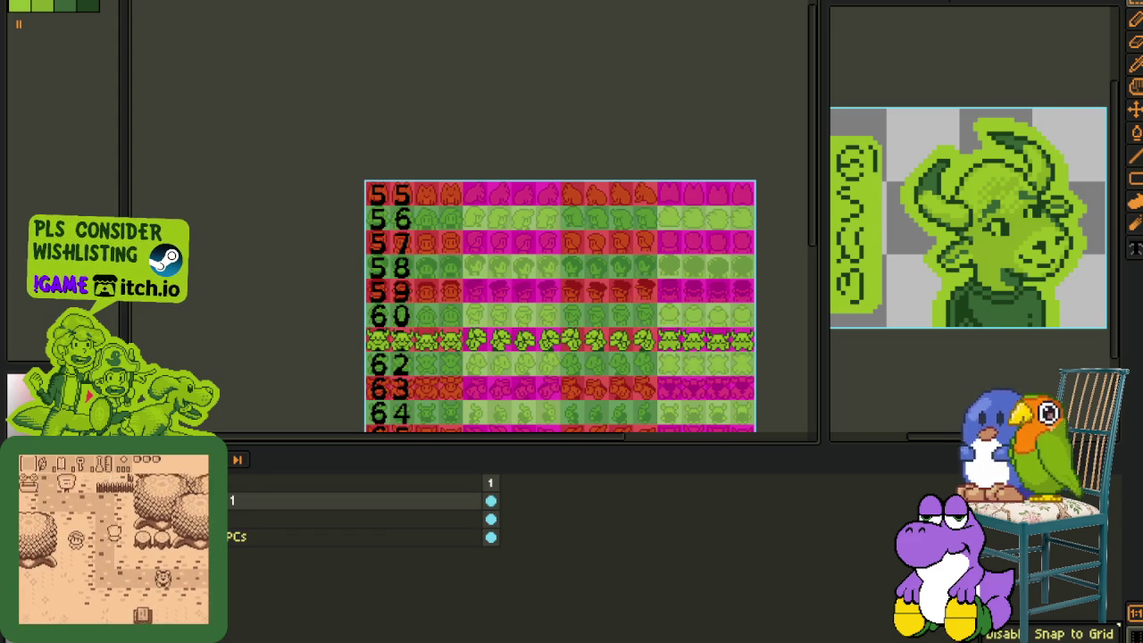
Step: Move the first three bull sprites up into row 60, placing one in the fourth cell
{"action": "key", "text": "Tab"}
{"action": "scroll", "coordinate": [411, 306], "scroll_direction": "up", "scroll_amount": 1}
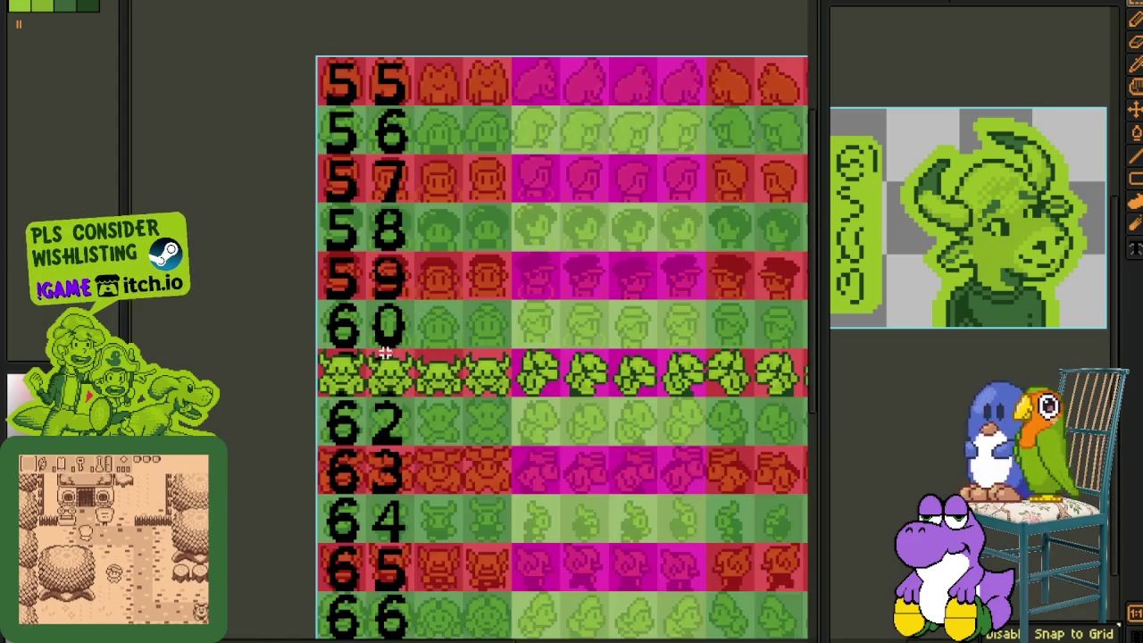
{"action": "scroll", "coordinate": [384, 348], "scroll_direction": "up", "scroll_amount": 1}
{"action": "left_click_drag", "start_coordinate": [356, 348], "coordinate": [576, 418]}
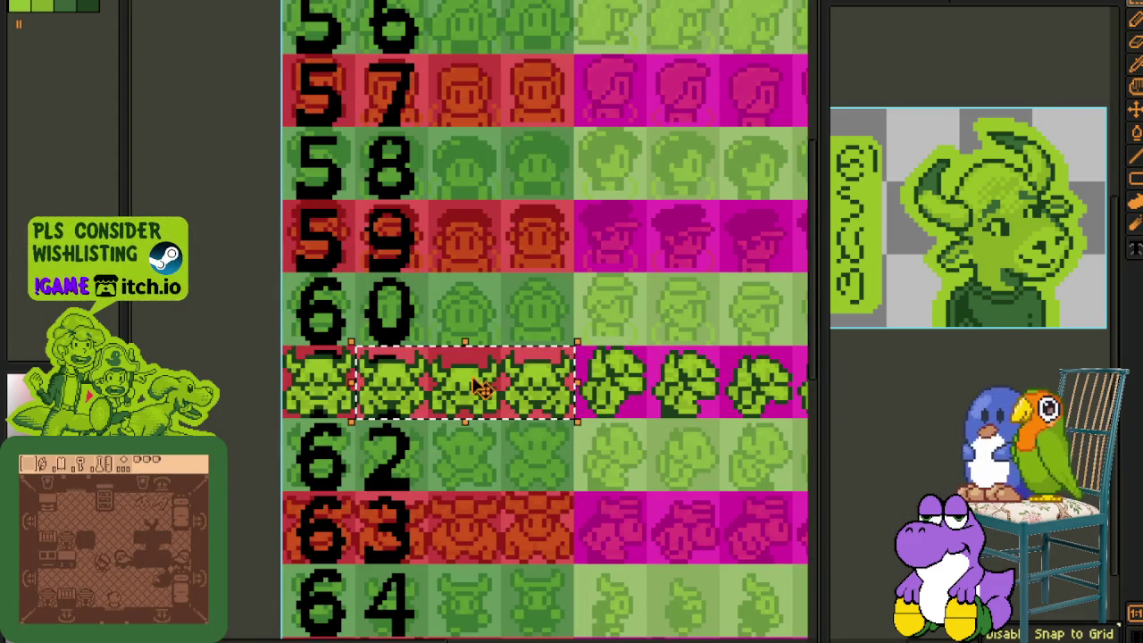
{"action": "left_click_drag", "start_coordinate": [464, 393], "coordinate": [393, 322]}
{"action": "left_click_drag", "start_coordinate": [332, 384], "coordinate": [567, 326]}
{"action": "left_click", "coordinate": [517, 397]}
Step: Move the leafy sprites up from the lower row into row 60 beside the others
{"action": "scroll", "coordinate": [516, 397], "scroll_direction": "right", "scroll_amount": 5}
{"action": "mouse_move", "coordinate": [344, 367]}
{"action": "left_mouse_down"}
{"action": "mouse_move", "coordinate": [504, 396]}
{"action": "mouse_move", "coordinate": [453, 332]}
{"action": "left_mouse_up"}
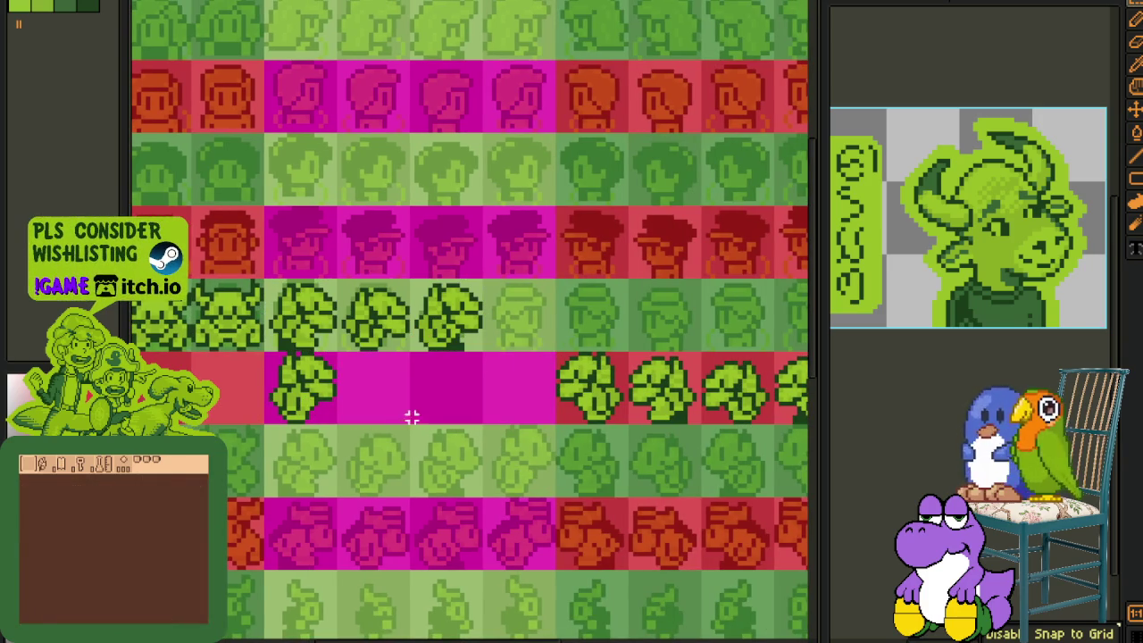
{"action": "left_click_drag", "start_coordinate": [306, 384], "coordinate": [523, 313]}
{"action": "scroll", "coordinate": [580, 357], "scroll_direction": "right", "scroll_amount": 3}
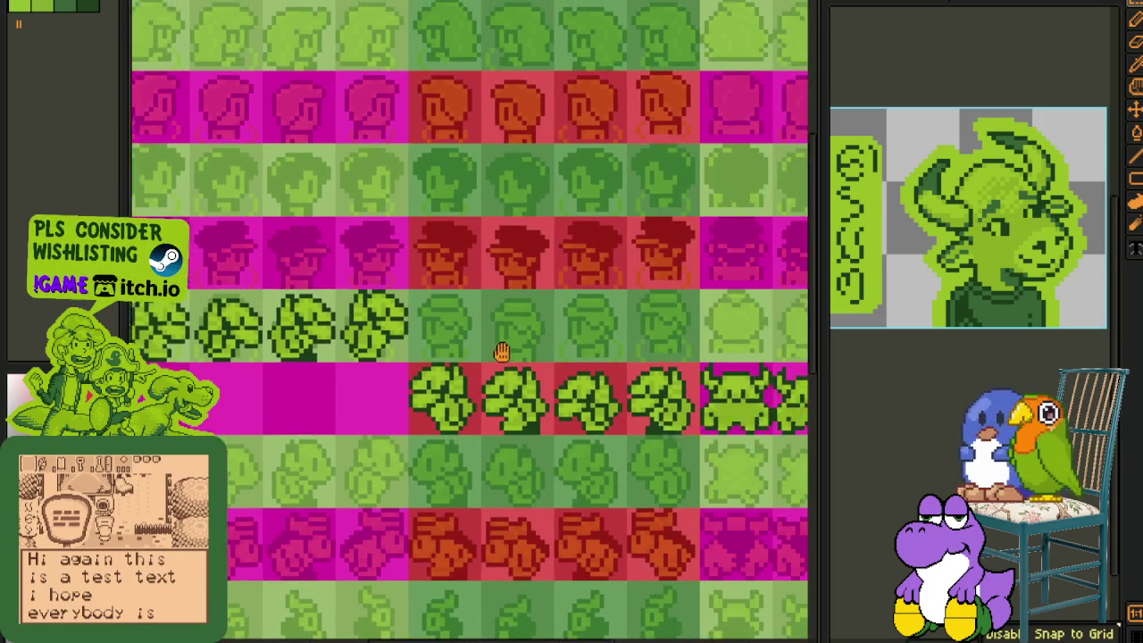
{"action": "left_click_drag", "start_coordinate": [446, 357], "coordinate": [647, 427]}
{"action": "left_click_drag", "start_coordinate": [536, 393], "coordinate": [464, 320]}
{"action": "left_click", "coordinate": [401, 402]}
{"action": "left_click_drag", "start_coordinate": [403, 407], "coordinate": [628, 331]}
Step: Shift the remaining sprites up, putting the last green monster in the fourth slot
{"action": "scroll", "coordinate": [631, 432], "scroll_direction": "right", "scroll_amount": 3}
{"action": "left_click_drag", "start_coordinate": [489, 444], "coordinate": [799, 377]}
{"action": "left_click_drag", "start_coordinate": [631, 403], "coordinate": [558, 332]}
{"action": "left_click", "coordinate": [461, 421]}
{"action": "left_click_drag", "start_coordinate": [462, 420], "coordinate": [683, 348]}
Step: Move the arranged sprite row down into row 61
{"action": "scroll", "coordinate": [563, 424], "scroll_direction": "down", "scroll_amount": 3}
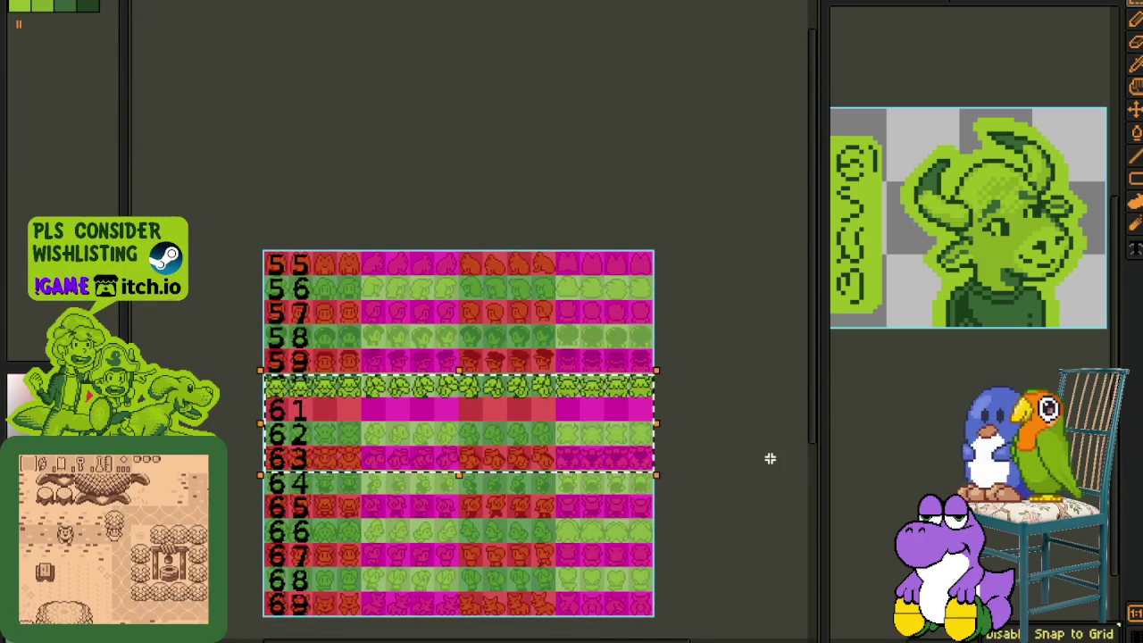
{"action": "scroll", "coordinate": [536, 429], "scroll_direction": "up", "scroll_amount": 3}
{"action": "left_click_drag", "start_coordinate": [393, 355], "coordinate": [393, 402]}
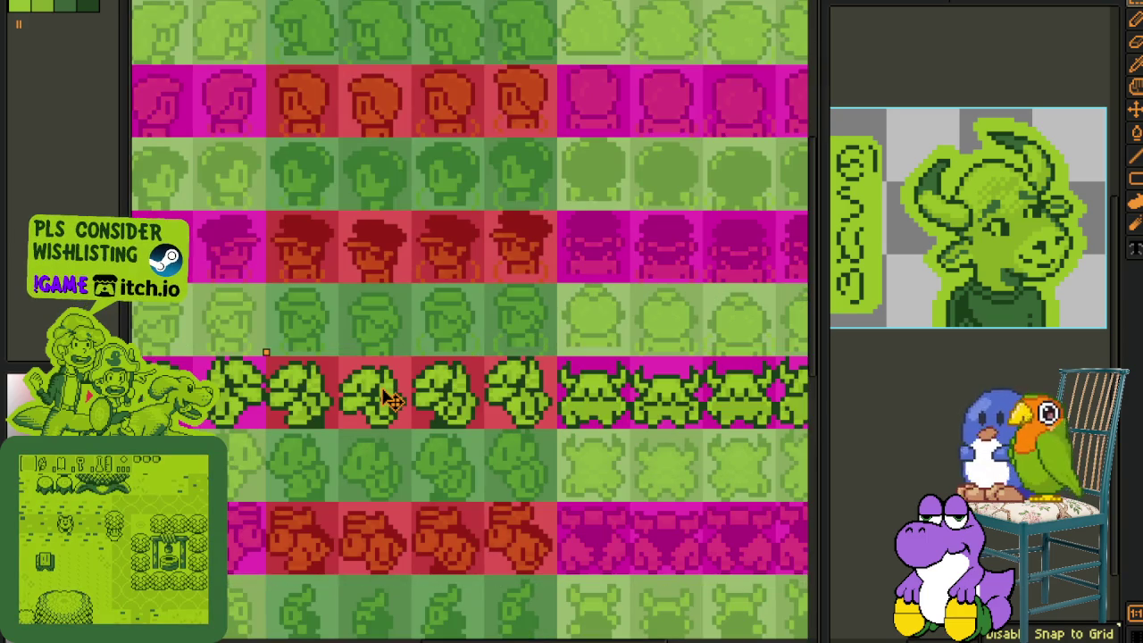
{"action": "scroll", "coordinate": [438, 369], "scroll_direction": "down", "scroll_amount": 3}
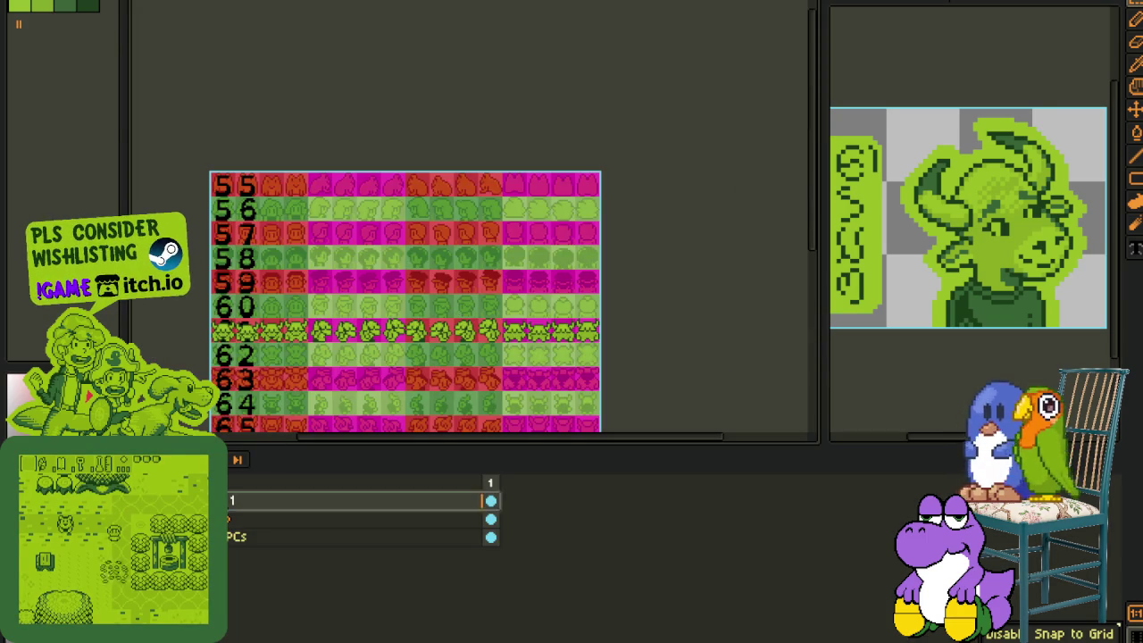
Step: Merge the bull sprite layer down into the sheet layer and save the file
{"action": "left_click", "coordinate": [228, 519]}
{"action": "right_click", "coordinate": [229, 519]}
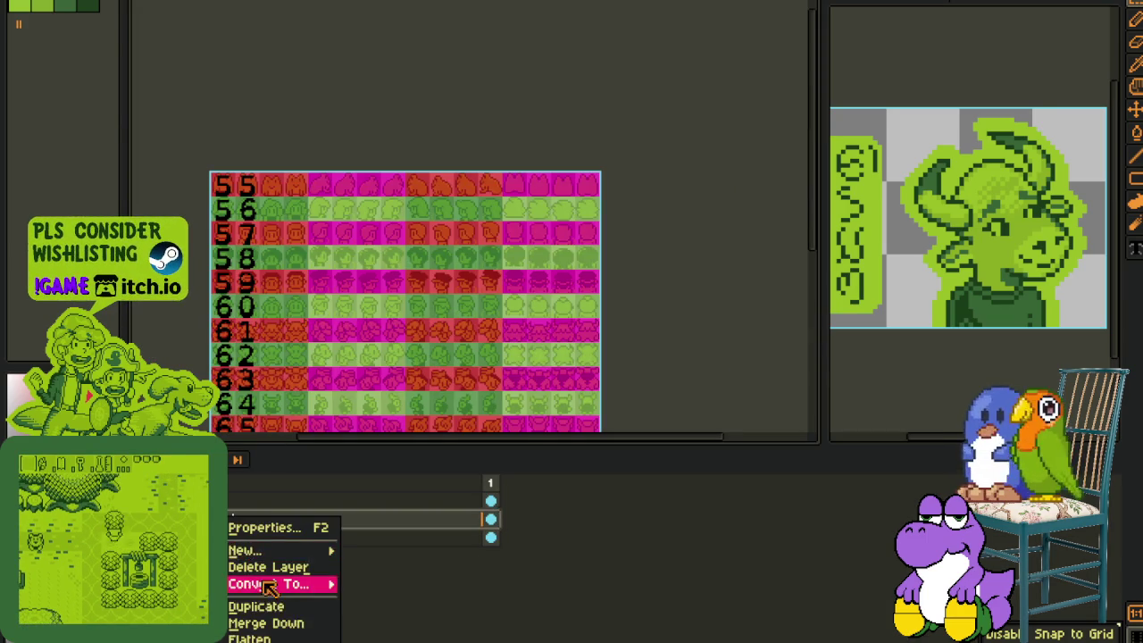
{"action": "left_click", "coordinate": [265, 622]}
{"action": "key", "text": "ctrl+s"}
Step: Find and box-select the next full row of sprites on the sheet
{"action": "scroll", "coordinate": [224, 393], "scroll_direction": "up", "scroll_amount": 2}
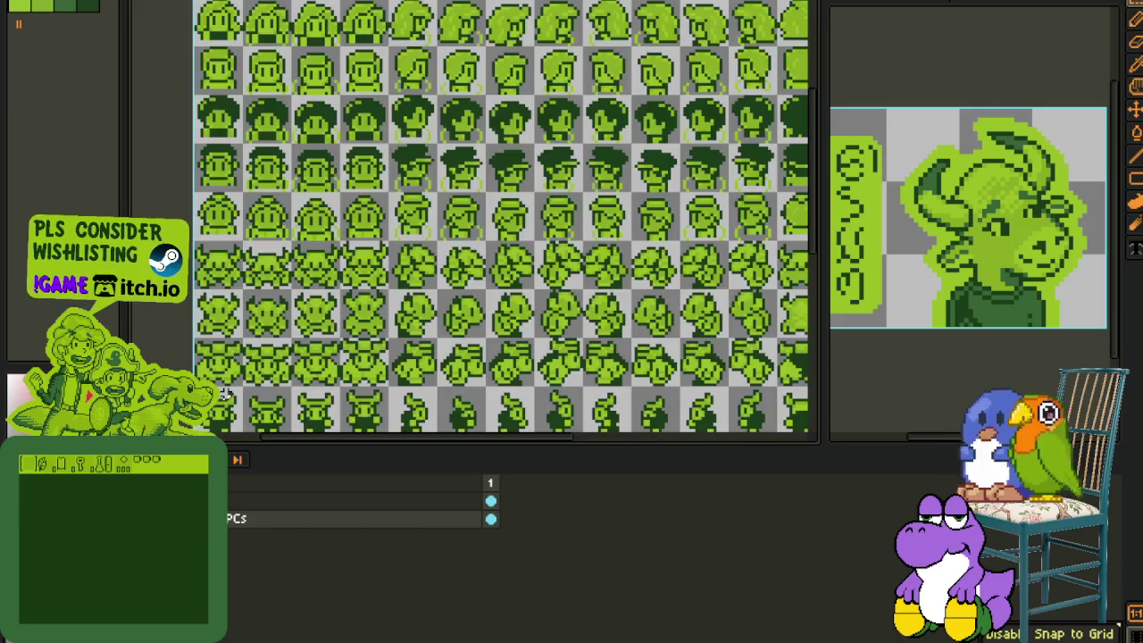
{"action": "scroll", "coordinate": [225, 392], "scroll_direction": "up", "scroll_amount": 1}
{"action": "key", "text": "Tab"}
{"action": "left_click_drag", "start_coordinate": [270, 341], "coordinate": [314, 376]}
{"action": "scroll", "coordinate": [315, 376], "scroll_direction": "down", "scroll_amount": 3}
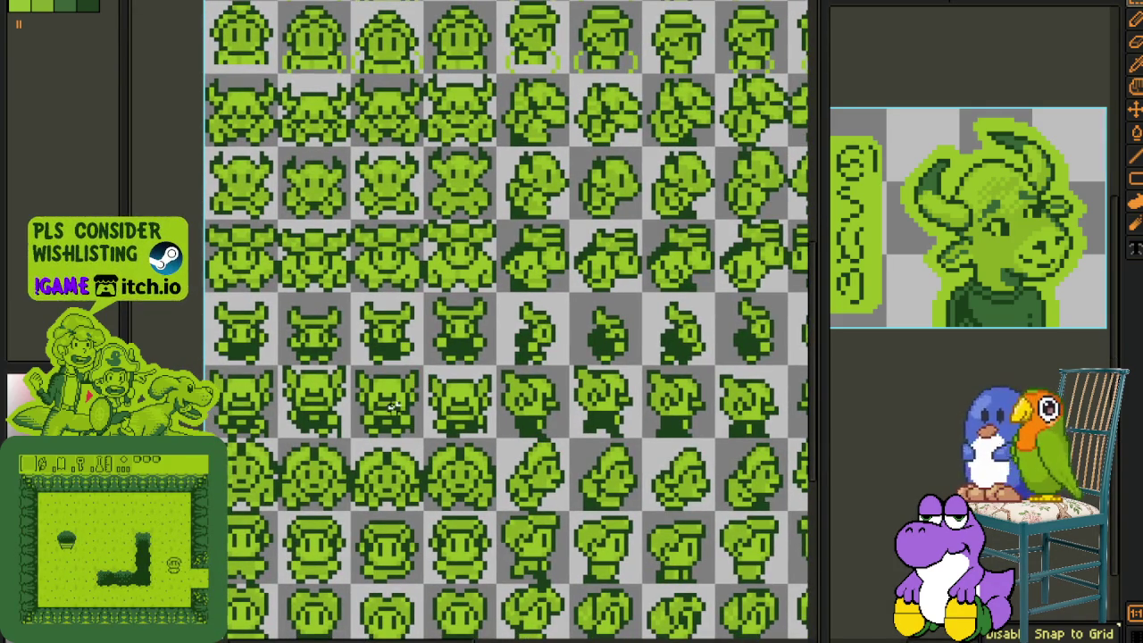
{"action": "left_click_drag", "start_coordinate": [353, 411], "coordinate": [372, 450]}
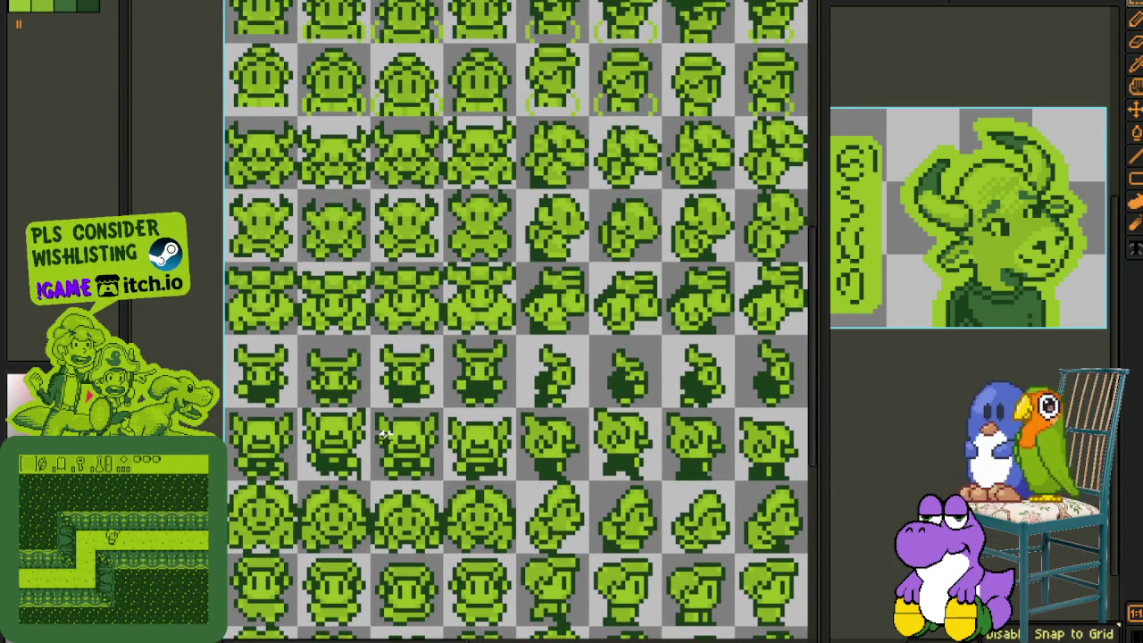
{"action": "scroll", "coordinate": [384, 434], "scroll_direction": "down", "scroll_amount": 4}
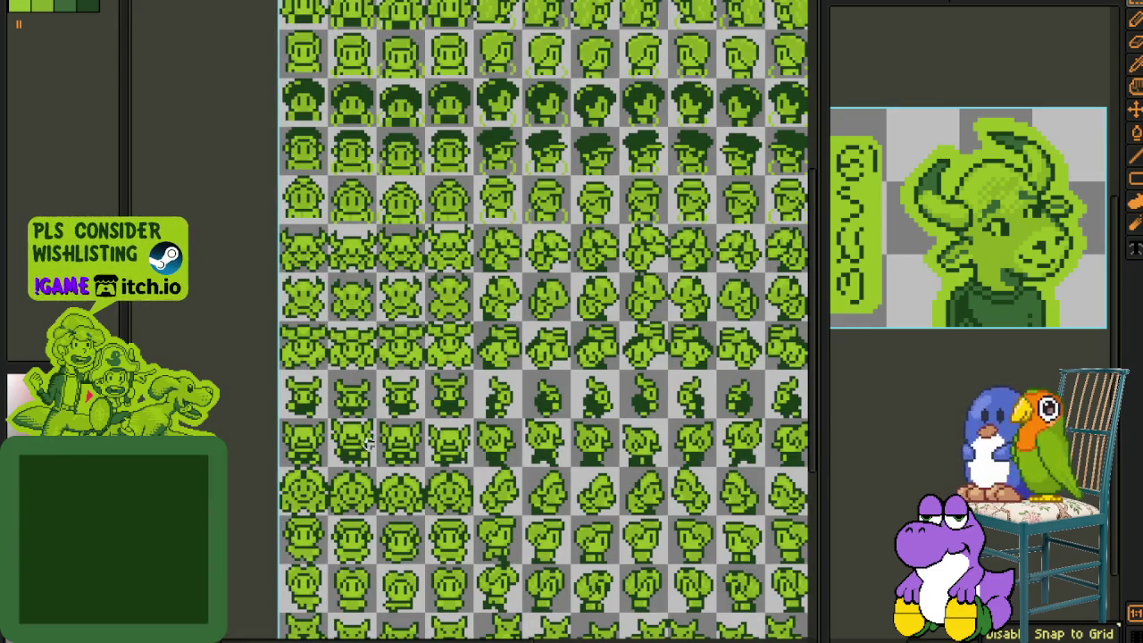
{"action": "scroll", "coordinate": [358, 442], "scroll_direction": "up", "scroll_amount": 2}
{"action": "left_click_drag", "start_coordinate": [266, 476], "coordinate": [759, 455]}
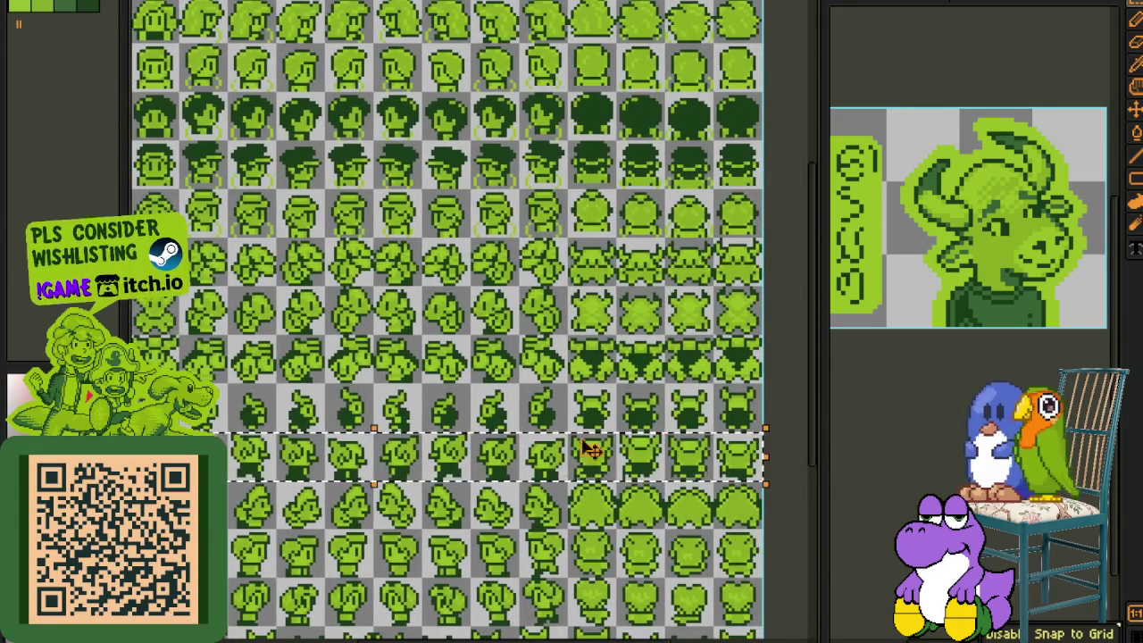
{"action": "scroll", "coordinate": [522, 451], "scroll_direction": "down", "scroll_amount": 1}
{"action": "scroll", "coordinate": [523, 451], "scroll_direction": "up", "scroll_amount": 1}
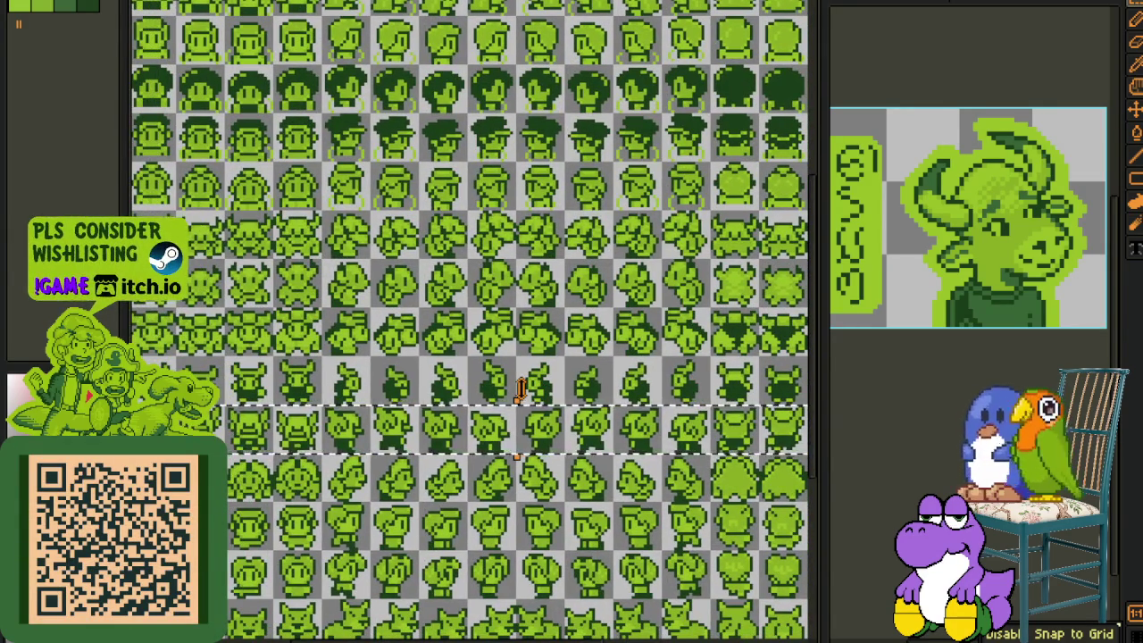
{"action": "left_click_drag", "start_coordinate": [402, 344], "coordinate": [440, 355]}
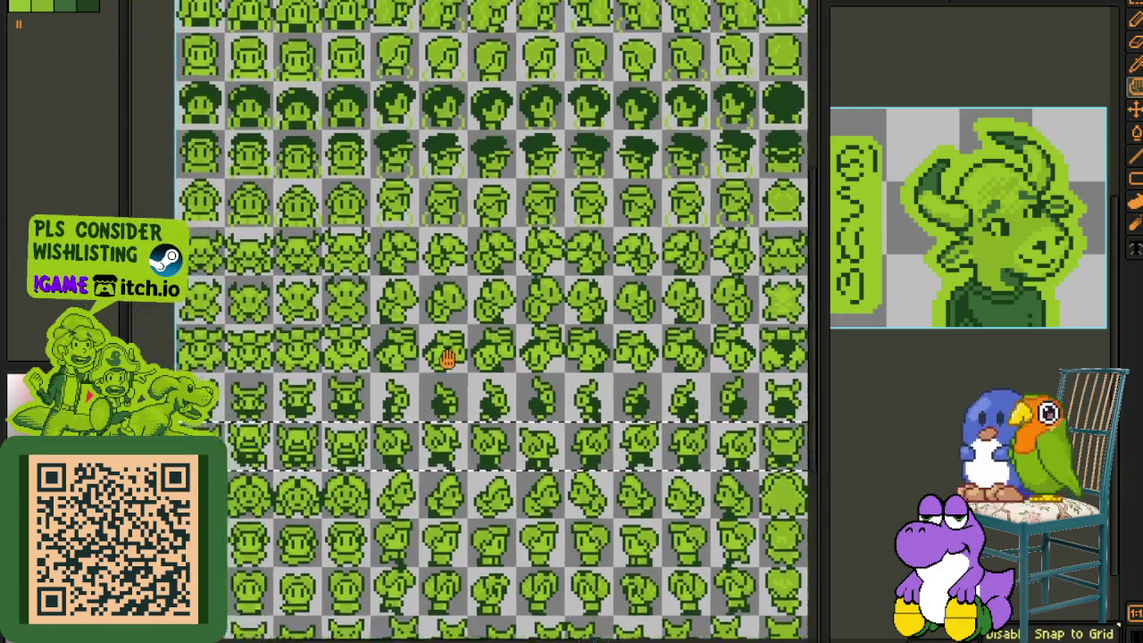
{"action": "scroll", "coordinate": [455, 369], "scroll_direction": "down", "scroll_amount": 2}
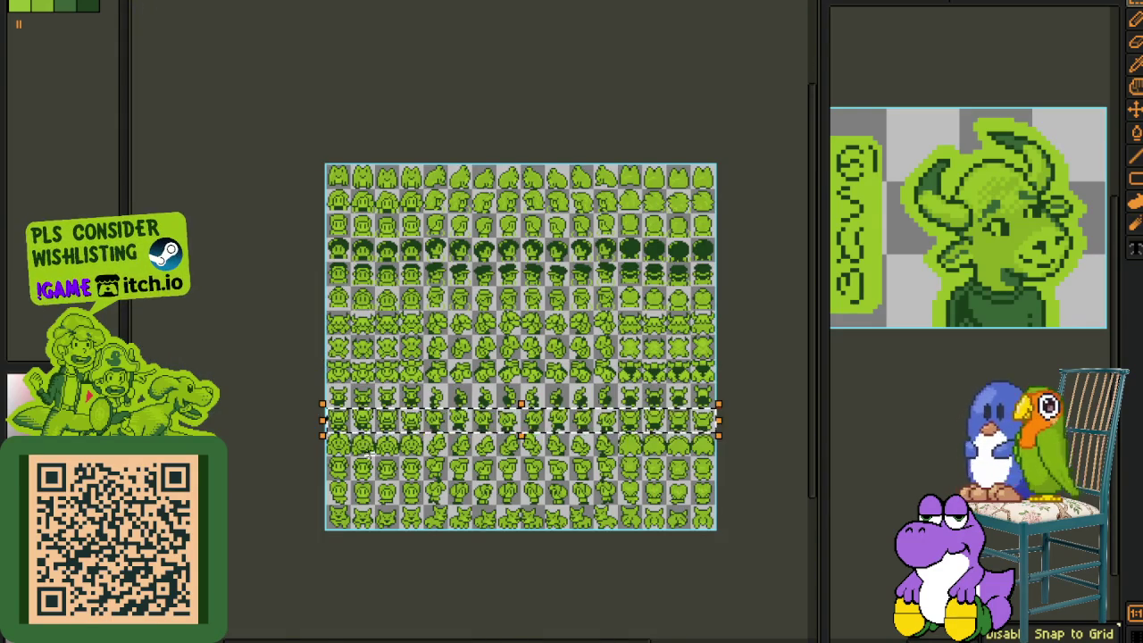
{"action": "key", "text": "Tab"}
Step: Paste the selected sprite row onto a new layer above the others
{"action": "right_click", "coordinate": [234, 505]}
{"action": "left_click", "coordinate": [401, 539]}
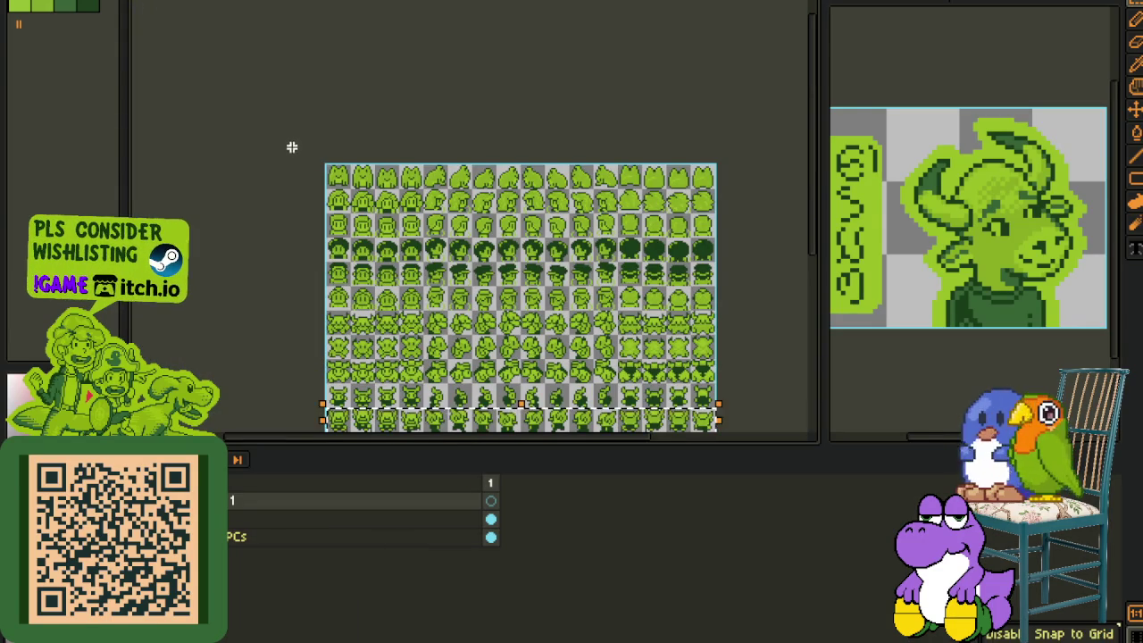
{"action": "key", "text": "ctrl+v"}
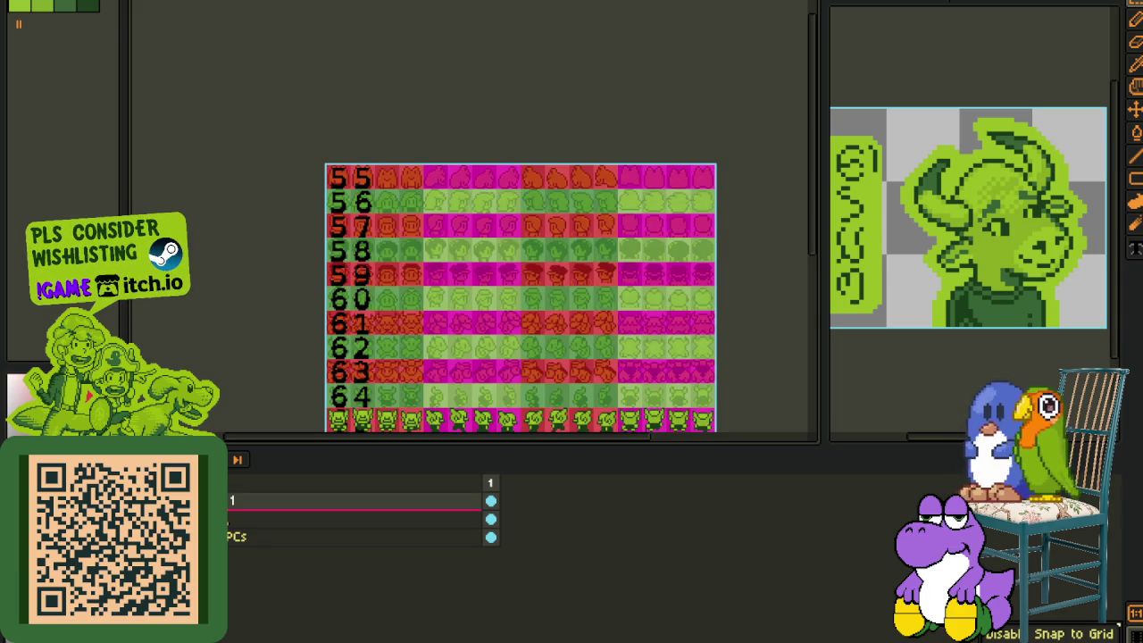
{"action": "key", "text": "Tab"}
{"action": "scroll", "coordinate": [364, 435], "scroll_direction": "up", "scroll_amount": 1}
{"action": "scroll", "coordinate": [364, 435], "scroll_direction": "up", "scroll_amount": 1}
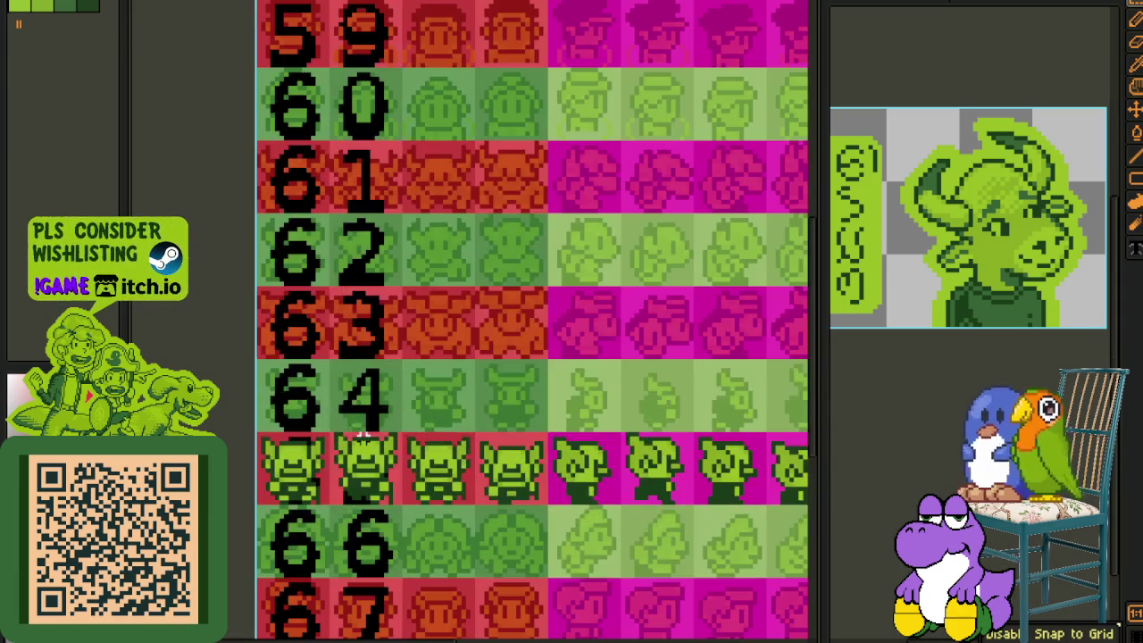
Step: Move goblin cells up from row 65 into the gaps in row 64
{"action": "mouse_move", "coordinate": [348, 435]}
{"action": "left_mouse_down"}
{"action": "mouse_move", "coordinate": [531, 510]}
{"action": "mouse_move", "coordinate": [442, 431]}
{"action": "left_mouse_up"}
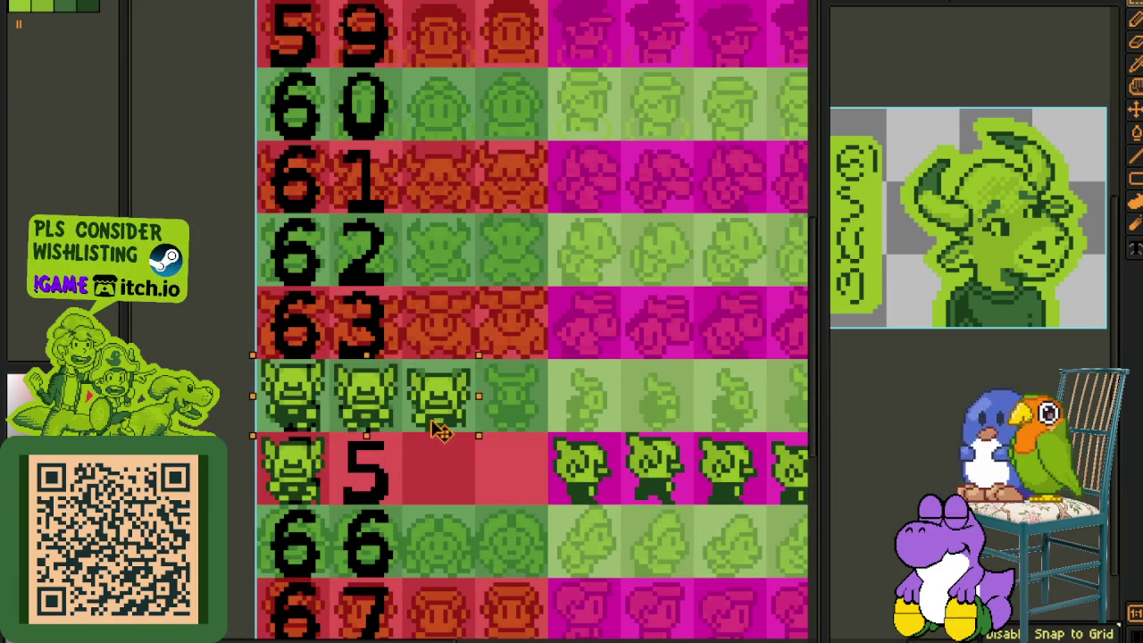
{"action": "left_click_drag", "start_coordinate": [299, 482], "coordinate": [512, 406]}
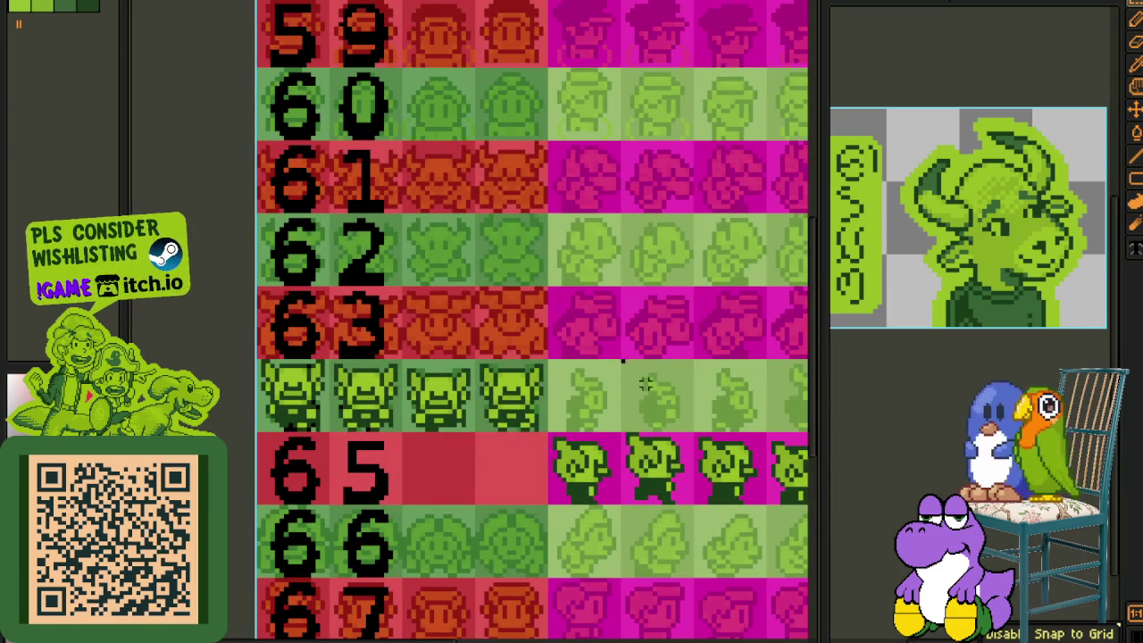
{"action": "scroll", "coordinate": [646, 384], "scroll_direction": "right", "scroll_amount": 3}
{"action": "mouse_move", "coordinate": [401, 424]}
{"action": "left_mouse_down"}
{"action": "mouse_move", "coordinate": [612, 492]}
{"action": "mouse_move", "coordinate": [527, 412]}
{"action": "left_mouse_up"}
{"action": "left_click", "coordinate": [474, 479]}
{"action": "left_click_drag", "start_coordinate": [379, 465], "coordinate": [622, 385]}
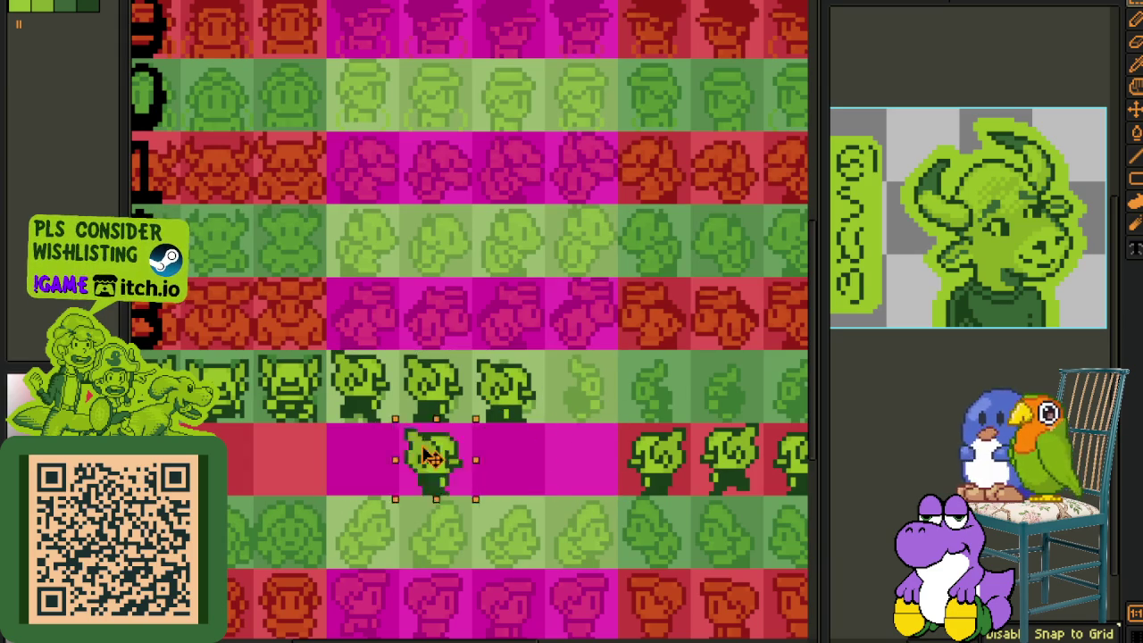
{"action": "left_click", "coordinate": [549, 485]}
Step: Shift the remaining goblin groups and leftover goblins up to the end of the upper row
{"action": "scroll", "coordinate": [559, 495], "scroll_direction": "down", "scroll_amount": 1}
{"action": "scroll", "coordinate": [278, 468], "scroll_direction": "right", "scroll_amount": 3}
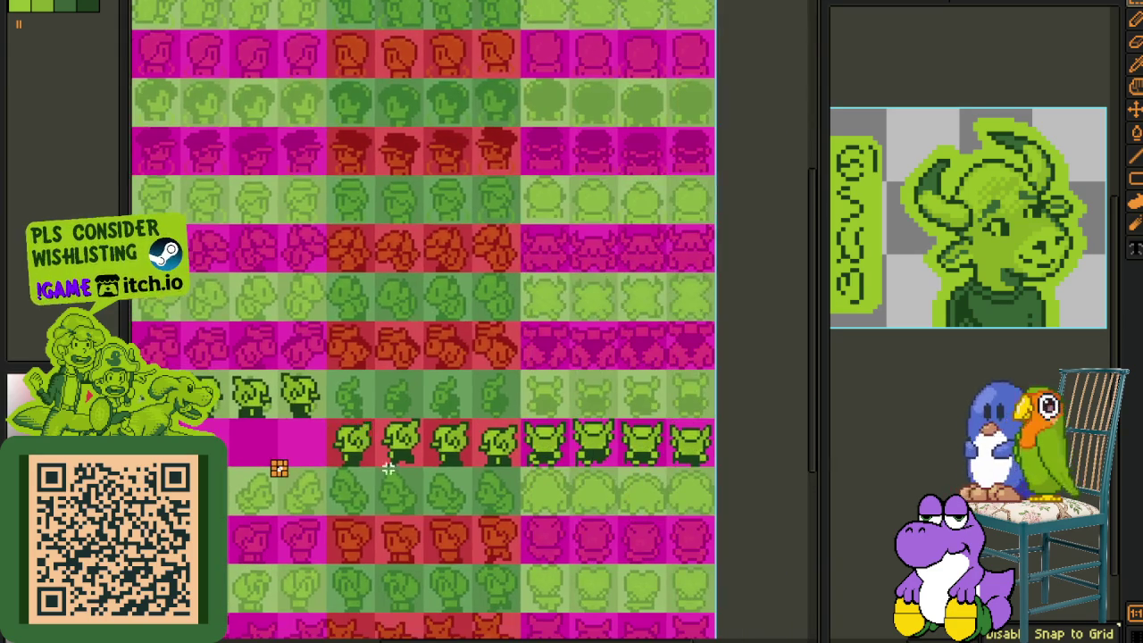
{"action": "left_click_drag", "start_coordinate": [450, 442], "coordinate": [402, 393]}
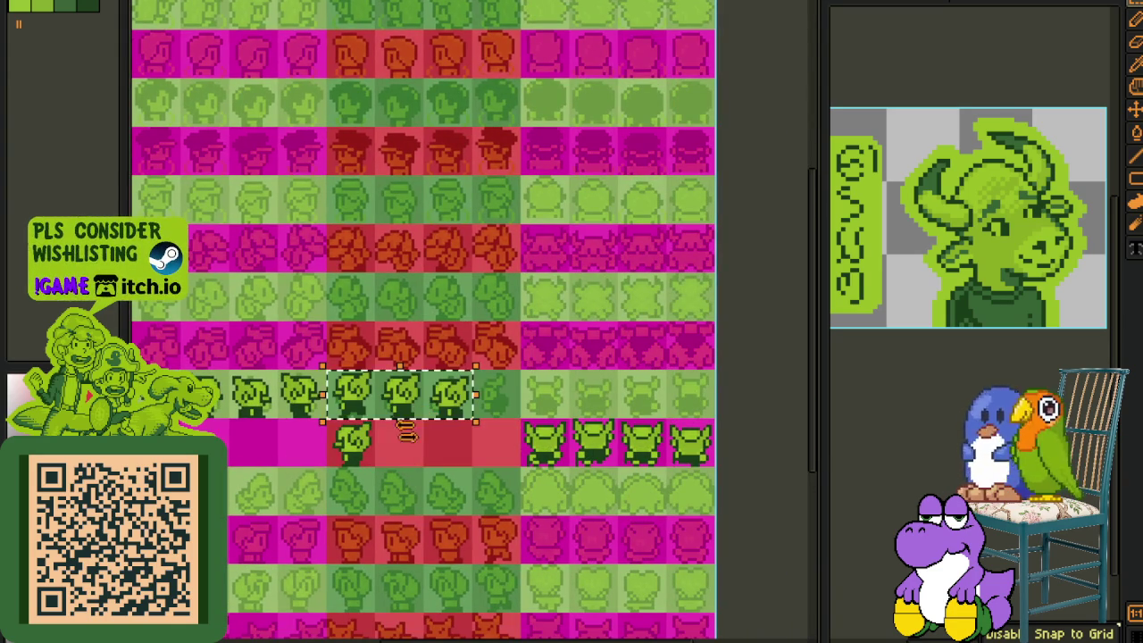
{"action": "left_click", "coordinate": [361, 457]}
{"action": "left_click_drag", "start_coordinate": [361, 458], "coordinate": [502, 408]}
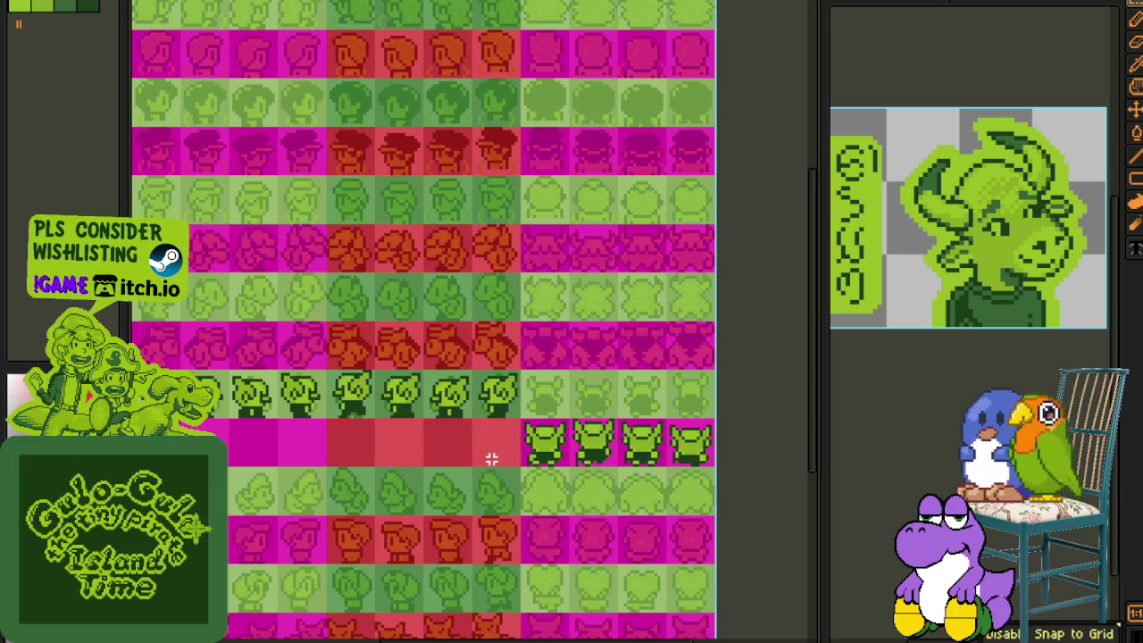
{"action": "scroll", "coordinate": [485, 459], "scroll_direction": "right", "scroll_amount": 3}
{"action": "left_click_drag", "start_coordinate": [575, 396], "coordinate": [525, 351]}
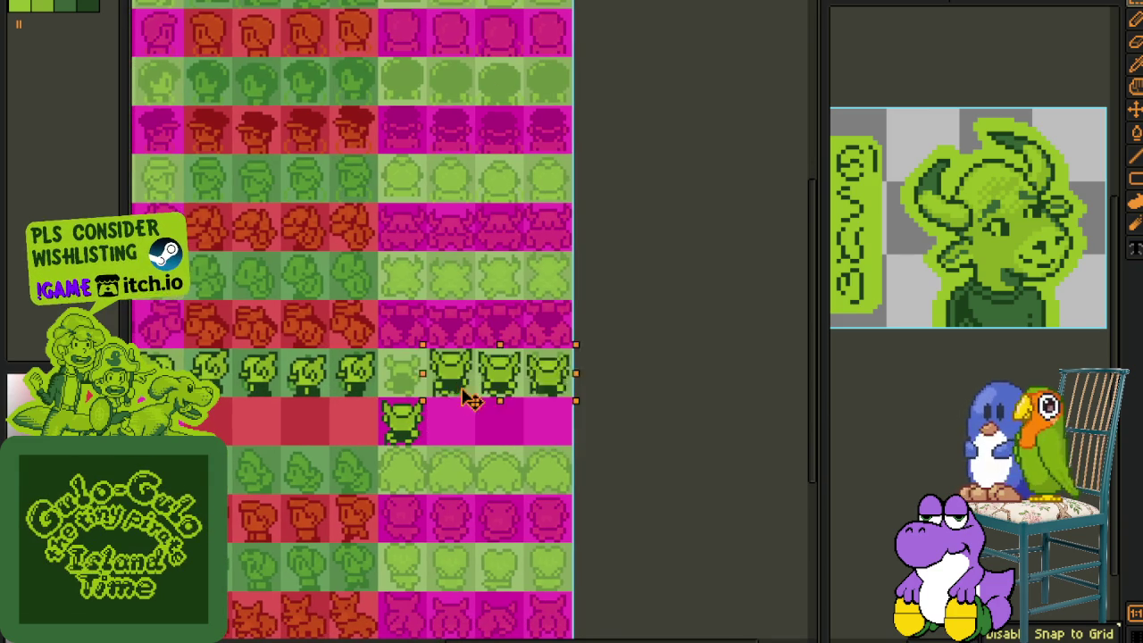
{"action": "mouse_move", "coordinate": [415, 437]}
{"action": "left_mouse_down"}
{"action": "mouse_move", "coordinate": [513, 438]}
{"action": "mouse_move", "coordinate": [560, 390]}
{"action": "left_mouse_up"}
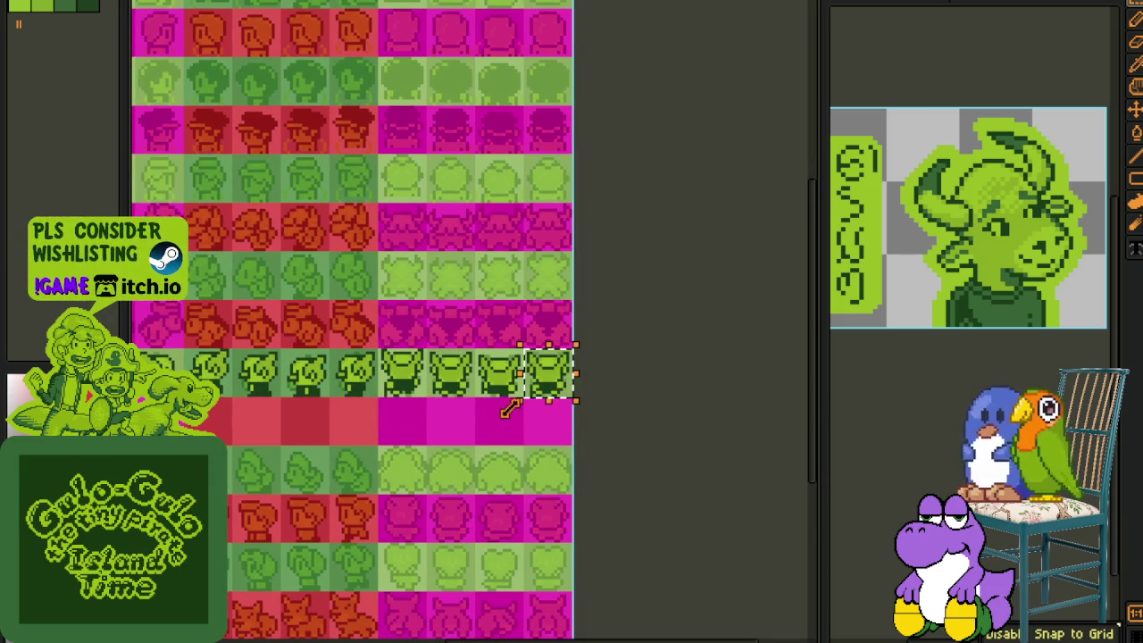
{"action": "scroll", "coordinate": [259, 395], "scroll_direction": "down", "scroll_amount": 2}
Step: Select the finished goblin row and move it down into row 65
{"action": "left_click_drag", "start_coordinate": [239, 376], "coordinate": [628, 425]}
{"action": "scroll", "coordinate": [503, 382], "scroll_direction": "up", "scroll_amount": 2}
{"action": "left_click_drag", "start_coordinate": [503, 382], "coordinate": [502, 419]}
{"action": "left_click", "coordinate": [495, 320]}
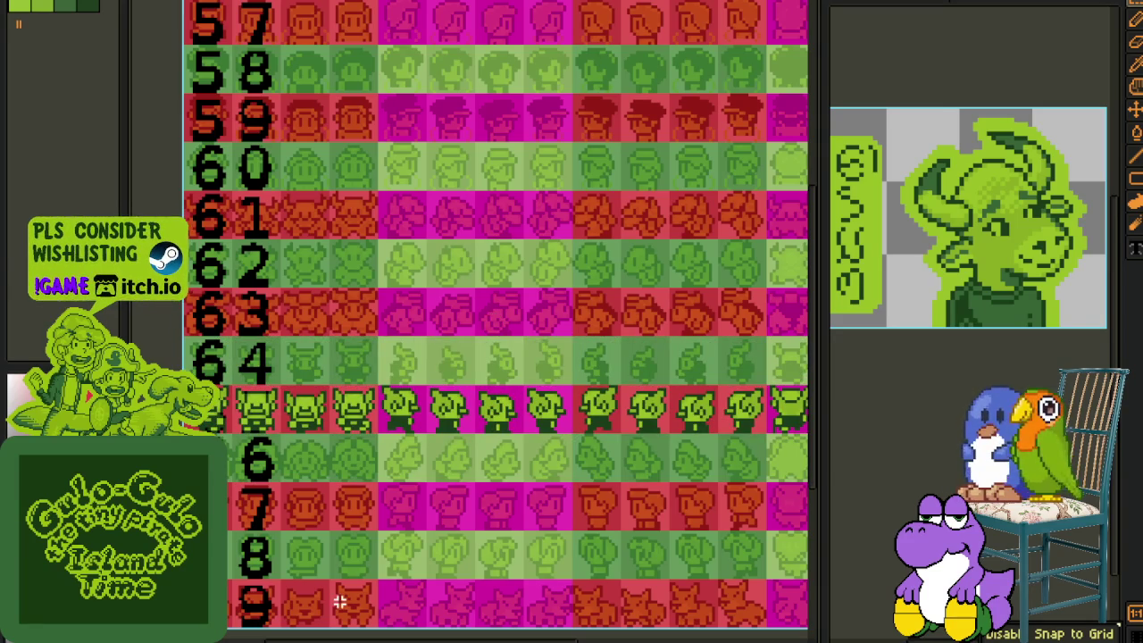
{"action": "key", "text": "Tab"}
Step: Merge layer 1 down into the NPC layer
{"action": "left_click", "coordinate": [243, 507]}
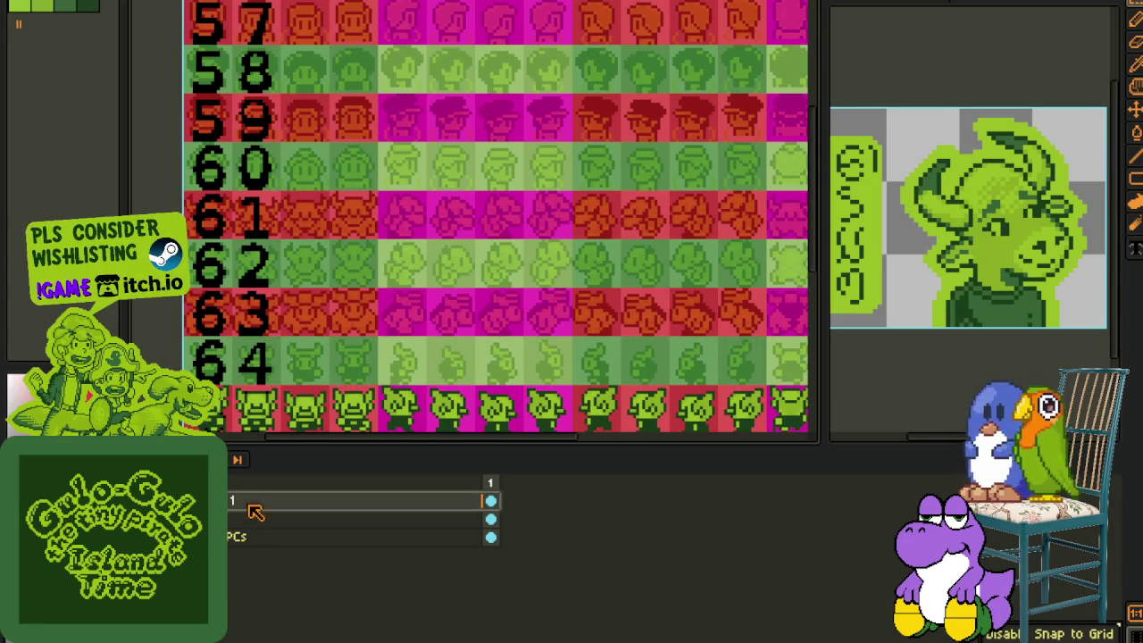
{"action": "right_click", "coordinate": [254, 527]}
{"action": "left_click", "coordinate": [295, 621]}
{"action": "scroll", "coordinate": [357, 412], "scroll_direction": "down", "scroll_amount": 2}
{"action": "scroll", "coordinate": [357, 413], "scroll_direction": "up", "scroll_amount": 2}
{"action": "key", "text": "Tab"}
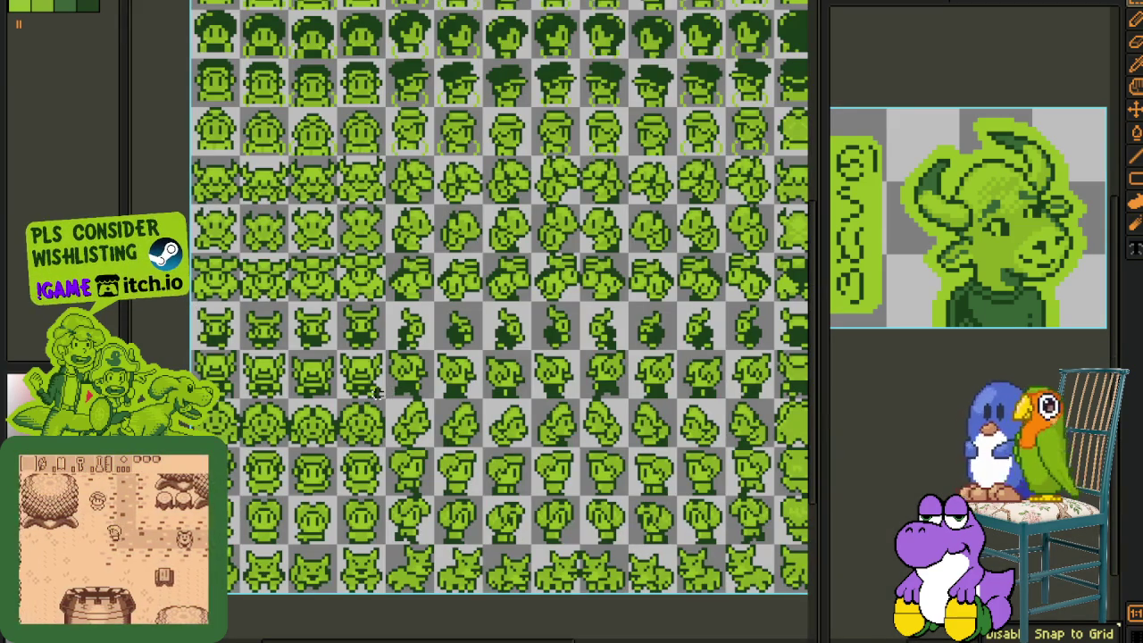
{"action": "left_click_drag", "start_coordinate": [441, 411], "coordinate": [456, 385]}
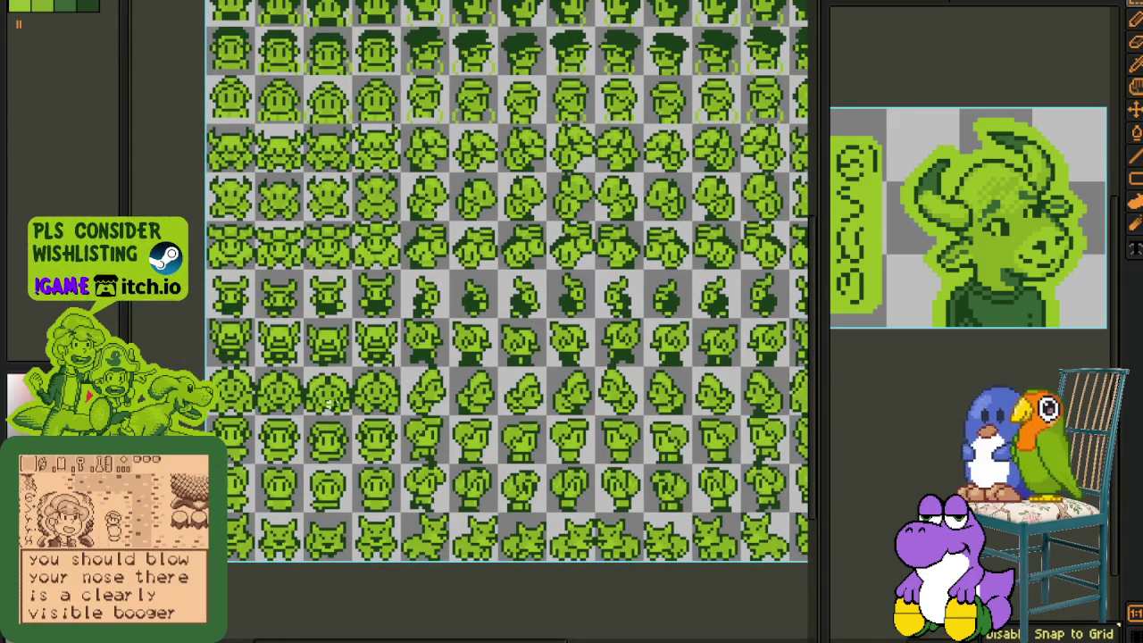
Step: Add a new empty layer above the sheet
{"action": "key", "text": "Tab"}
{"action": "key", "text": "Tab"}
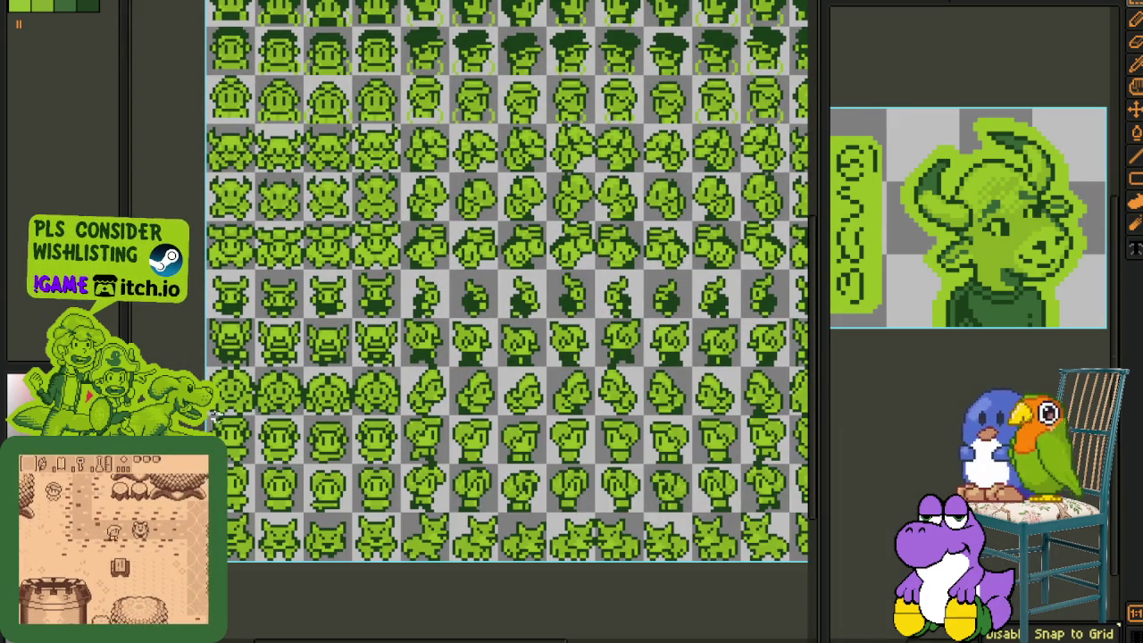
{"action": "scroll", "coordinate": [804, 404], "scroll_direction": "right", "scroll_amount": 3}
{"action": "scroll", "coordinate": [804, 405], "scroll_direction": "right", "scroll_amount": 3}
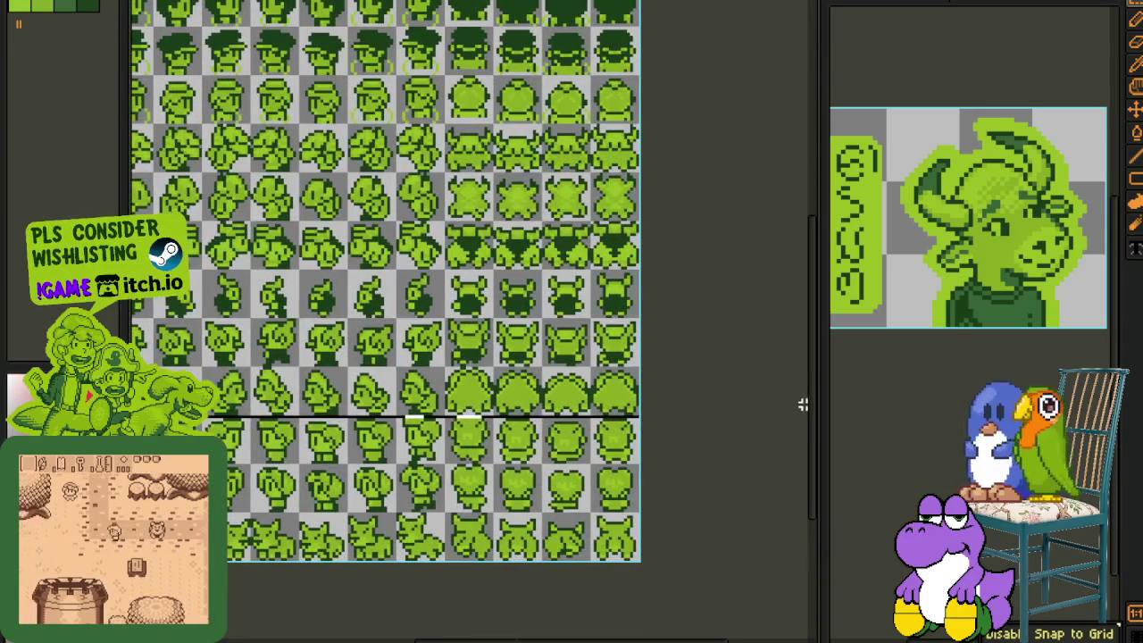
{"action": "scroll", "coordinate": [774, 387], "scroll_direction": "down", "scroll_amount": 2}
{"action": "key", "text": "Tab"}
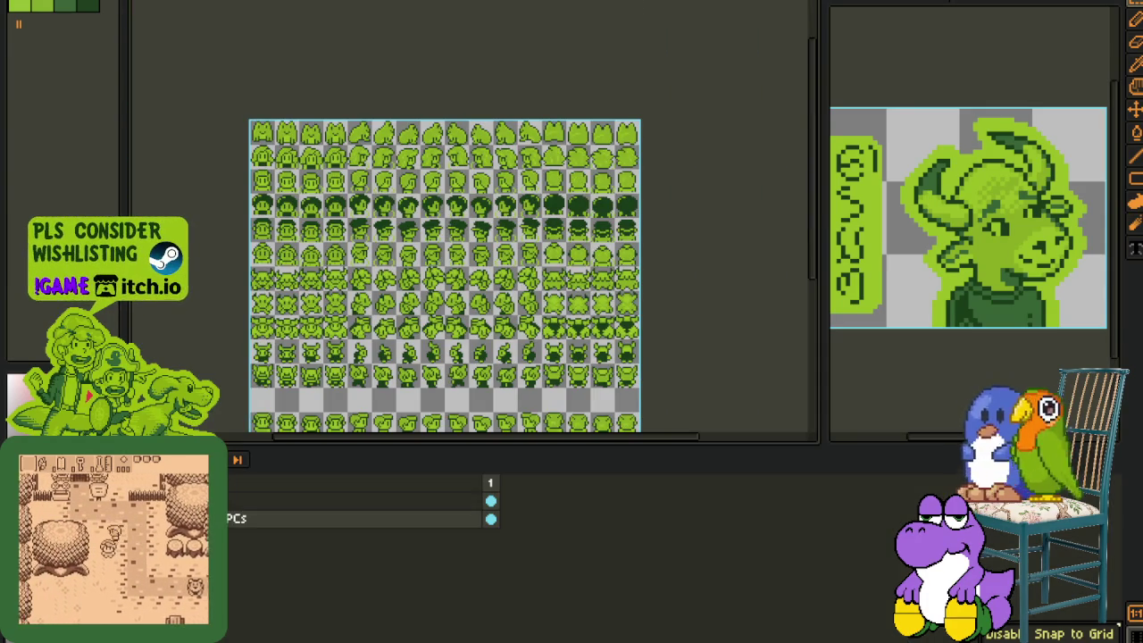
{"action": "right_click", "coordinate": [231, 509]}
{"action": "left_click", "coordinate": [406, 540]}
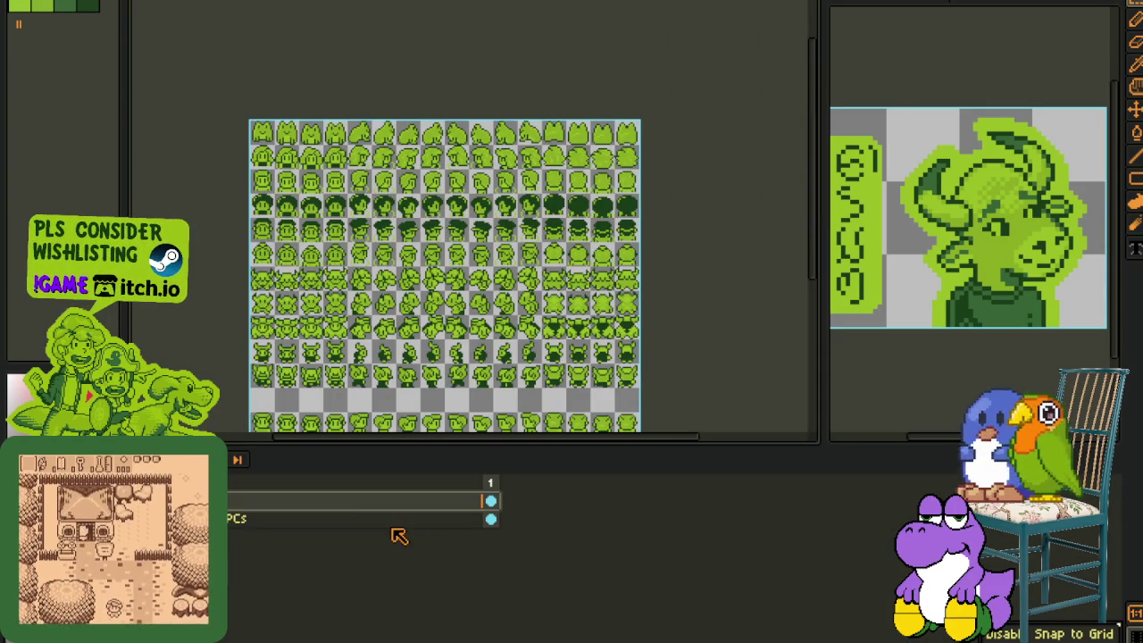
Step: Add layer 1 on top, paste and commit the copied sprite row, and restore the numbered guide
{"action": "right_click", "coordinate": [377, 506]}
{"action": "left_click", "coordinate": [536, 538]}
{"action": "key", "text": "ctrl+v"}
{"action": "key", "text": "Return"}
{"action": "key", "text": "ctrl+v"}
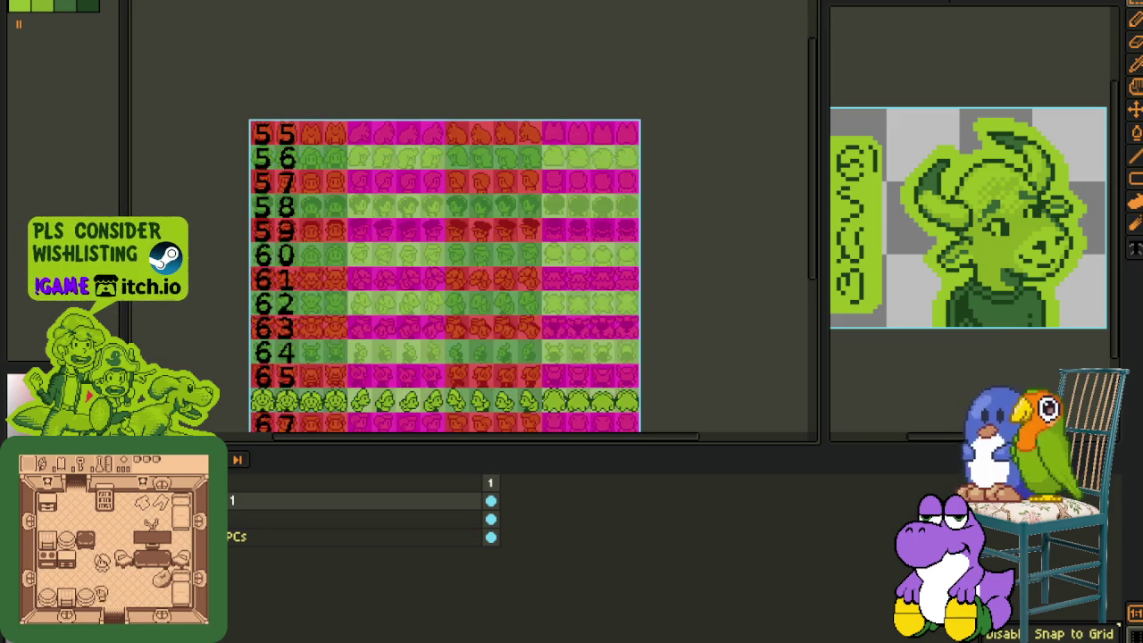
Step: Move the first three face tiles up-left into row 65 and align them
{"action": "scroll", "coordinate": [265, 382], "scroll_direction": "up", "scroll_amount": 2}
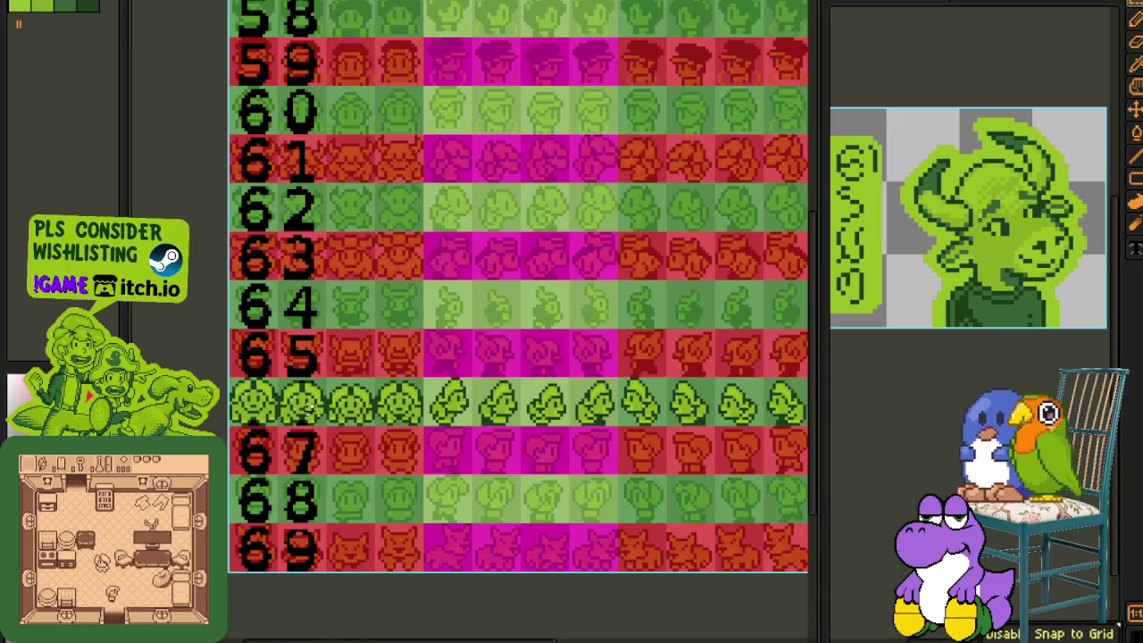
{"action": "scroll", "coordinate": [308, 412], "scroll_direction": "up", "scroll_amount": 1}
{"action": "left_click_drag", "start_coordinate": [272, 427], "coordinate": [464, 375]}
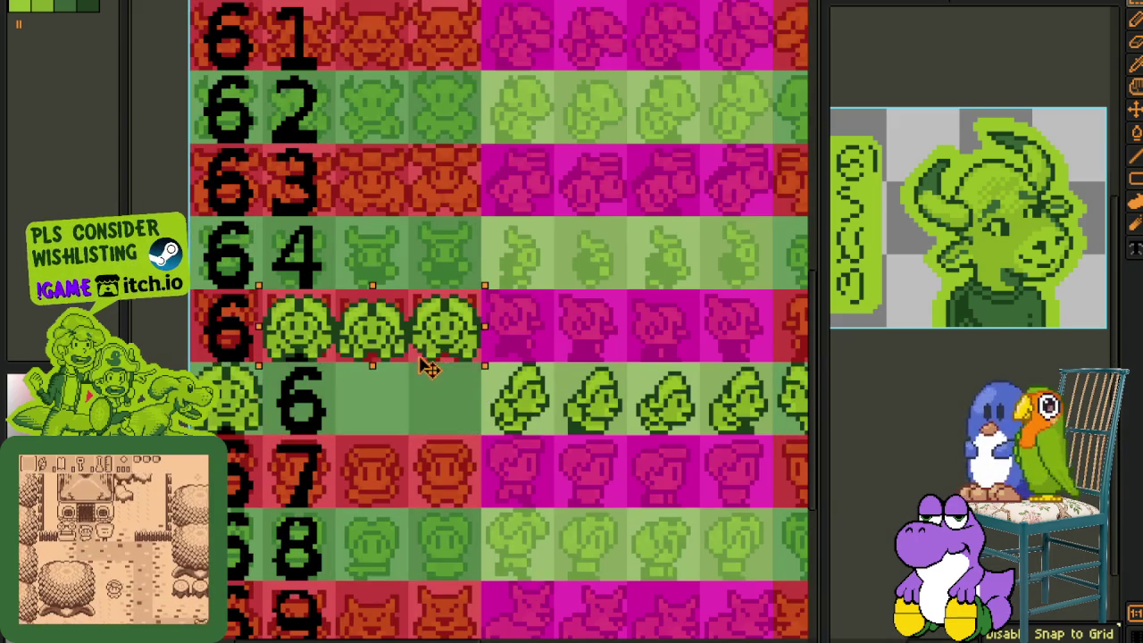
{"action": "left_click_drag", "start_coordinate": [384, 401], "coordinate": [236, 407]}
{"action": "left_click_drag", "start_coordinate": [398, 366], "coordinate": [471, 369]}
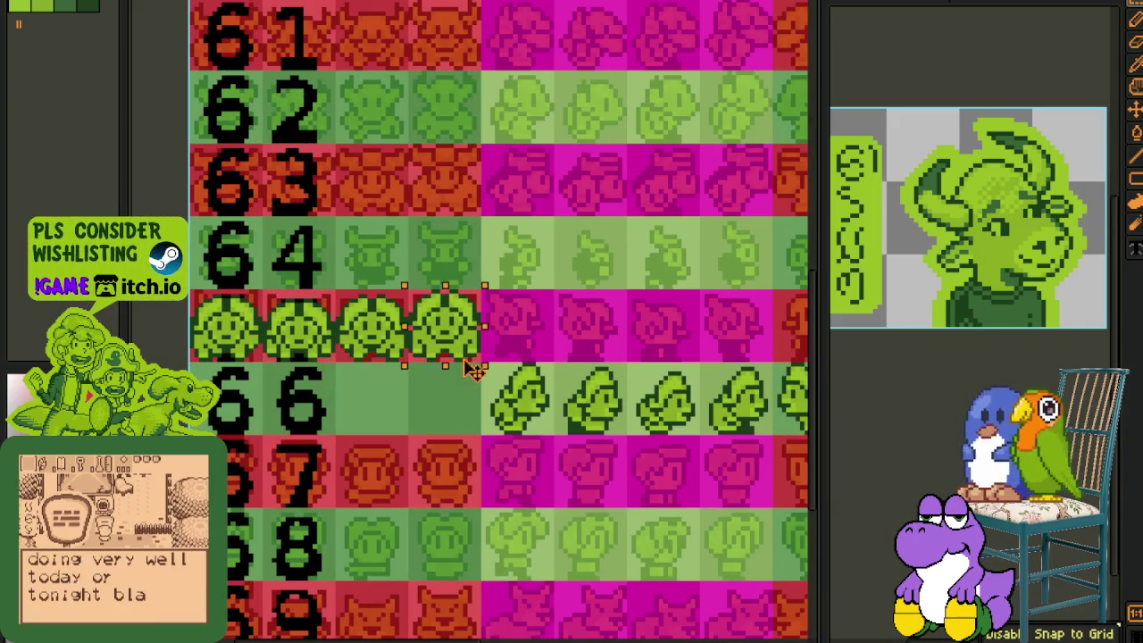
{"action": "left_click_drag", "start_coordinate": [646, 331], "coordinate": [511, 353]}
{"action": "scroll", "coordinate": [325, 410], "scroll_direction": "down", "scroll_amount": 1}
Step: Move the next face and leaf-head tiles, plus lone tiles, up into the upper row's gaps
{"action": "mouse_move", "coordinate": [295, 451]}
{"action": "left_mouse_down"}
{"action": "mouse_move", "coordinate": [384, 407]}
{"action": "mouse_move", "coordinate": [425, 406]}
{"action": "mouse_move", "coordinate": [359, 379]}
{"action": "left_mouse_up"}
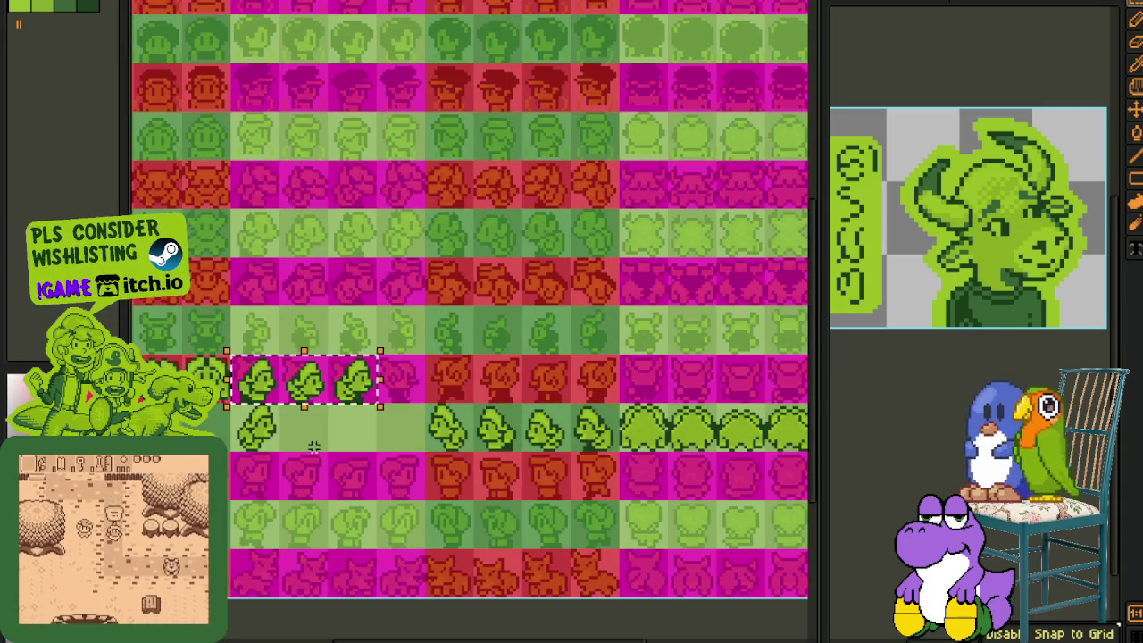
{"action": "mouse_move", "coordinate": [284, 453]}
{"action": "left_mouse_down"}
{"action": "mouse_move", "coordinate": [230, 407]}
{"action": "mouse_move", "coordinate": [405, 378]}
{"action": "left_mouse_up"}
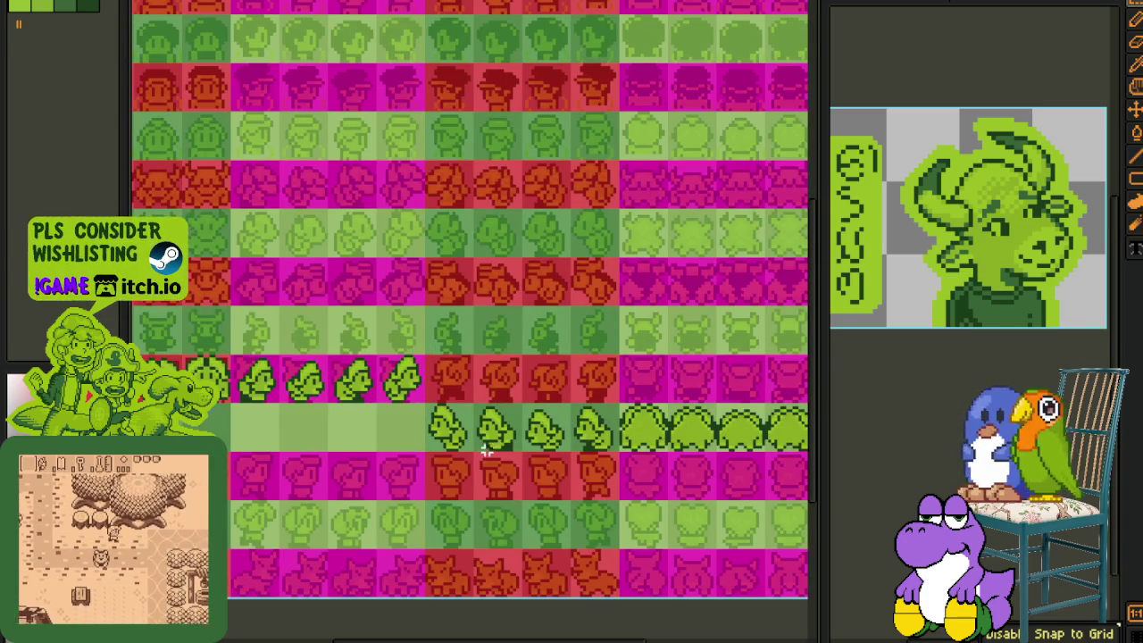
{"action": "left_click_drag", "start_coordinate": [471, 407], "coordinate": [621, 453]}
{"action": "mouse_move", "coordinate": [545, 430]}
{"action": "left_mouse_down"}
{"action": "mouse_move", "coordinate": [547, 382]}
{"action": "mouse_move", "coordinate": [500, 400]}
{"action": "left_mouse_up"}
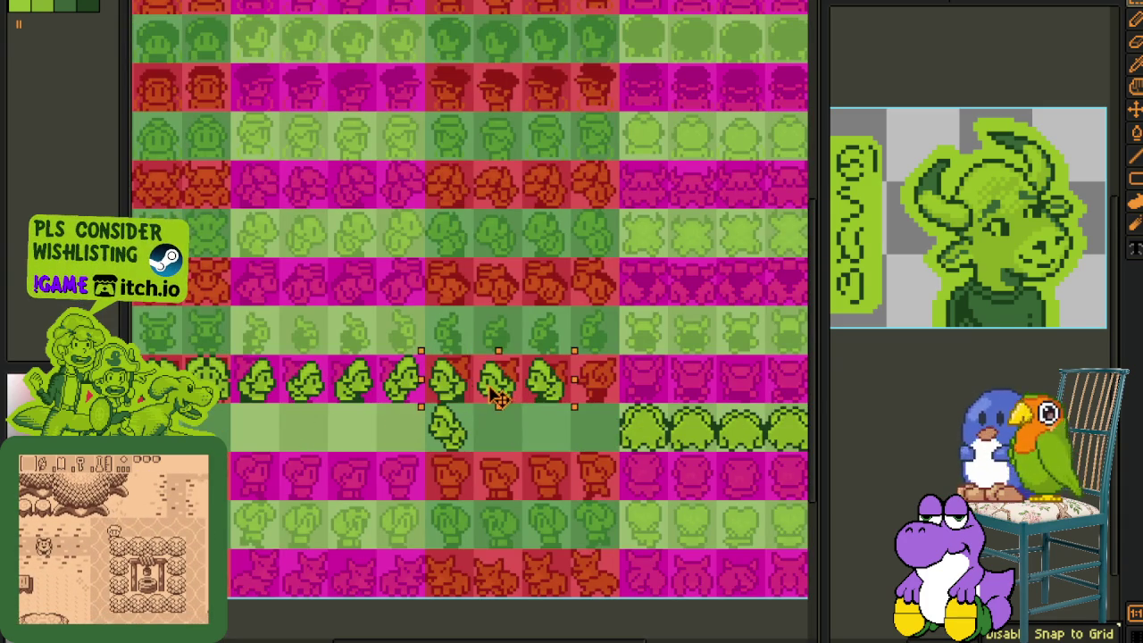
{"action": "mouse_move", "coordinate": [419, 407]}
{"action": "left_mouse_down"}
{"action": "mouse_move", "coordinate": [473, 458]}
{"action": "mouse_move", "coordinate": [589, 402]}
{"action": "mouse_move", "coordinate": [467, 429]}
{"action": "left_mouse_up"}
Step: Move the bush tiles up one row, placing the leftover one at the row's end
{"action": "left_click_drag", "start_coordinate": [540, 483], "coordinate": [692, 380]}
{"action": "mouse_move", "coordinate": [617, 460]}
{"action": "left_mouse_down"}
{"action": "mouse_move", "coordinate": [616, 410]}
{"action": "mouse_move", "coordinate": [569, 411]}
{"action": "left_mouse_up"}
{"action": "mouse_move", "coordinate": [494, 434]}
{"action": "left_mouse_down"}
{"action": "mouse_move", "coordinate": [544, 482]}
{"action": "mouse_move", "coordinate": [647, 458]}
{"action": "mouse_move", "coordinate": [697, 408]}
{"action": "left_mouse_up"}
Step: Move the assembled sprite row down into row 66
{"action": "scroll", "coordinate": [517, 482], "scroll_direction": "down", "scroll_amount": 3}
{"action": "scroll", "coordinate": [389, 471], "scroll_direction": "up", "scroll_amount": 1}
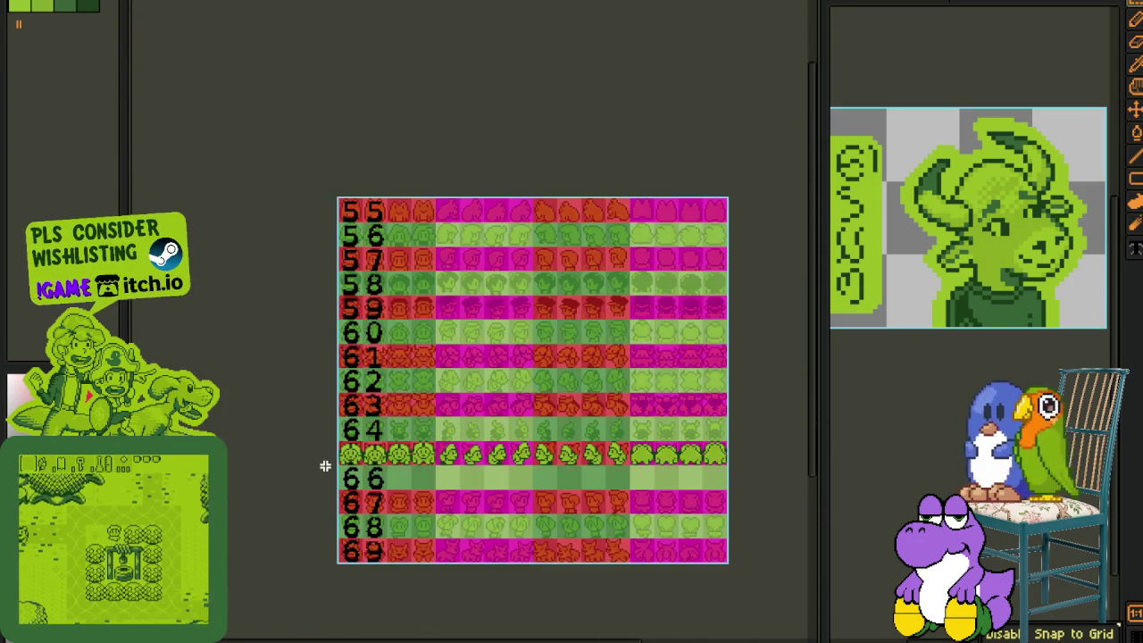
{"action": "left_click_drag", "start_coordinate": [574, 460], "coordinate": [574, 484]}
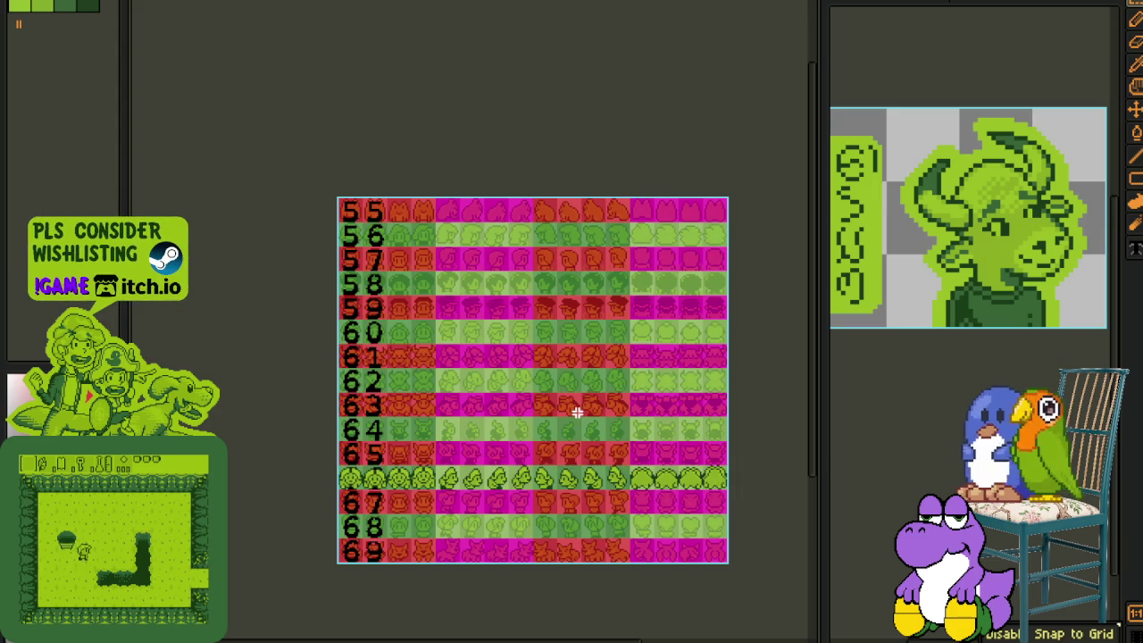
Step: Merge layer 1 down into the PCs layer and remove the numbered row guide
{"action": "key", "text": "Tab"}
{"action": "left_click", "coordinate": [268, 505]}
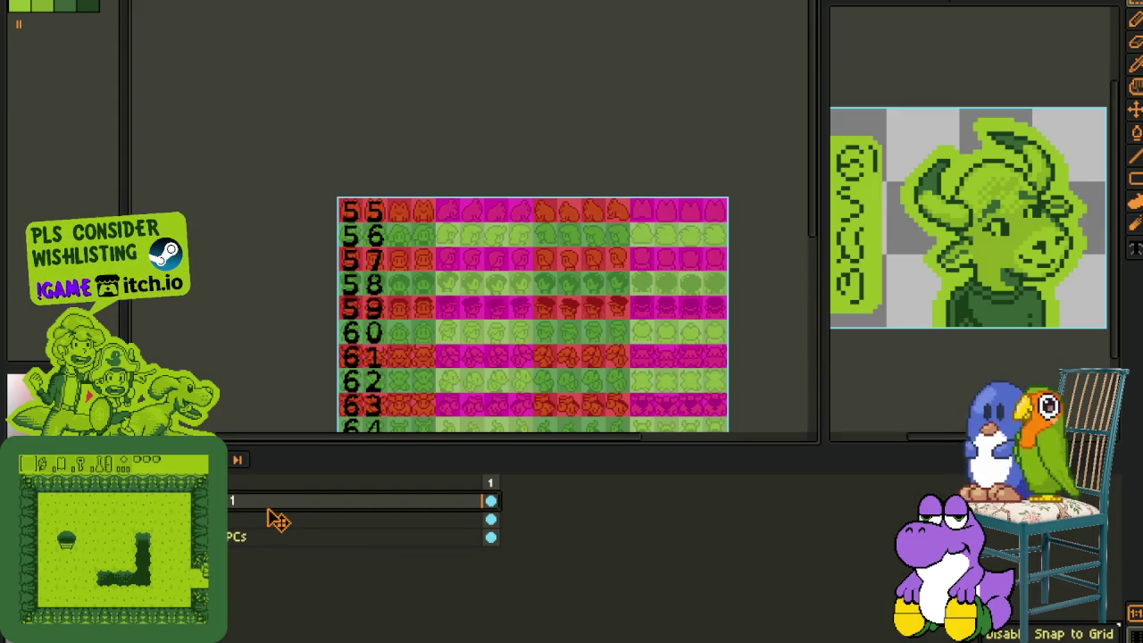
{"action": "right_click", "coordinate": [261, 522]}
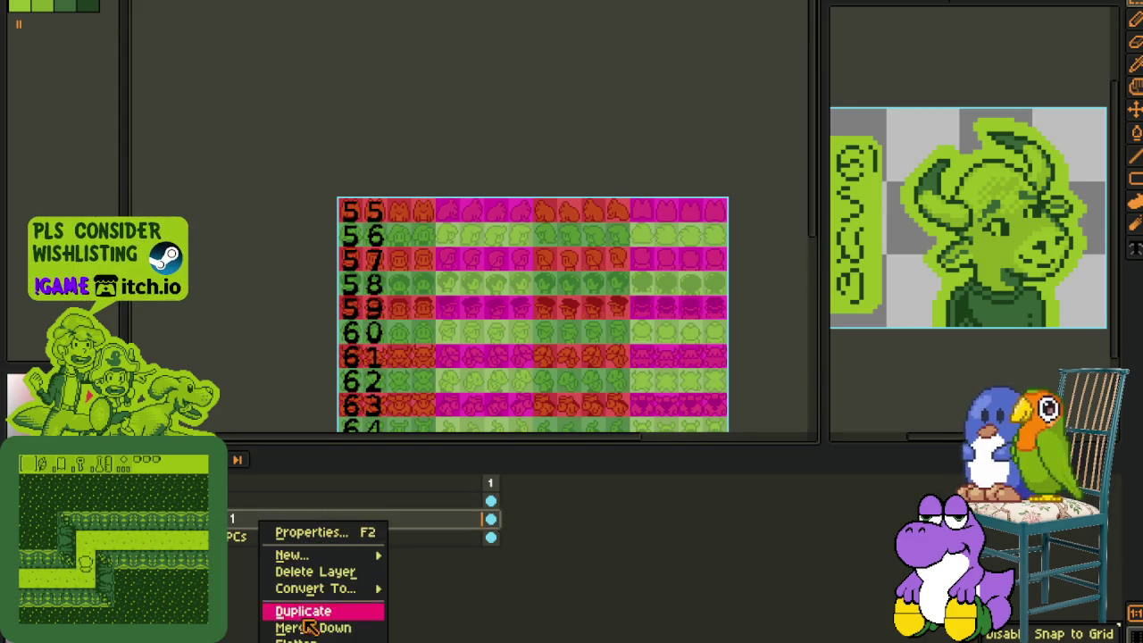
{"action": "left_click", "coordinate": [306, 627]}
{"action": "key", "text": "ctrl+z"}
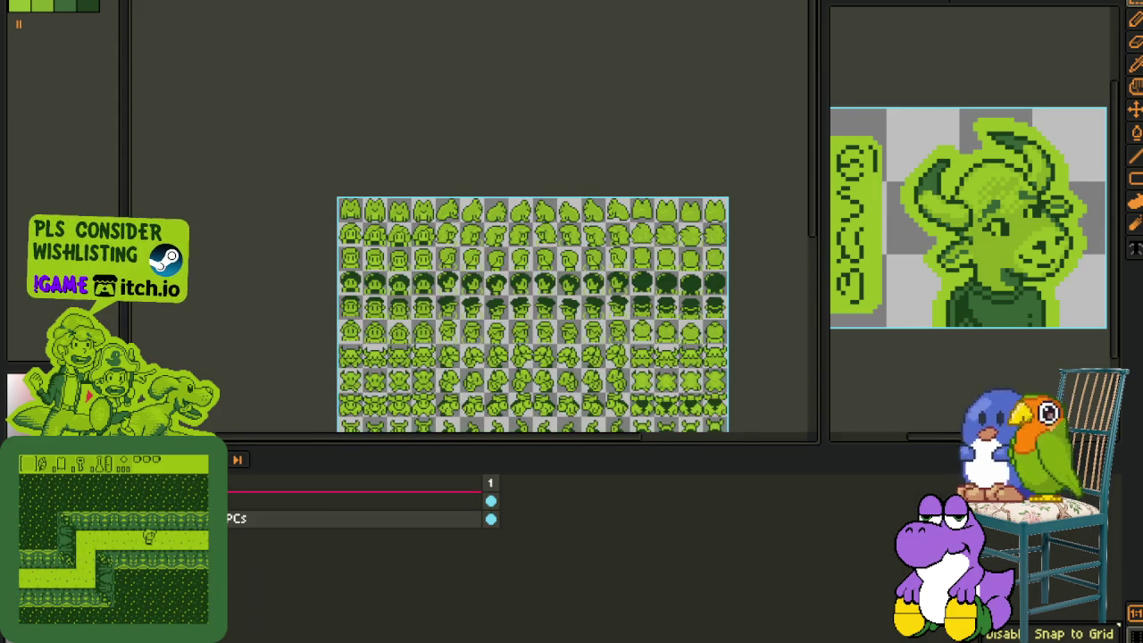
Step: Pan and zoom around the green character sprite sheet to inspect it
{"action": "left_click_drag", "start_coordinate": [422, 395], "coordinate": [453, 331]}
{"action": "key", "text": "Tab"}
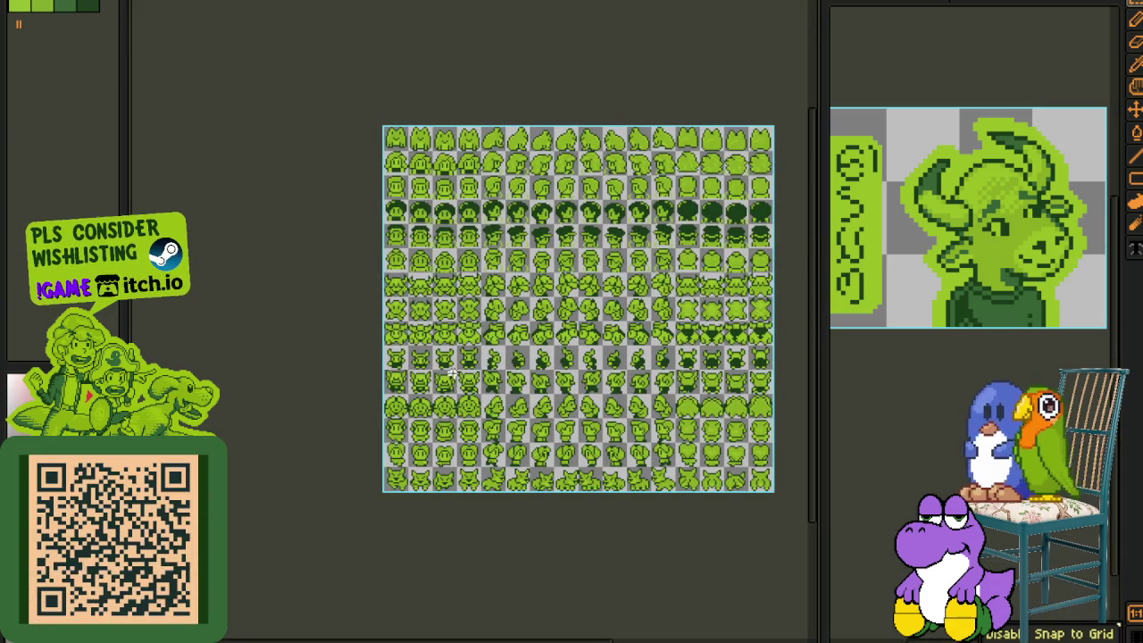
{"action": "scroll", "coordinate": [449, 372], "scroll_direction": "up", "scroll_amount": 1}
{"action": "left_click_drag", "start_coordinate": [524, 439], "coordinate": [438, 411]}
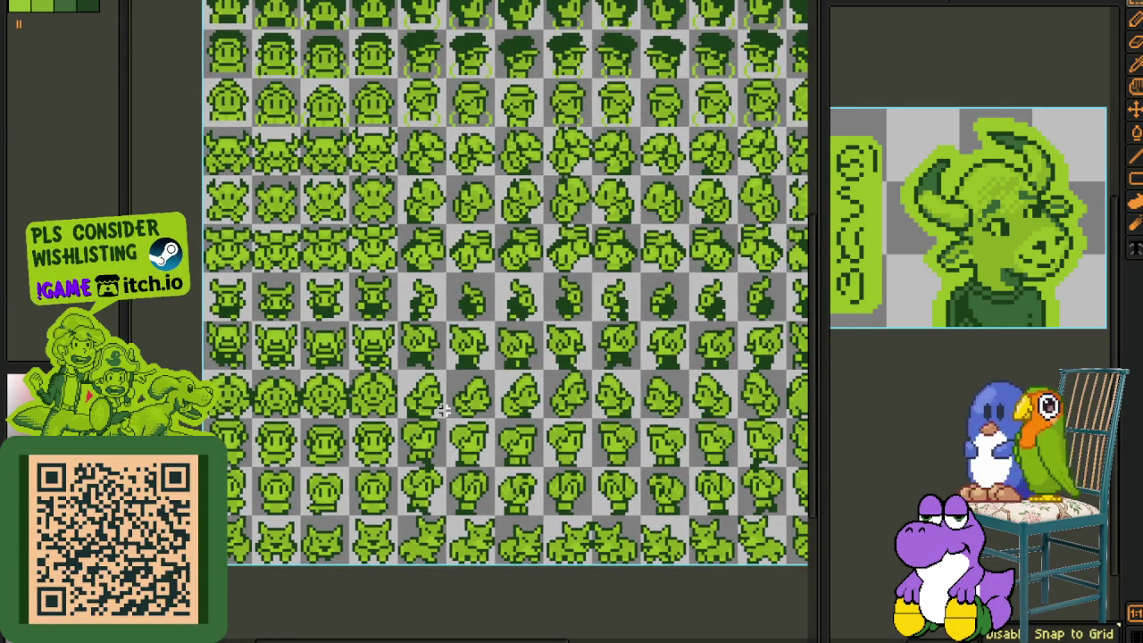
{"action": "scroll", "coordinate": [444, 408], "scroll_direction": "down", "scroll_amount": 1}
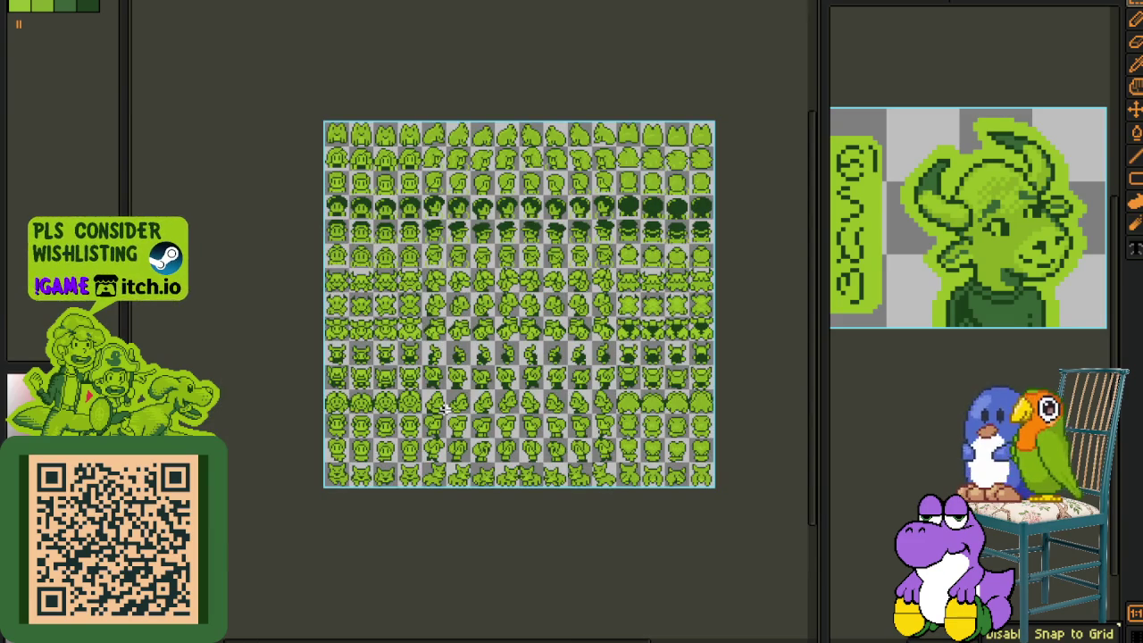
{"action": "scroll", "coordinate": [490, 326], "scroll_direction": "up", "scroll_amount": 1}
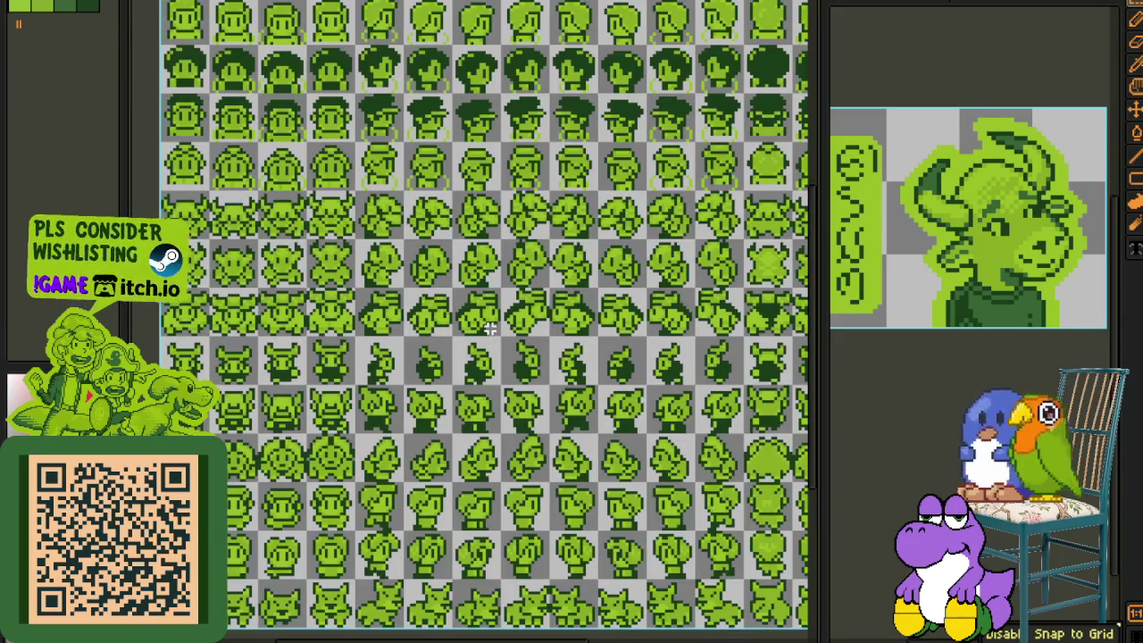
{"action": "scroll", "coordinate": [490, 326], "scroll_direction": "up", "scroll_amount": 2}
{"action": "scroll", "coordinate": [493, 393], "scroll_direction": "up", "scroll_amount": 2}
{"action": "left_click_drag", "start_coordinate": [458, 386], "coordinate": [453, 393]}
Step: Centre the whole character sheet in view, then close the sheet file
{"action": "scroll", "coordinate": [452, 393], "scroll_direction": "down", "scroll_amount": 1}
{"action": "scroll", "coordinate": [433, 503], "scroll_direction": "up", "scroll_amount": 1}
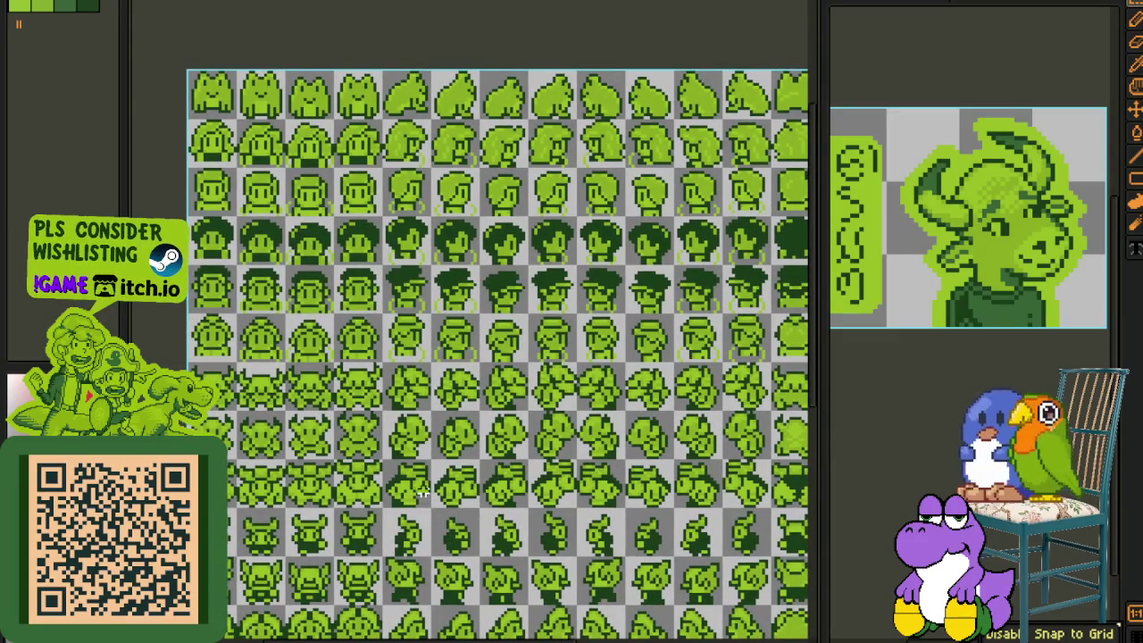
{"action": "scroll", "coordinate": [423, 493], "scroll_direction": "down", "scroll_amount": 1}
{"action": "scroll", "coordinate": [438, 482], "scroll_direction": "down", "scroll_amount": 2}
{"action": "scroll", "coordinate": [471, 464], "scroll_direction": "up", "scroll_amount": 1}
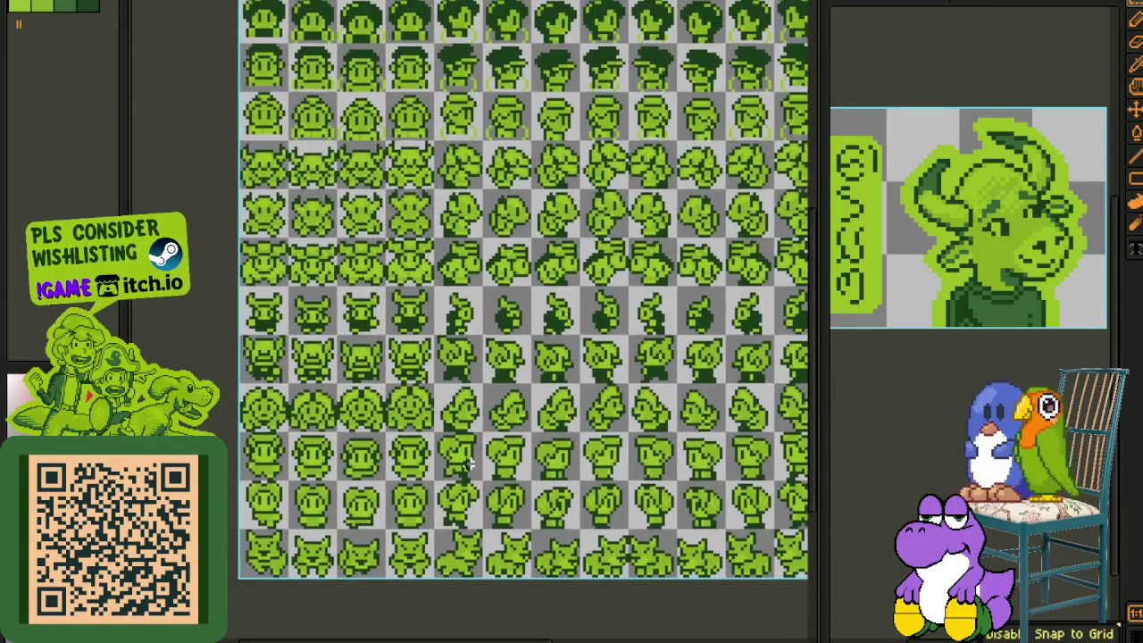
{"action": "scroll", "coordinate": [296, 454], "scroll_direction": "down", "scroll_amount": 1}
{"action": "scroll", "coordinate": [426, 428], "scroll_direction": "down", "scroll_amount": 2}
{"action": "scroll", "coordinate": [426, 428], "scroll_direction": "up", "scroll_amount": 1}
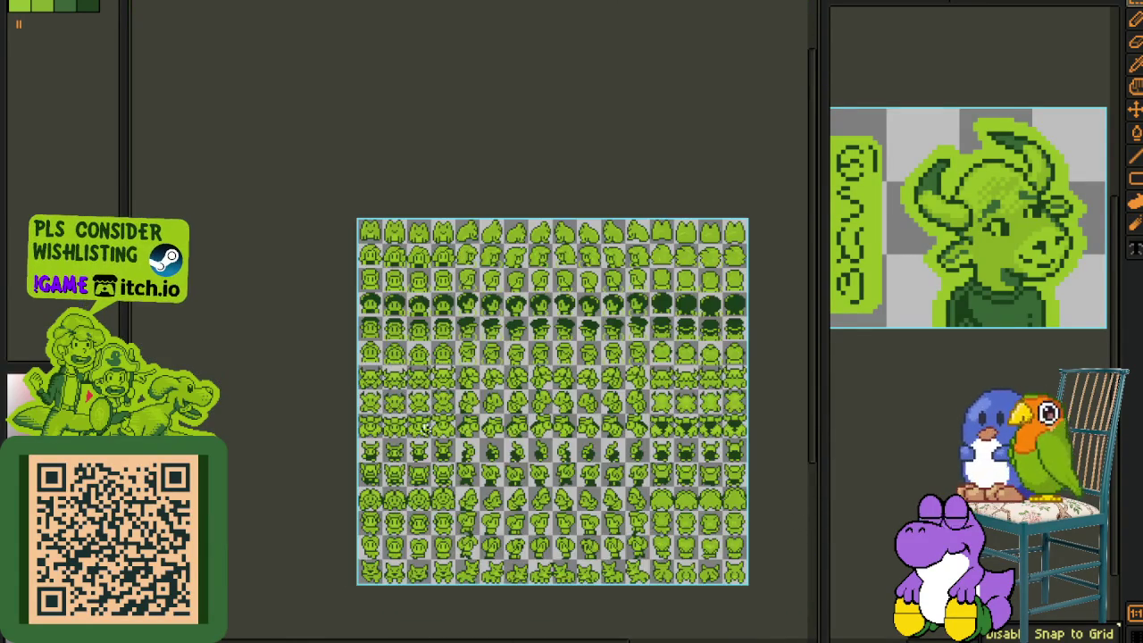
{"action": "left_click_drag", "start_coordinate": [425, 426], "coordinate": [503, 409]}
{"action": "key", "text": "ctrl+z"}
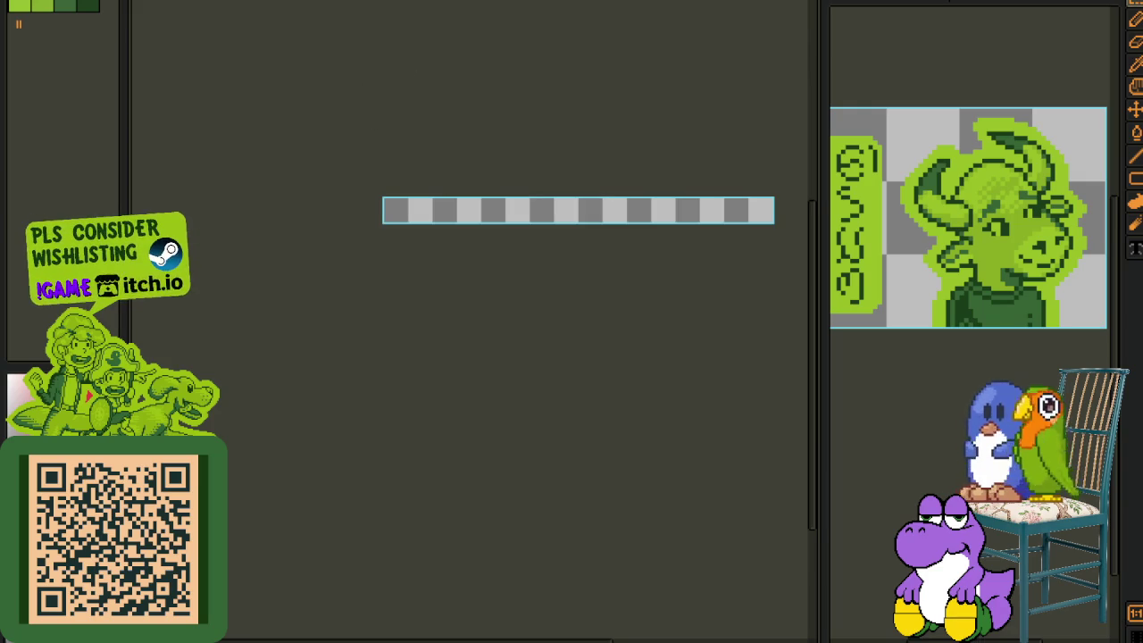
Step: Close the Zombie 2 Woman sheet without saving and switch to the green NPC sprite with the timeline hidden
{"action": "key", "text": "ctrl+w"}
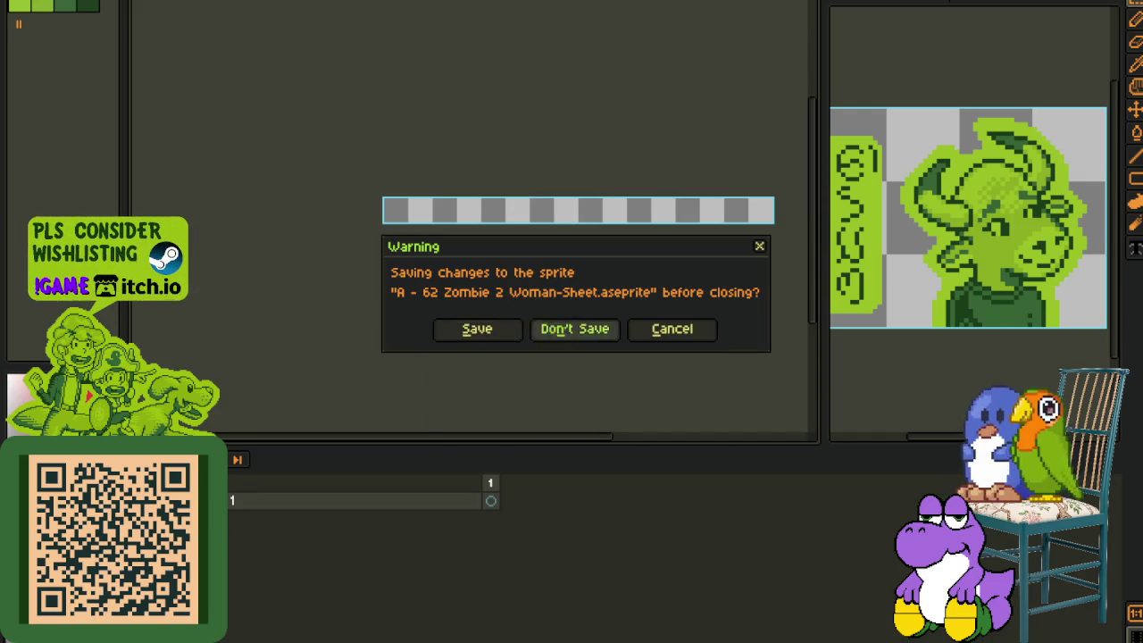
{"action": "left_click", "coordinate": [548, 328]}
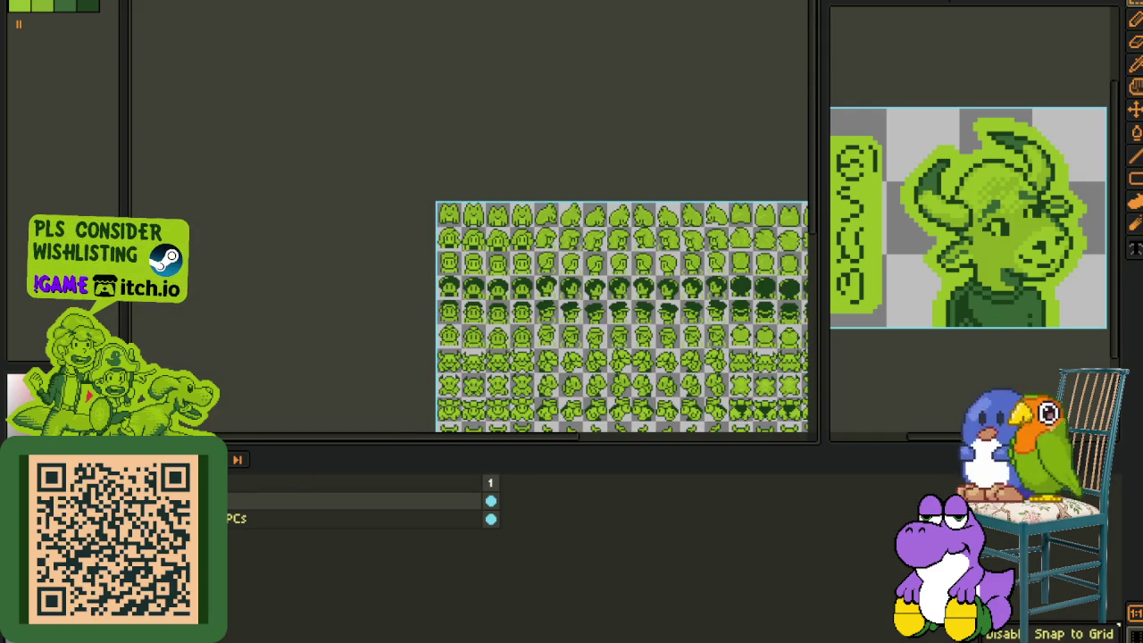
{"action": "key", "text": "Tab"}
{"action": "key", "text": "ctrl+Tab"}
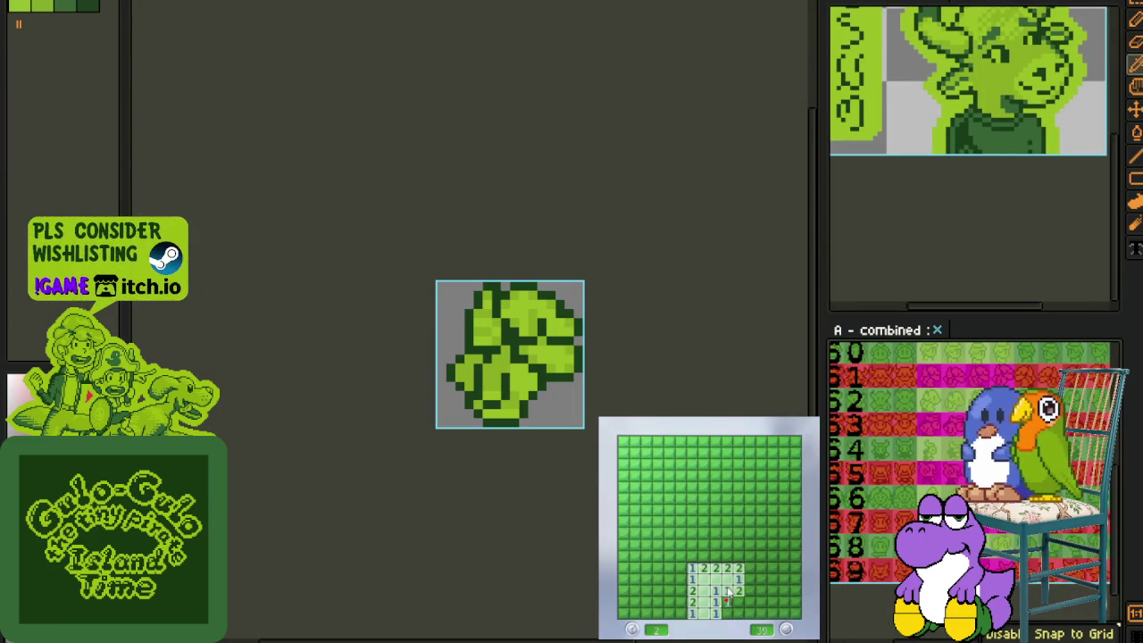
Step: Keep clearing the current Minesweeper board, flagging one mine, until a mine is hit
{"action": "left_click", "coordinate": [737, 608]}
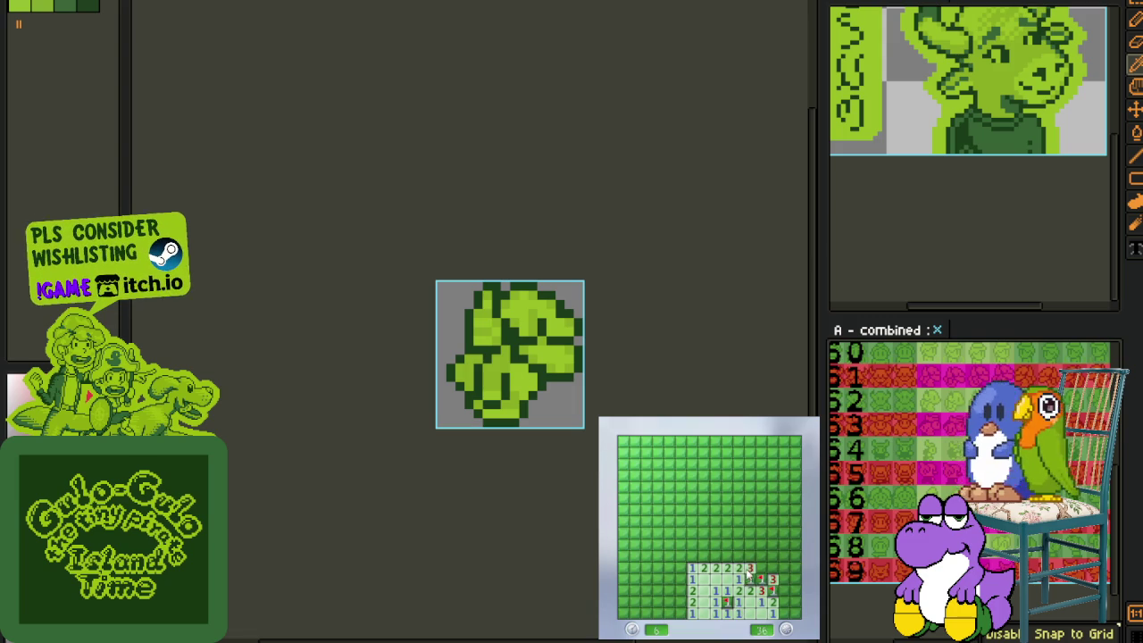
{"action": "right_click", "coordinate": [680, 590]}
{"action": "left_click", "coordinate": [661, 607]}
{"action": "left_click", "coordinate": [680, 573]}
{"action": "left_click", "coordinate": [663, 600]}
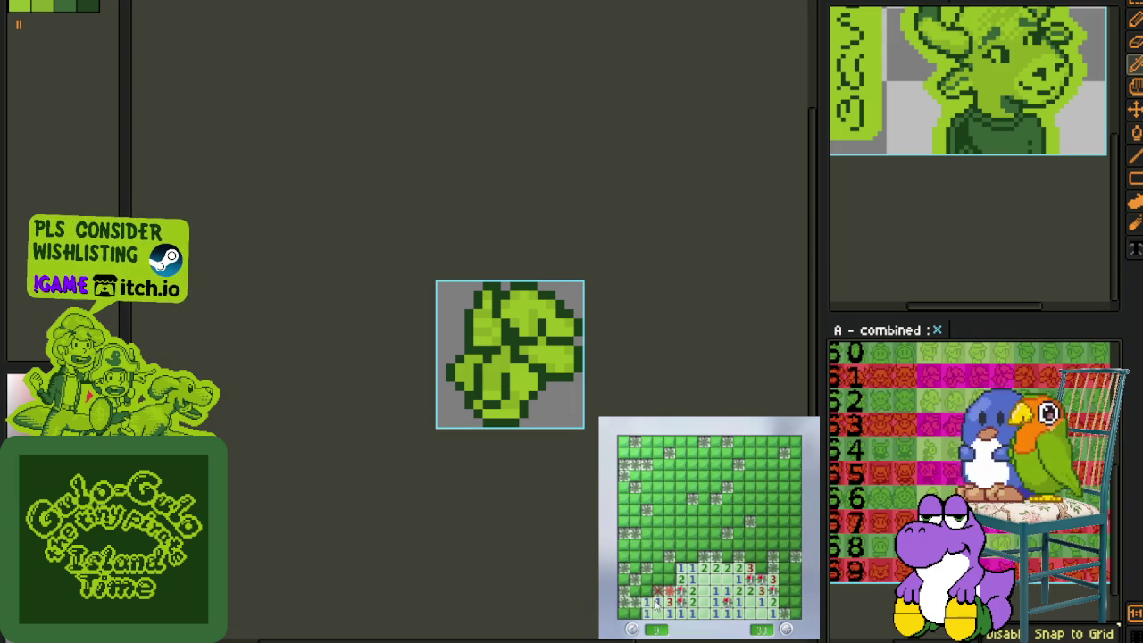
Step: On a fresh board, open the left edge and flag three mines there
{"action": "left_click", "coordinate": [724, 548]}
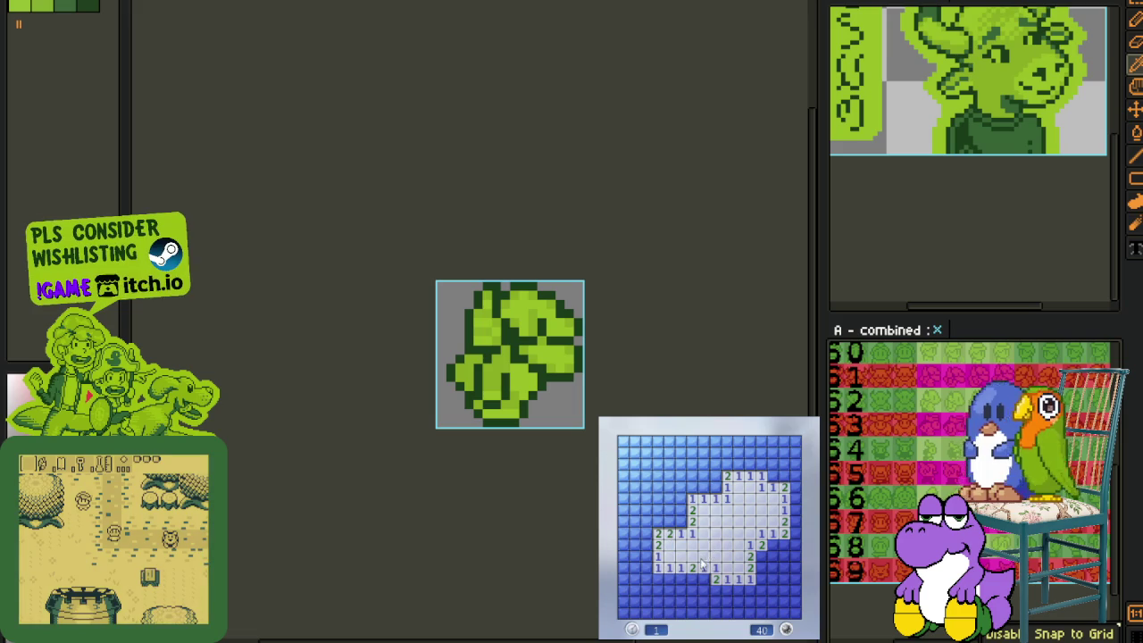
{"action": "left_click", "coordinate": [692, 499]}
{"action": "right_click", "coordinate": [659, 521]}
{"action": "left_click", "coordinate": [663, 510]}
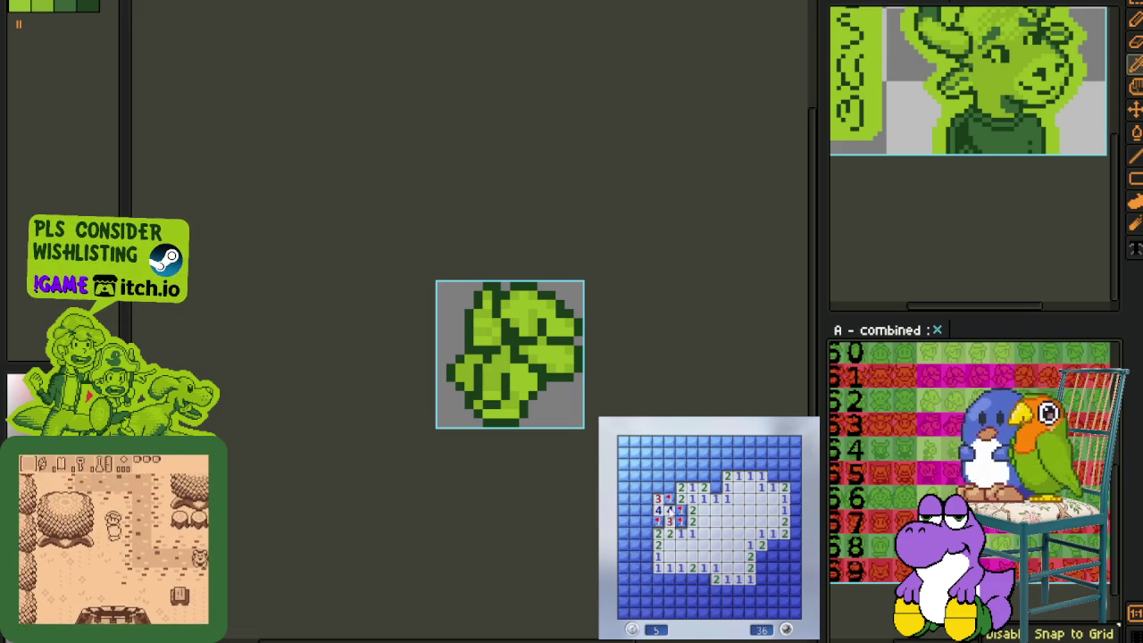
{"action": "left_click", "coordinate": [666, 497]}
{"action": "right_click", "coordinate": [645, 498]}
{"action": "right_click", "coordinate": [646, 509]}
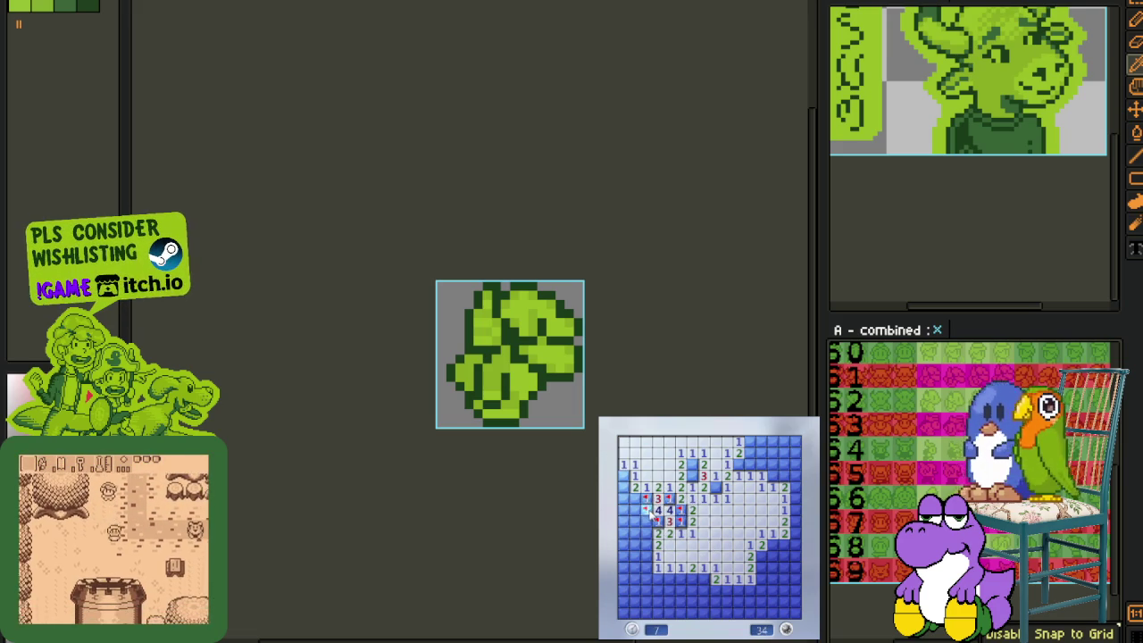
{"action": "left_click", "coordinate": [623, 498]}
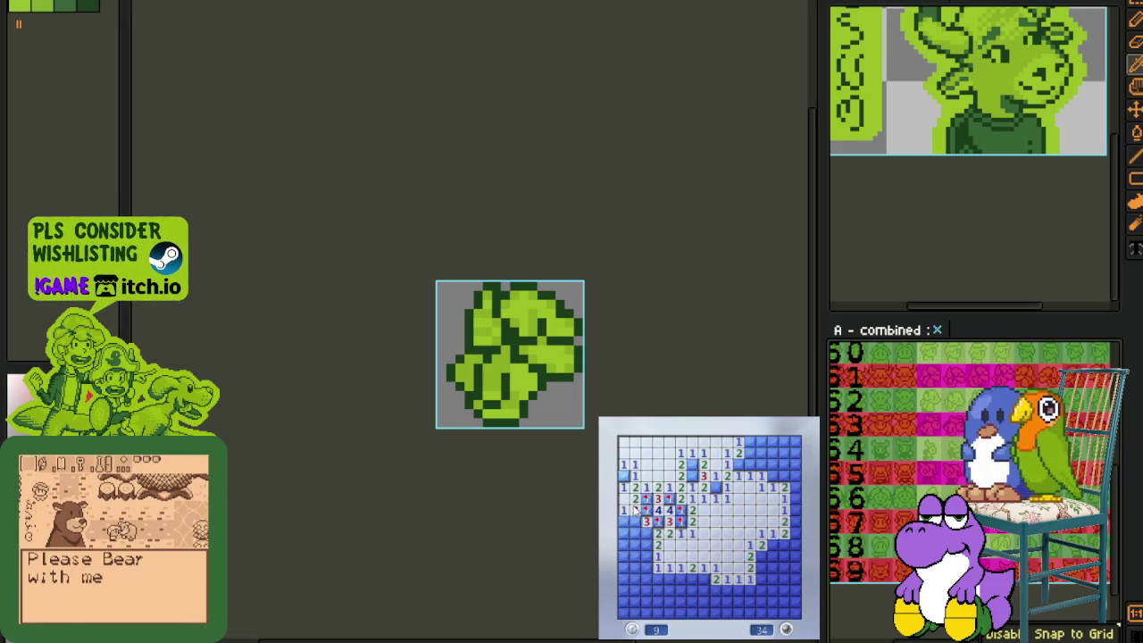
Step: Flag mines around the numbered cells and clear the top-right until hitting a mine
{"action": "right_click", "coordinate": [623, 475]}
{"action": "right_click", "coordinate": [692, 464]}
{"action": "right_click", "coordinate": [692, 476]}
{"action": "right_click", "coordinate": [716, 487]}
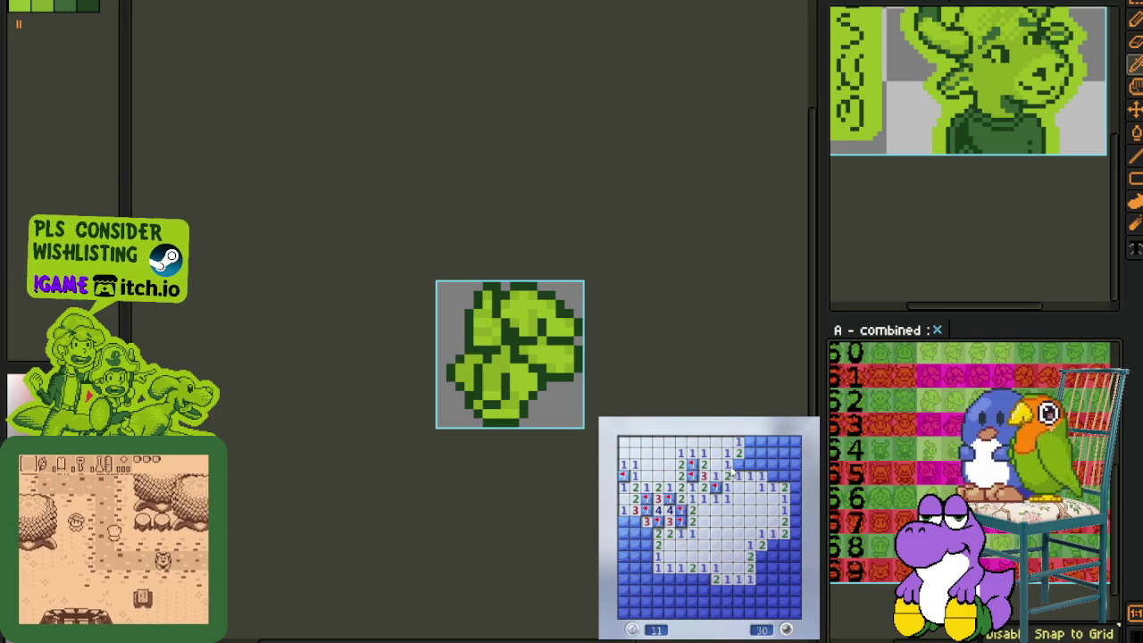
{"action": "left_click", "coordinate": [755, 465]}
{"action": "left_click", "coordinate": [766, 453]}
{"action": "right_click", "coordinate": [774, 475]}
{"action": "left_click", "coordinate": [774, 489]}
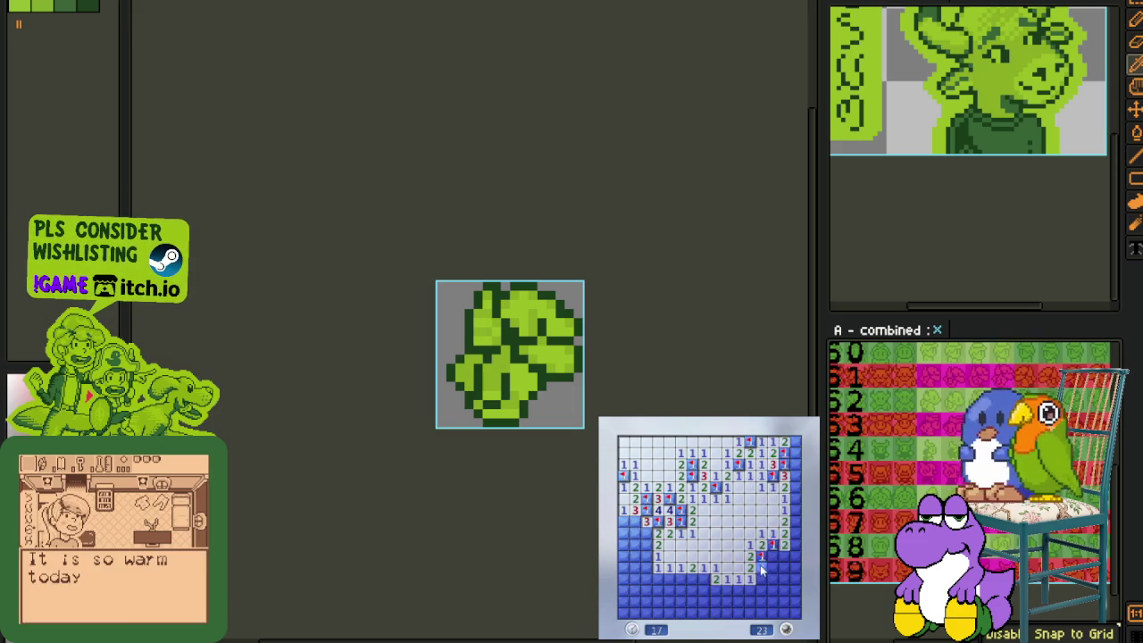
{"action": "left_click", "coordinate": [758, 591]}
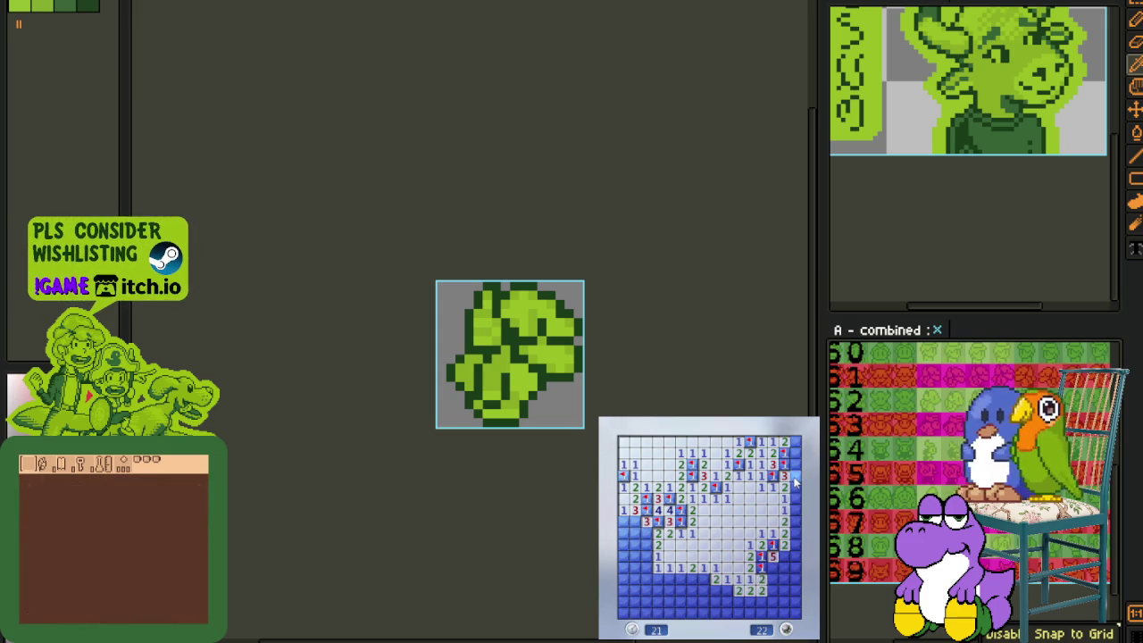
{"action": "left_click", "coordinate": [795, 477]}
Step: Start a new game with F2 and flag a row of mines along the bottom
{"action": "key", "text": "F2"}
{"action": "left_click", "coordinate": [765, 551]}
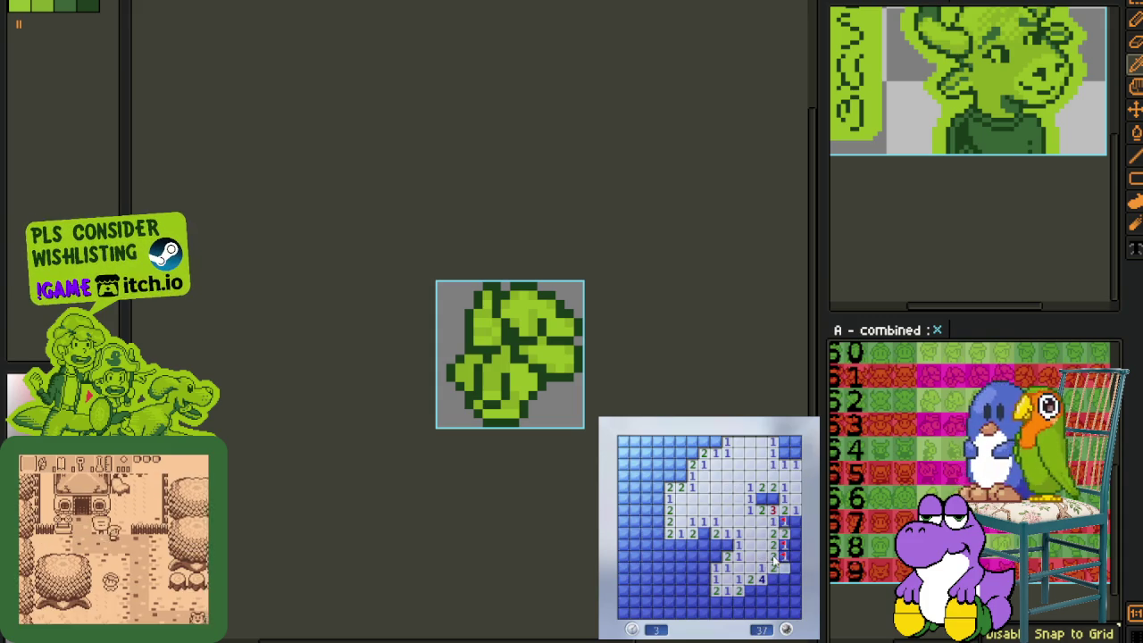
{"action": "left_click", "coordinate": [776, 578]}
{"action": "right_click", "coordinate": [773, 580]}
{"action": "right_click", "coordinate": [773, 579]}
{"action": "right_click", "coordinate": [772, 589]}
{"action": "right_click", "coordinate": [760, 589]}
{"action": "right_click", "coordinate": [750, 590]}
{"action": "right_click", "coordinate": [726, 544]}
{"action": "right_click", "coordinate": [716, 555]}
Step: Flag the lower-left mines and open cells until losing, then bring back Aseprite's walk-cycle timeline
{"action": "left_click", "coordinate": [704, 554]}
{"action": "right_click", "coordinate": [705, 533]}
{"action": "right_click", "coordinate": [715, 544]}
{"action": "right_click", "coordinate": [681, 544]}
{"action": "left_click", "coordinate": [681, 568]}
{"action": "left_click", "coordinate": [696, 598]}
{"action": "right_click", "coordinate": [705, 589]}
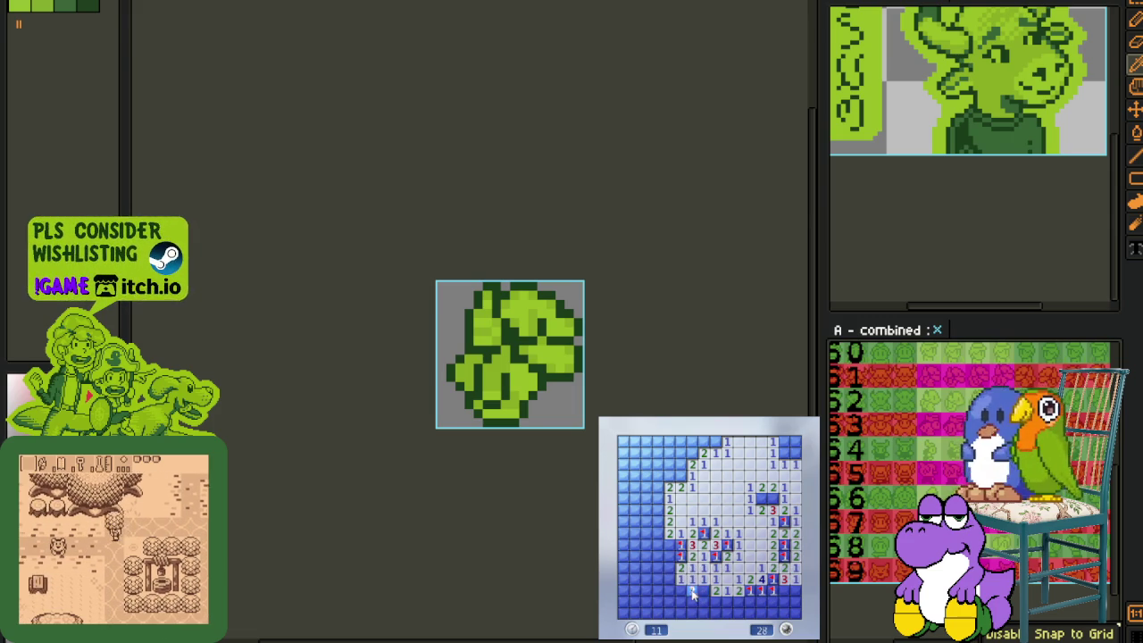
{"action": "left_click", "coordinate": [748, 605]}
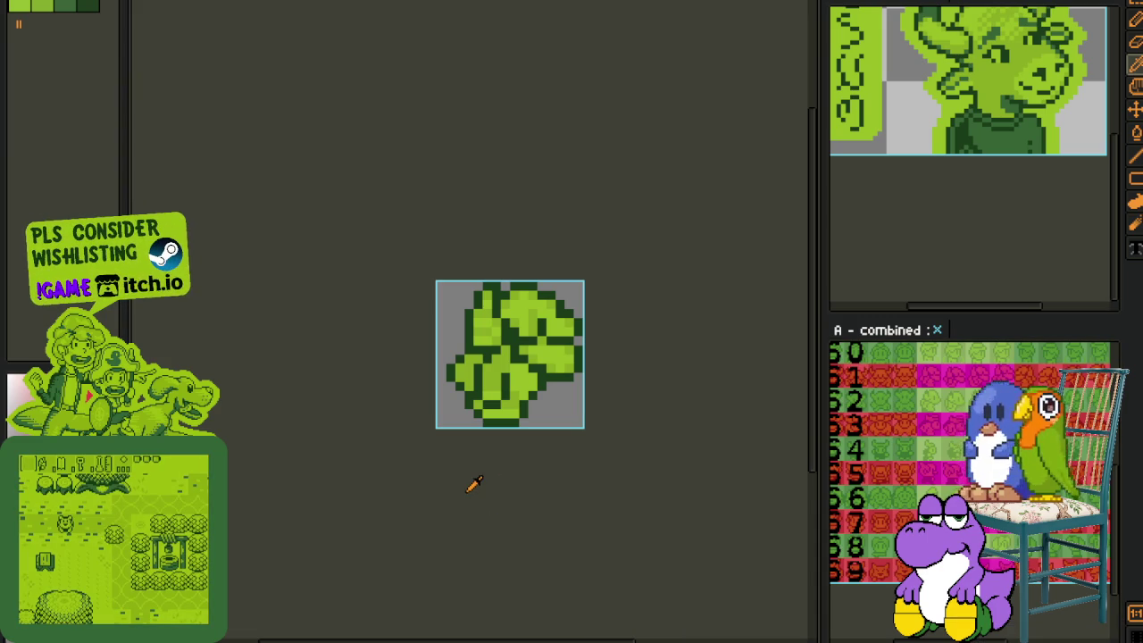
{"action": "key", "text": "Tab"}
Step: Go to frame 1 and frame reference rows 64–68 in the combined sheet, pencil selected
{"action": "left_click", "coordinate": [495, 504]}
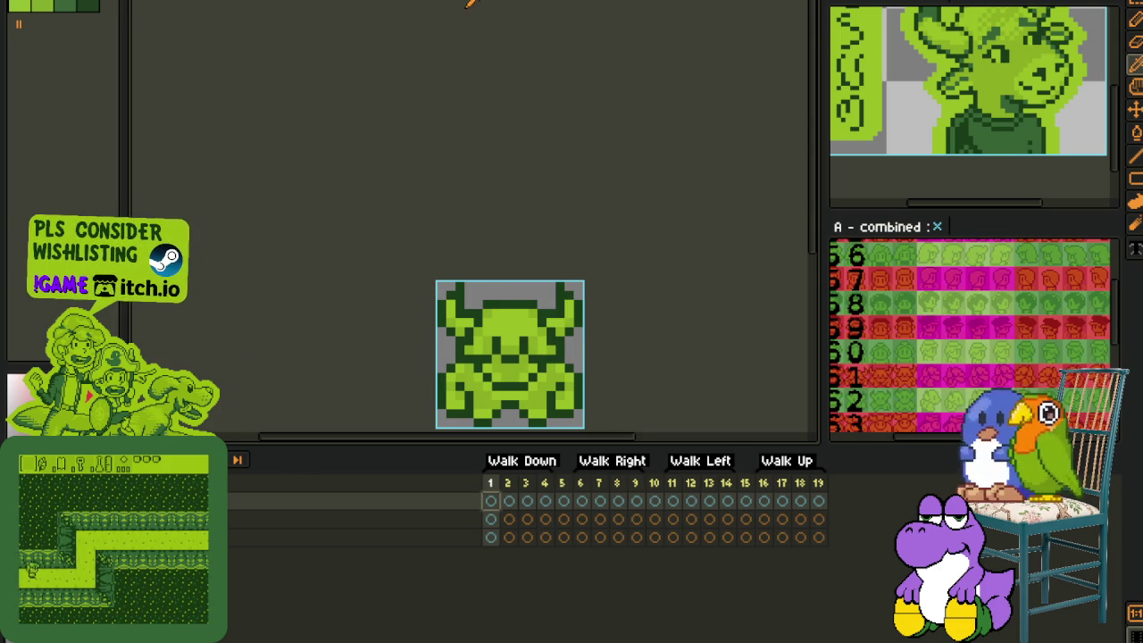
{"action": "mouse_move", "coordinate": [914, 340]}
{"action": "left_mouse_down"}
{"action": "mouse_move", "coordinate": [986, 268]}
{"action": "mouse_move", "coordinate": [964, 174]}
{"action": "left_mouse_up"}
{"action": "scroll", "coordinate": [906, 295], "scroll_direction": "up", "scroll_amount": 2}
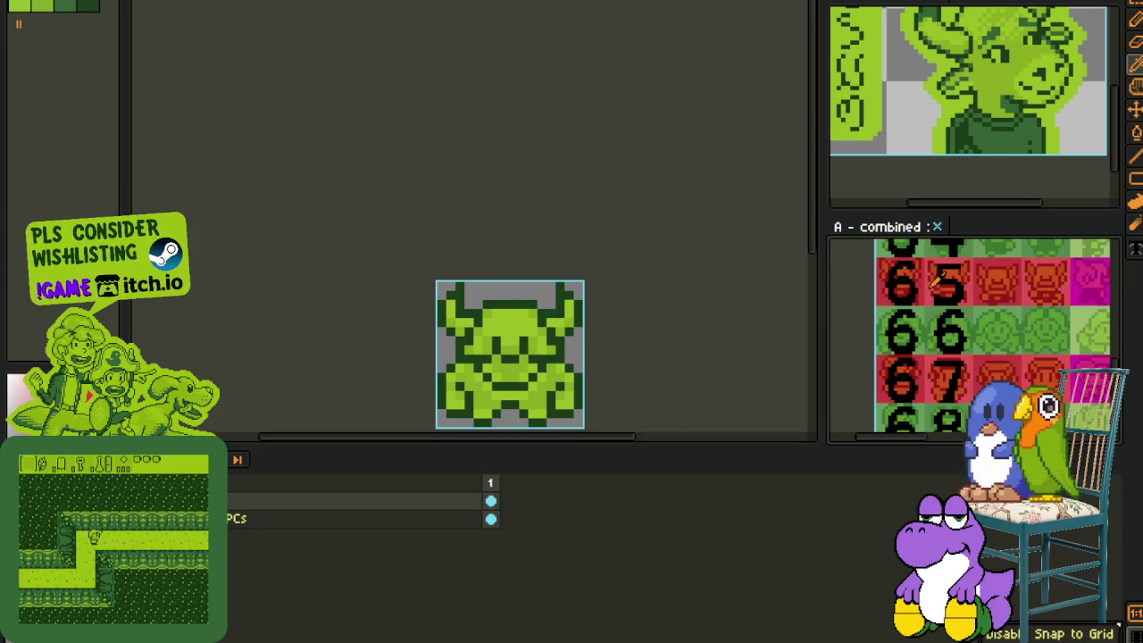
{"action": "left_click_drag", "start_coordinate": [906, 295], "coordinate": [904, 331]}
{"action": "key", "text": "b"}
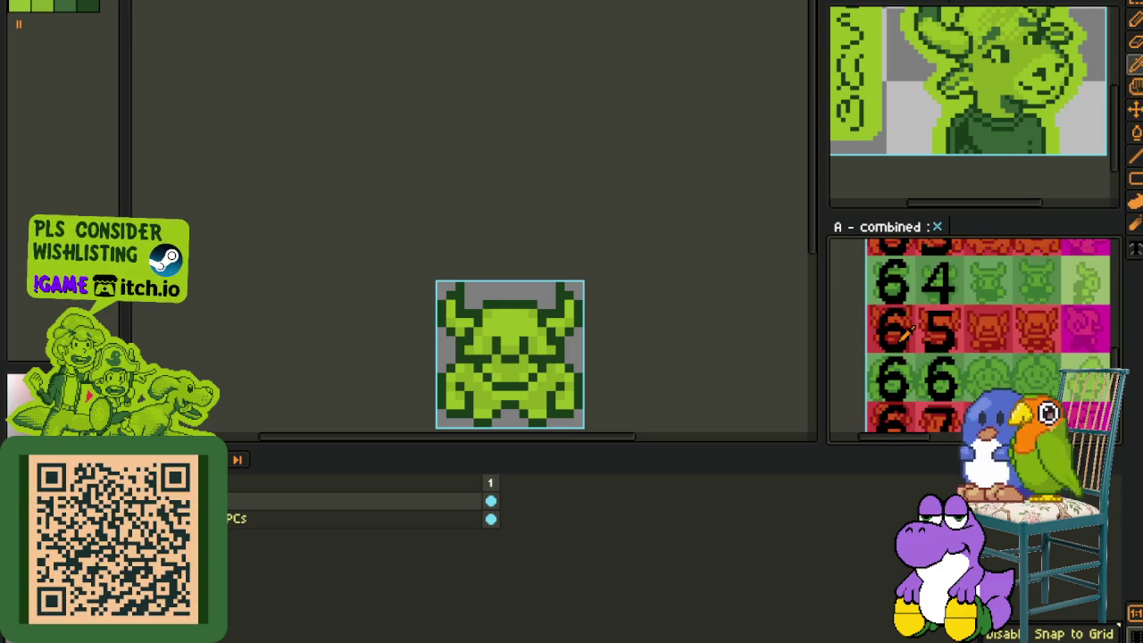
{"action": "scroll", "coordinate": [920, 335], "scroll_direction": "down", "scroll_amount": 1}
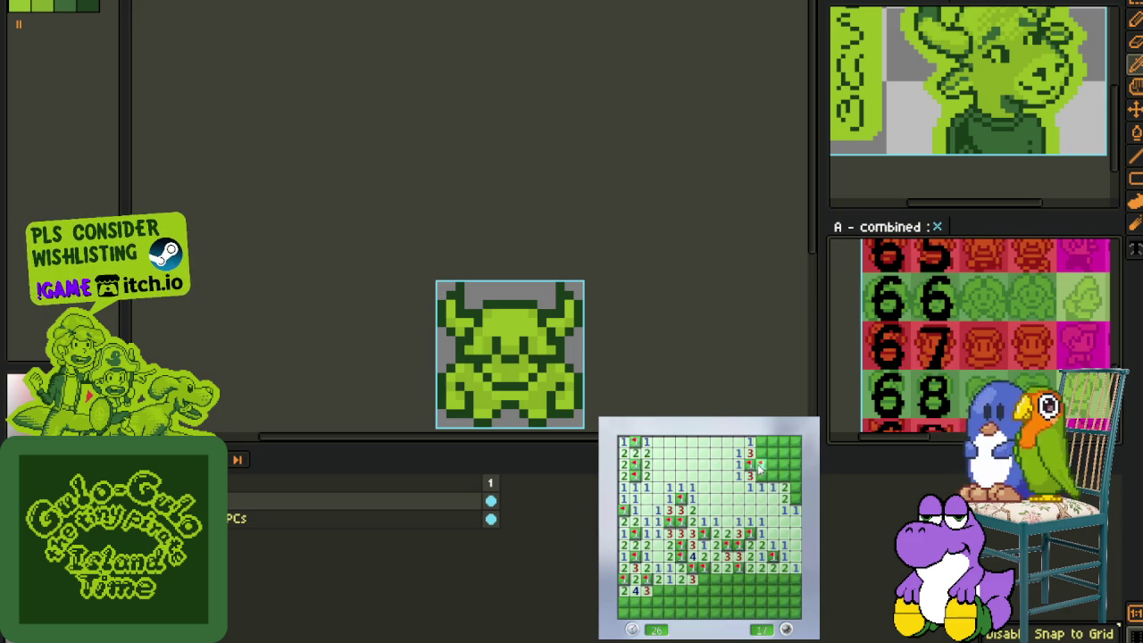
Step: Flag a top-right mine and reveal nearby cells until a mine ends the round
{"action": "right_click", "coordinate": [795, 487]}
{"action": "left_click", "coordinate": [784, 465]}
{"action": "left_click", "coordinate": [770, 455]}
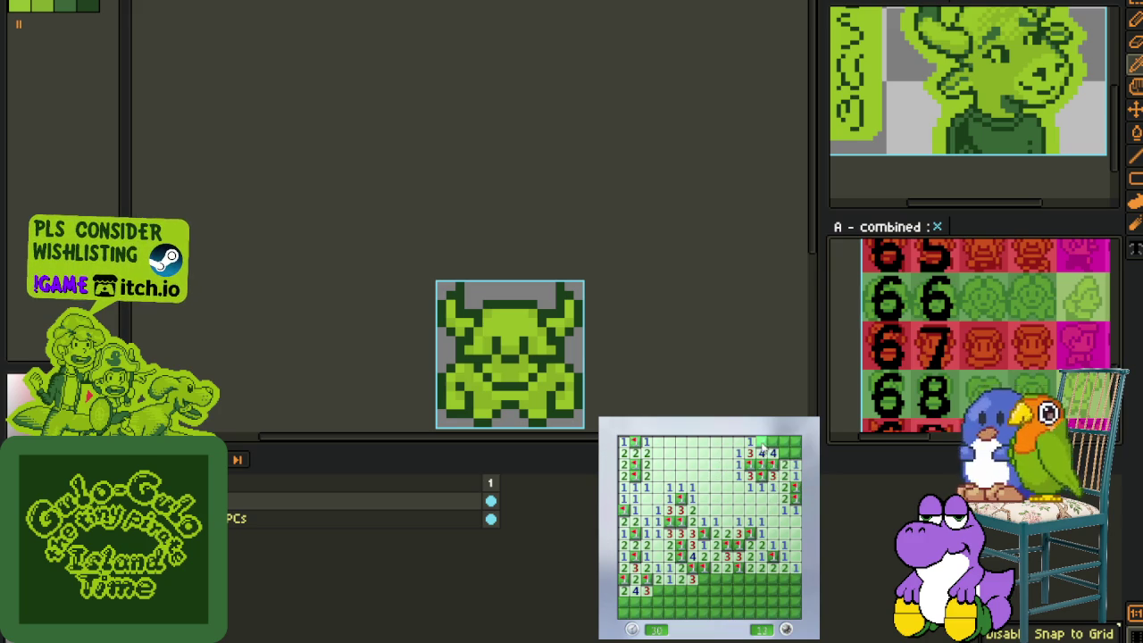
{"action": "left_click", "coordinate": [783, 452]}
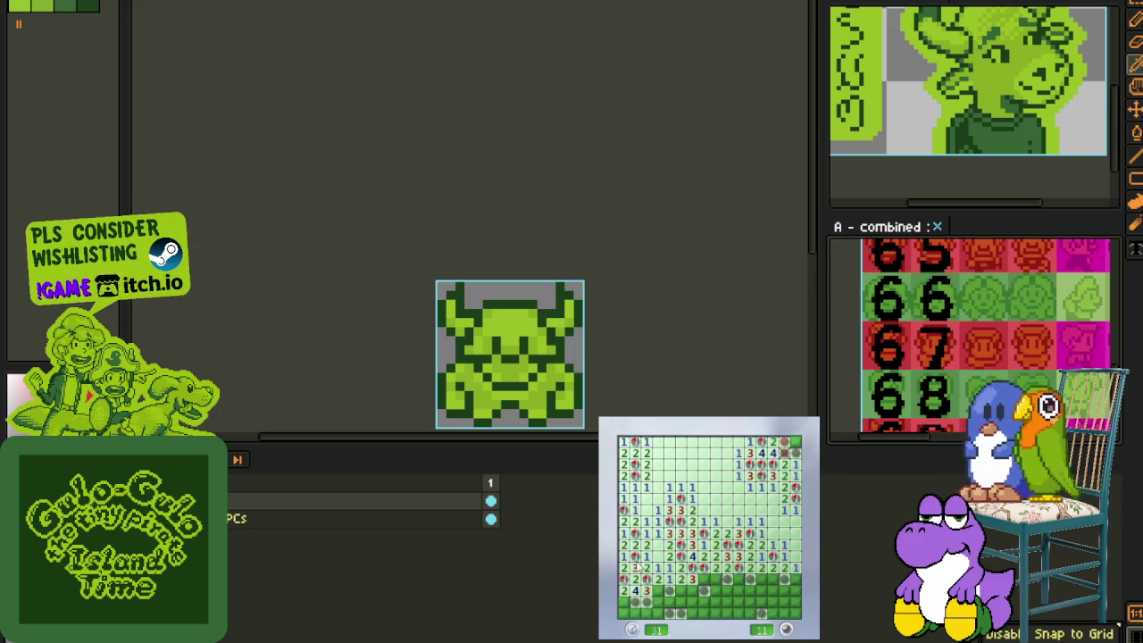
Step: Back in Aseprite, shift the bull sprite view up-left and hide the timeline
{"action": "left_click", "coordinate": [537, 359]}
{"action": "scroll", "coordinate": [651, 327], "scroll_direction": "down", "scroll_amount": 1}
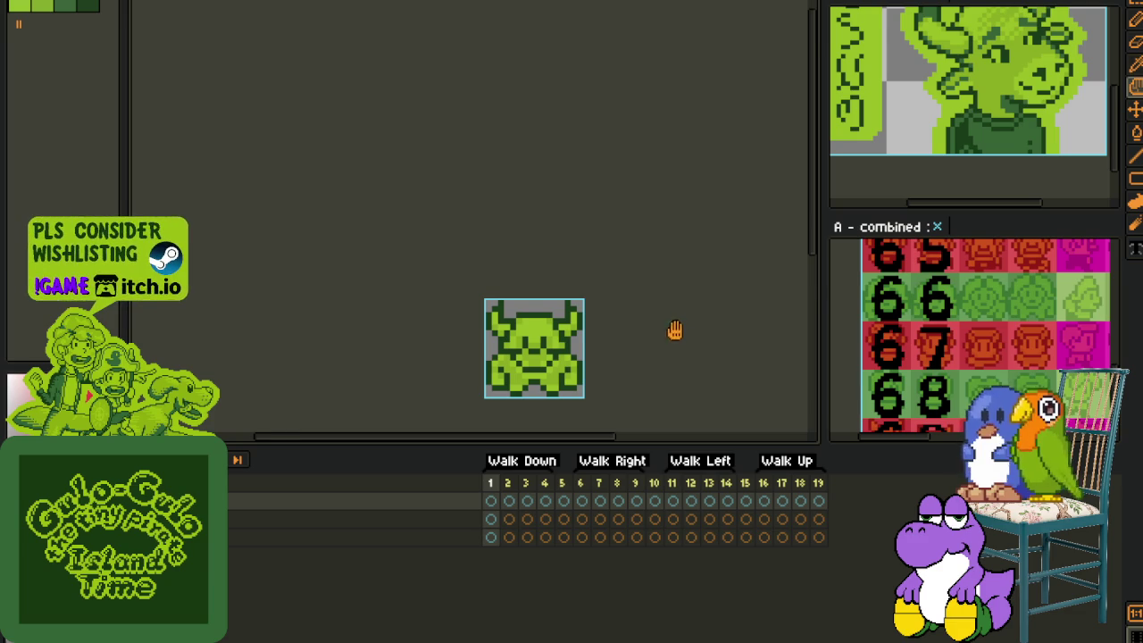
{"action": "left_click_drag", "start_coordinate": [678, 324], "coordinate": [643, 261]}
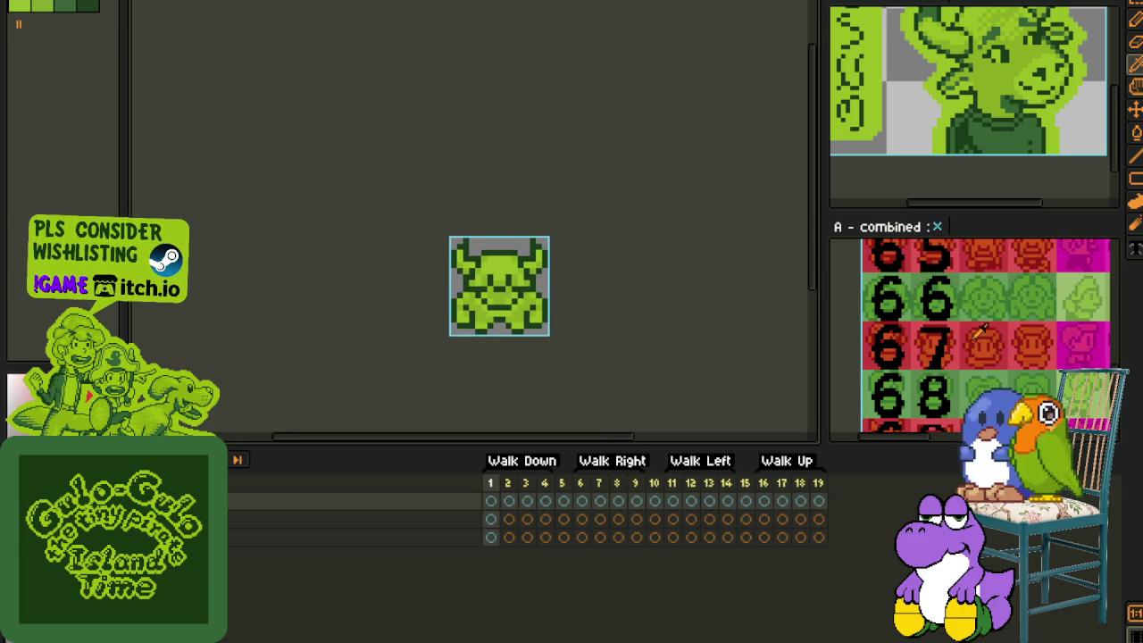
{"action": "key", "text": "Tab"}
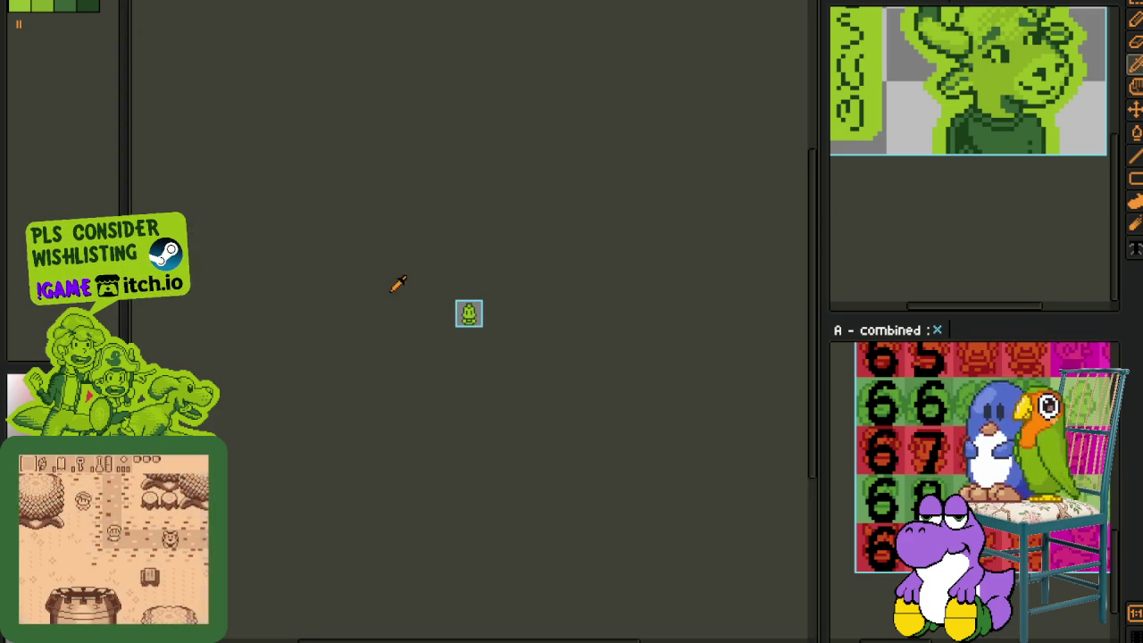
{"action": "scroll", "coordinate": [407, 294], "scroll_direction": "up", "scroll_amount": 2}
{"action": "scroll", "coordinate": [427, 375], "scroll_direction": "up", "scroll_amount": 1}
{"action": "left_click_drag", "start_coordinate": [706, 399], "coordinate": [680, 443]}
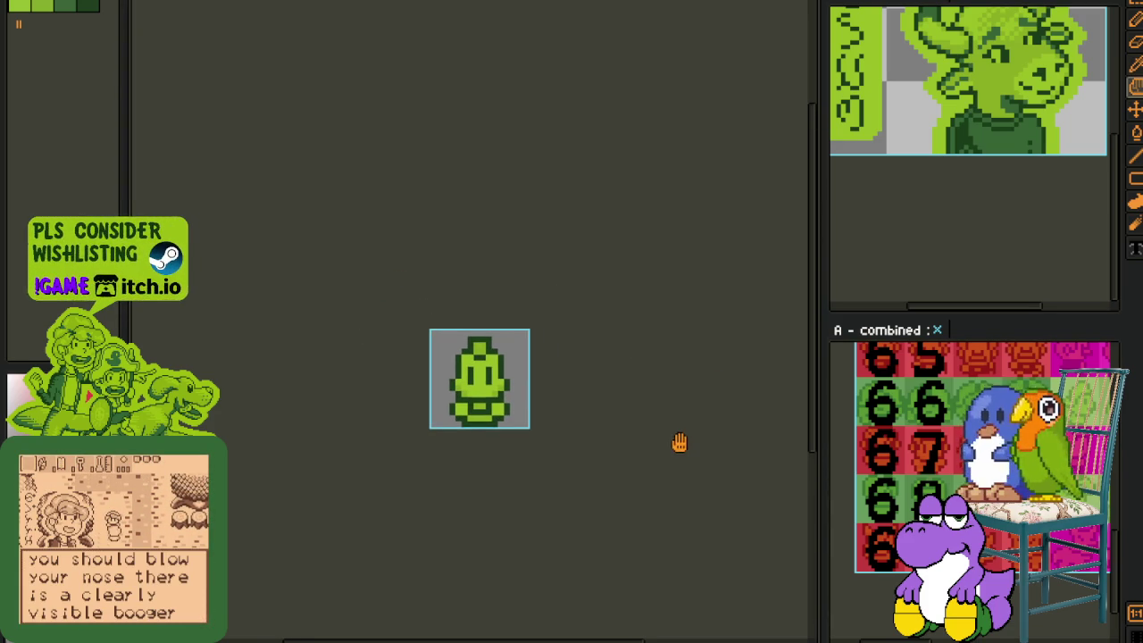
{"action": "key", "text": "b"}
{"action": "scroll", "coordinate": [620, 429], "scroll_direction": "up", "scroll_amount": 1}
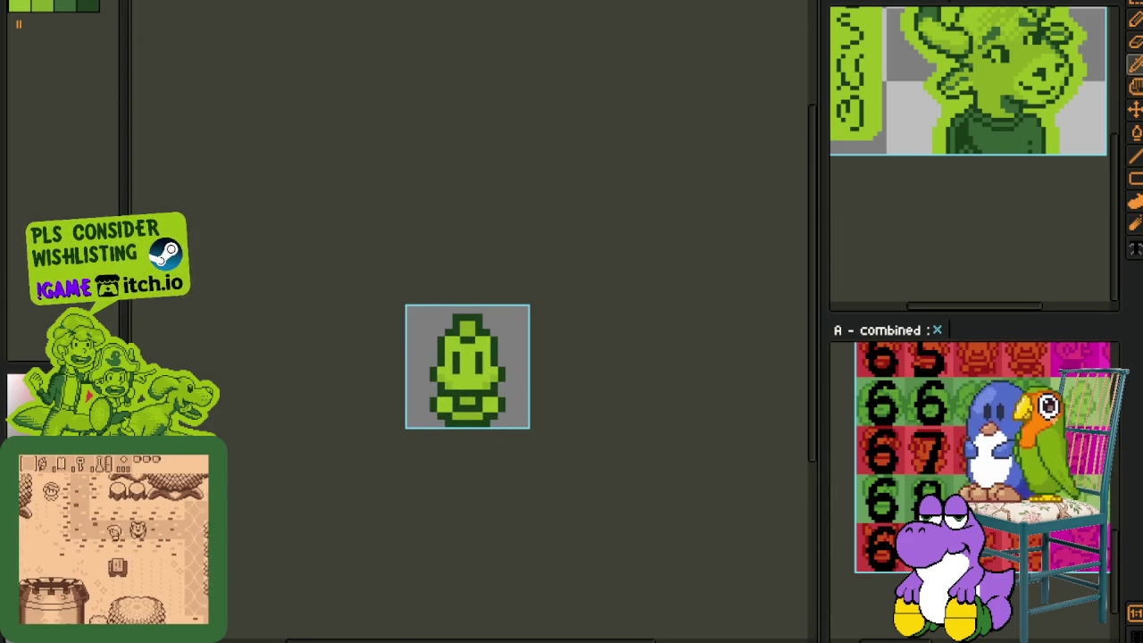
{"action": "key", "text": "Tab"}
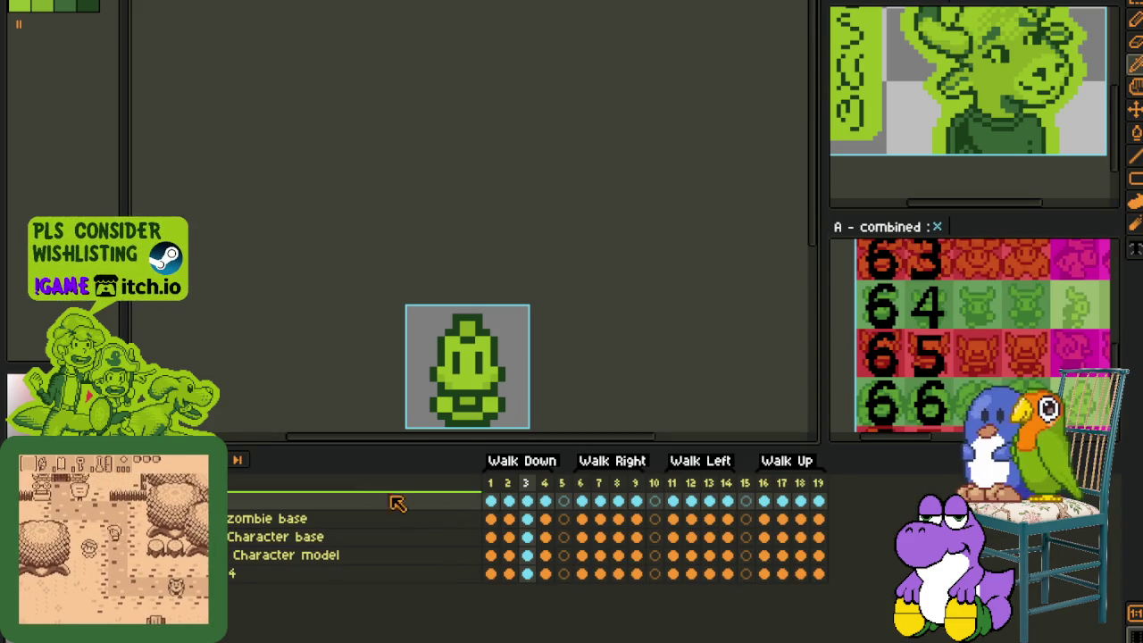
{"action": "key", "text": "Return"}
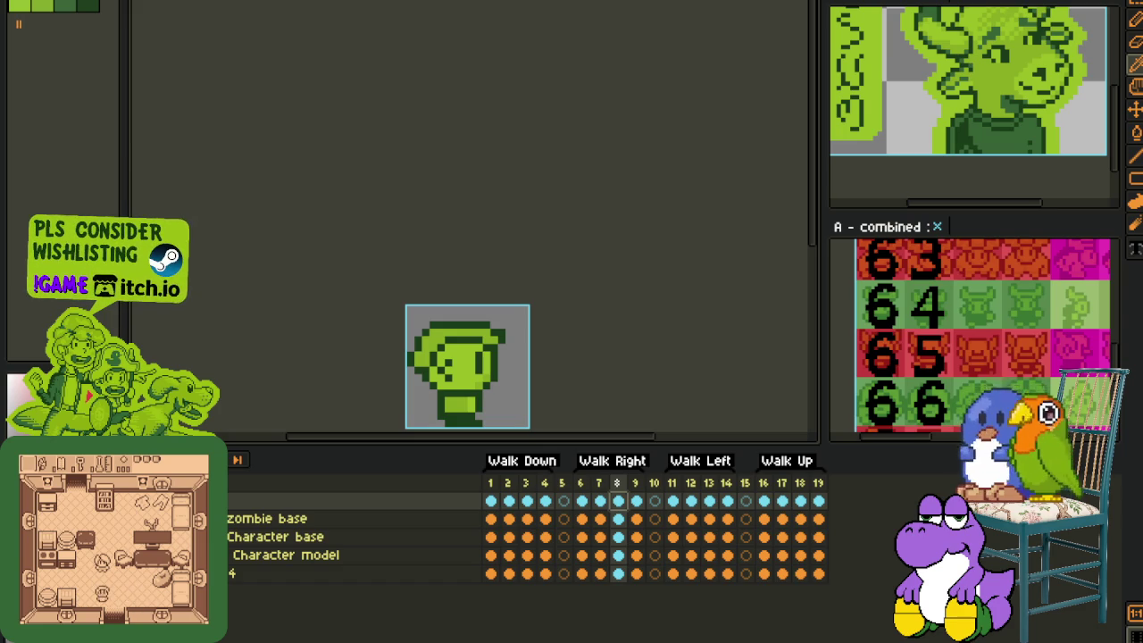
{"action": "key", "text": "ctrl+Tab"}
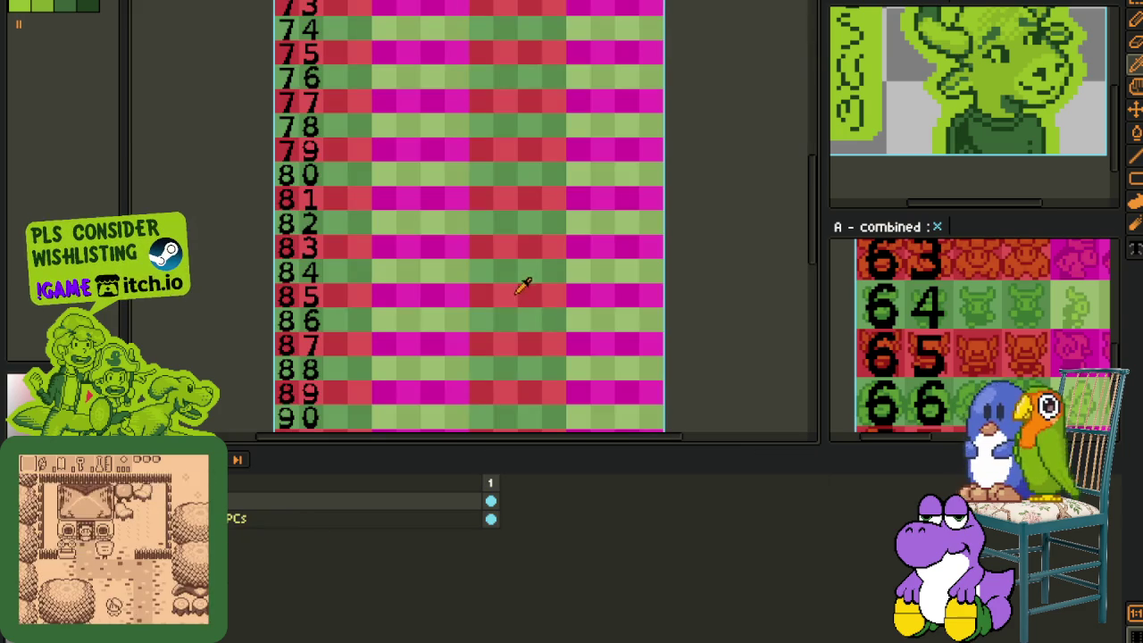
{"action": "key", "text": "minus"}
{"action": "key", "text": "minus"}
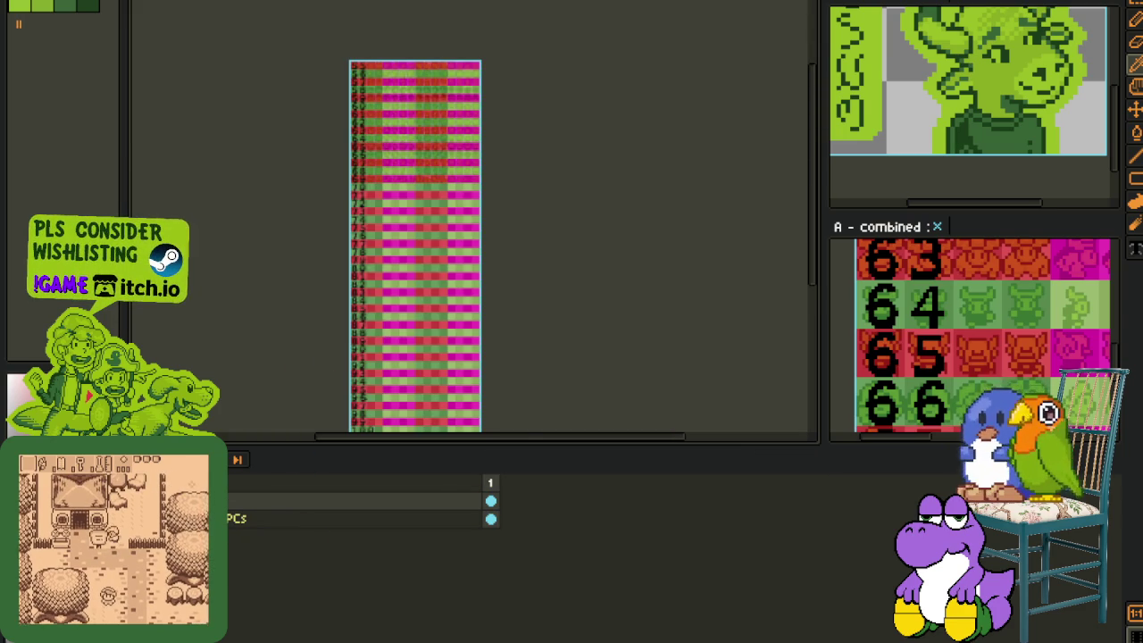
{"action": "key", "text": "ctrl+Tab"}
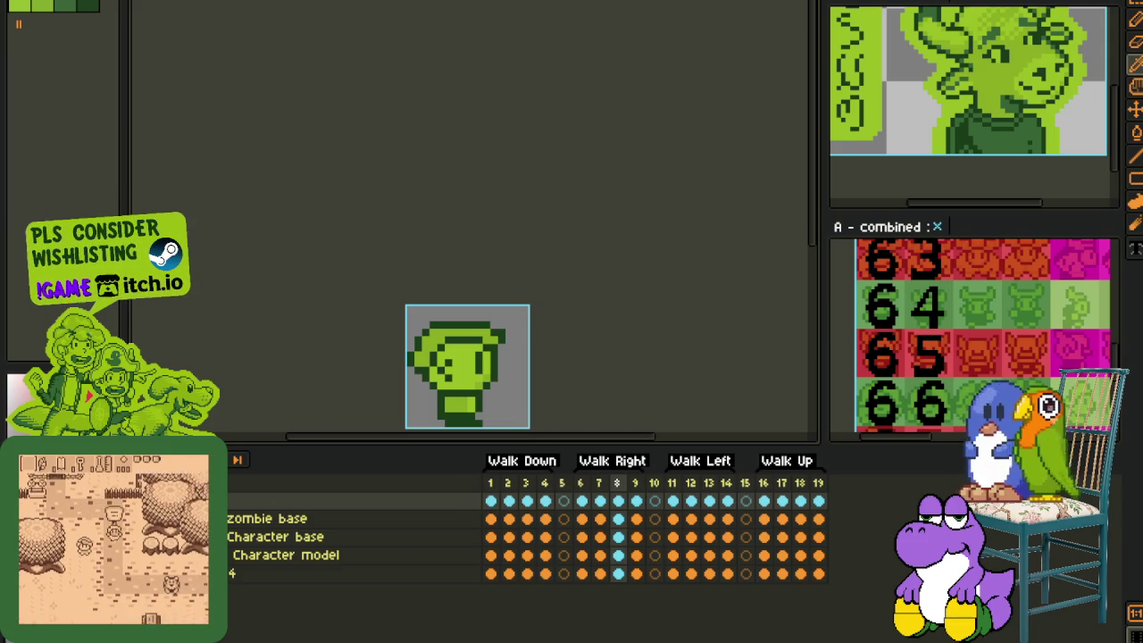
{"action": "key", "text": "ctrl+Tab"}
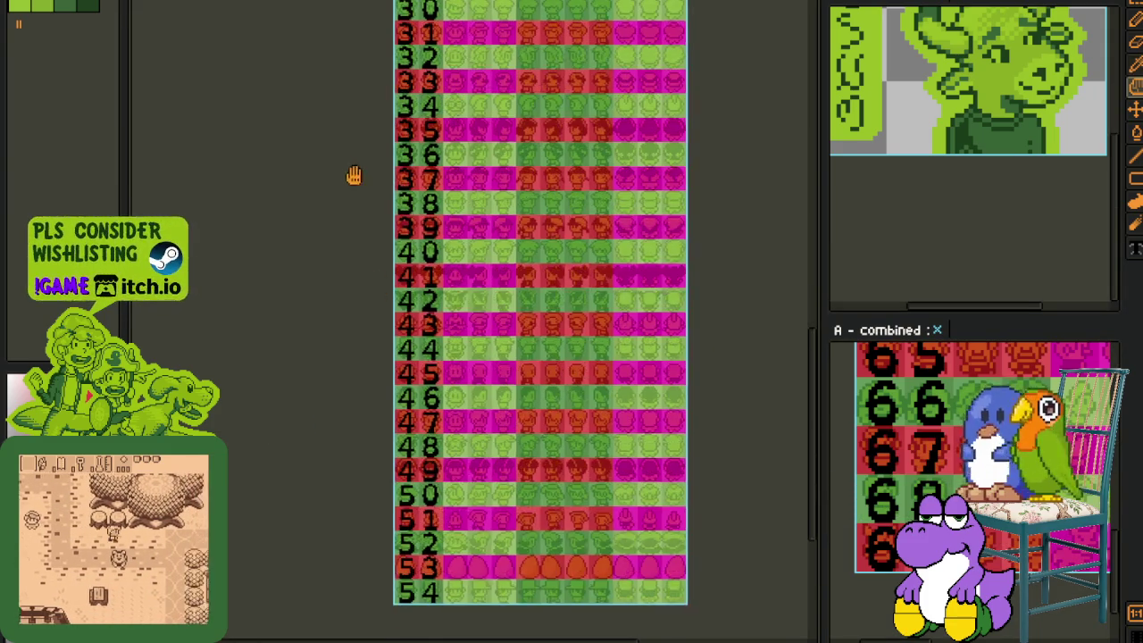
{"action": "scroll", "coordinate": [388, 349], "scroll_direction": "up", "scroll_amount": 2}
{"action": "scroll", "coordinate": [385, 360], "scroll_direction": "up", "scroll_amount": 1}
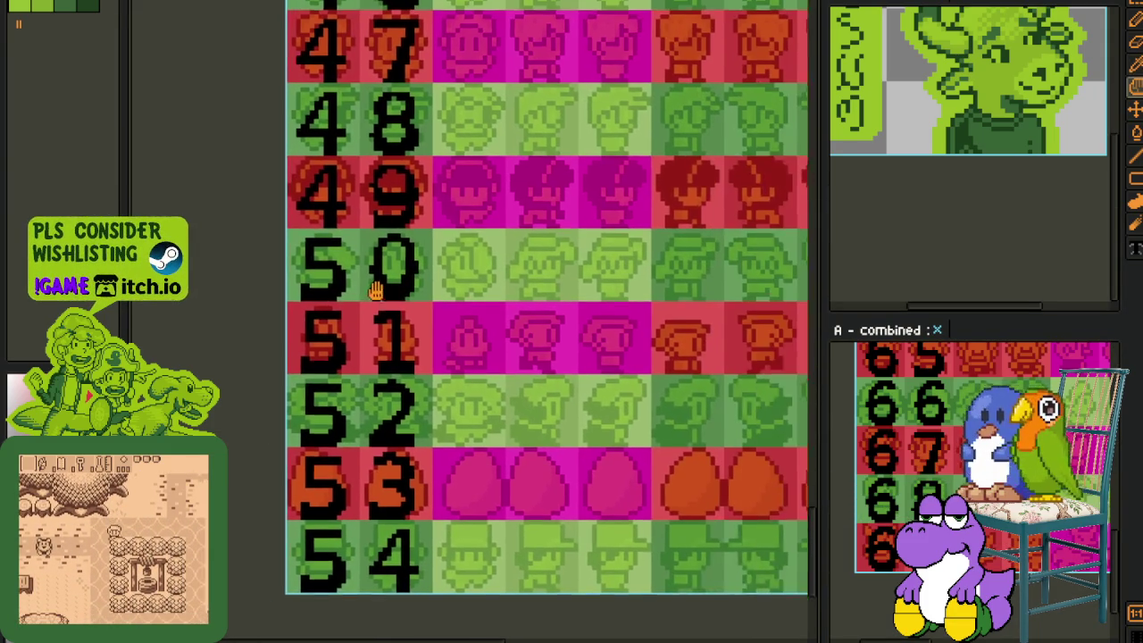
{"action": "left_click_drag", "start_coordinate": [492, 266], "coordinate": [328, 310]}
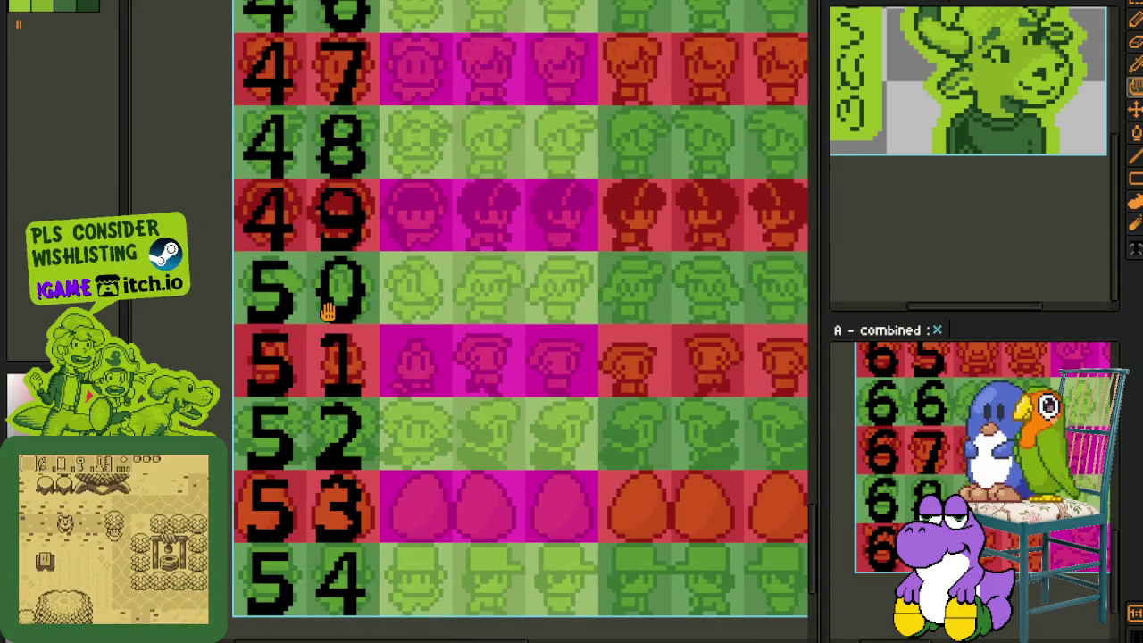
{"action": "scroll", "coordinate": [327, 310], "scroll_direction": "up", "scroll_amount": 1}
{"action": "scroll", "coordinate": [375, 330], "scroll_direction": "up", "scroll_amount": 1}
{"action": "key", "text": "Tab"}
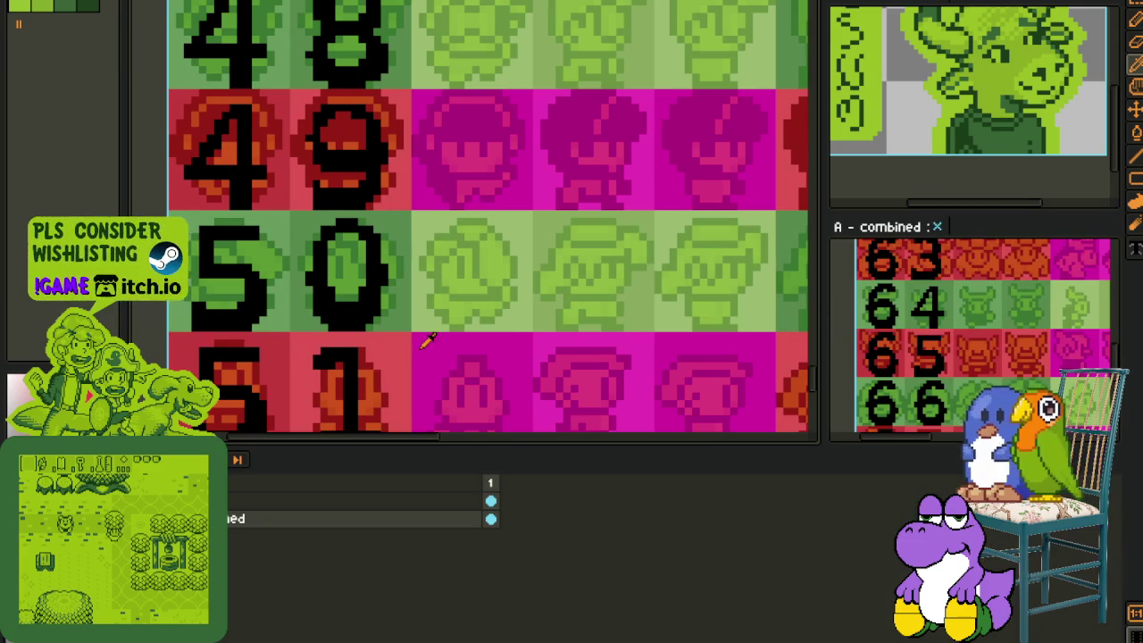
{"action": "left_click_drag", "start_coordinate": [423, 345], "coordinate": [465, 213]}
{"action": "key", "text": "ctrl+Tab"}
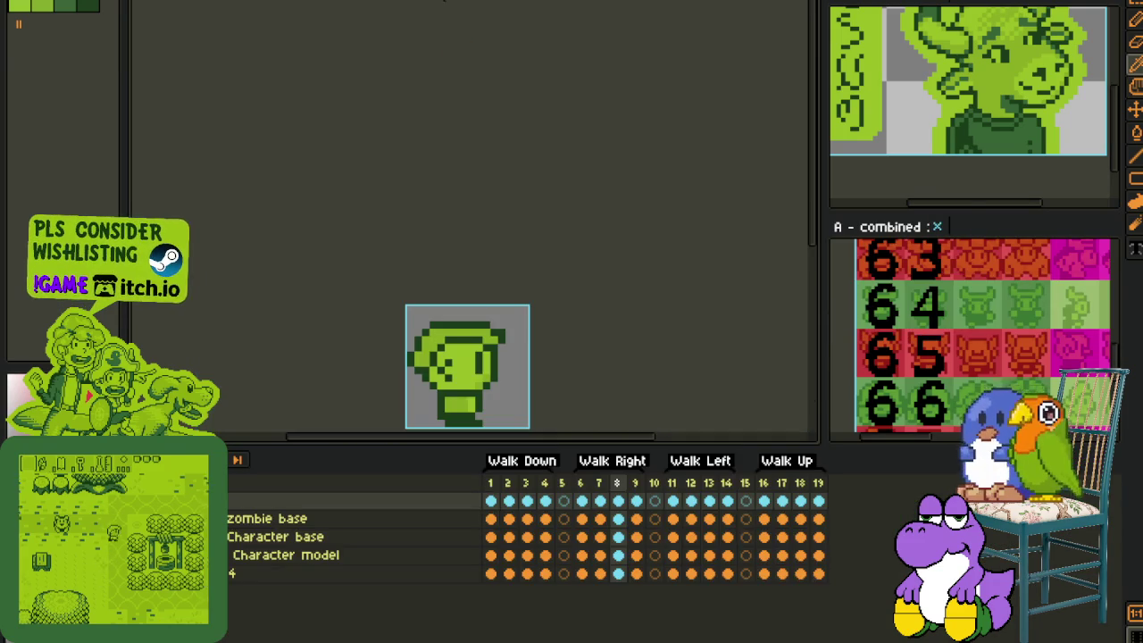
{"action": "left_click", "coordinate": [781, 501]}
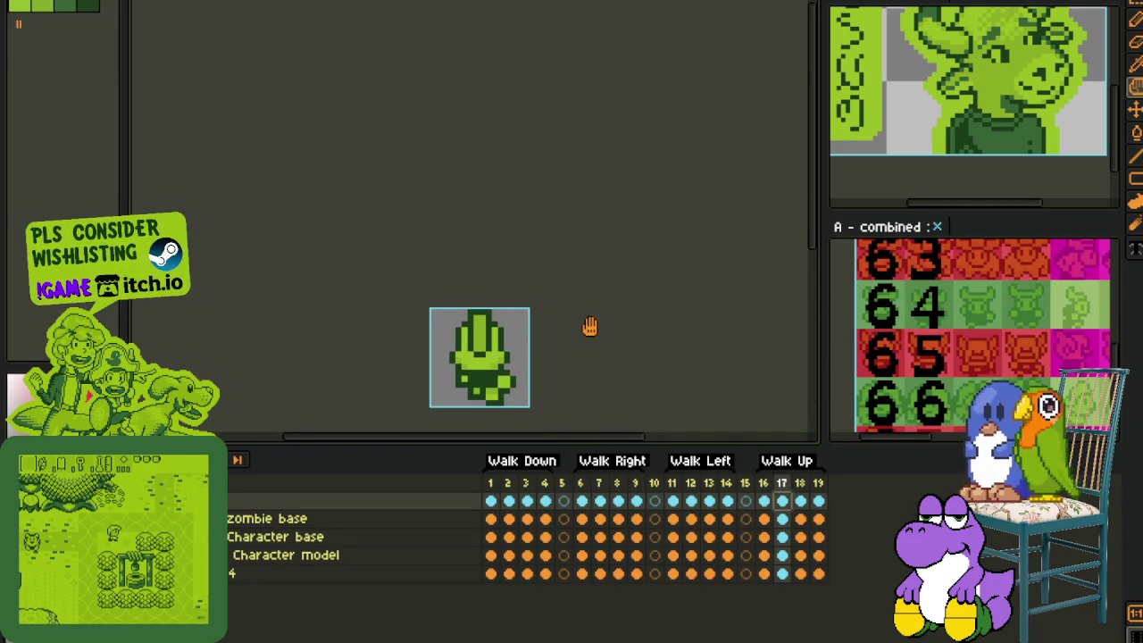
{"action": "left_click_drag", "start_coordinate": [590, 327], "coordinate": [628, 211]}
{"action": "key", "text": "ctrl+Tab"}
{"action": "scroll", "coordinate": [686, 205], "scroll_direction": "right", "scroll_amount": 3}
{"action": "scroll", "coordinate": [645, 250], "scroll_direction": "right", "scroll_amount": 3}
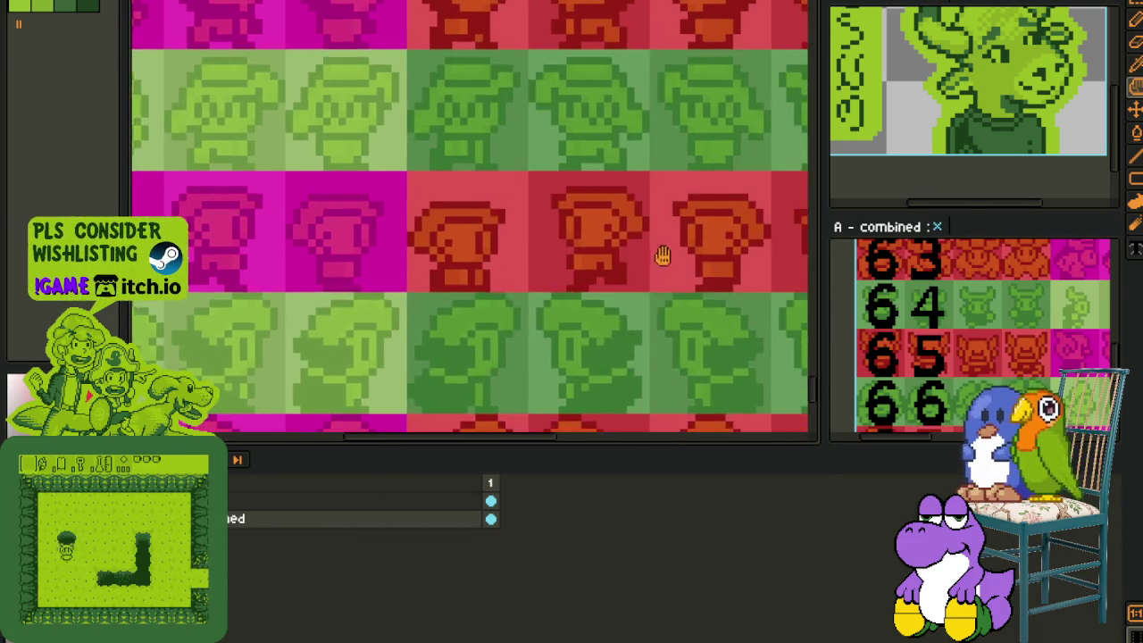
{"action": "scroll", "coordinate": [631, 265], "scroll_direction": "right", "scroll_amount": 2}
{"action": "scroll", "coordinate": [474, 267], "scroll_direction": "right", "scroll_amount": 3}
{"action": "scroll", "coordinate": [531, 313], "scroll_direction": "down", "scroll_amount": 1}
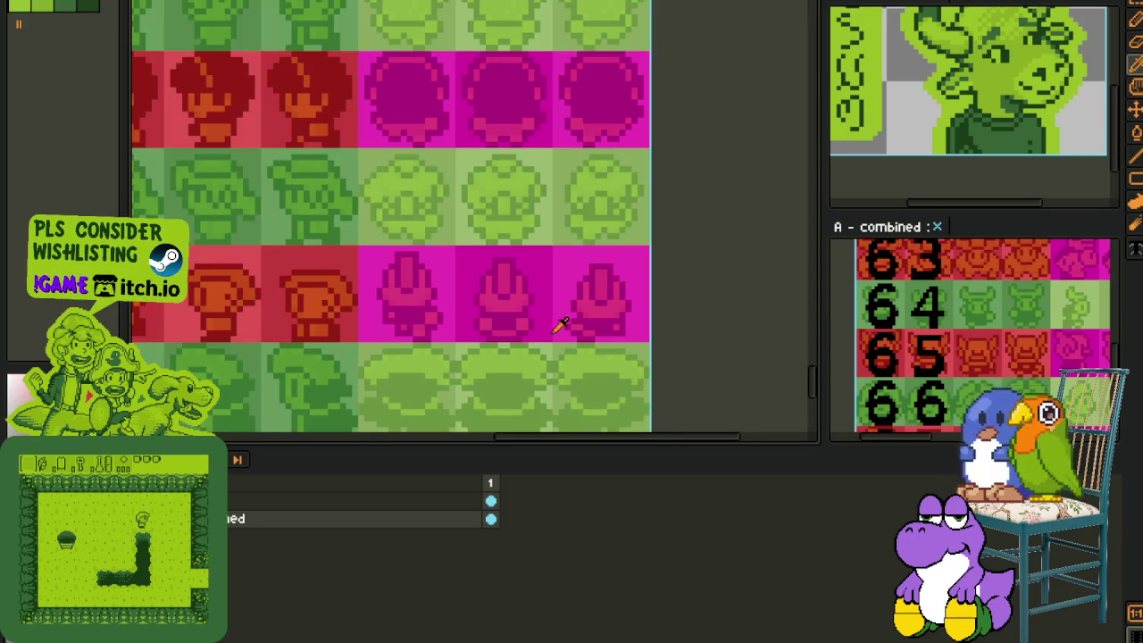
{"action": "key", "text": "ctrl+Tab"}
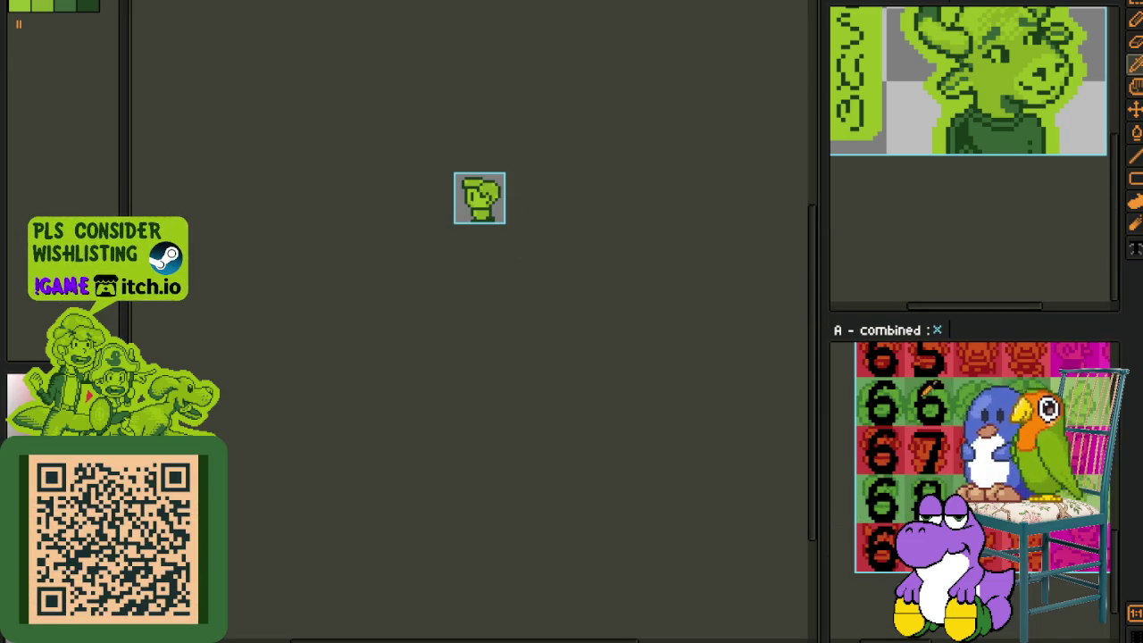
{"action": "scroll", "coordinate": [607, 282], "scroll_direction": "up", "scroll_amount": 1}
{"action": "scroll", "coordinate": [584, 263], "scroll_direction": "up", "scroll_amount": 1}
{"action": "scroll", "coordinate": [521, 256], "scroll_direction": "up", "scroll_amount": 1}
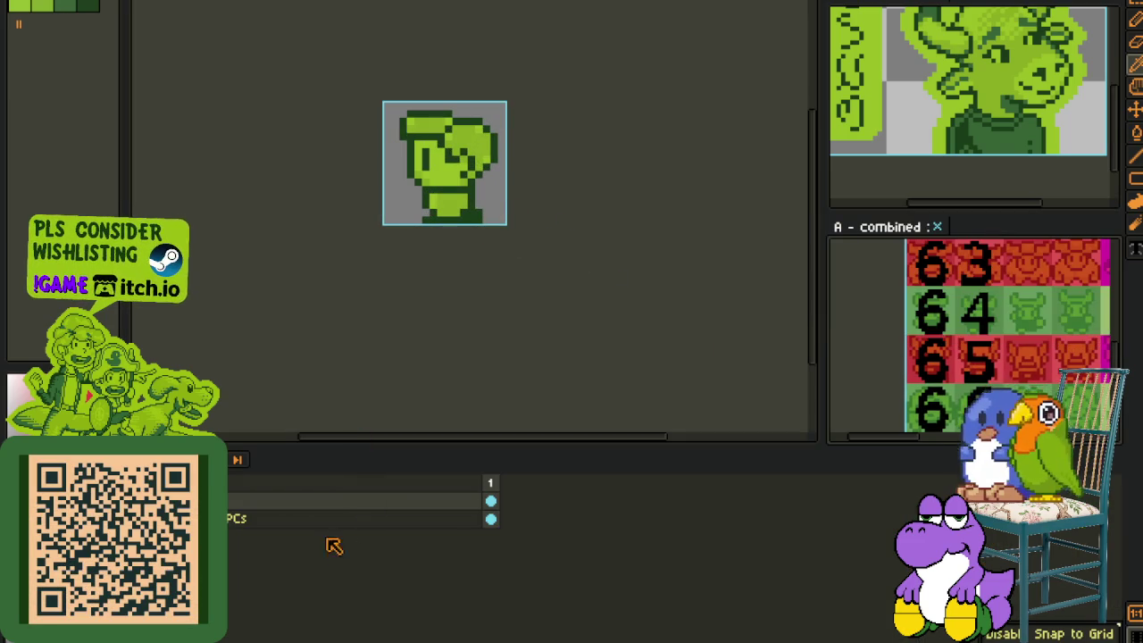
{"action": "left_click", "coordinate": [541, 502]}
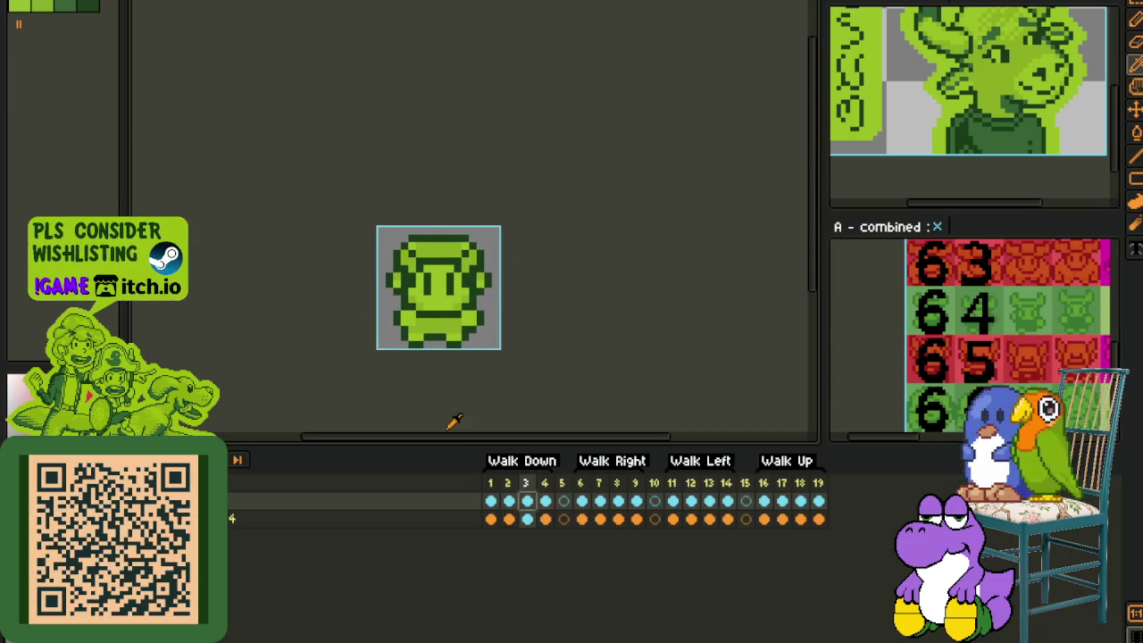
Step: Swap the two layers, move one into a new group named 'V', and save
{"action": "left_click_drag", "start_coordinate": [279, 516], "coordinate": [267, 493]}
{"action": "right_click", "coordinate": [232, 518]}
{"action": "left_click", "coordinate": [384, 566]}
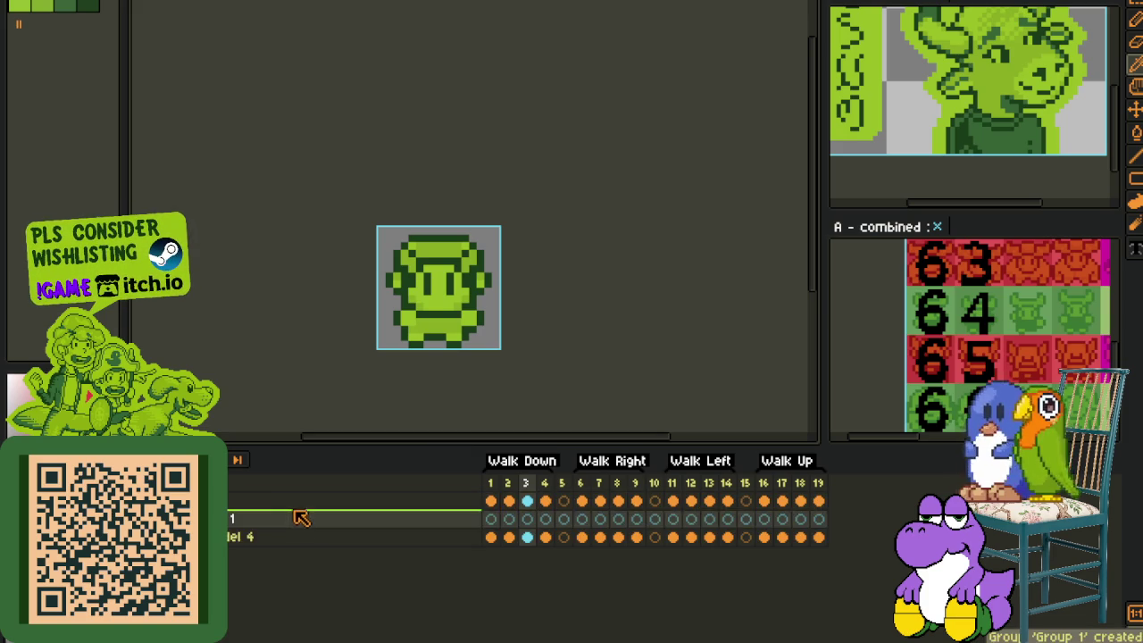
{"action": "left_click_drag", "start_coordinate": [303, 531], "coordinate": [298, 510]}
{"action": "double_click", "coordinate": [304, 506]}
{"action": "type", "text": "V"}
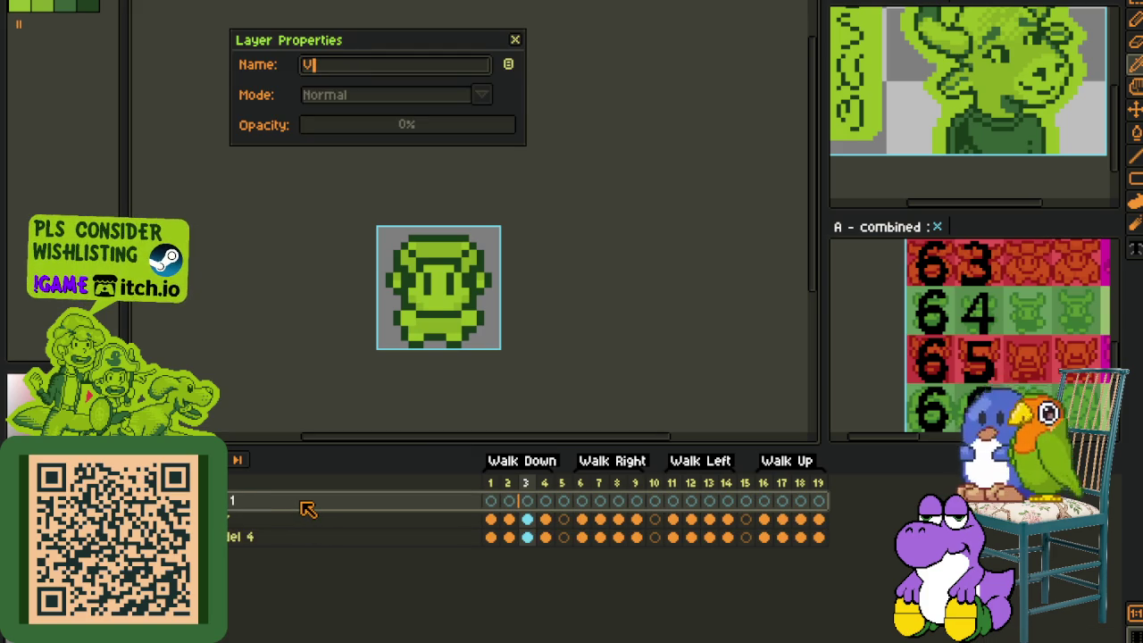
{"action": "key", "text": "Return"}
{"action": "key", "text": "ctrl+s"}
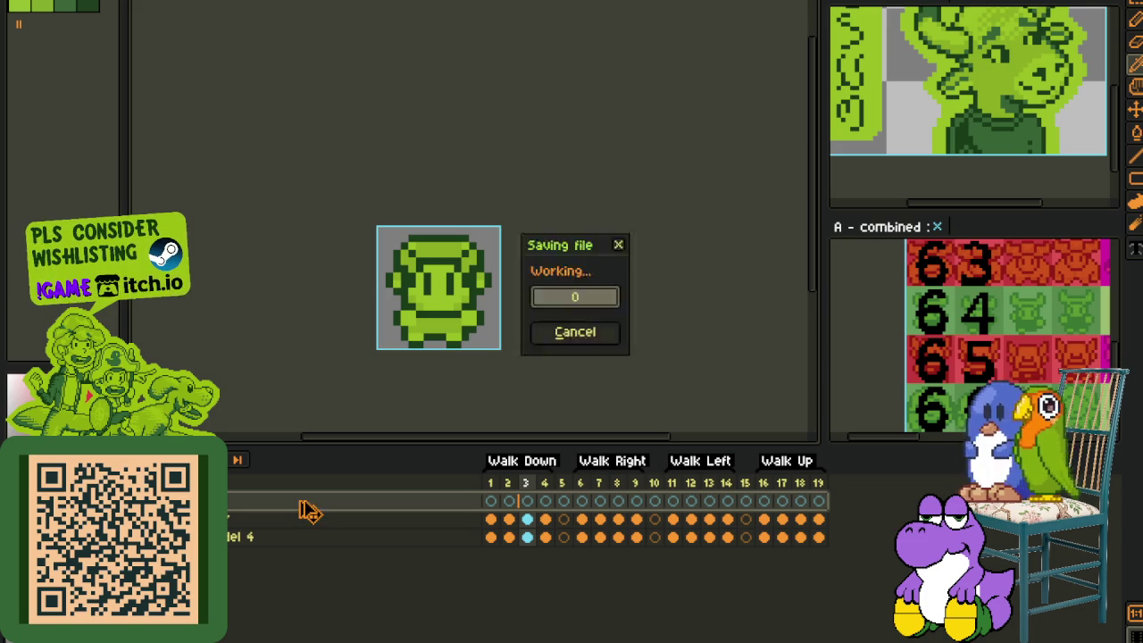
Step: Duplicate a layer, delete the extra copy, and move the layer third in the stack
{"action": "right_click", "coordinate": [229, 519]}
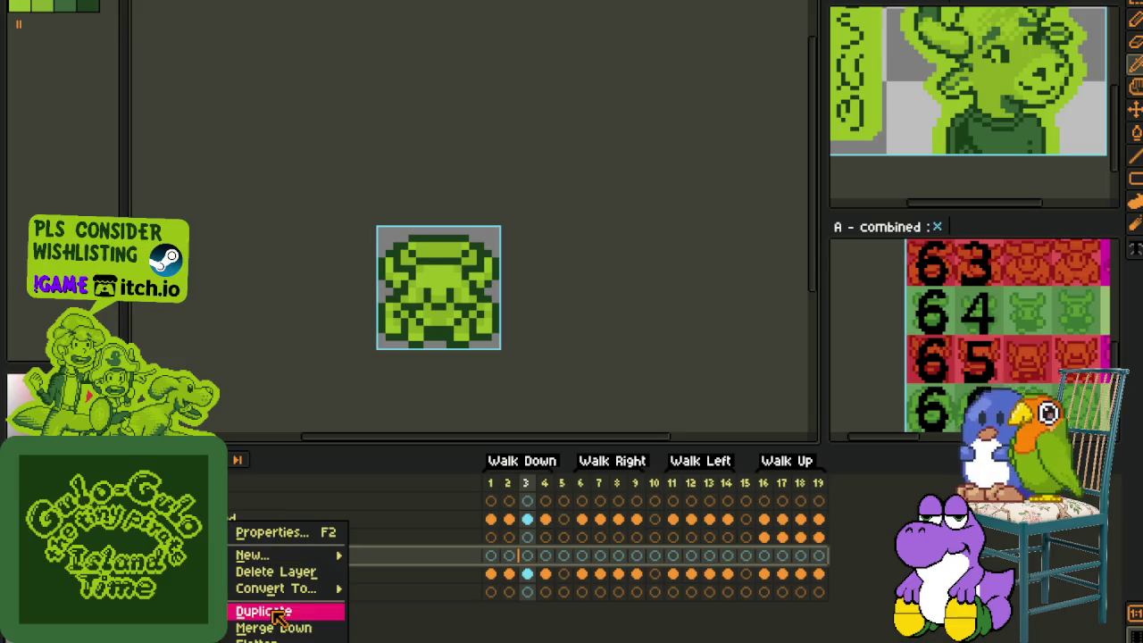
{"action": "left_click", "coordinate": [268, 610]}
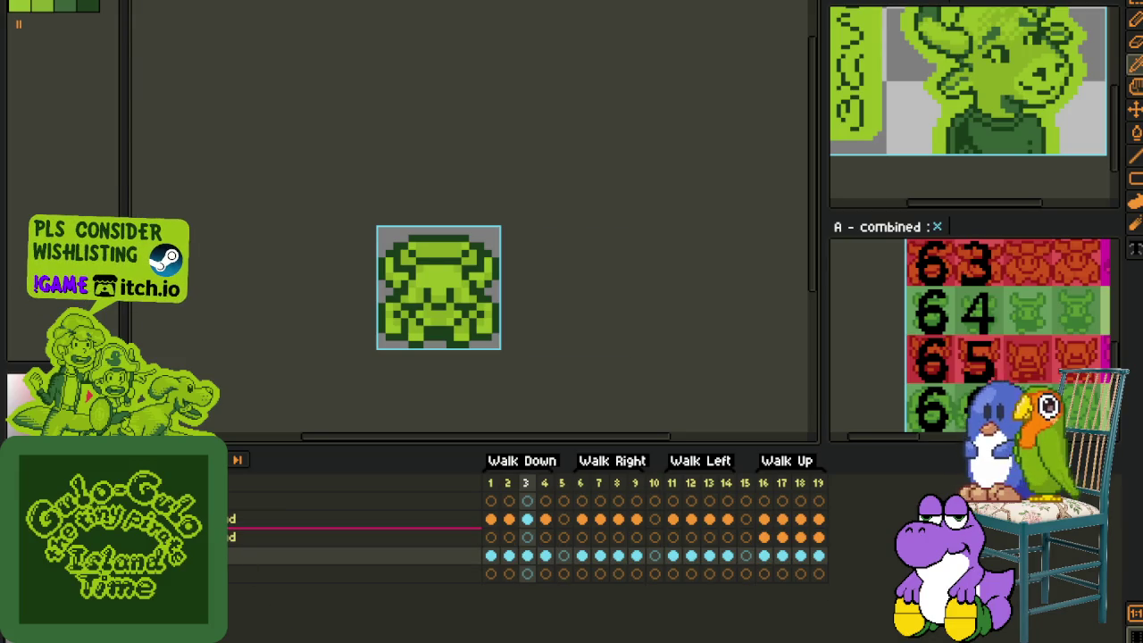
{"action": "mouse_move", "coordinate": [178, 546]}
{"action": "left_mouse_down"}
{"action": "mouse_move", "coordinate": [178, 511]}
{"action": "mouse_move", "coordinate": [239, 547]}
{"action": "mouse_move", "coordinate": [246, 529]}
{"action": "mouse_move", "coordinate": [234, 527]}
{"action": "left_mouse_up"}
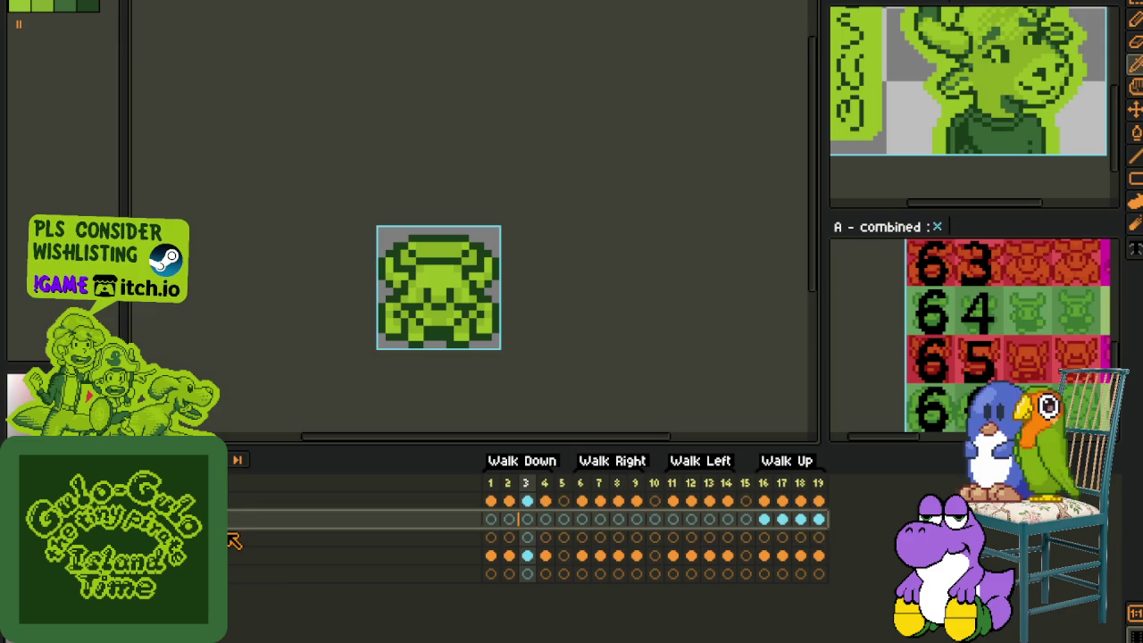
{"action": "right_click", "coordinate": [233, 527]}
{"action": "left_click", "coordinate": [268, 571]}
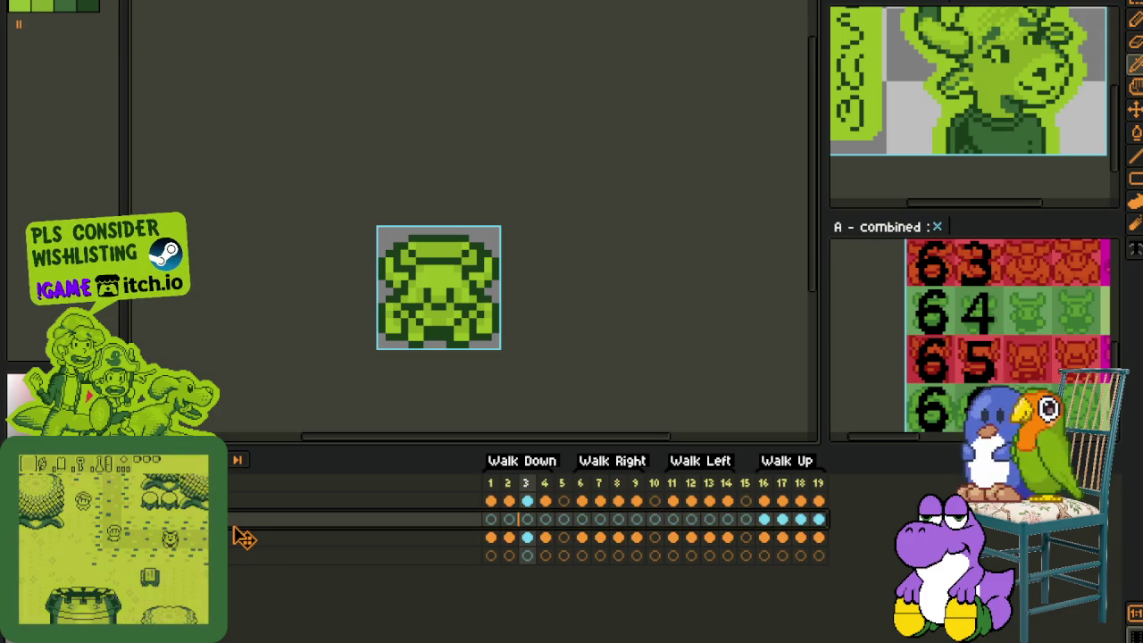
{"action": "left_click_drag", "start_coordinate": [242, 548], "coordinate": [234, 528]}
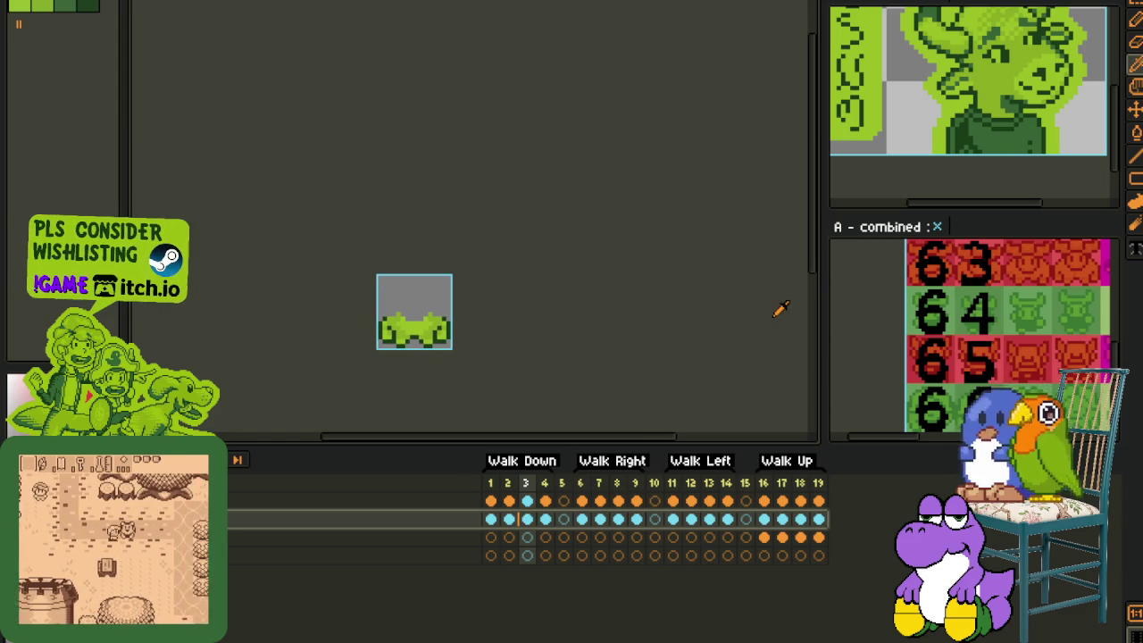
{"action": "key", "text": "Tab"}
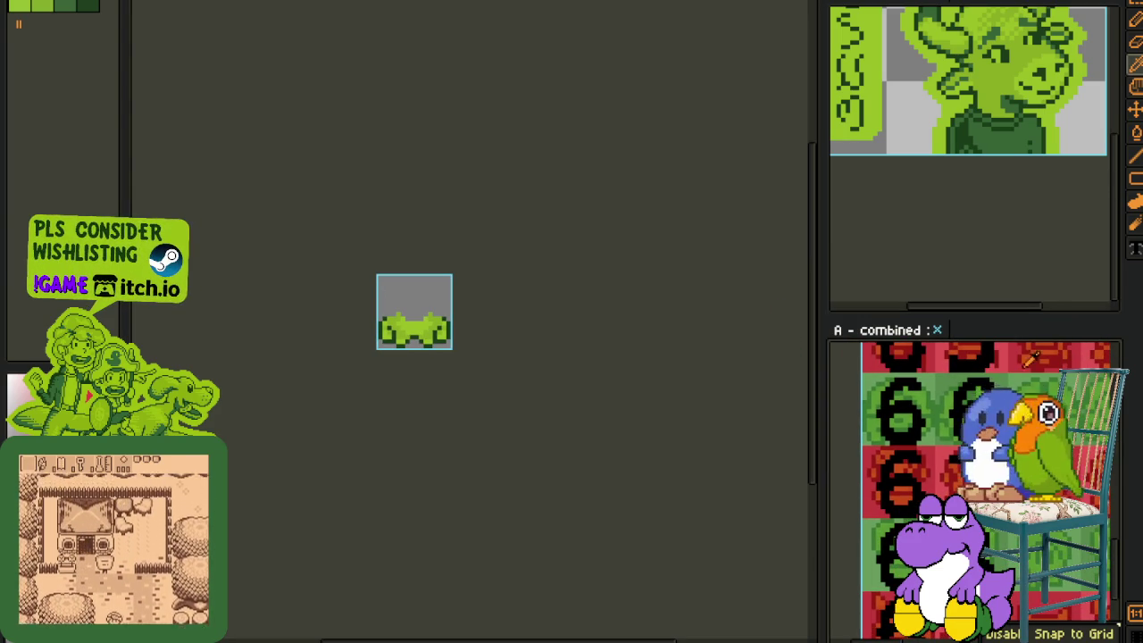
{"action": "scroll", "coordinate": [969, 197], "scroll_direction": "down", "scroll_amount": 3}
{"action": "key", "text": "Tab"}
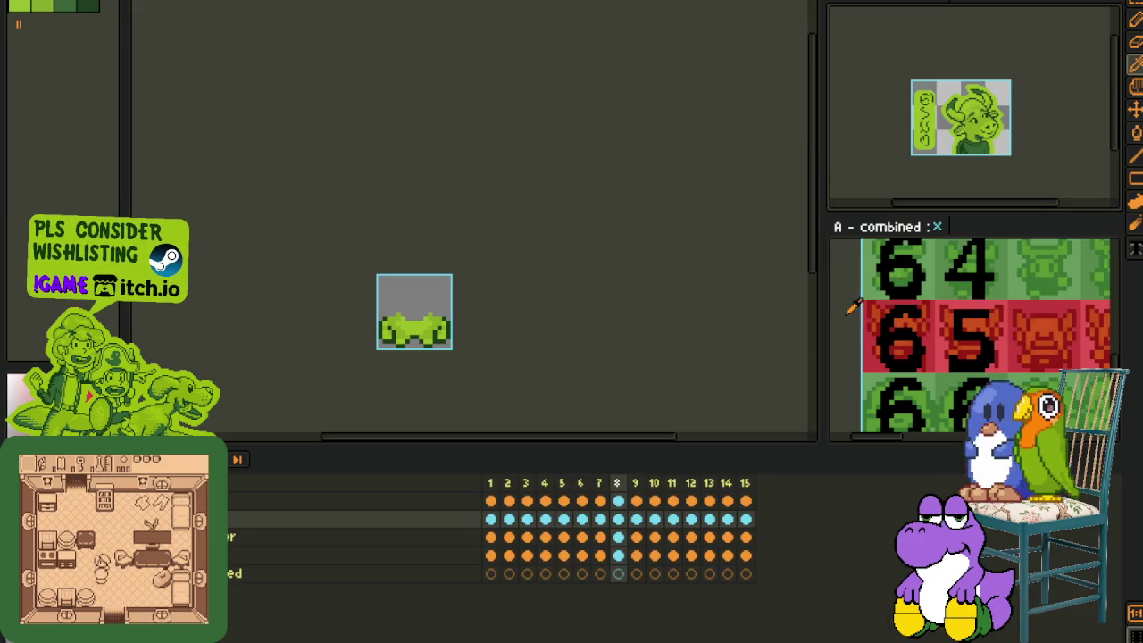
{"action": "key", "text": "Tab"}
{"action": "key", "text": "ctrl+Tab"}
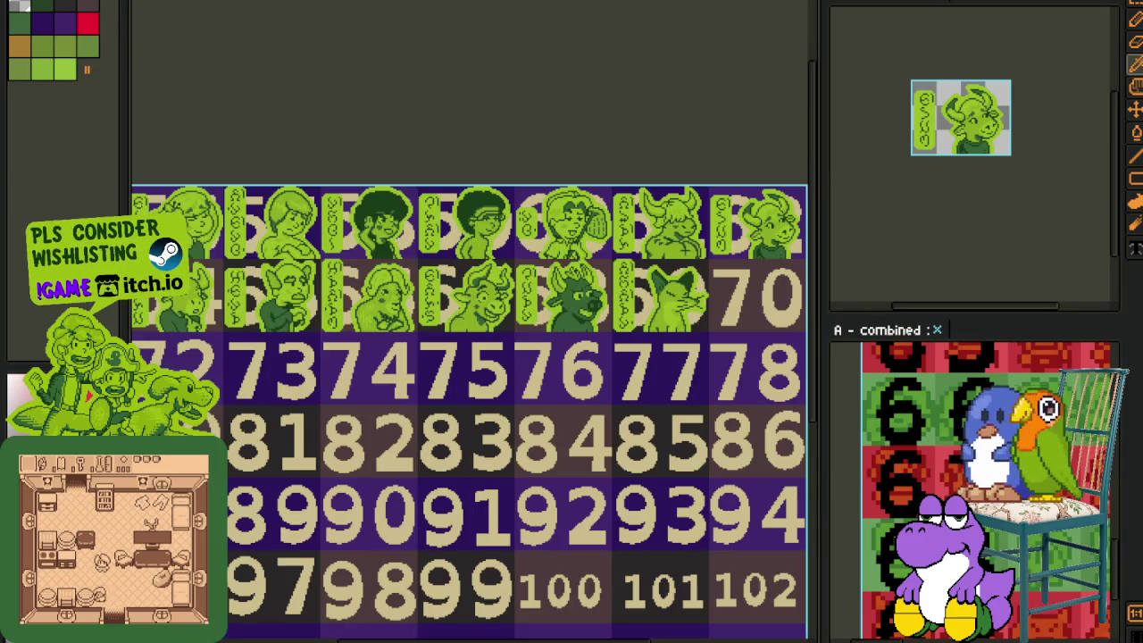
{"action": "left_click_drag", "start_coordinate": [301, 166], "coordinate": [518, 186]}
{"action": "scroll", "coordinate": [520, 191], "scroll_direction": "up", "scroll_amount": 1}
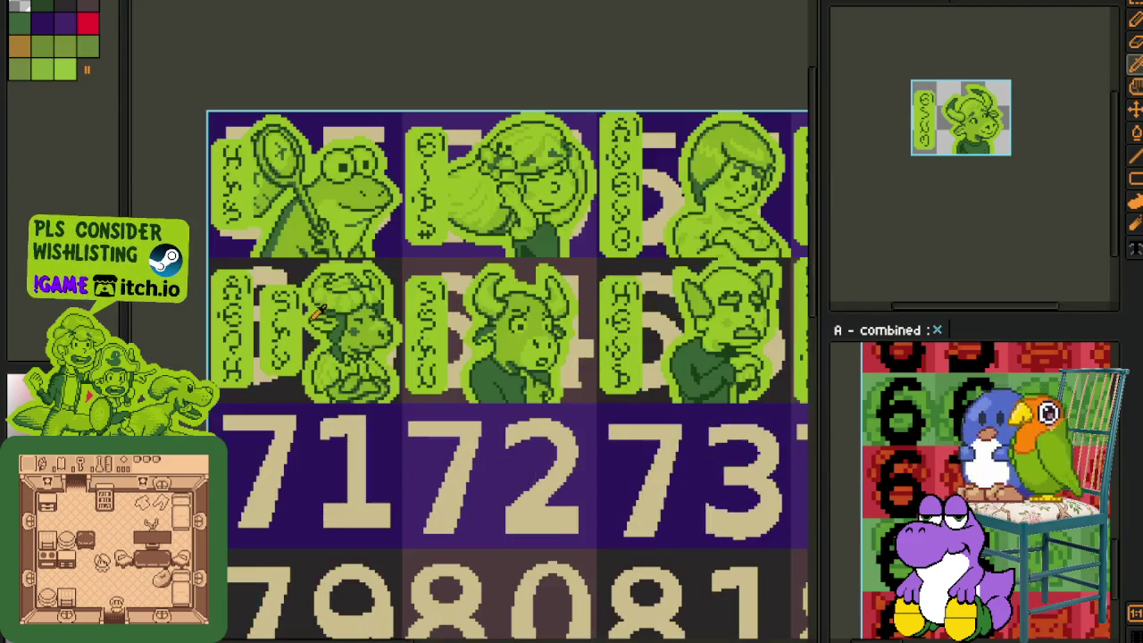
{"action": "scroll", "coordinate": [543, 255], "scroll_direction": "up", "scroll_amount": 1}
{"action": "mouse_move", "coordinate": [513, 420]}
{"action": "left_mouse_down"}
{"action": "mouse_move", "coordinate": [500, 328]}
{"action": "mouse_move", "coordinate": [549, 305]}
{"action": "mouse_move", "coordinate": [419, 324]}
{"action": "mouse_move", "coordinate": [456, 319]}
{"action": "left_mouse_up"}
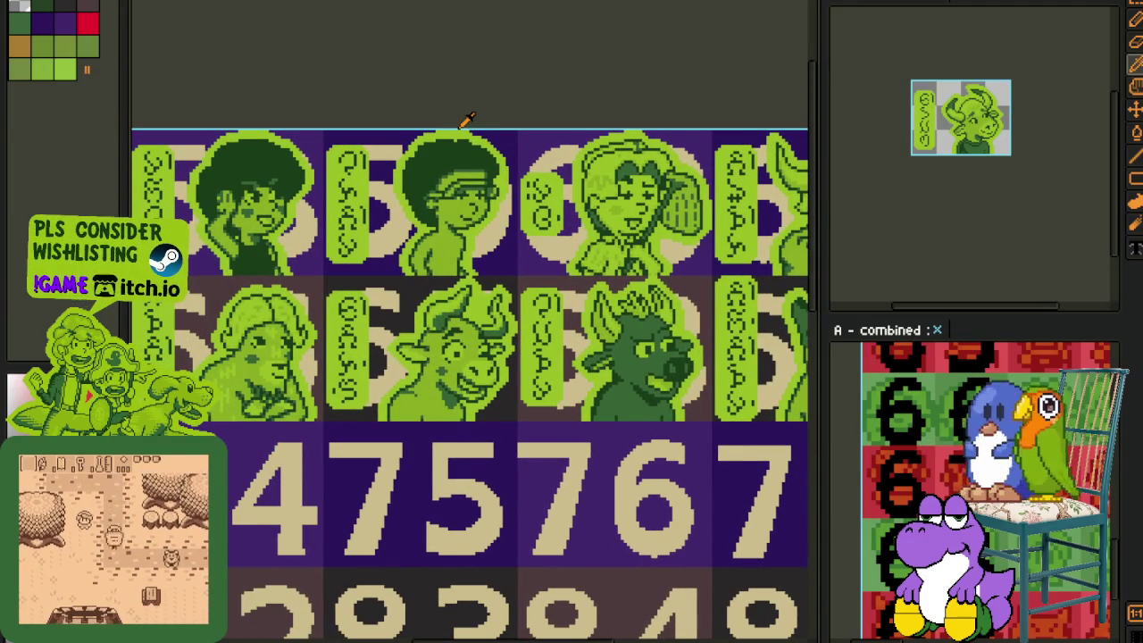
{"action": "scroll", "coordinate": [460, 120], "scroll_direction": "down", "scroll_amount": 3}
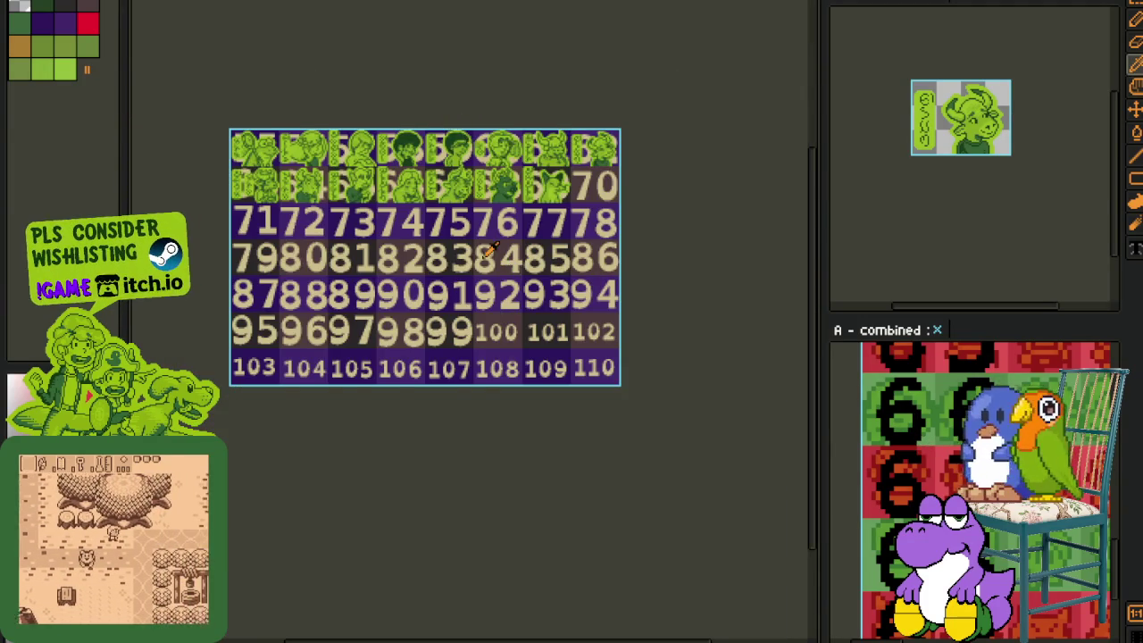
{"action": "scroll", "coordinate": [461, 120], "scroll_direction": "up", "scroll_amount": 1}
{"action": "scroll", "coordinate": [462, 82], "scroll_direction": "up", "scroll_amount": 3}
{"action": "scroll", "coordinate": [462, 82], "scroll_direction": "up", "scroll_amount": 1}
{"action": "scroll", "coordinate": [462, 82], "scroll_direction": "up", "scroll_amount": 1}
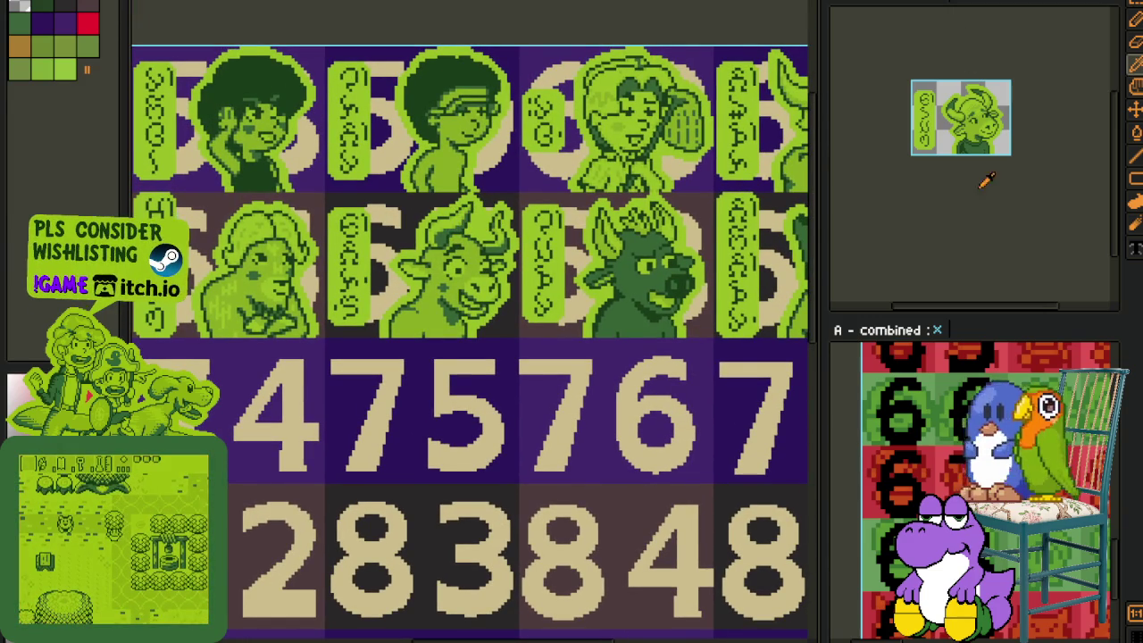
{"action": "key", "text": "Tab"}
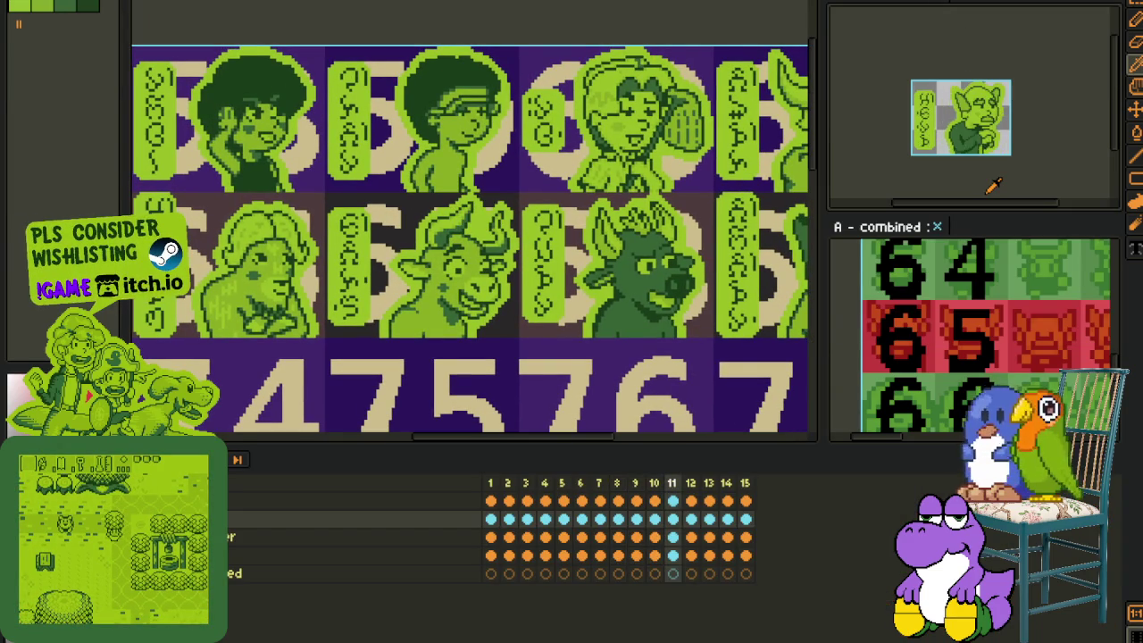
{"action": "key", "text": "Tab"}
{"action": "key", "text": "h"}
{"action": "left_click_drag", "start_coordinate": [922, 212], "coordinate": [934, 263]}
{"action": "key", "text": "b"}
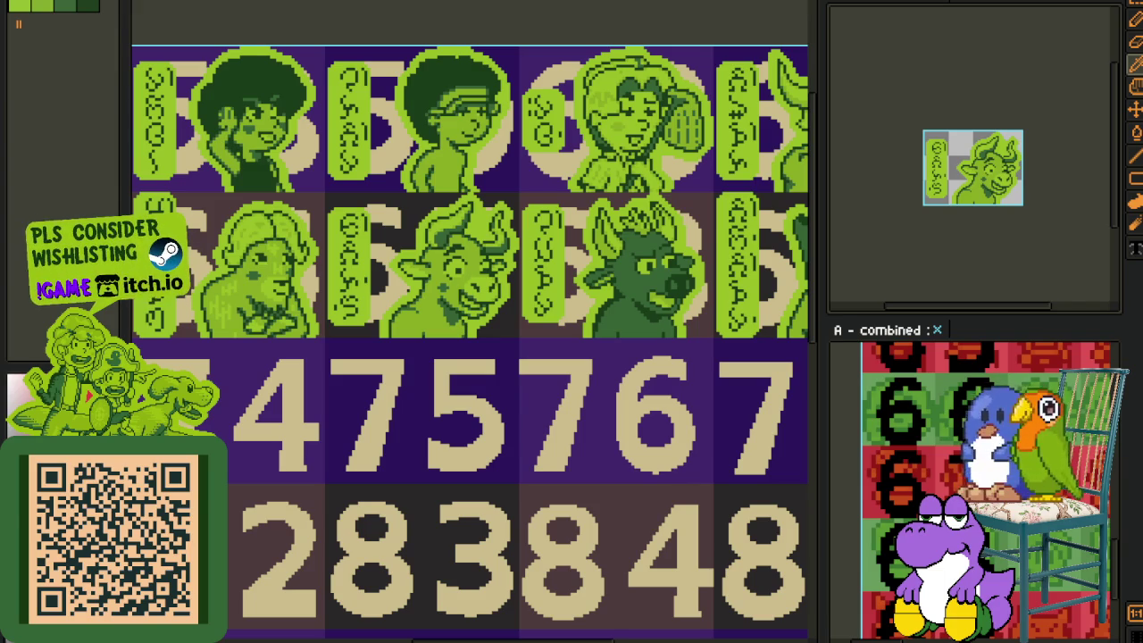
{"action": "key", "text": "alt+Tab"}
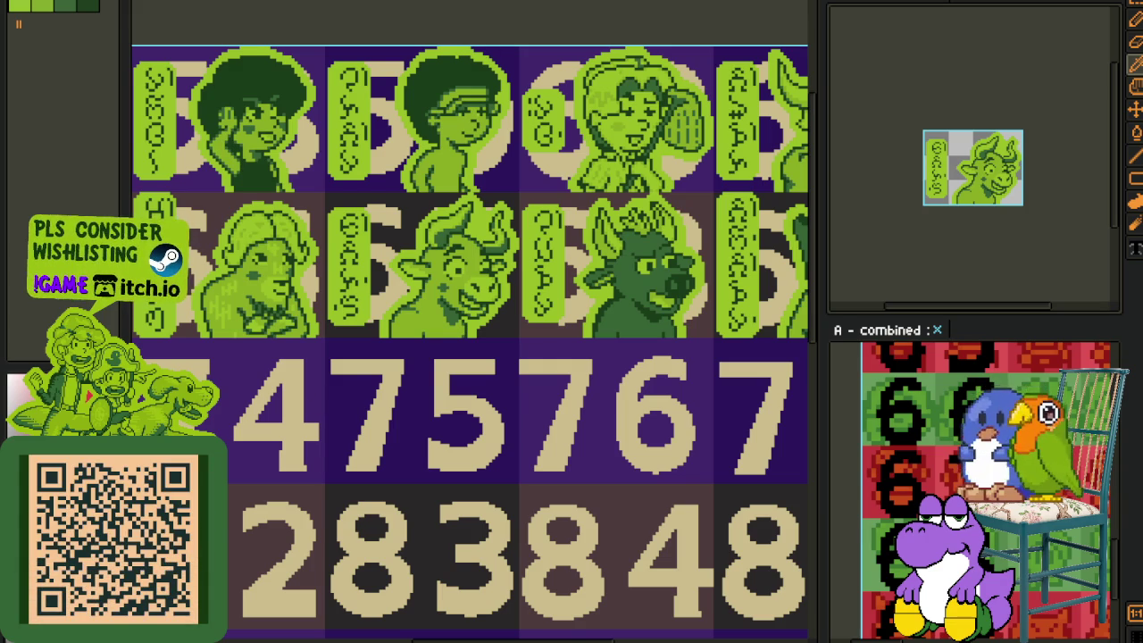
{"action": "scroll", "coordinate": [414, 311], "scroll_direction": "down", "scroll_amount": 5}
Step: Select the monster sprite's top layer and add a new empty layer above it
{"action": "scroll", "coordinate": [379, 277], "scroll_direction": "up", "scroll_amount": 1}
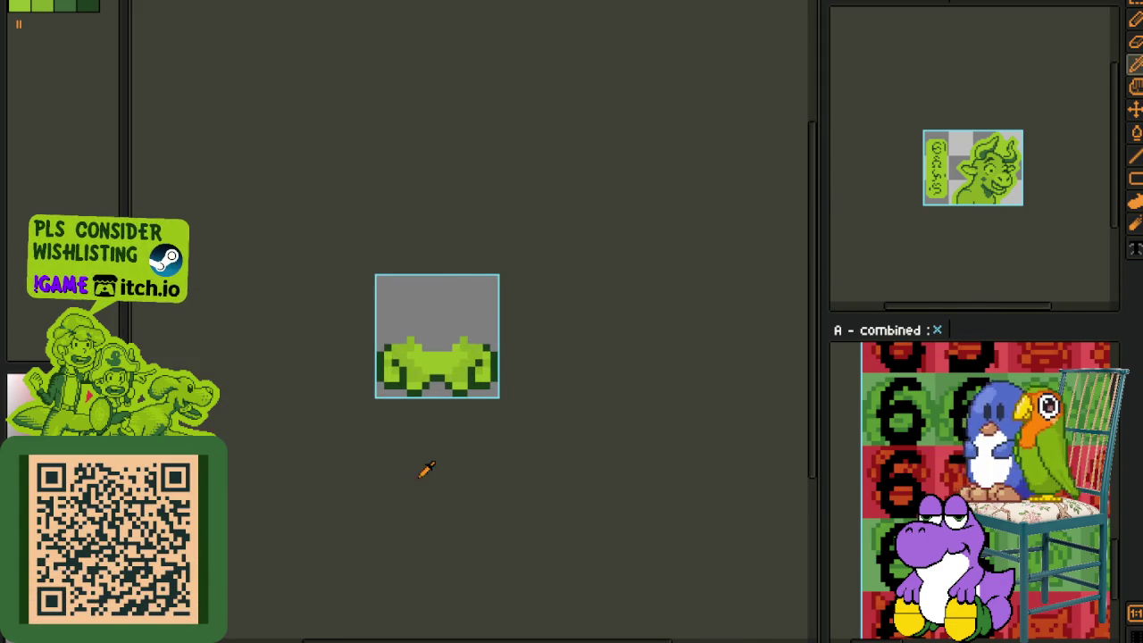
{"action": "key", "text": "Tab"}
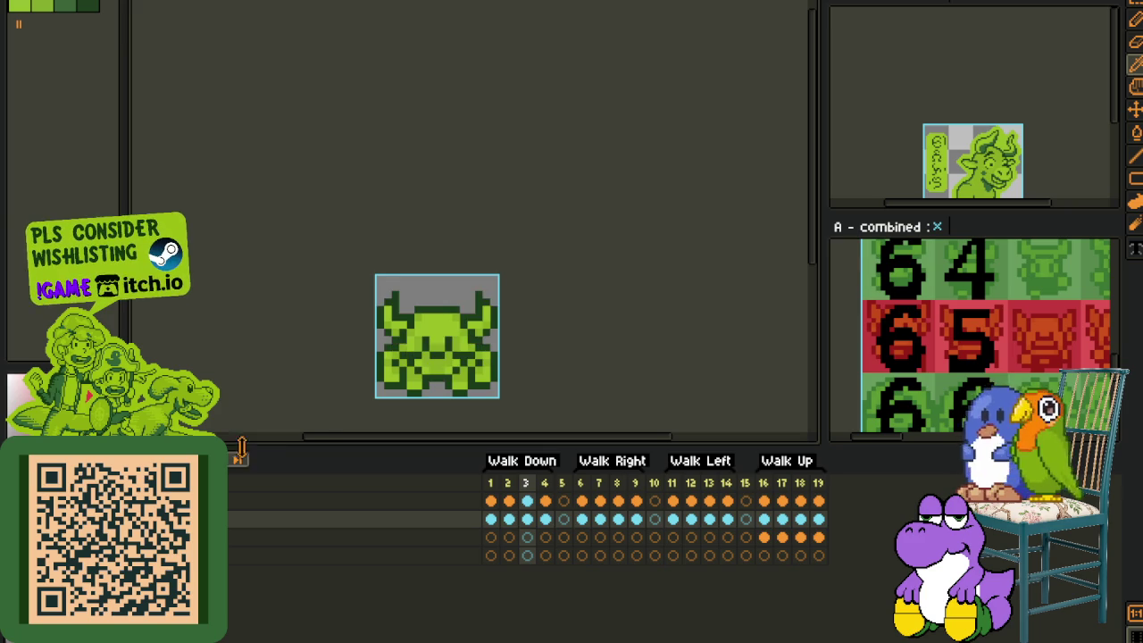
{"action": "left_click", "coordinate": [470, 506]}
{"action": "right_click", "coordinate": [256, 503]}
{"action": "mouse_move", "coordinate": [288, 535]}
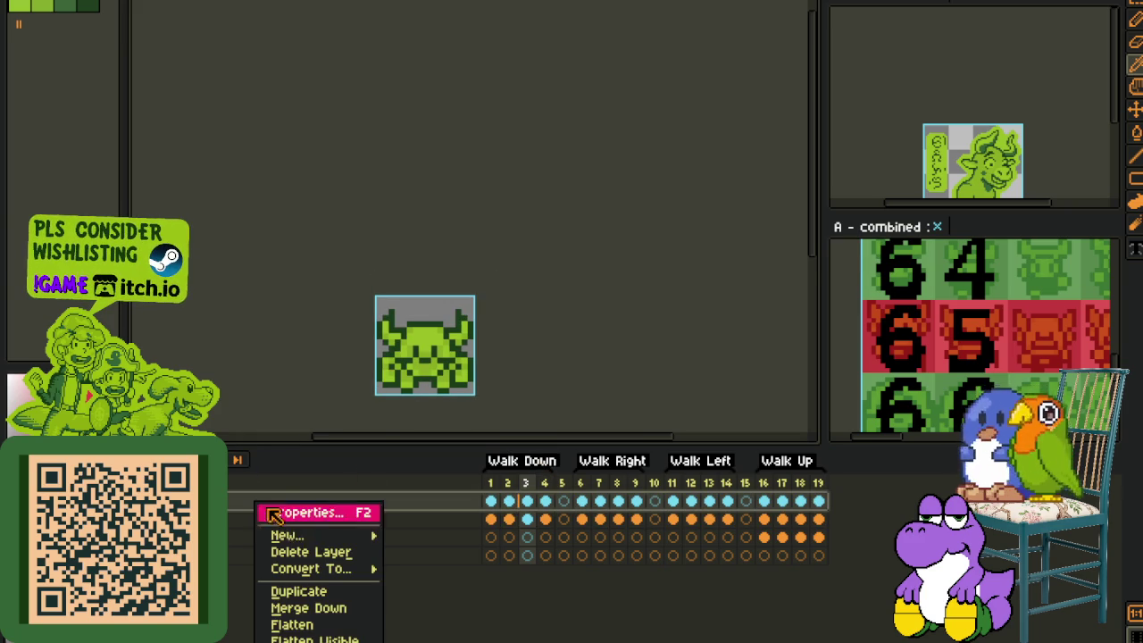
{"action": "left_click", "coordinate": [433, 535]}
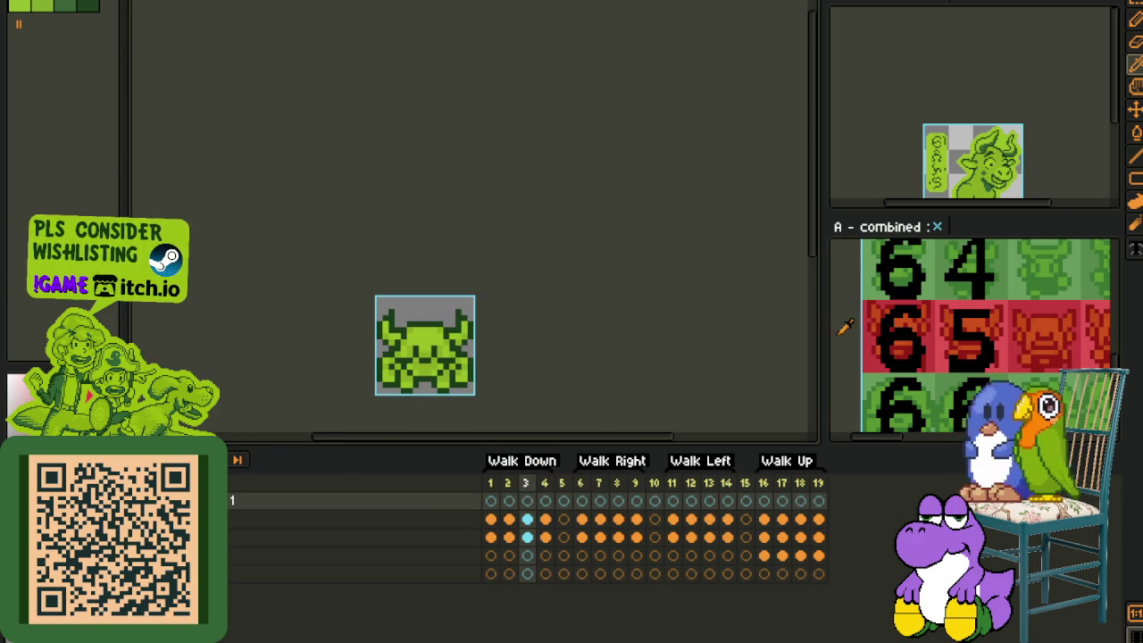
Step: Go to frame 1 of the walk cycle and undo the last change
{"action": "key", "text": "Tab"}
{"action": "scroll", "coordinate": [415, 376], "scroll_direction": "up", "scroll_amount": 1}
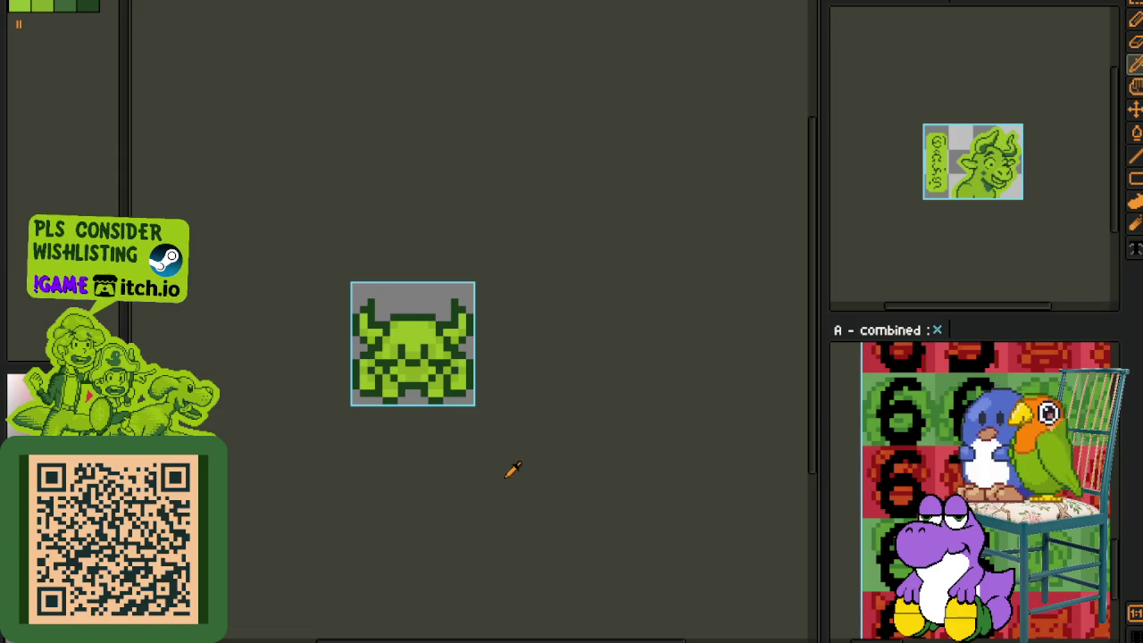
{"action": "key", "text": "Tab"}
{"action": "left_click", "coordinate": [493, 519]}
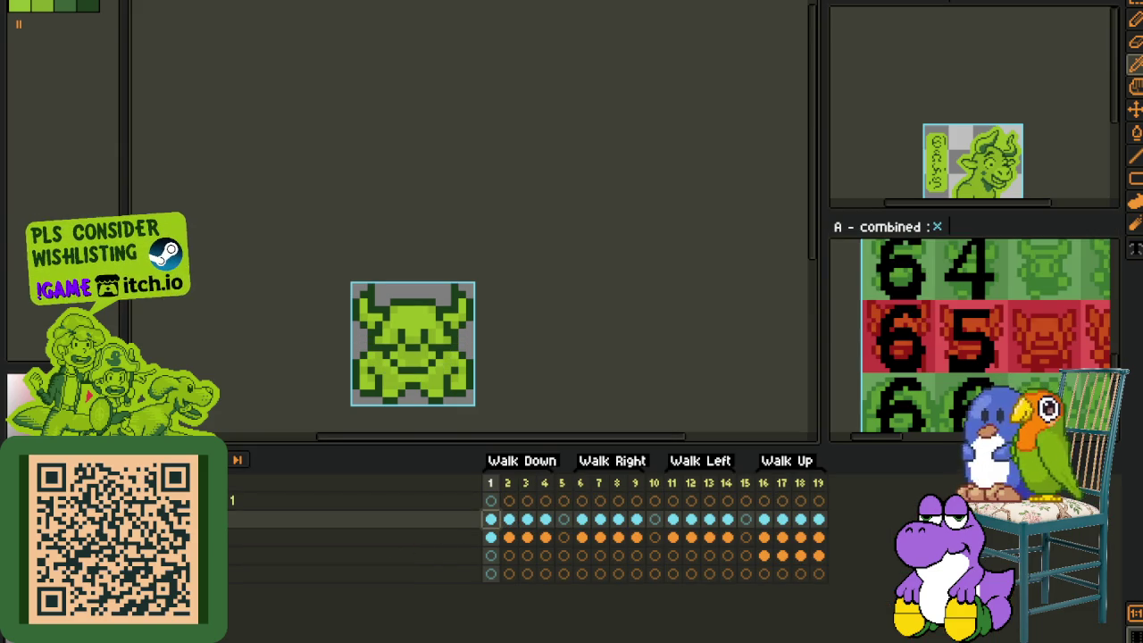
{"action": "key", "text": "ctrl+z"}
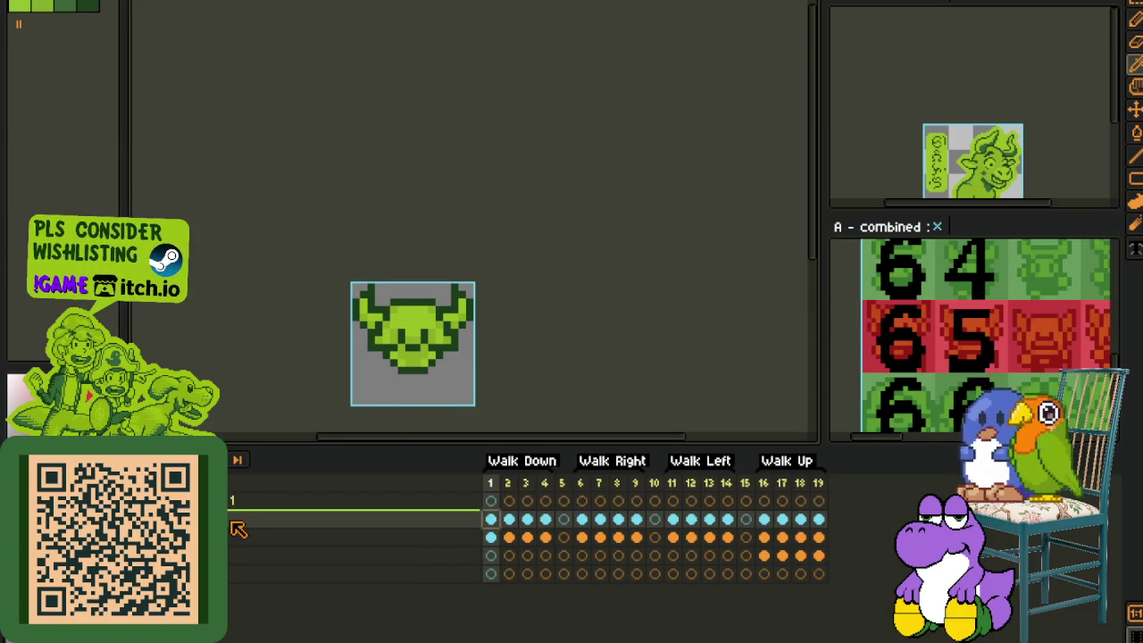
Step: Even the face to mid-green, clear its lower-left pixels and push the right outline outward
{"action": "scroll", "coordinate": [358, 366], "scroll_direction": "up", "scroll_amount": 1}
{"action": "scroll", "coordinate": [361, 370], "scroll_direction": "up", "scroll_amount": 1}
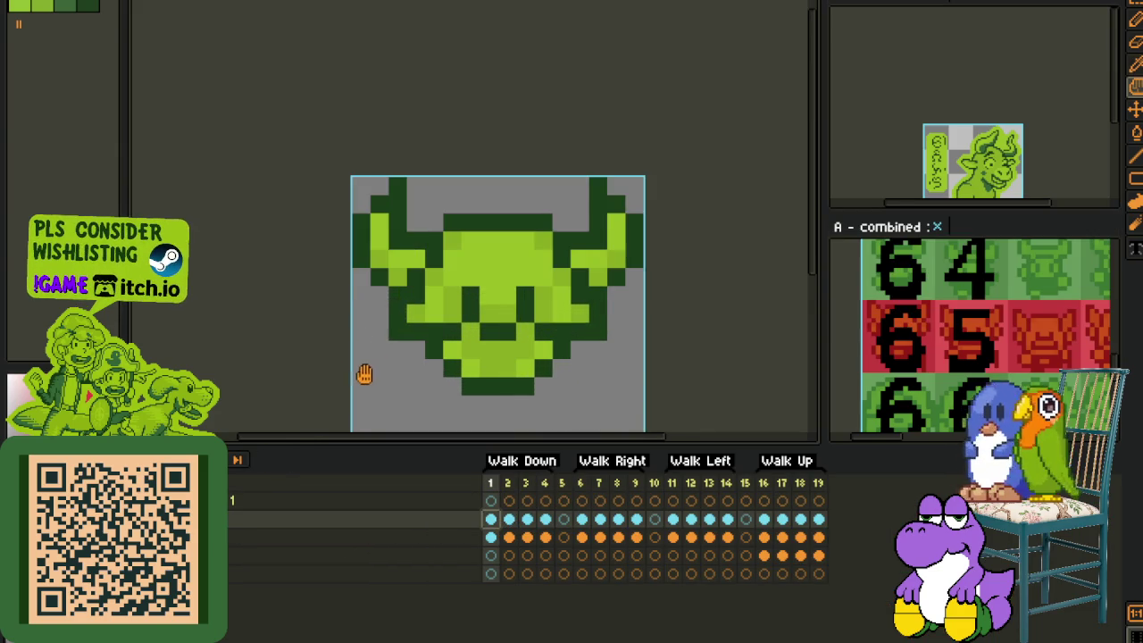
{"action": "left_click_drag", "start_coordinate": [364, 373], "coordinate": [301, 401]}
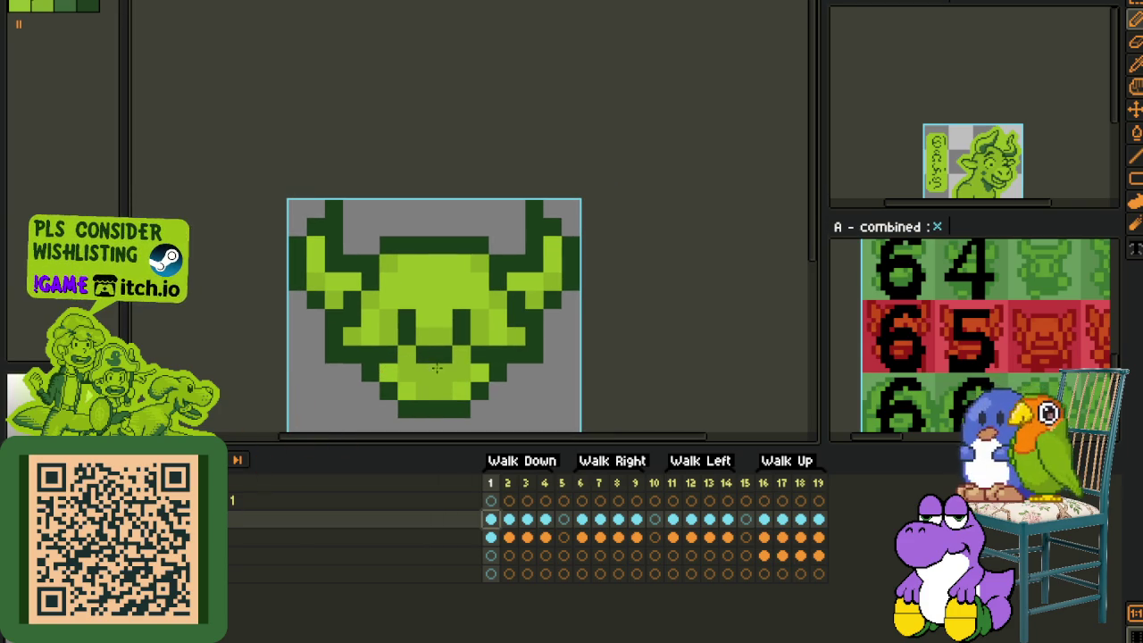
{"action": "key", "text": "Tab"}
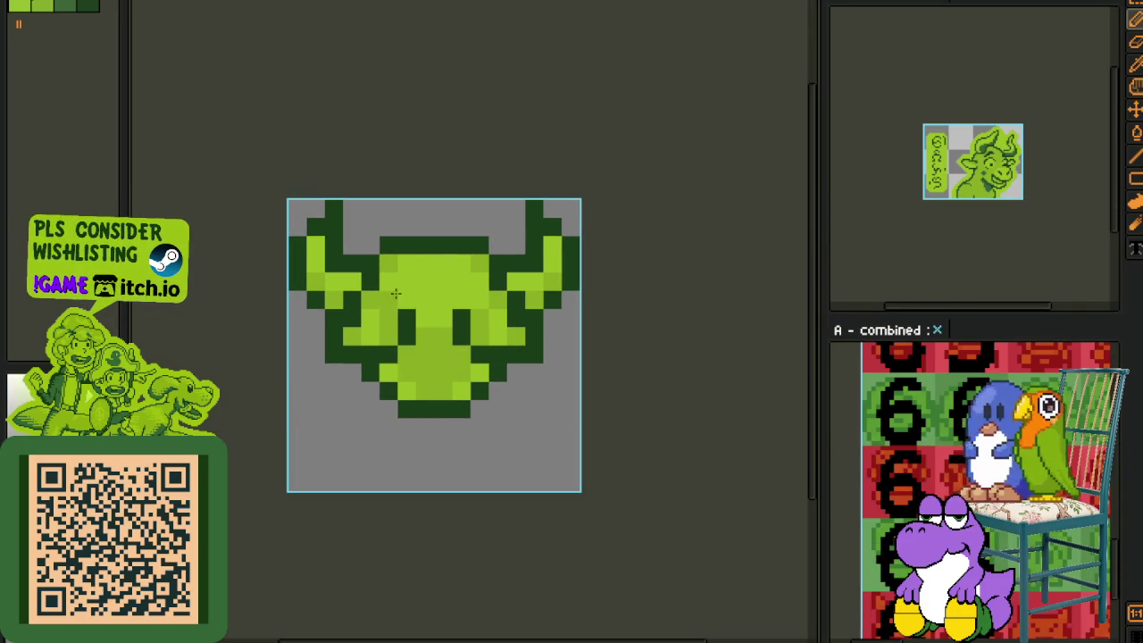
{"action": "left_click", "coordinate": [420, 288]}
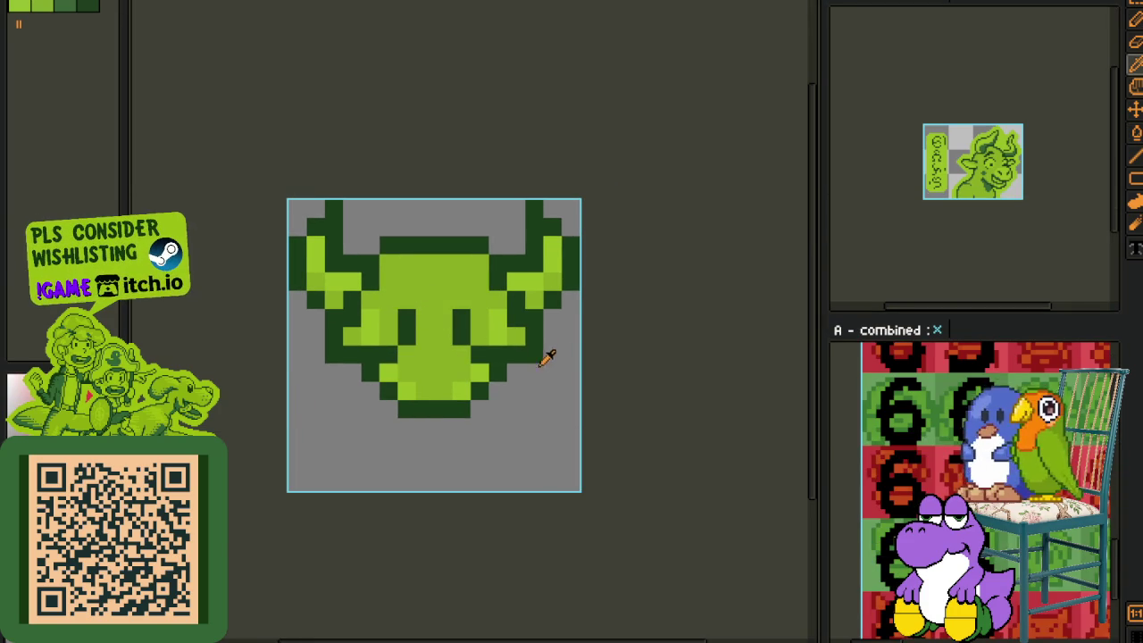
{"action": "scroll", "coordinate": [545, 366], "scroll_direction": "up", "scroll_amount": 1}
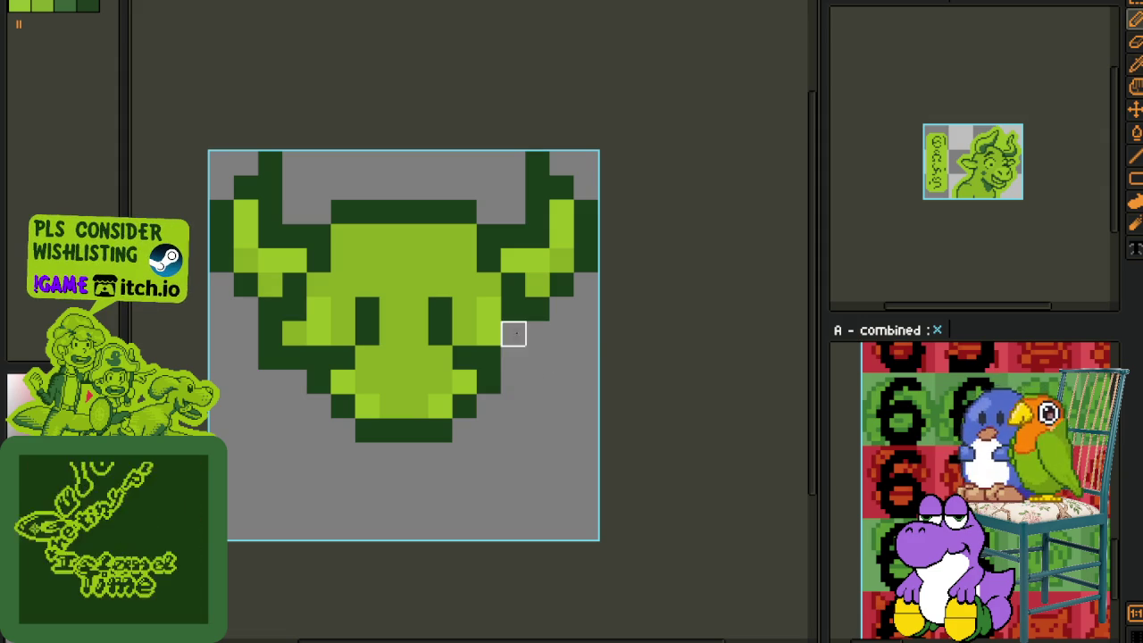
{"action": "left_click", "coordinate": [294, 357]}
{"action": "mouse_move", "coordinate": [271, 358]}
{"action": "left_mouse_down"}
{"action": "mouse_move", "coordinate": [293, 332]}
{"action": "mouse_move", "coordinate": [295, 357]}
{"action": "left_mouse_up"}
{"action": "mouse_move", "coordinate": [468, 332]}
{"action": "left_mouse_down"}
{"action": "mouse_move", "coordinate": [508, 349]}
{"action": "mouse_move", "coordinate": [483, 316]}
{"action": "mouse_move", "coordinate": [485, 346]}
{"action": "mouse_move", "coordinate": [464, 356]}
{"action": "left_mouse_up"}
{"action": "left_click", "coordinate": [343, 358]}
{"action": "left_click_drag", "start_coordinate": [319, 357], "coordinate": [319, 308]}
Step: Add light-green pixels on the face's left edge and upper right
{"action": "key", "text": "i"}
{"action": "left_click", "coordinate": [355, 382]}
{"action": "key", "text": "b"}
{"action": "left_click", "coordinate": [319, 284]}
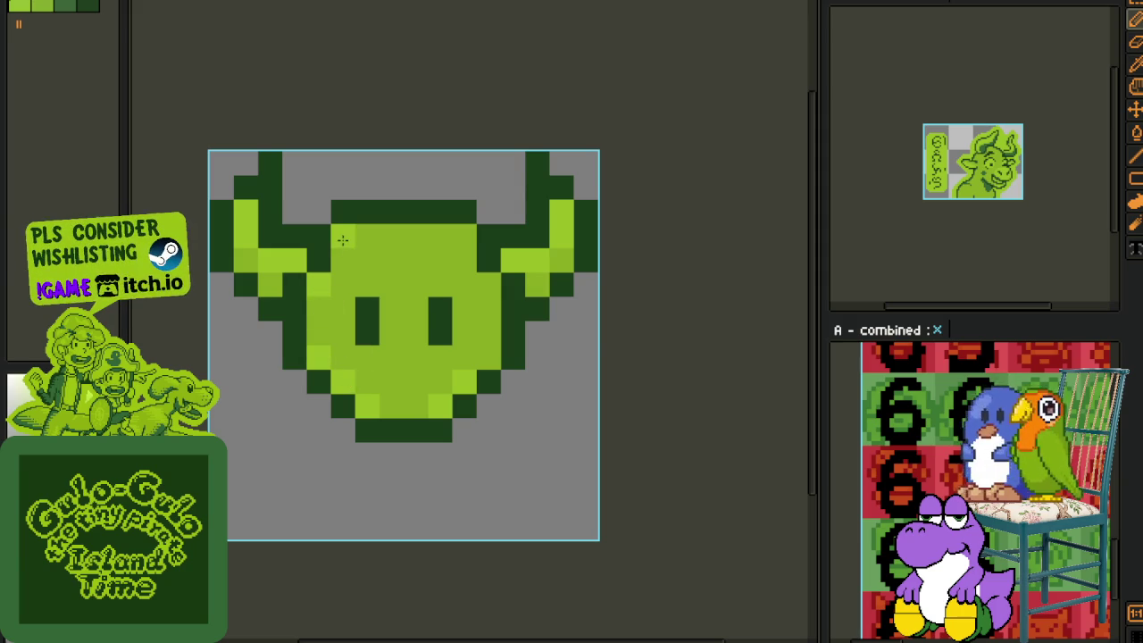
{"action": "left_click", "coordinate": [464, 236]}
{"action": "left_click", "coordinate": [490, 284]}
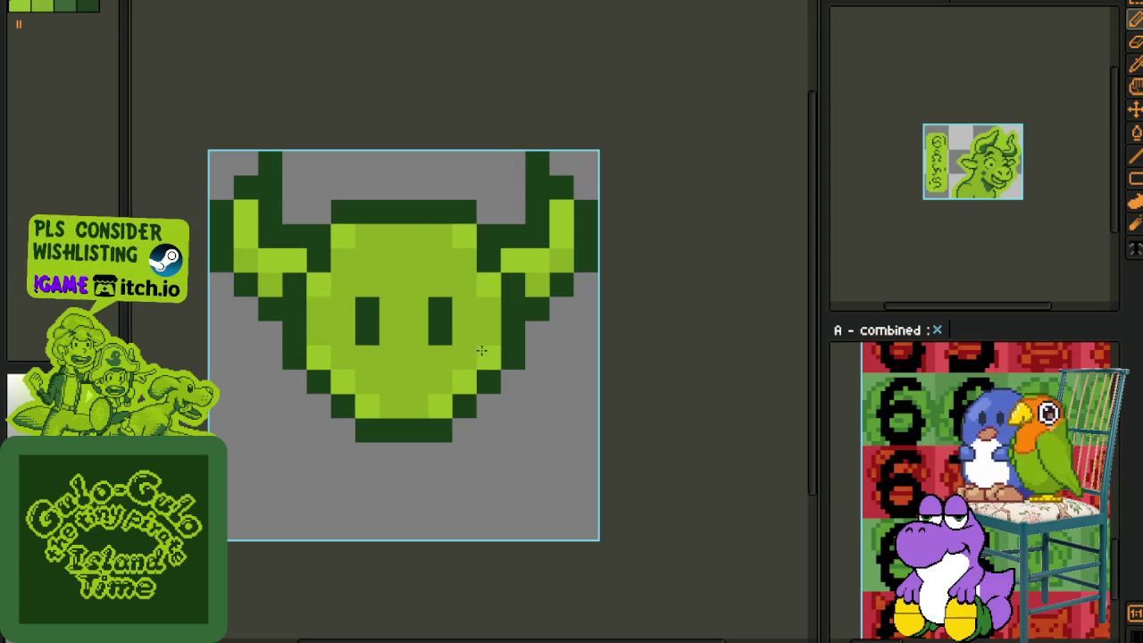
{"action": "scroll", "coordinate": [479, 348], "scroll_direction": "down", "scroll_amount": 3}
{"action": "scroll", "coordinate": [525, 366], "scroll_direction": "down", "scroll_amount": 1}
{"action": "scroll", "coordinate": [527, 368], "scroll_direction": "up", "scroll_amount": 1}
{"action": "scroll", "coordinate": [533, 369], "scroll_direction": "up", "scroll_amount": 2}
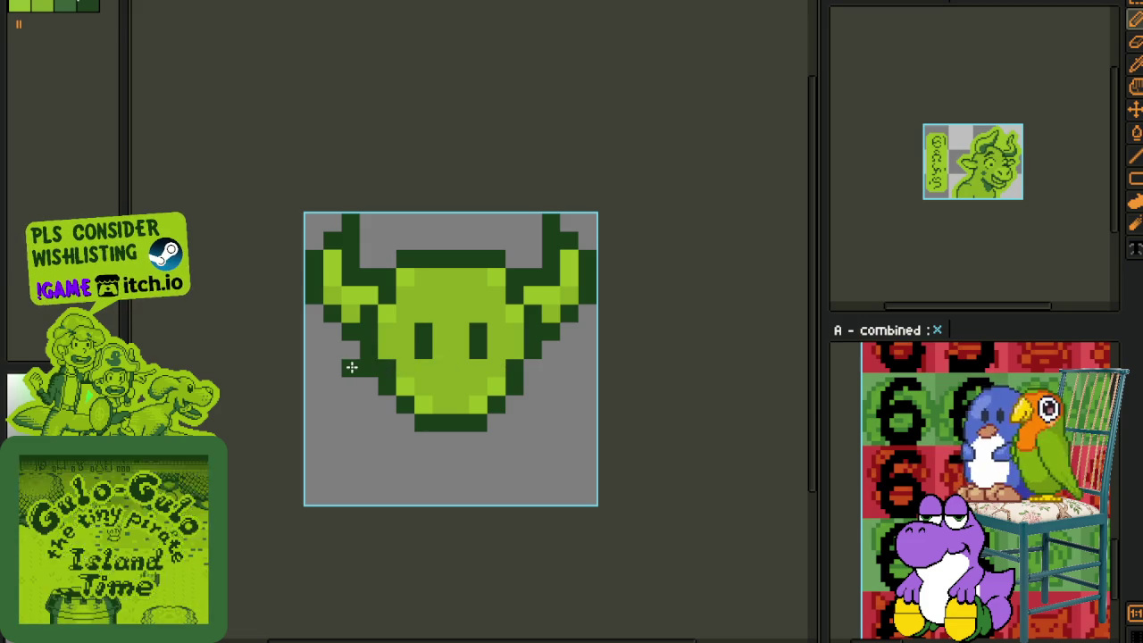
{"action": "key", "text": "i"}
{"action": "key", "text": "b"}
{"action": "left_click", "coordinate": [527, 355]}
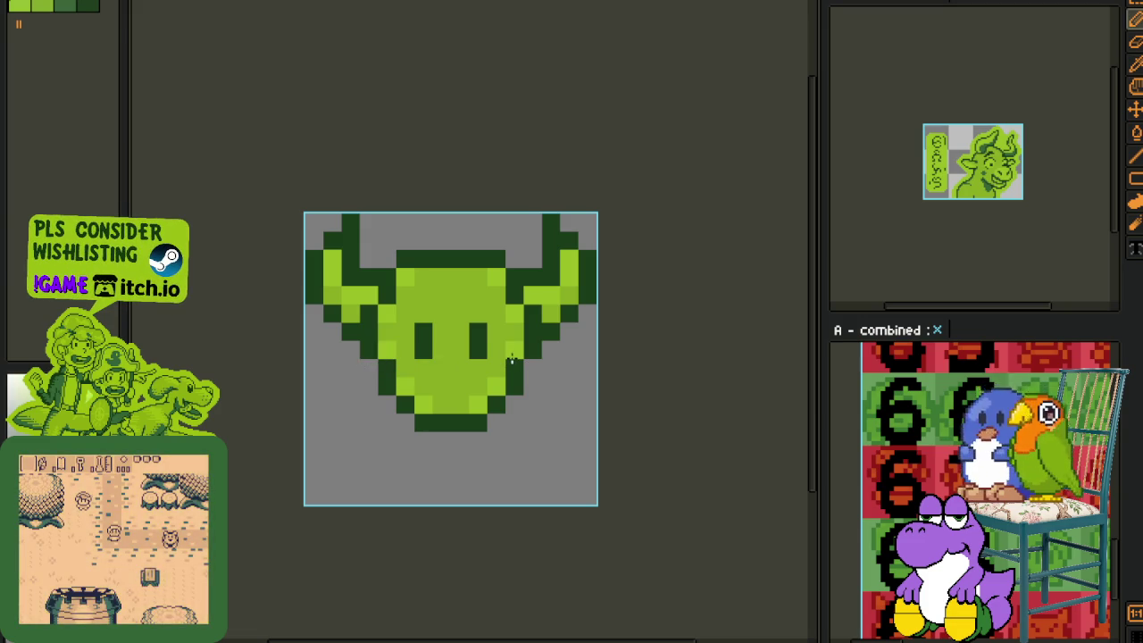
Step: Lower the face's top outline by one row
{"action": "scroll", "coordinate": [512, 359], "scroll_direction": "down", "scroll_amount": 3}
{"action": "scroll", "coordinate": [551, 357], "scroll_direction": "up", "scroll_amount": 3}
{"action": "scroll", "coordinate": [485, 279], "scroll_direction": "up", "scroll_amount": 1}
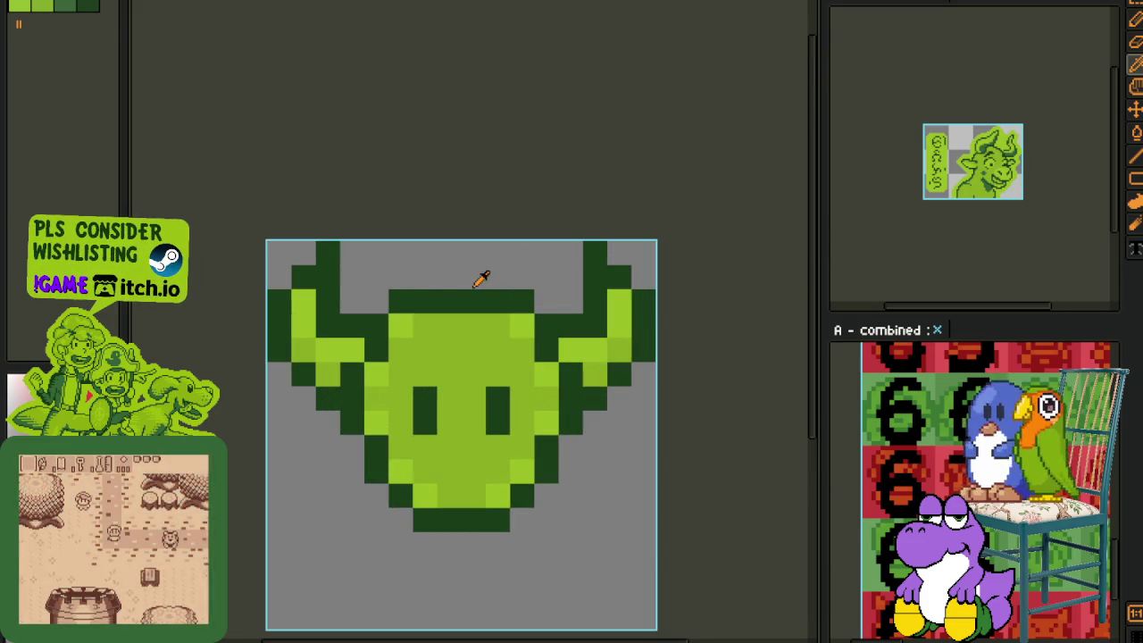
{"action": "left_click_drag", "start_coordinate": [401, 278], "coordinate": [527, 278]}
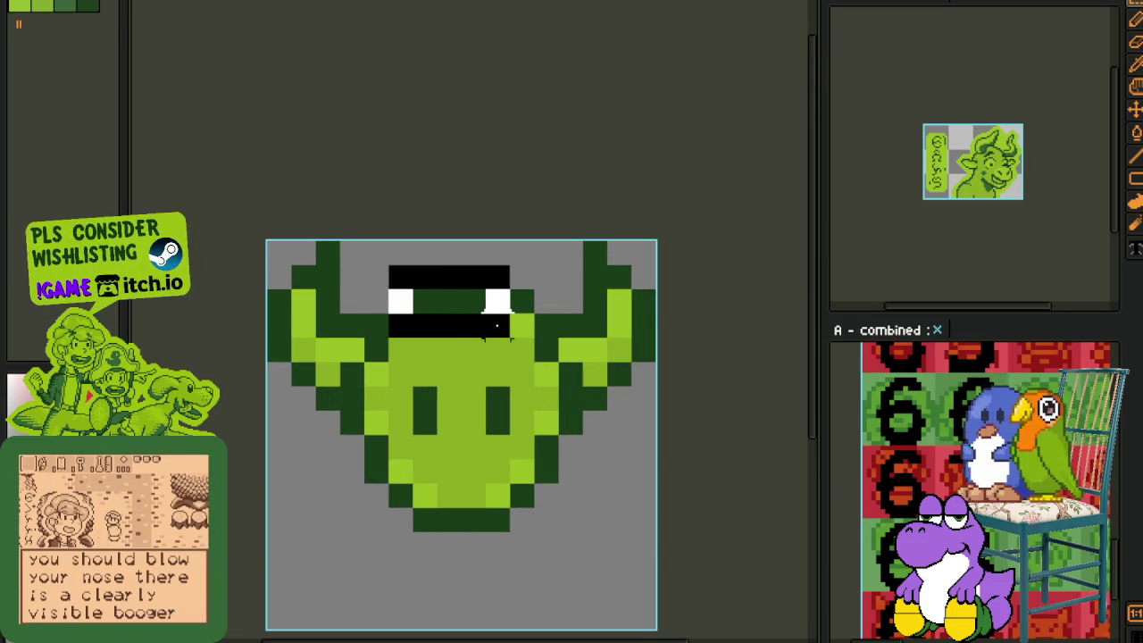
{"action": "scroll", "coordinate": [614, 340], "scroll_direction": "down", "scroll_amount": 2}
{"action": "scroll", "coordinate": [612, 354], "scroll_direction": "down", "scroll_amount": 1}
{"action": "scroll", "coordinate": [616, 362], "scroll_direction": "up", "scroll_amount": 1}
{"action": "scroll", "coordinate": [592, 354], "scroll_direction": "up", "scroll_amount": 2}
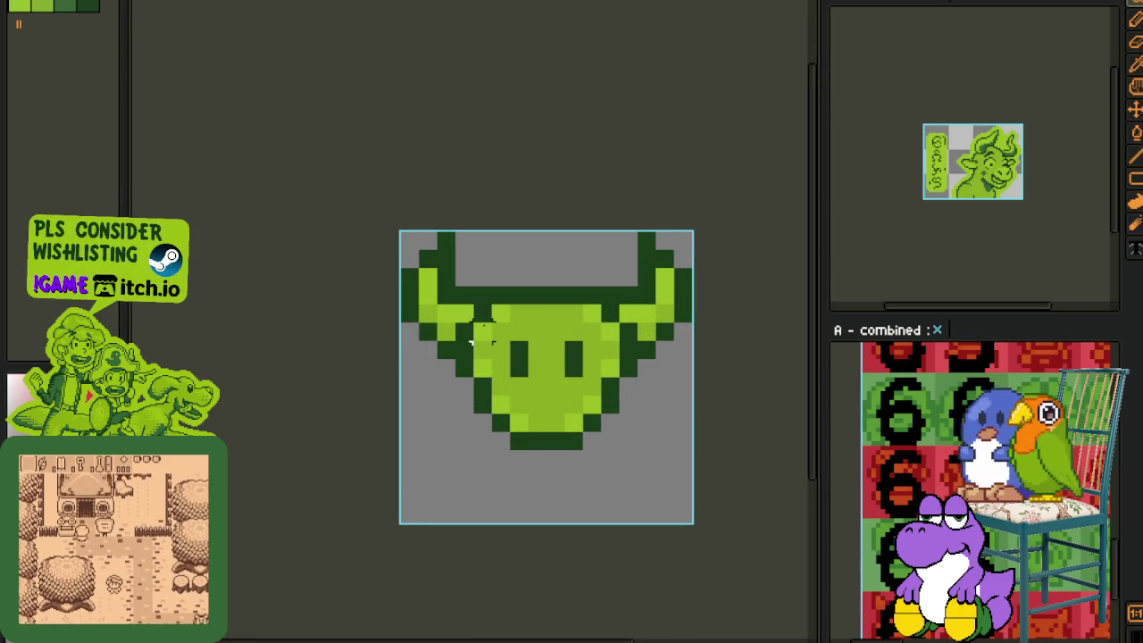
Step: Shift the head's left part one pixel right and its right part one pixel left
{"action": "left_click_drag", "start_coordinate": [500, 293], "coordinate": [482, 308]}
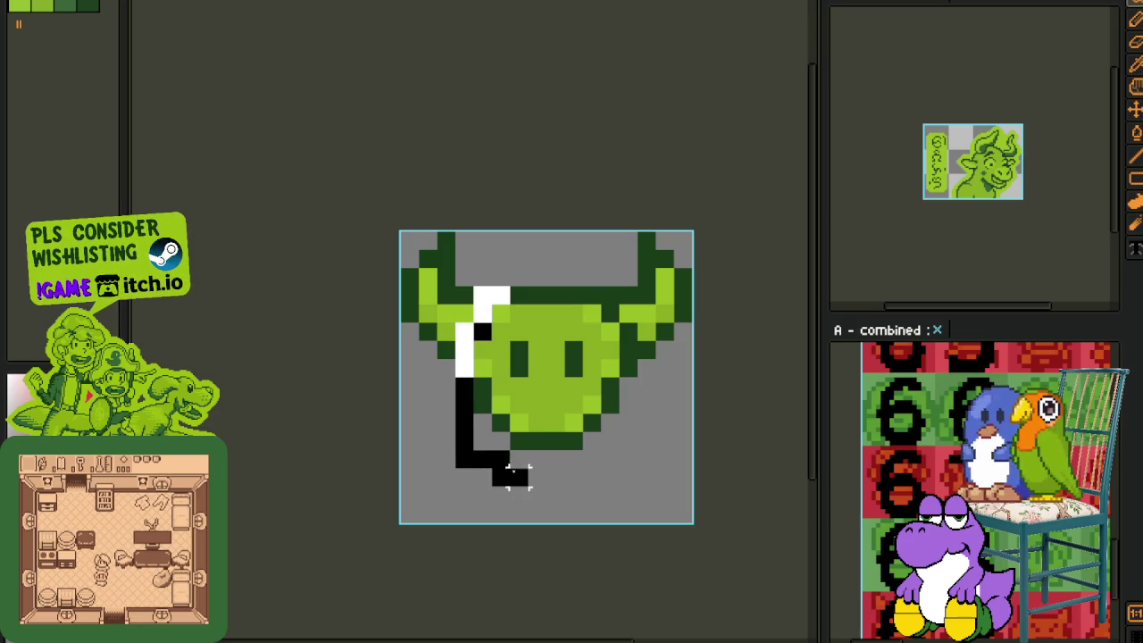
{"action": "mouse_move", "coordinate": [465, 347]}
{"action": "left_mouse_down"}
{"action": "mouse_move", "coordinate": [508, 320]}
{"action": "mouse_move", "coordinate": [529, 325]}
{"action": "left_mouse_up"}
{"action": "key", "text": "ctrl+d"}
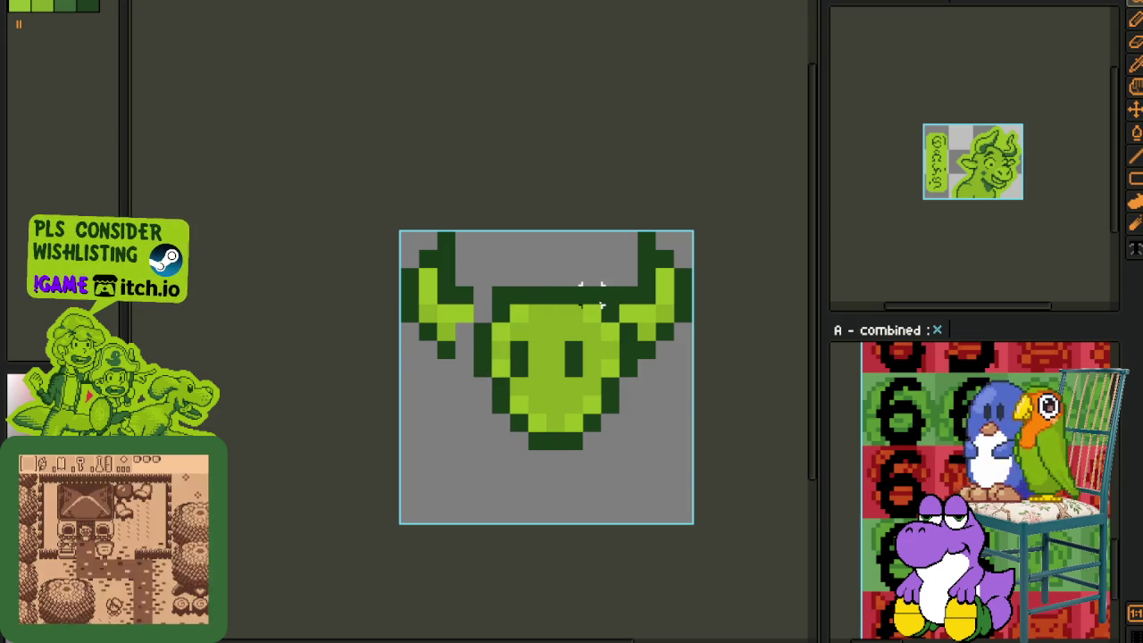
{"action": "left_click_drag", "start_coordinate": [591, 295], "coordinate": [614, 310]}
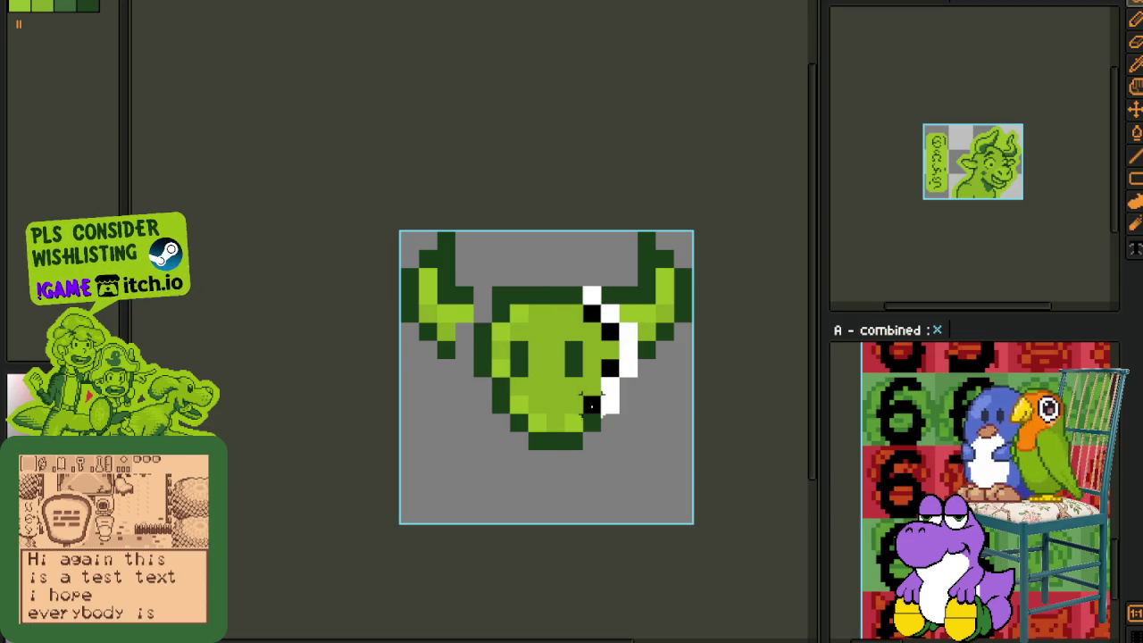
{"action": "mouse_move", "coordinate": [573, 450]}
{"action": "left_mouse_down"}
{"action": "mouse_move", "coordinate": [709, 401]}
{"action": "mouse_move", "coordinate": [630, 403]}
{"action": "mouse_move", "coordinate": [612, 393]}
{"action": "left_mouse_up"}
{"action": "key", "text": "ctrl+d"}
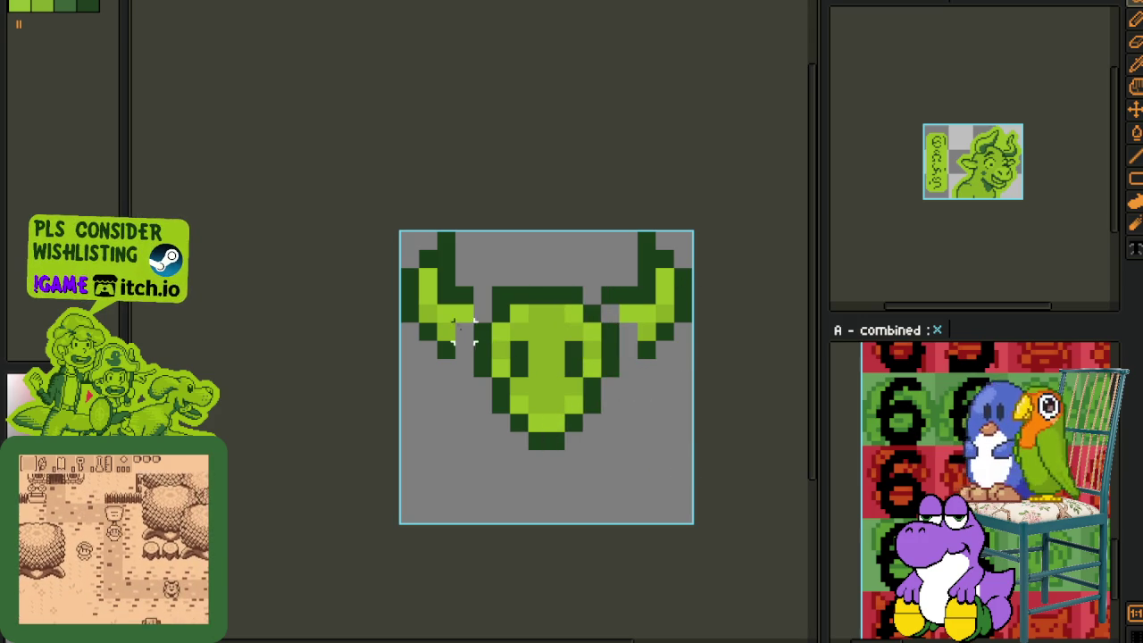
Step: Reshape the upper-left outline, fill the right-side gap, and add light-green highlights on both sides
{"action": "left_click", "coordinate": [483, 294]}
{"action": "left_click", "coordinate": [628, 349]}
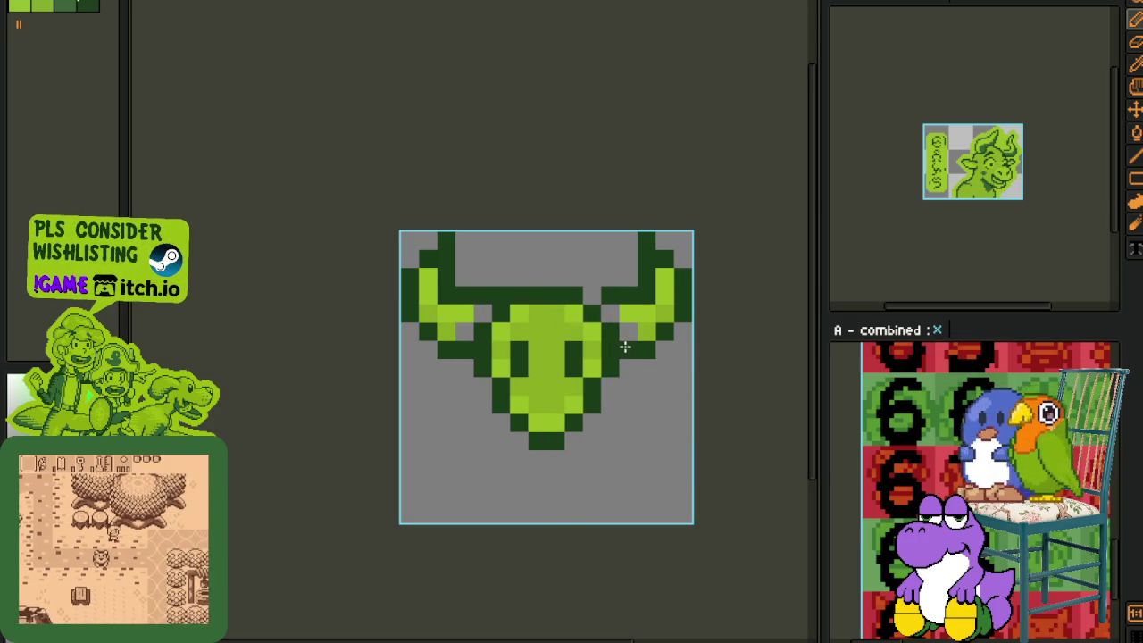
{"action": "left_click", "coordinate": [500, 313]}
{"action": "left_click", "coordinate": [482, 313]}
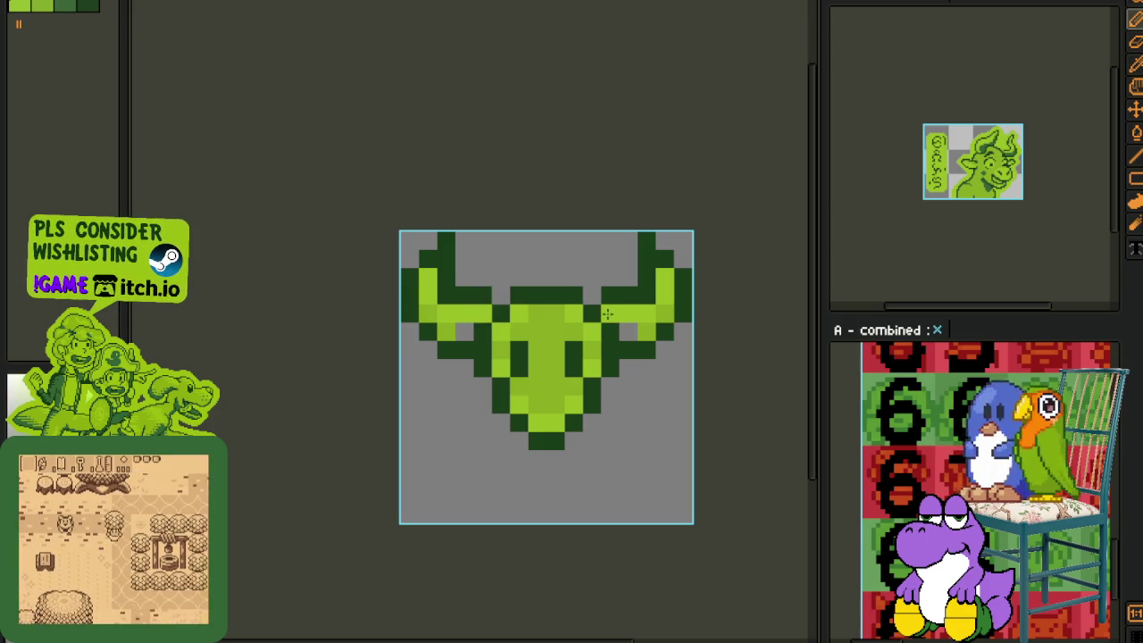
{"action": "left_click", "coordinate": [627, 332]}
{"action": "left_click", "coordinate": [464, 330]}
{"action": "key", "text": "m"}
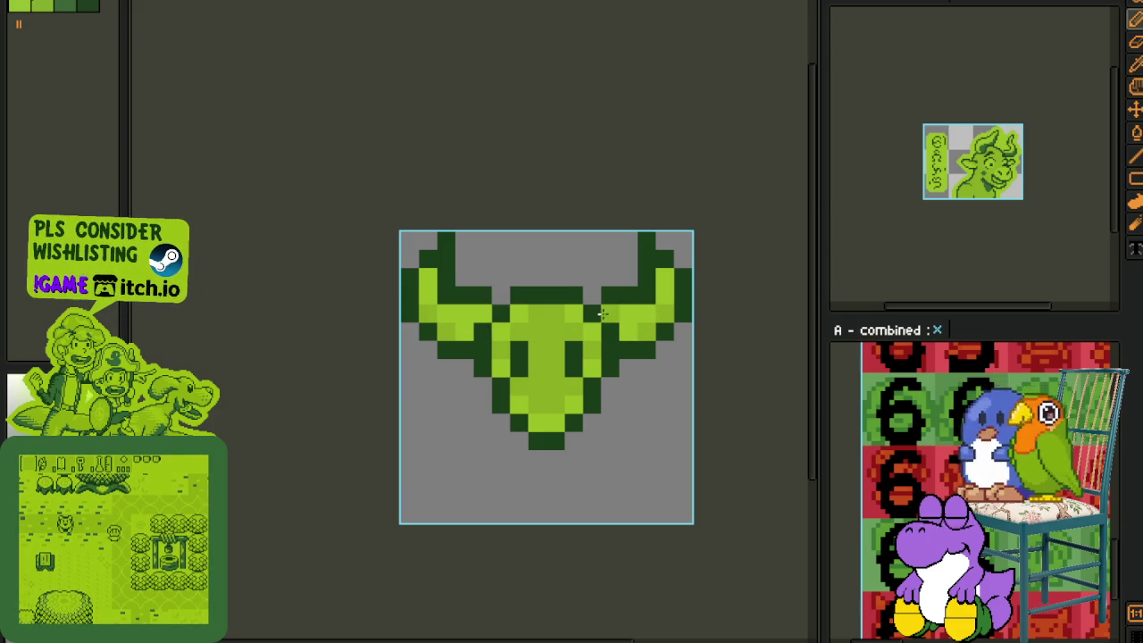
{"action": "scroll", "coordinate": [563, 330], "scroll_direction": "down", "scroll_amount": 3}
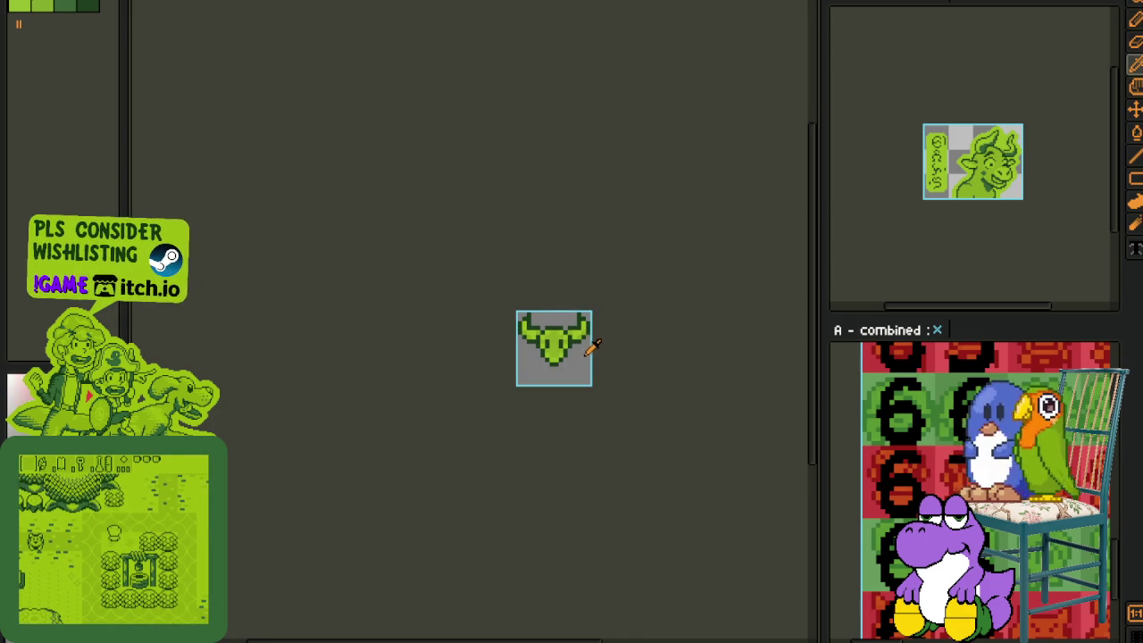
Step: Widen the bull's muzzle with dark outline pixels and turn the old outline light green
{"action": "scroll", "coordinate": [556, 350], "scroll_direction": "up", "scroll_amount": 1}
{"action": "scroll", "coordinate": [555, 350], "scroll_direction": "up", "scroll_amount": 2}
{"action": "scroll", "coordinate": [582, 340], "scroll_direction": "up", "scroll_amount": 1}
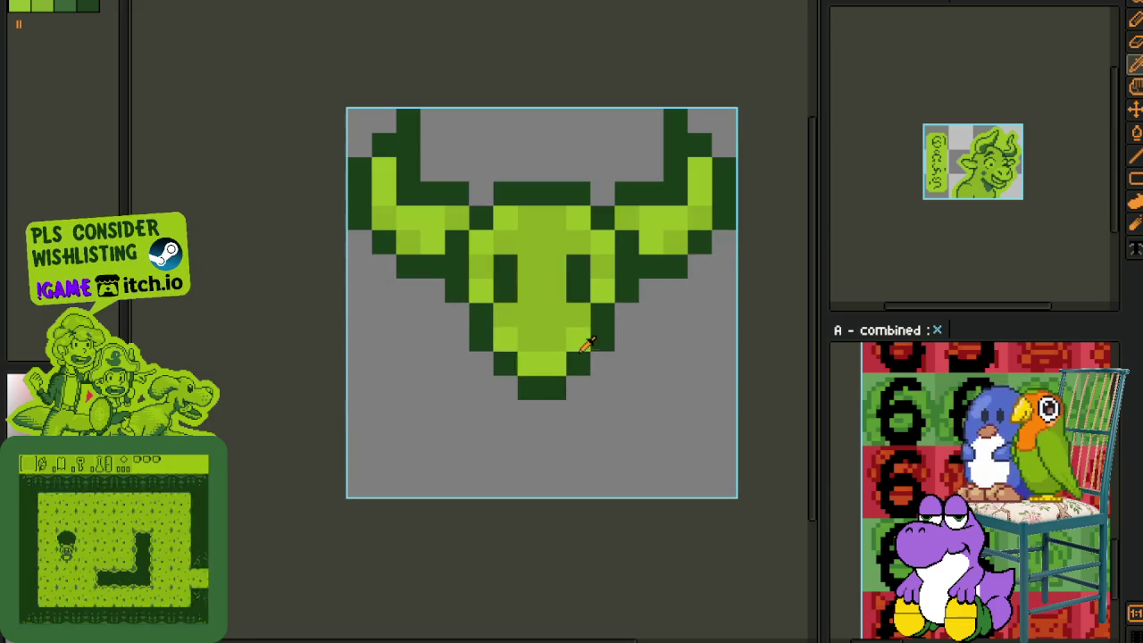
{"action": "left_click", "coordinate": [601, 363]}
{"action": "left_click", "coordinate": [577, 387]}
{"action": "right_click", "coordinate": [577, 363]}
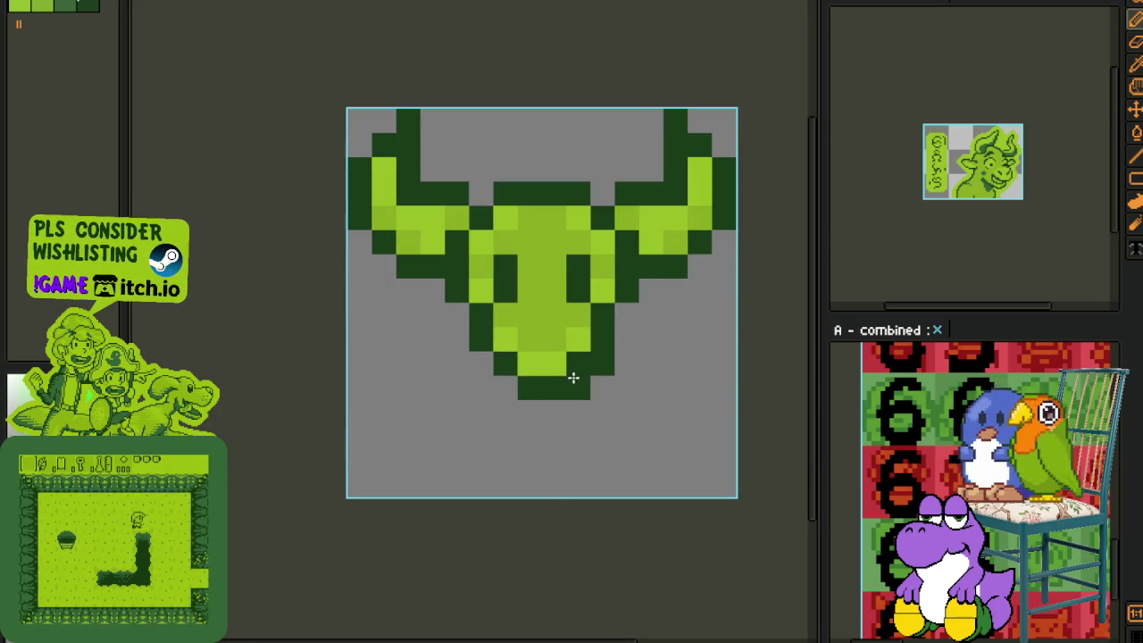
{"action": "right_click", "coordinate": [504, 363]}
{"action": "left_click", "coordinate": [480, 362]}
{"action": "left_click", "coordinate": [504, 386]}
{"action": "left_click", "coordinate": [511, 362]}
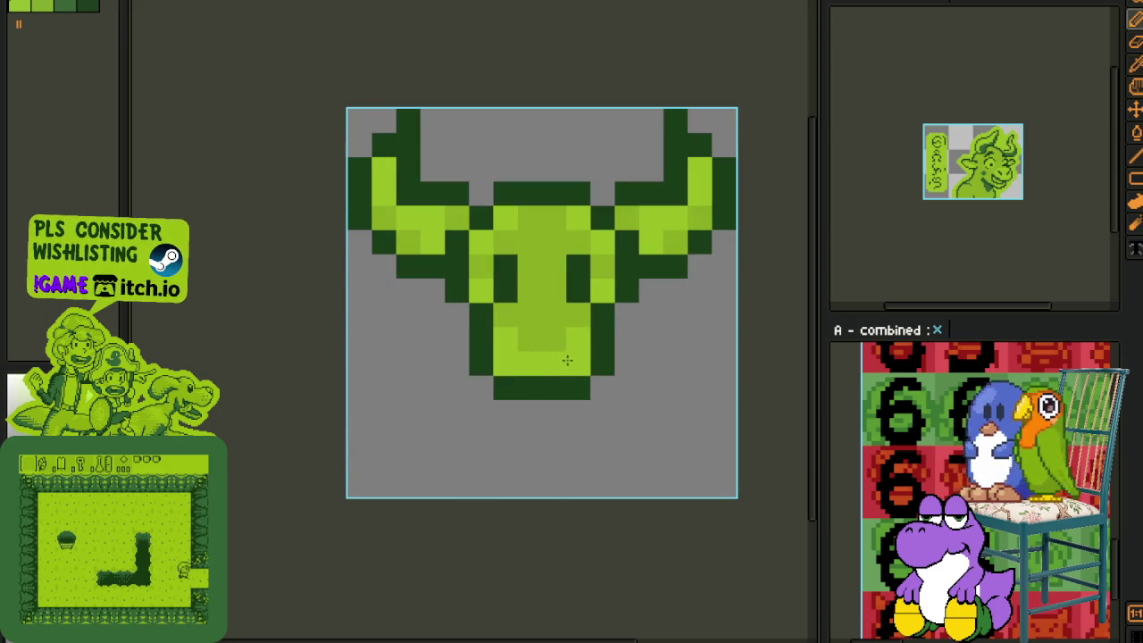
{"action": "scroll", "coordinate": [566, 360], "scroll_direction": "down", "scroll_amount": 2}
{"action": "scroll", "coordinate": [616, 371], "scroll_direction": "down", "scroll_amount": 1}
{"action": "scroll", "coordinate": [607, 366], "scroll_direction": "up", "scroll_amount": 2}
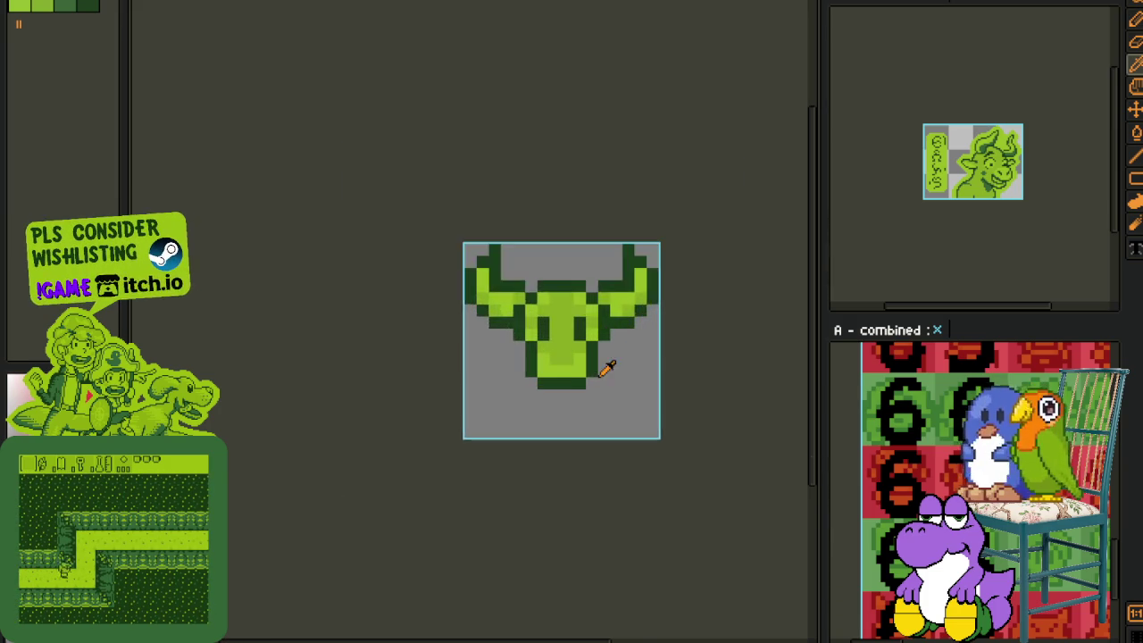
{"action": "scroll", "coordinate": [607, 367], "scroll_direction": "up", "scroll_amount": 1}
Step: Darken pixels along the bottom of the head and recolour the chin highlights medium green
{"action": "left_click_drag", "start_coordinate": [559, 353], "coordinate": [491, 366]}
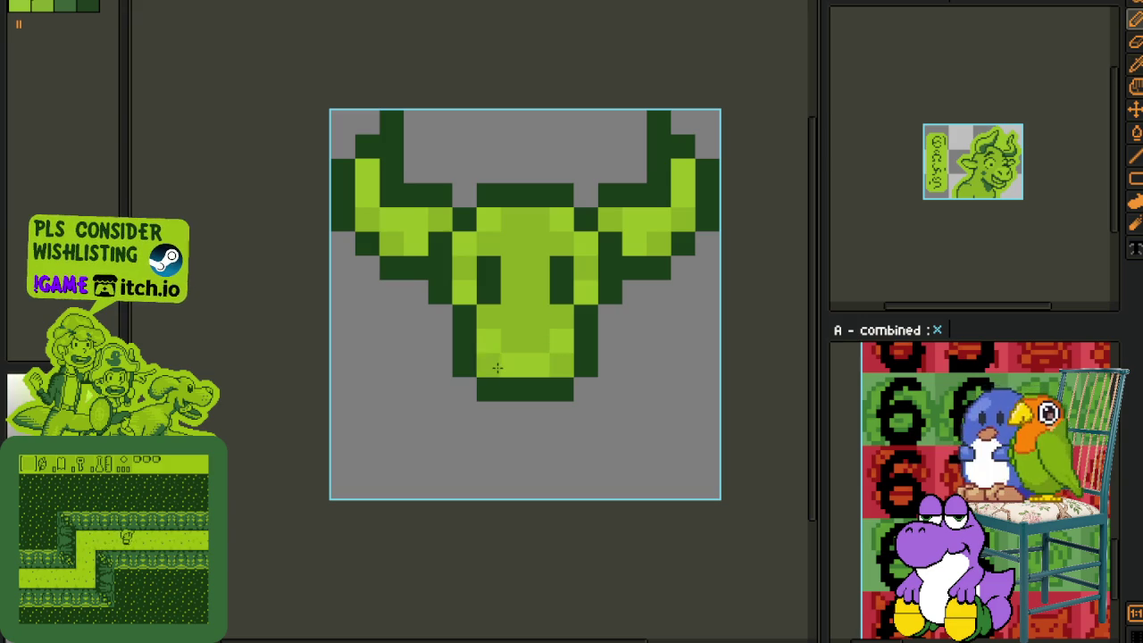
{"action": "scroll", "coordinate": [592, 382], "scroll_direction": "down", "scroll_amount": 2}
{"action": "scroll", "coordinate": [596, 384], "scroll_direction": "down", "scroll_amount": 1}
{"action": "scroll", "coordinate": [595, 384], "scroll_direction": "up", "scroll_amount": 1}
{"action": "scroll", "coordinate": [571, 366], "scroll_direction": "up", "scroll_amount": 1}
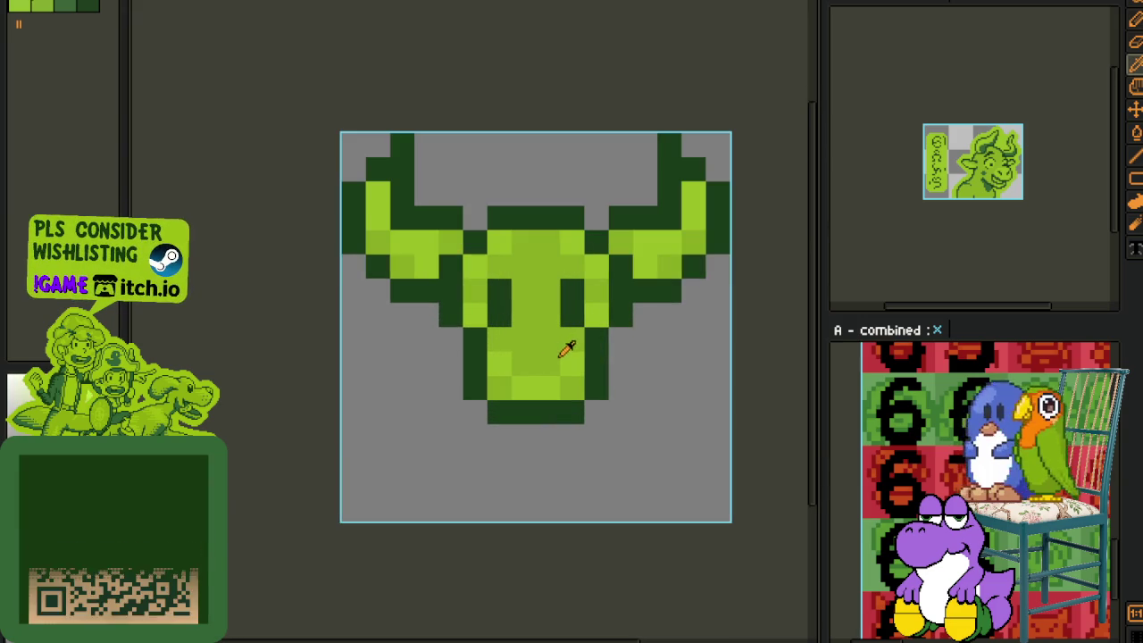
{"action": "left_click_drag", "start_coordinate": [509, 368], "coordinate": [535, 387]}
{"action": "left_click", "coordinate": [500, 388]}
{"action": "scroll", "coordinate": [572, 391], "scroll_direction": "down", "scroll_amount": 2}
{"action": "scroll", "coordinate": [613, 393], "scroll_direction": "down", "scroll_amount": 1}
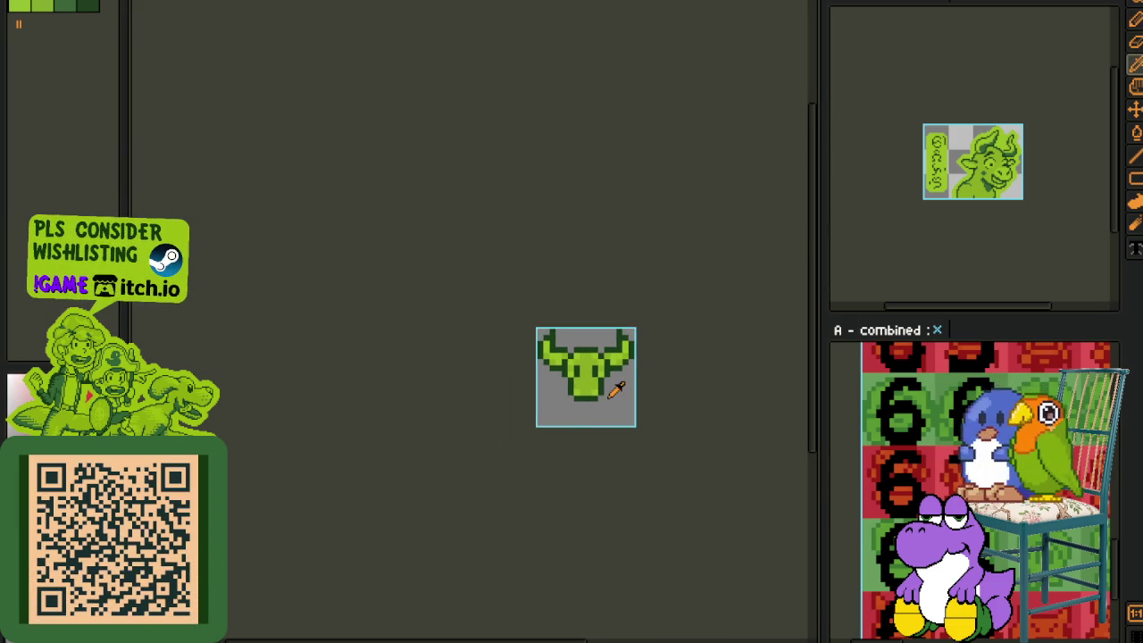
{"action": "scroll", "coordinate": [634, 388], "scroll_direction": "down", "scroll_amount": 1}
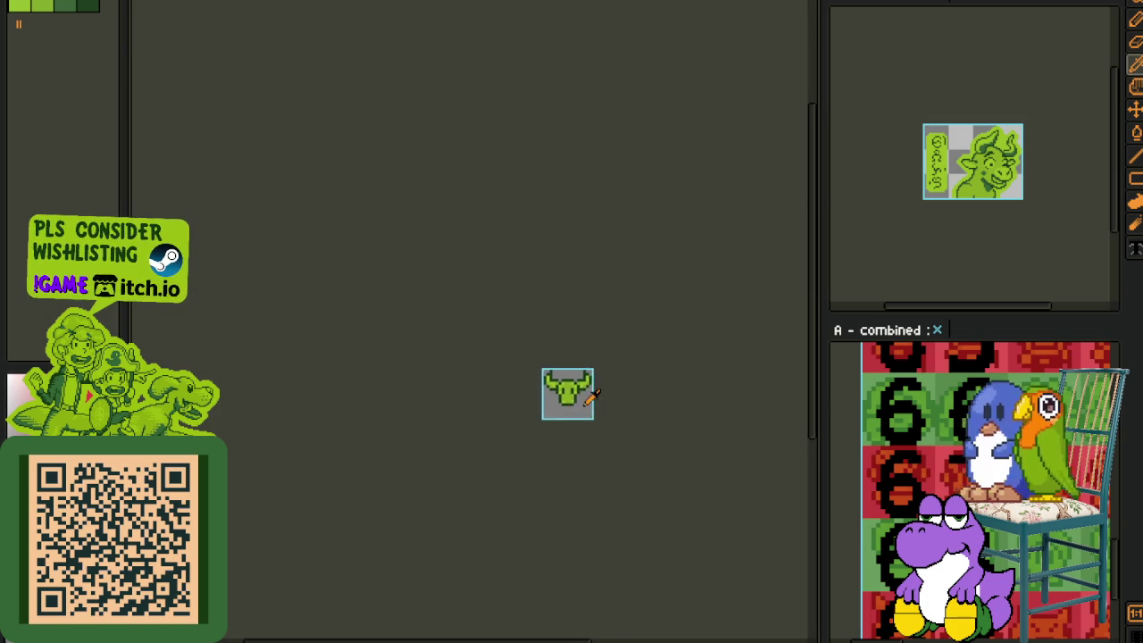
{"action": "scroll", "coordinate": [578, 395], "scroll_direction": "up", "scroll_amount": 1}
{"action": "scroll", "coordinate": [565, 400], "scroll_direction": "up", "scroll_amount": 1}
{"action": "scroll", "coordinate": [518, 393], "scroll_direction": "up", "scroll_amount": 1}
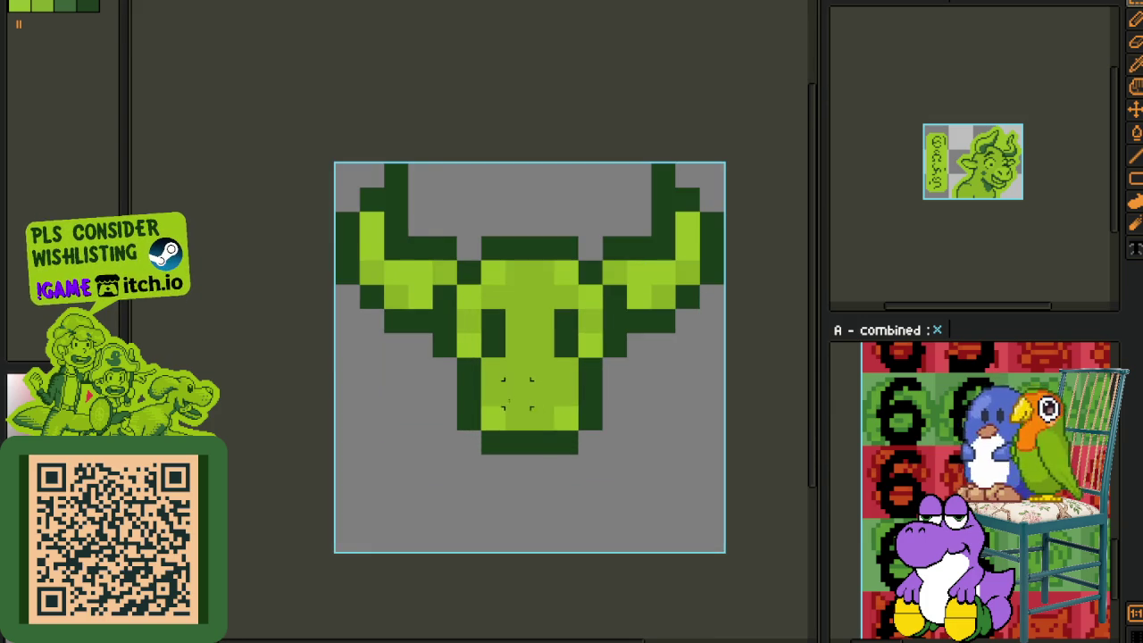
Step: Sample the light green from the drawing and repaint the darker chin shading with it
{"action": "left_click", "coordinate": [507, 408], "text": "alt"}
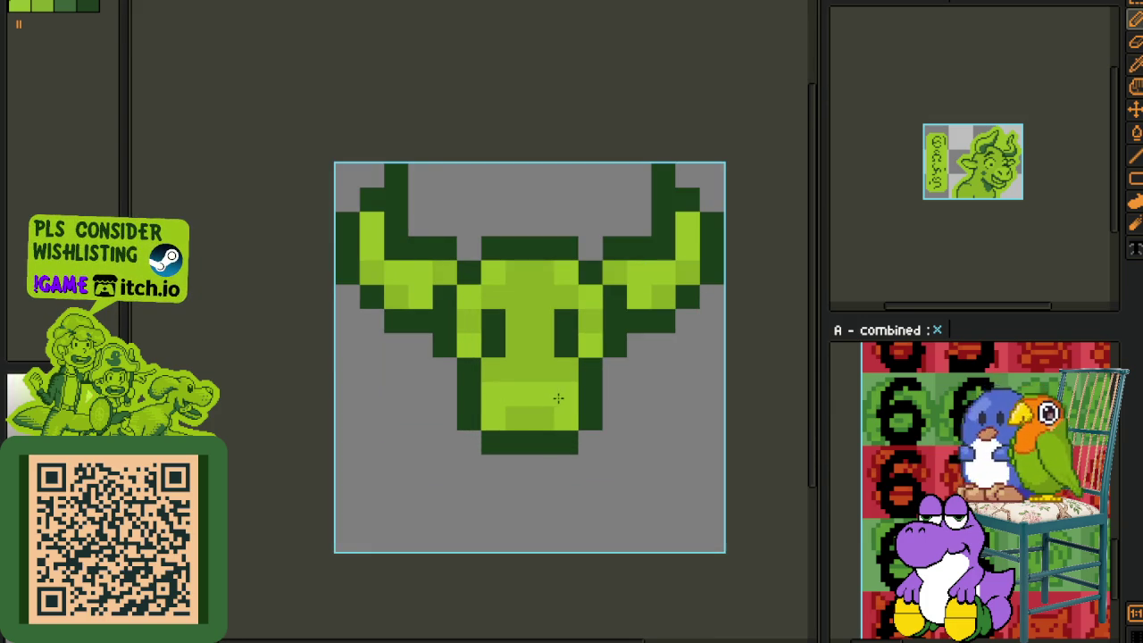
{"action": "left_click_drag", "start_coordinate": [558, 397], "coordinate": [510, 410]}
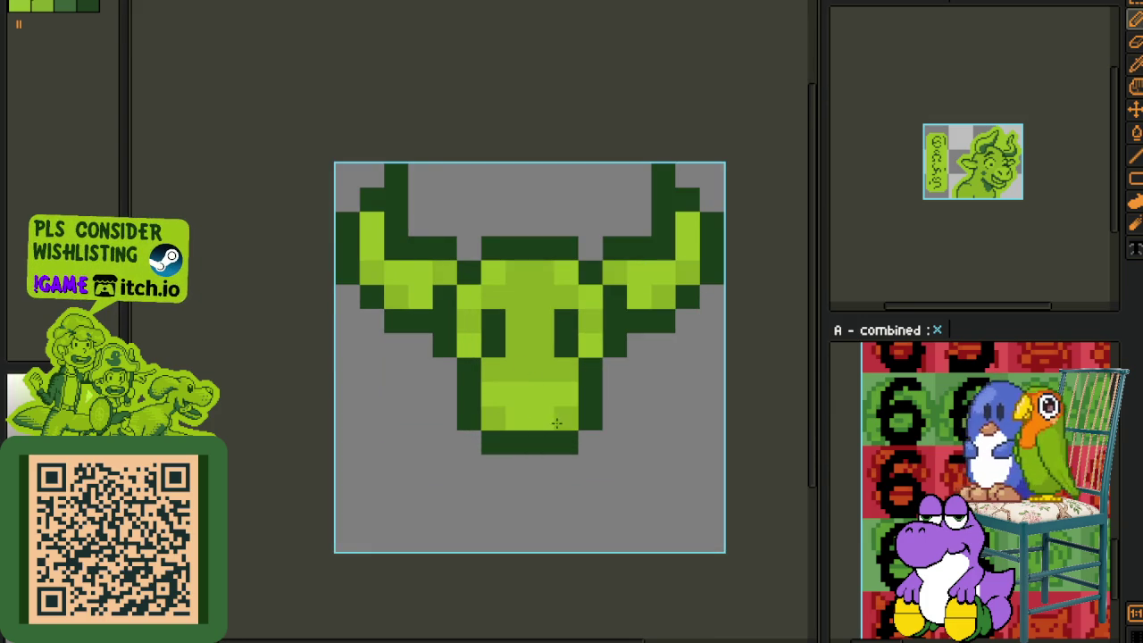
{"action": "scroll", "coordinate": [580, 429], "scroll_direction": "down", "scroll_amount": 2}
{"action": "scroll", "coordinate": [608, 433], "scroll_direction": "down", "scroll_amount": 1}
{"action": "key", "text": "alt"}
{"action": "scroll", "coordinate": [590, 402], "scroll_direction": "down", "scroll_amount": 1}
{"action": "scroll", "coordinate": [569, 367], "scroll_direction": "down", "scroll_amount": 1}
{"action": "scroll", "coordinate": [589, 377], "scroll_direction": "up", "scroll_amount": 3}
{"action": "scroll", "coordinate": [589, 377], "scroll_direction": "down", "scroll_amount": 1}
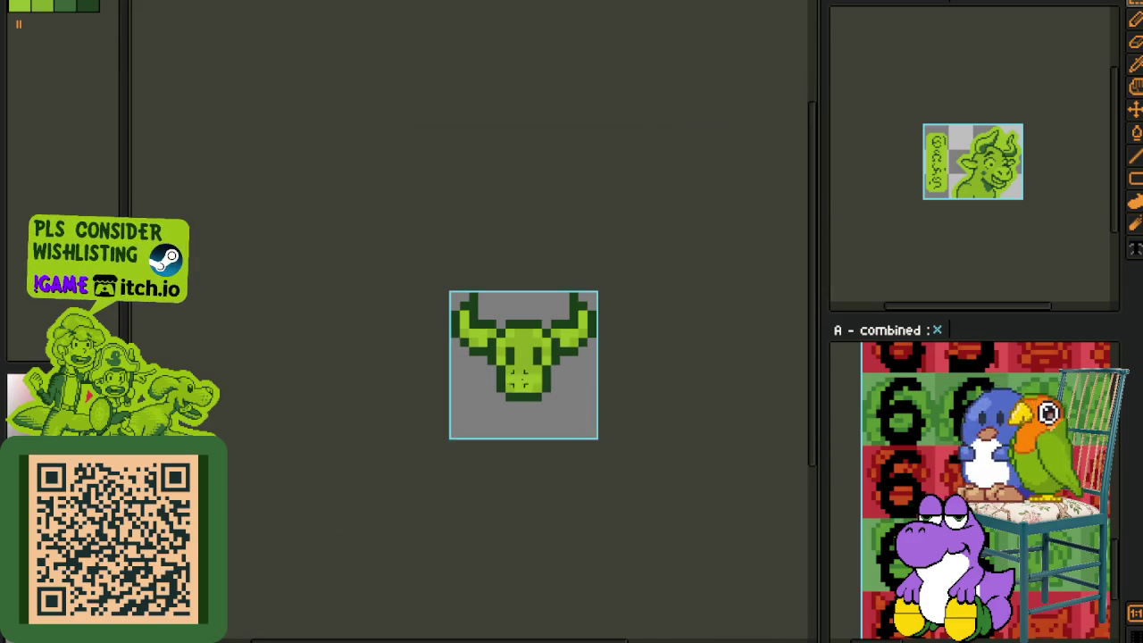
Step: Save the sprite, check walk-down frames 2–4, and return to frame 1
{"action": "key", "text": "ctrl+s"}
{"action": "left_click_drag", "start_coordinate": [508, 518], "coordinate": [545, 519]}
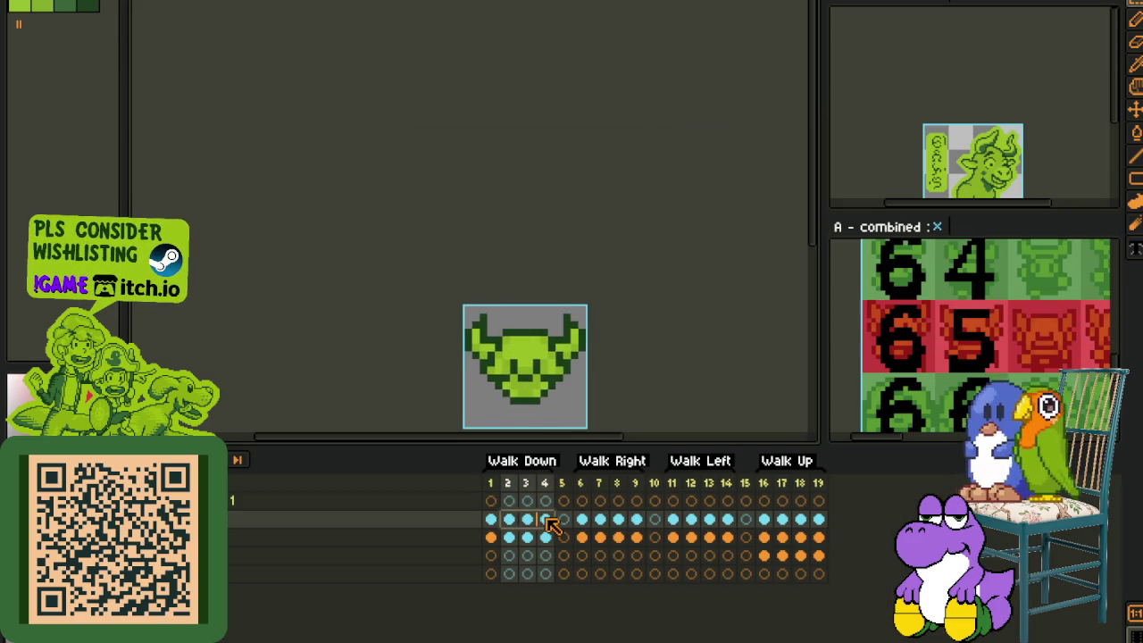
{"action": "left_click", "coordinate": [491, 519]}
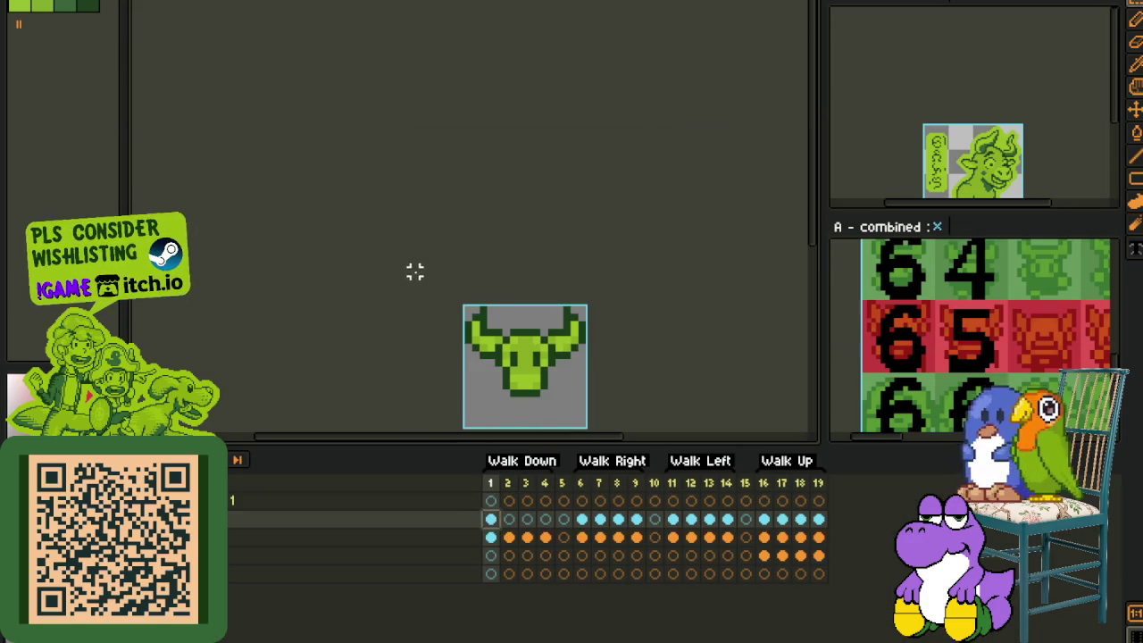
{"action": "scroll", "coordinate": [657, 357], "scroll_direction": "down", "scroll_amount": 3}
{"action": "scroll", "coordinate": [658, 339], "scroll_direction": "down", "scroll_amount": 2}
{"action": "scroll", "coordinate": [656, 332], "scroll_direction": "down", "scroll_amount": 1}
{"action": "scroll", "coordinate": [596, 322], "scroll_direction": "up", "scroll_amount": 4}
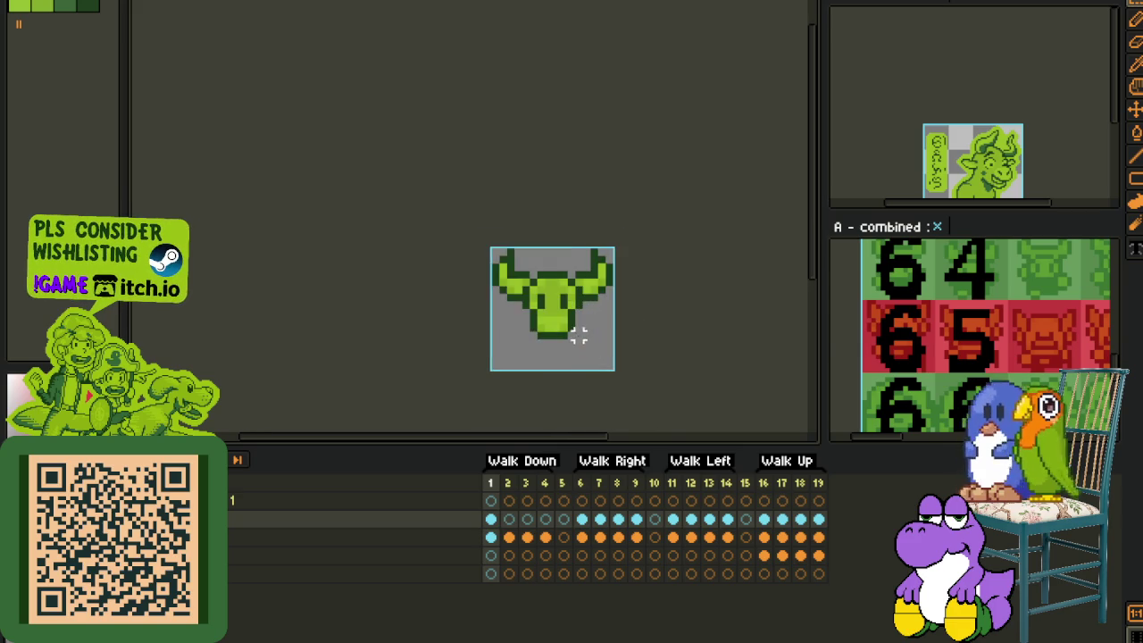
{"action": "scroll", "coordinate": [580, 339], "scroll_direction": "up", "scroll_amount": 2}
{"action": "scroll", "coordinate": [554, 305], "scroll_direction": "up", "scroll_amount": 2}
Step: Extend the neck outline on both sides and recolour the old neck-row pixels light green
{"action": "left_click", "coordinate": [625, 268]}
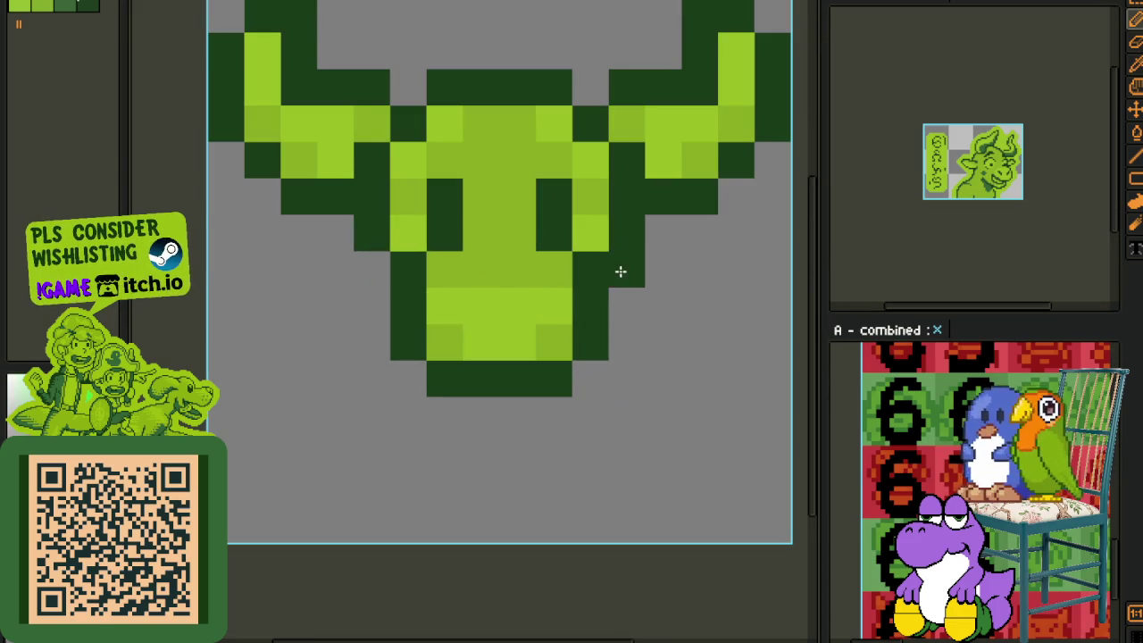
{"action": "left_click", "coordinate": [371, 268]}
{"action": "left_click", "coordinate": [459, 263], "text": "alt"}
{"action": "left_click", "coordinate": [407, 268]}
{"action": "left_click", "coordinate": [589, 268]}
{"action": "scroll", "coordinate": [643, 321], "scroll_direction": "down", "scroll_amount": 4}
{"action": "scroll", "coordinate": [649, 335], "scroll_direction": "down", "scroll_amount": 2}
{"action": "scroll", "coordinate": [649, 335], "scroll_direction": "up", "scroll_amount": 2}
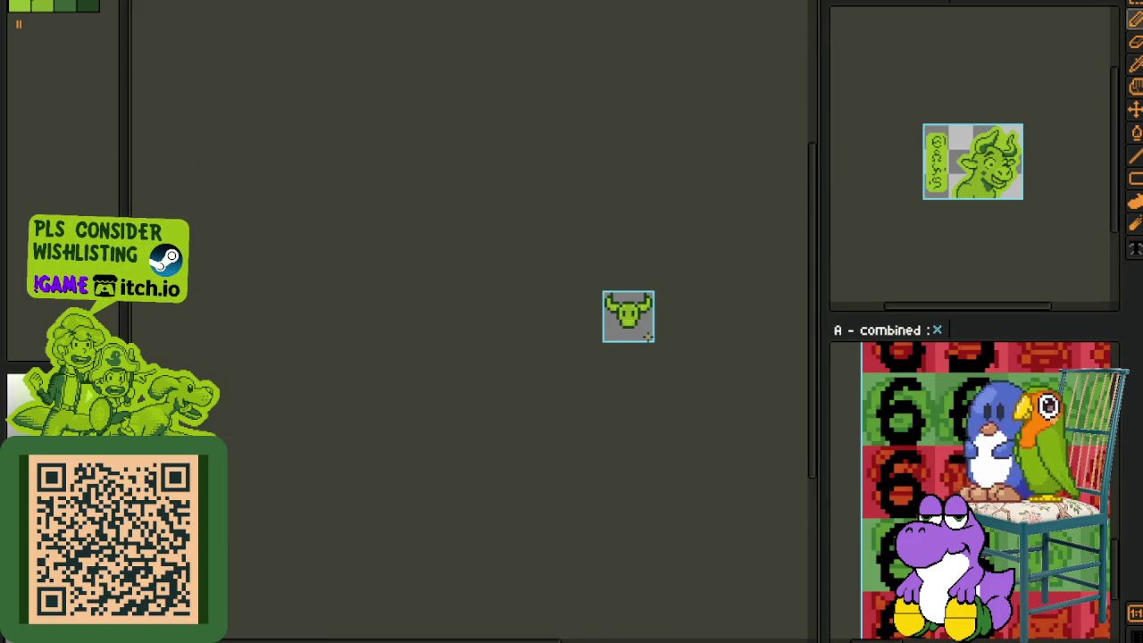
Step: Recentre the bull head in view and sample colours from the drawing with the eyedropper
{"action": "key", "text": "i"}
{"action": "scroll", "coordinate": [645, 324], "scroll_direction": "up", "scroll_amount": 2}
{"action": "scroll", "coordinate": [639, 307], "scroll_direction": "up", "scroll_amount": 2}
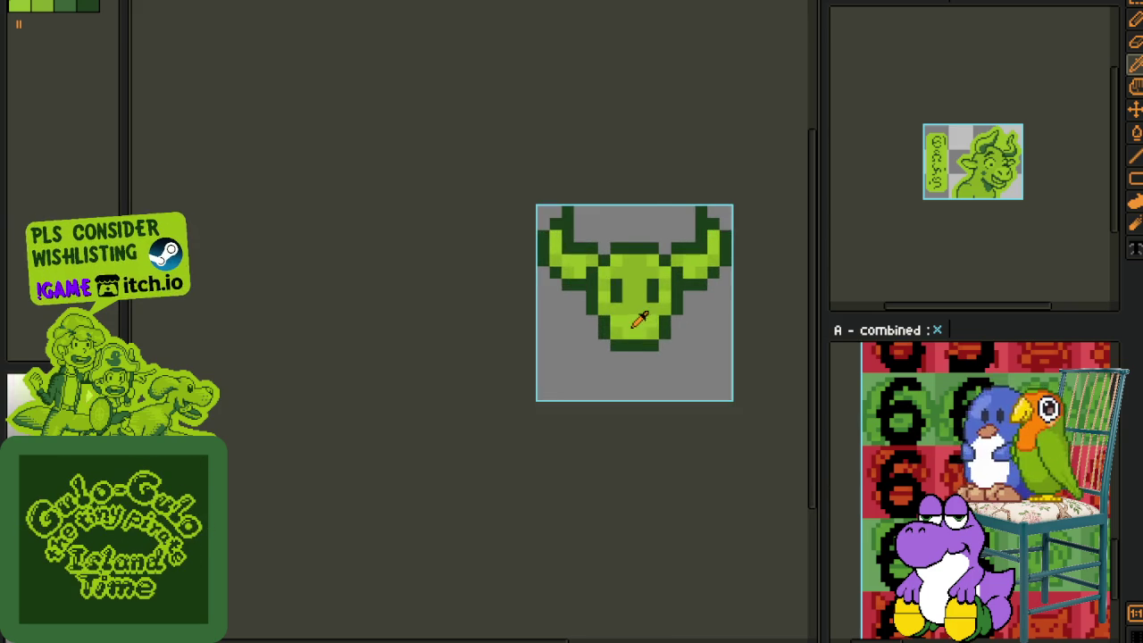
{"action": "scroll", "coordinate": [640, 307], "scroll_direction": "up", "scroll_amount": 3}
{"action": "scroll", "coordinate": [652, 283], "scroll_direction": "down", "scroll_amount": 4}
{"action": "key", "text": "h"}
{"action": "left_click_drag", "start_coordinate": [699, 304], "coordinate": [639, 333]}
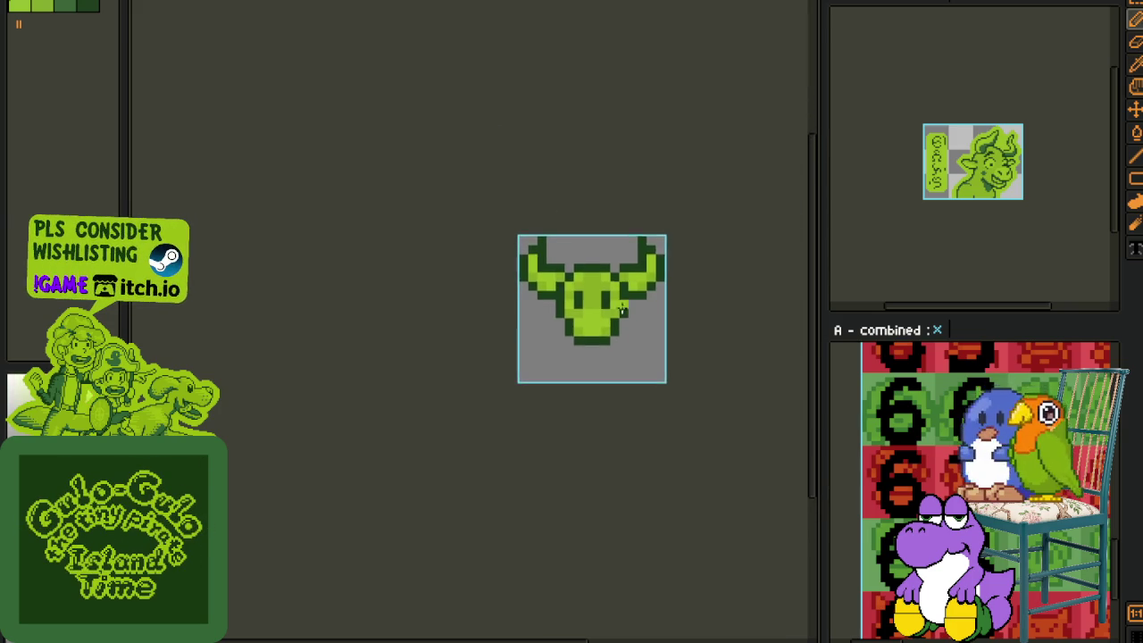
{"action": "scroll", "coordinate": [613, 313], "scroll_direction": "up", "scroll_amount": 3}
{"action": "key", "text": "b"}
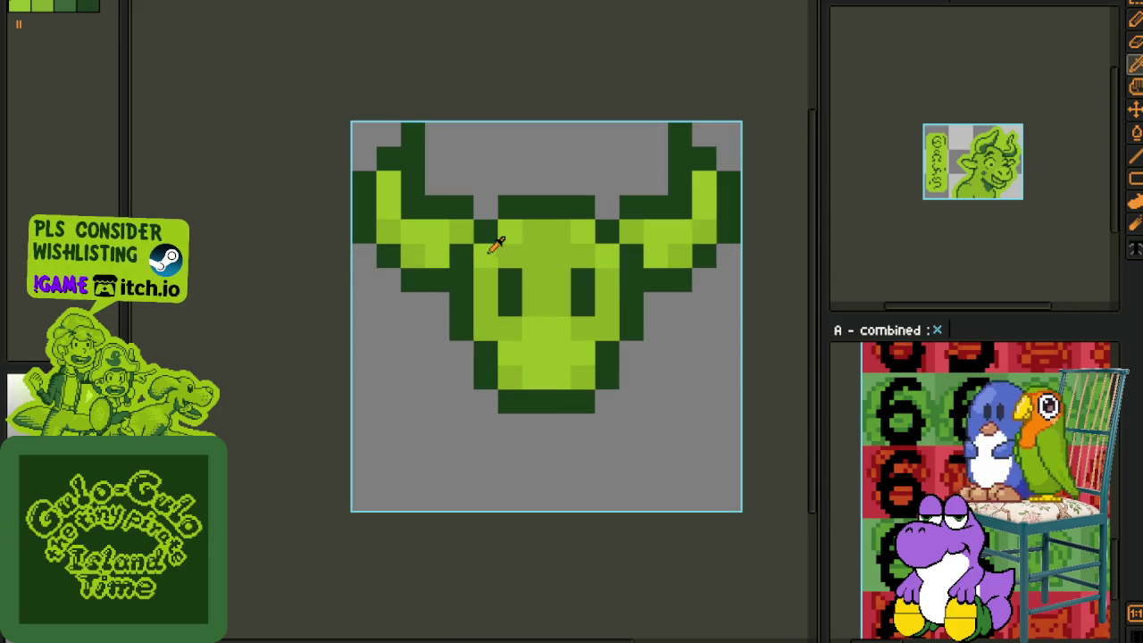
{"action": "scroll", "coordinate": [614, 341], "scroll_direction": "down", "scroll_amount": 2}
{"action": "key", "text": "i"}
{"action": "scroll", "coordinate": [625, 343], "scroll_direction": "down", "scroll_amount": 2}
{"action": "scroll", "coordinate": [652, 348], "scroll_direction": "up", "scroll_amount": 1}
{"action": "scroll", "coordinate": [634, 337], "scroll_direction": "up", "scroll_amount": 2}
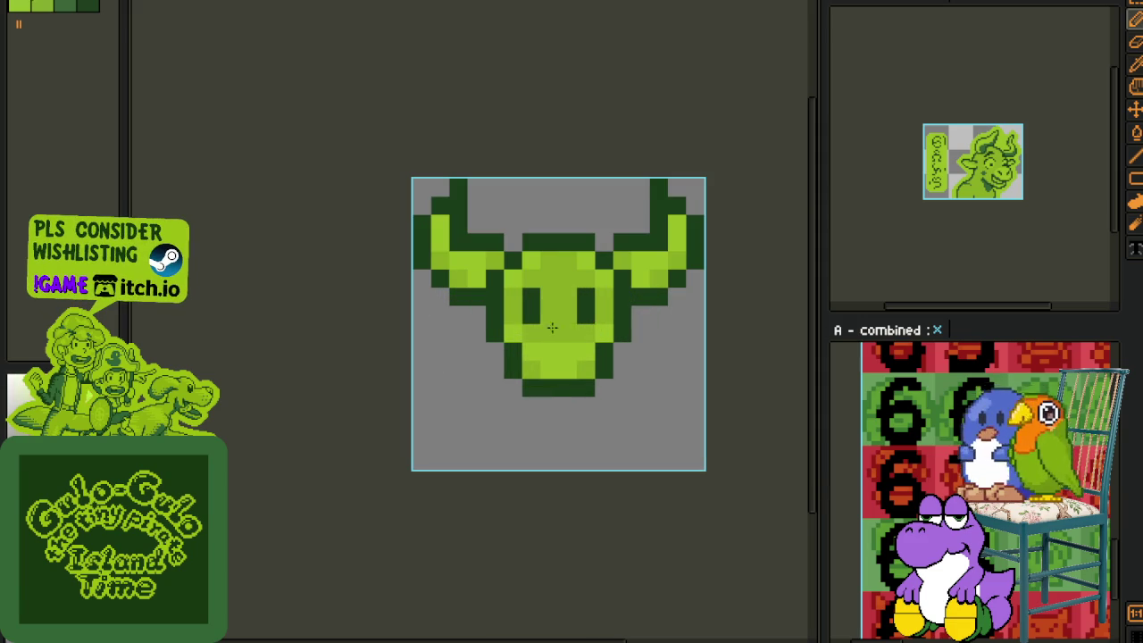
{"action": "scroll", "coordinate": [625, 361], "scroll_direction": "down", "scroll_amount": 2}
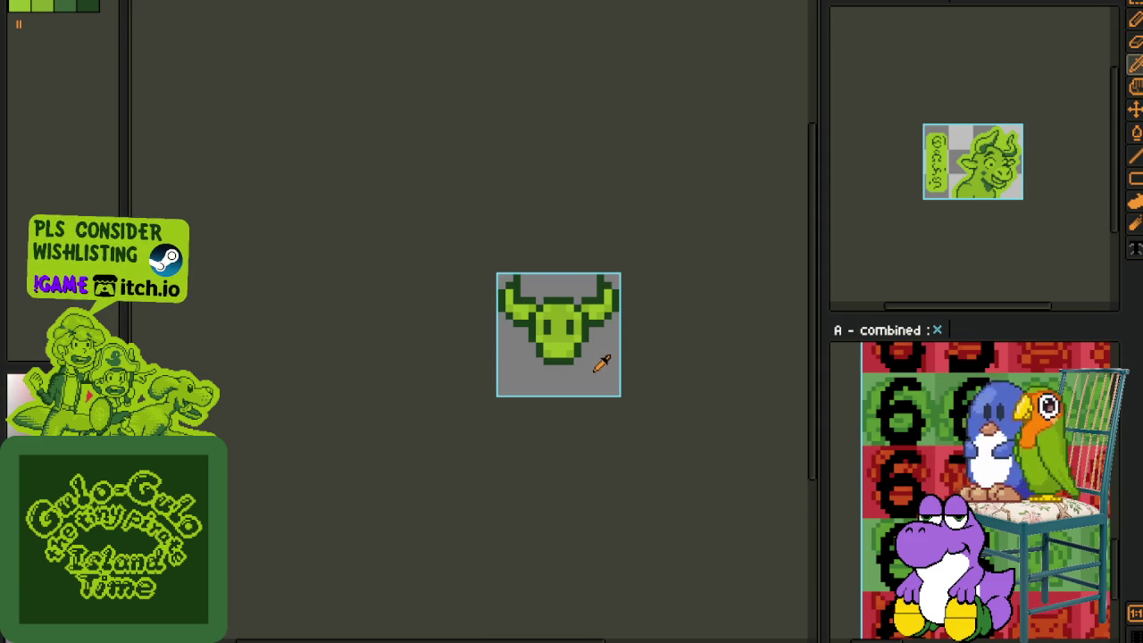
{"action": "scroll", "coordinate": [605, 337], "scroll_direction": "down", "scroll_amount": 1}
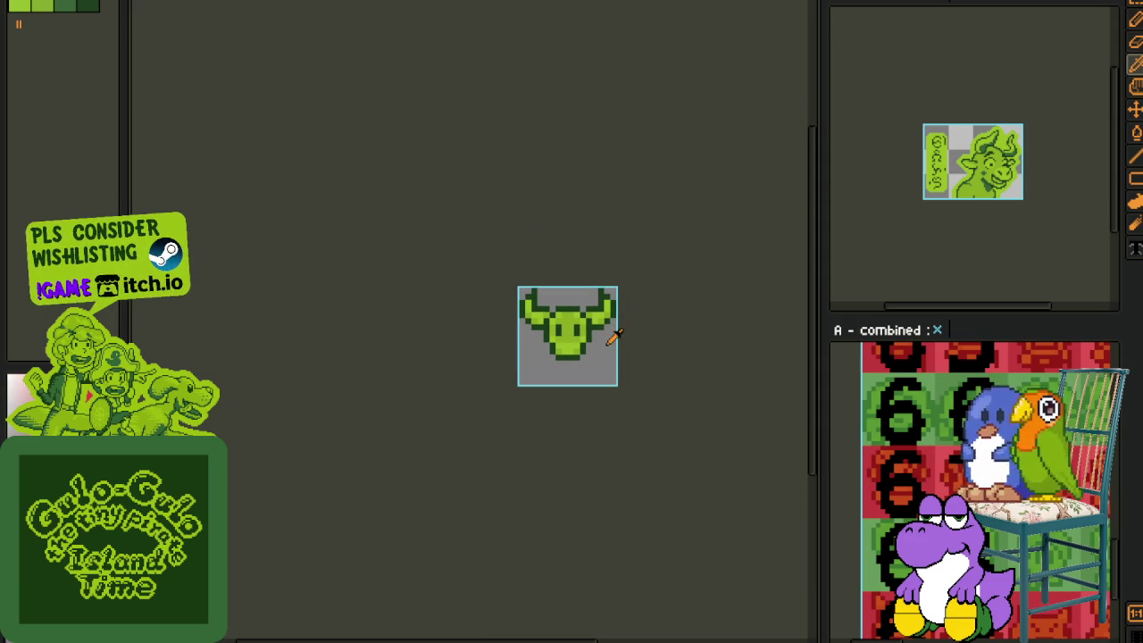
{"action": "scroll", "coordinate": [646, 298], "scroll_direction": "down", "scroll_amount": 1}
{"action": "scroll", "coordinate": [643, 312], "scroll_direction": "down", "scroll_amount": 1}
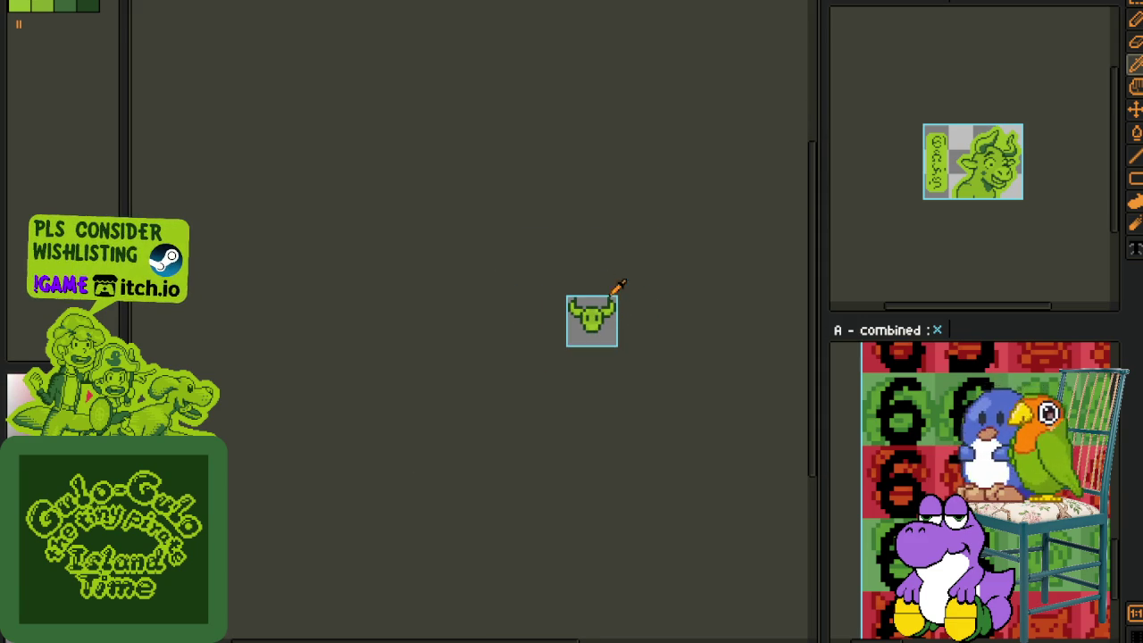
{"action": "scroll", "coordinate": [607, 291], "scroll_direction": "up", "scroll_amount": 3}
Step: Show the timeline and inspect the bull on walk frames 3 and 4
{"action": "key", "text": "Tab"}
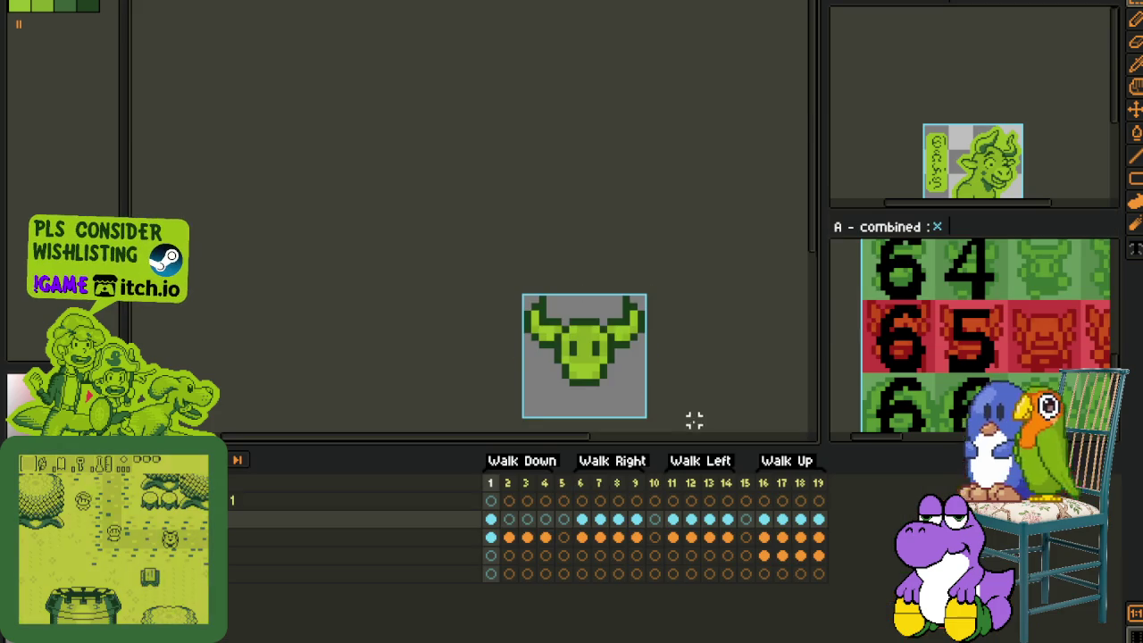
{"action": "key", "text": "ctrl+a"}
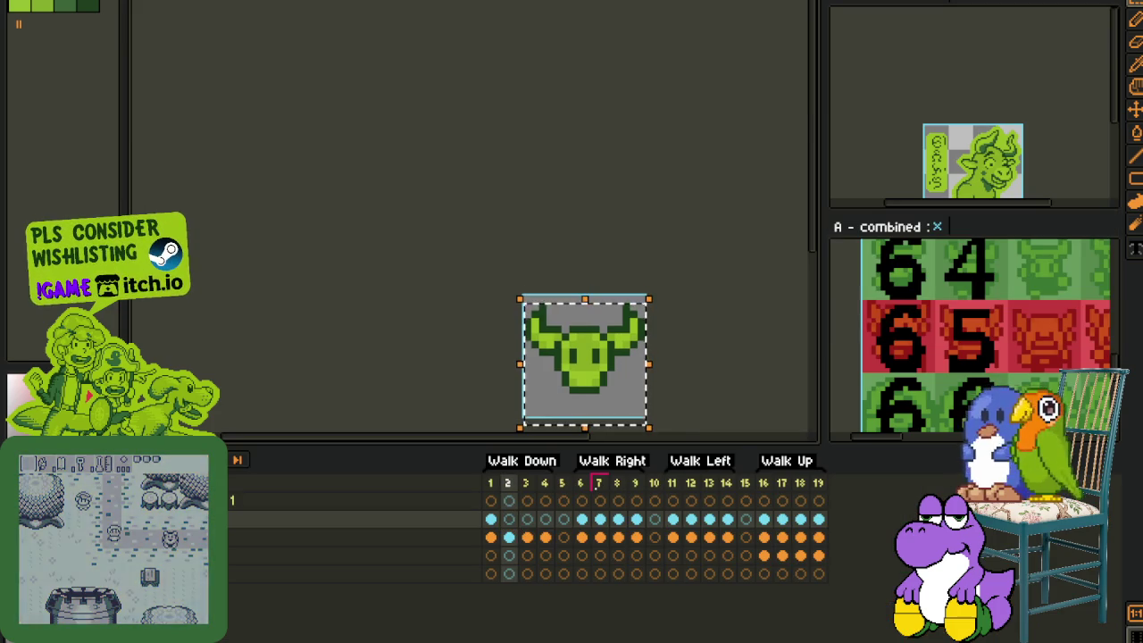
{"action": "left_click", "coordinate": [527, 537]}
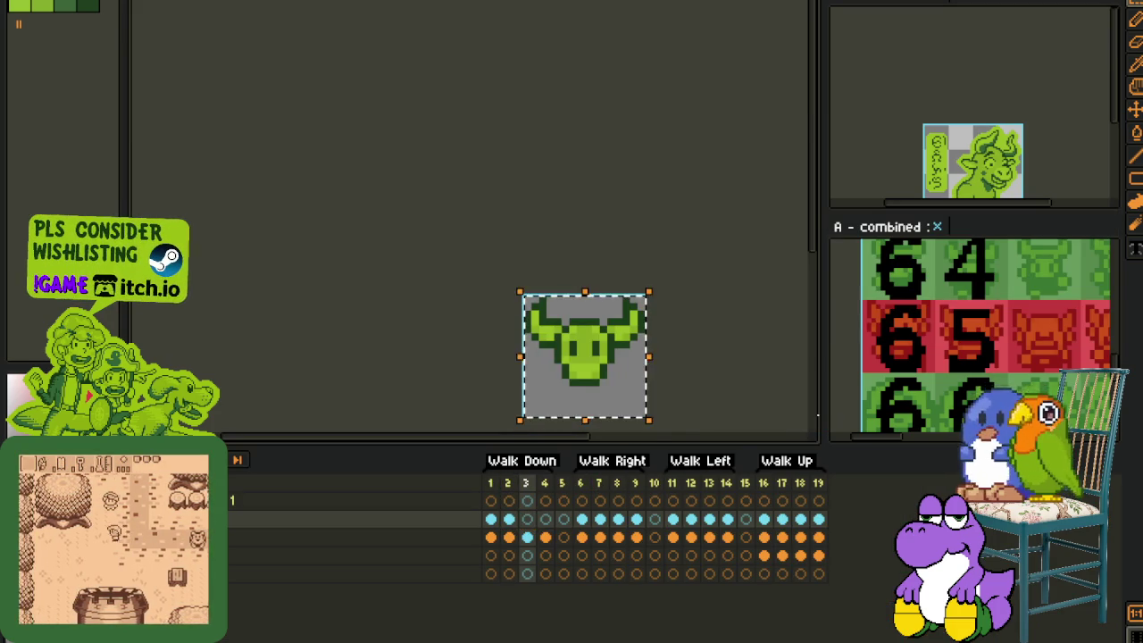
{"action": "scroll", "coordinate": [725, 357], "scroll_direction": "down", "scroll_amount": 3}
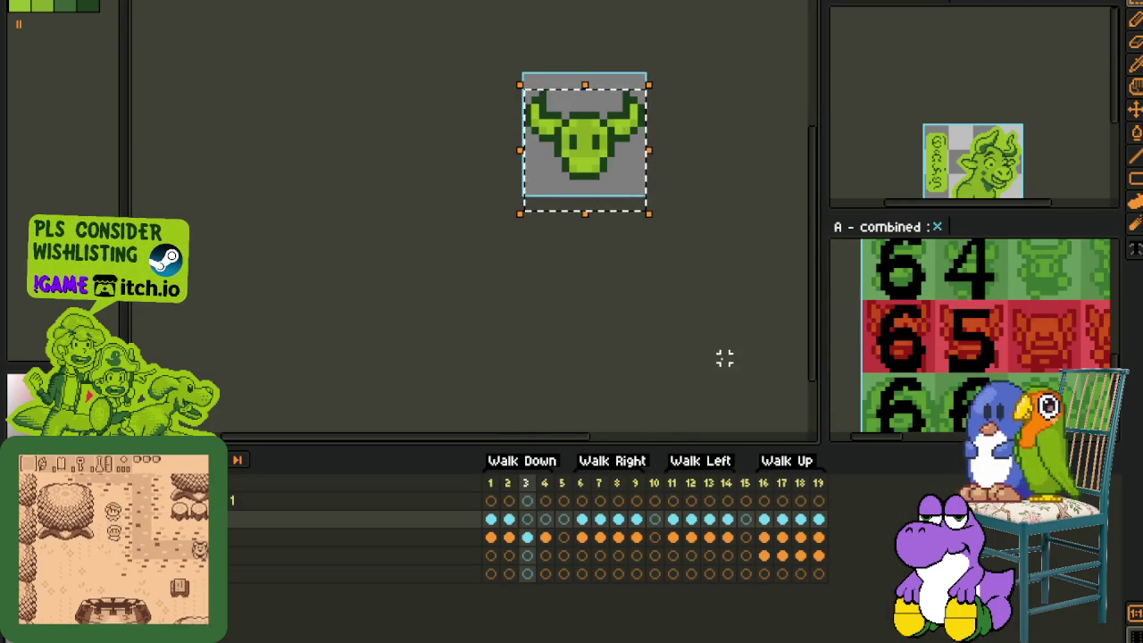
{"action": "left_click", "coordinate": [545, 537]}
{"action": "left_click", "coordinate": [596, 365]}
{"action": "key", "text": "Left"}
Step: Play the walk animation, then select the Walk Up cels in frames 16–19
{"action": "key", "text": "Return"}
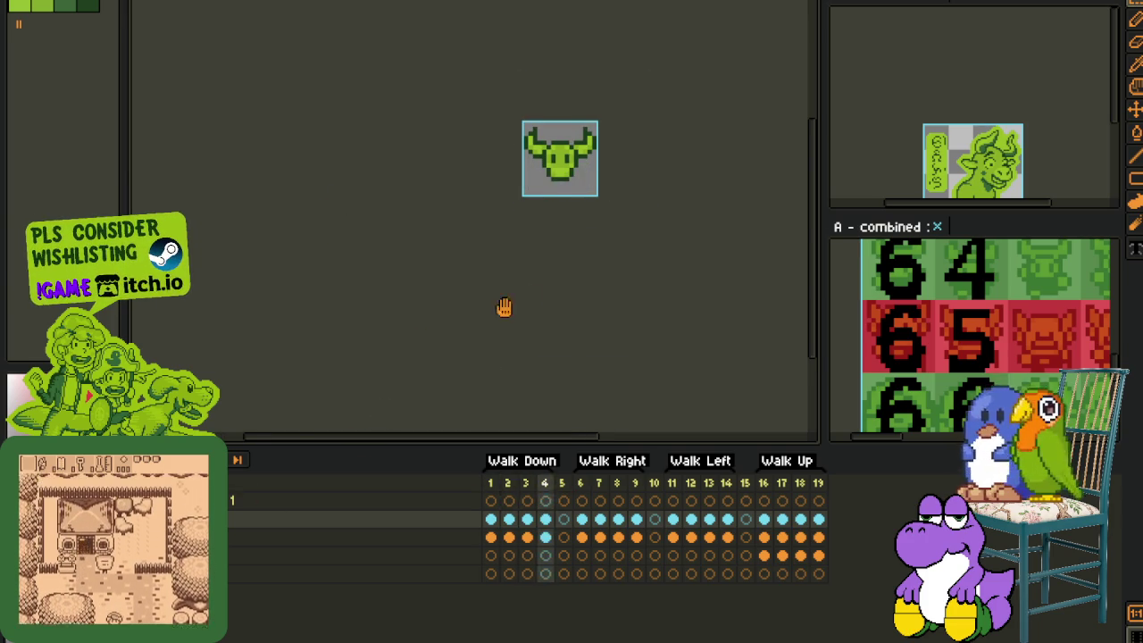
{"action": "left_click_drag", "start_coordinate": [472, 320], "coordinate": [430, 408]}
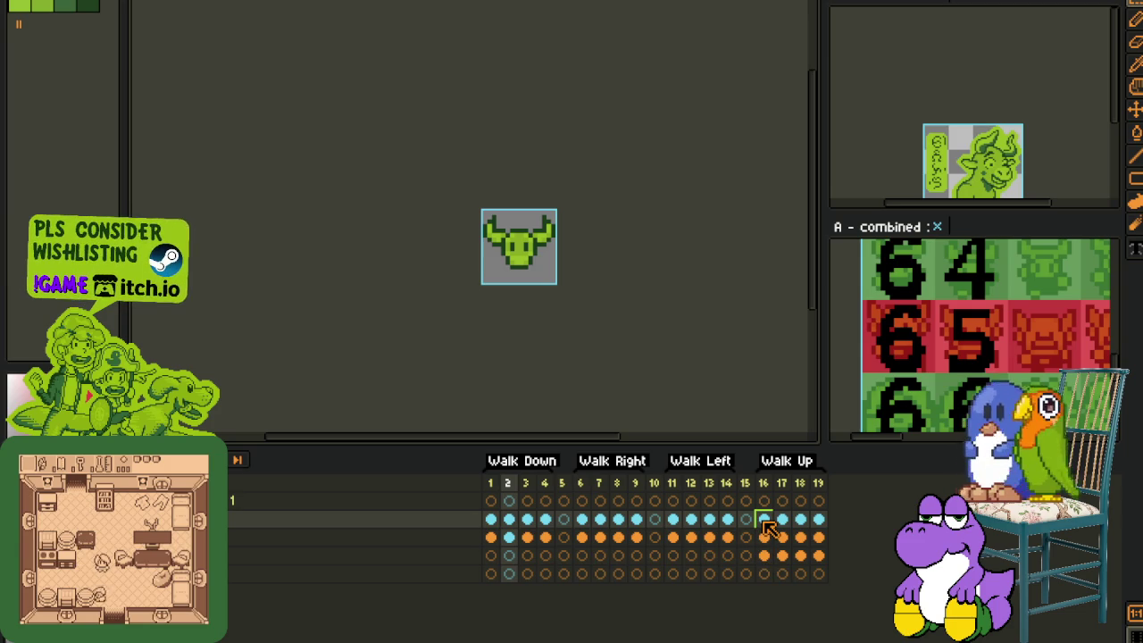
{"action": "mouse_move", "coordinate": [766, 526]}
{"action": "left_mouse_down"}
{"action": "mouse_move", "coordinate": [826, 527]}
{"action": "mouse_move", "coordinate": [778, 568]}
{"action": "mouse_move", "coordinate": [764, 560]}
{"action": "left_mouse_up"}
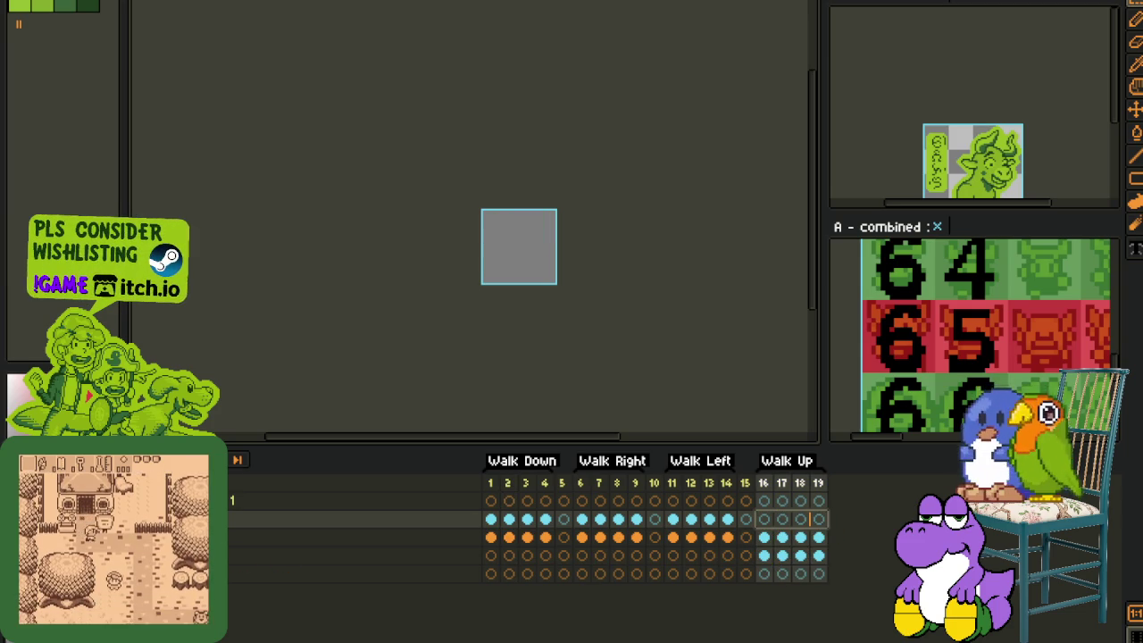
Step: Copy the frame 1–4 body cels into frames 16–19 and refill the lower body mid green
{"action": "key", "text": "ctrl+z"}
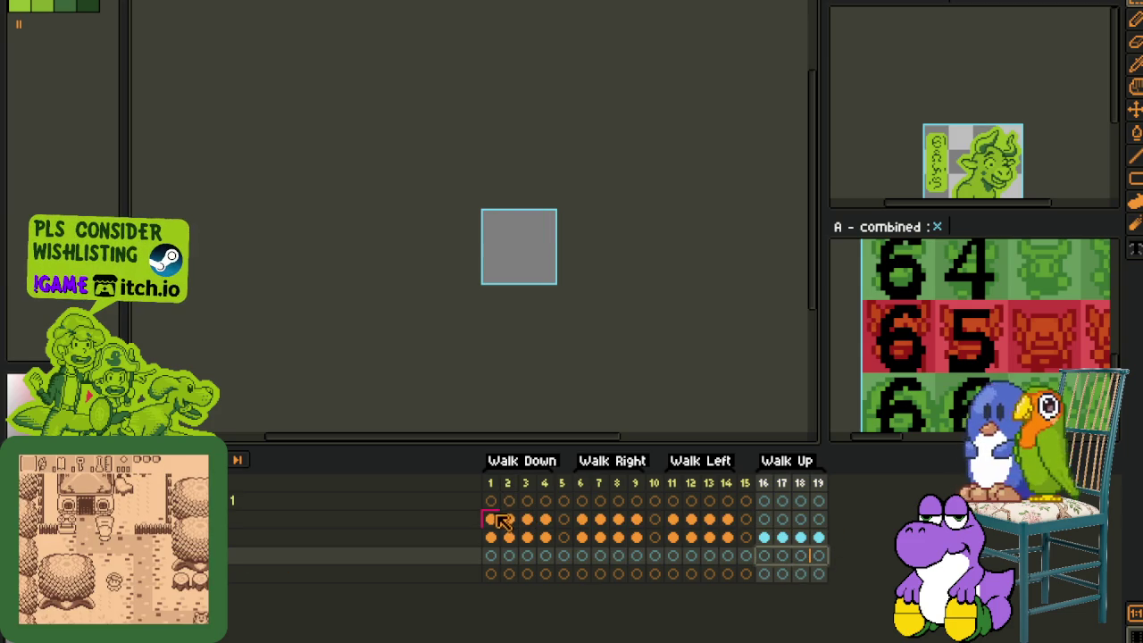
{"action": "left_click_drag", "start_coordinate": [497, 527], "coordinate": [766, 561]}
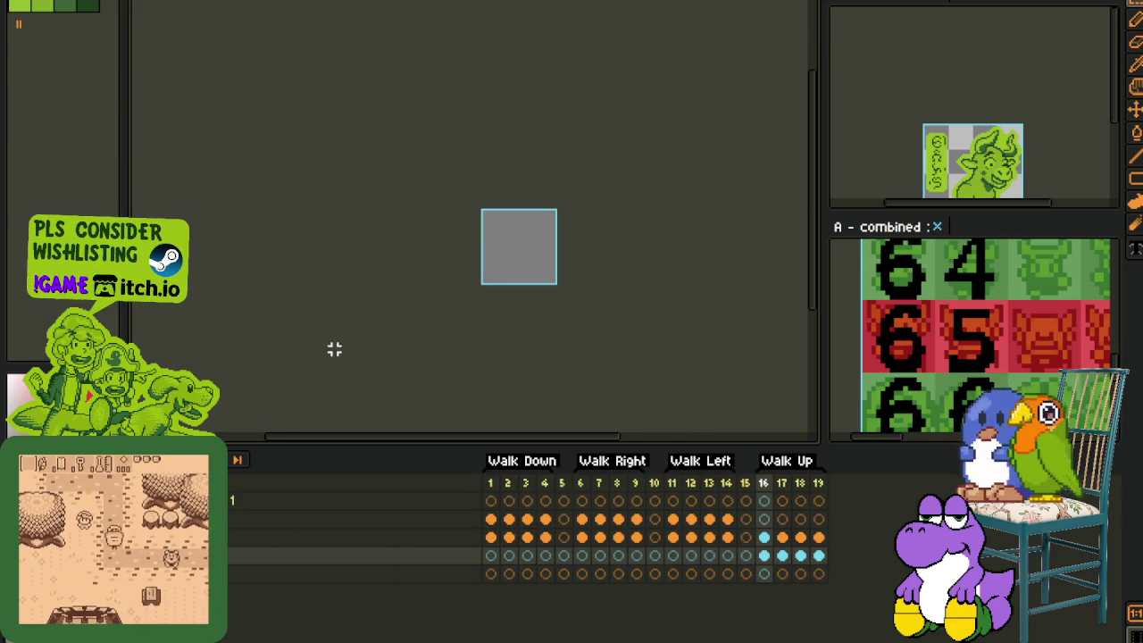
{"action": "scroll", "coordinate": [536, 214], "scroll_direction": "up", "scroll_amount": 1}
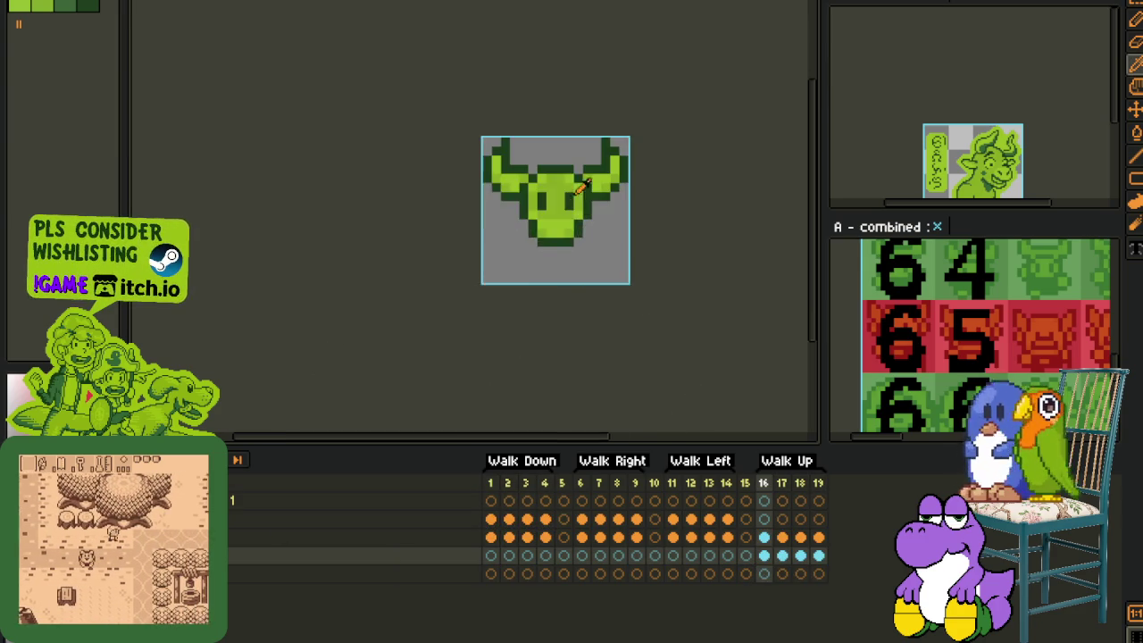
{"action": "scroll", "coordinate": [543, 191], "scroll_direction": "up", "scroll_amount": 1}
{"action": "left_click", "coordinate": [540, 264]}
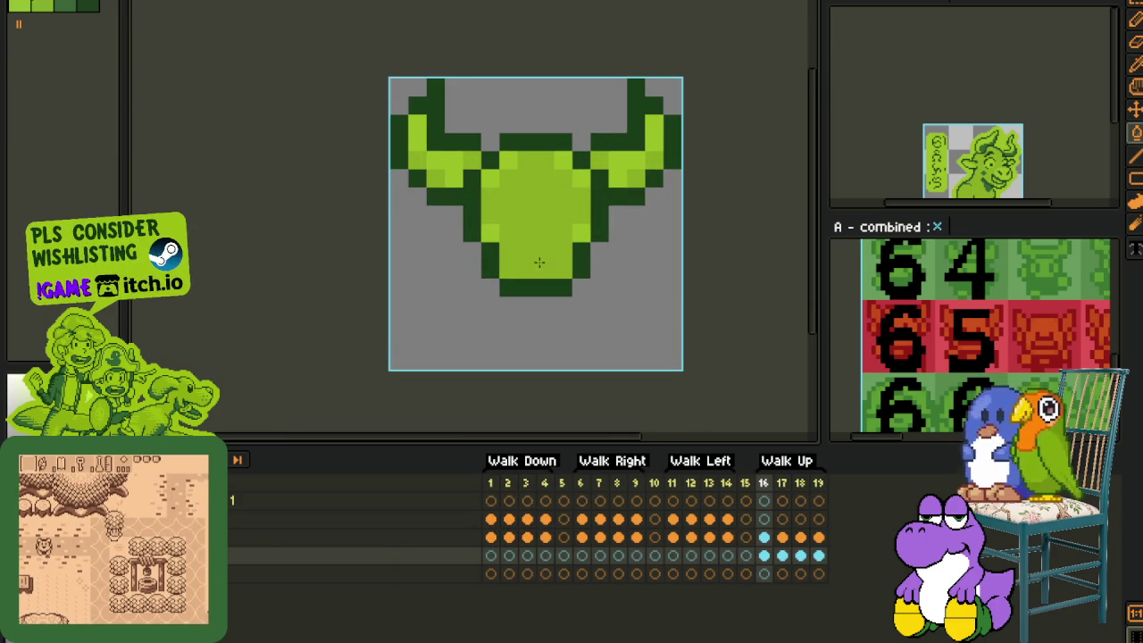
Step: Delete the bull's face on frame 17, leaving a faceless horned head
{"action": "key", "text": "b"}
{"action": "key", "text": "m"}
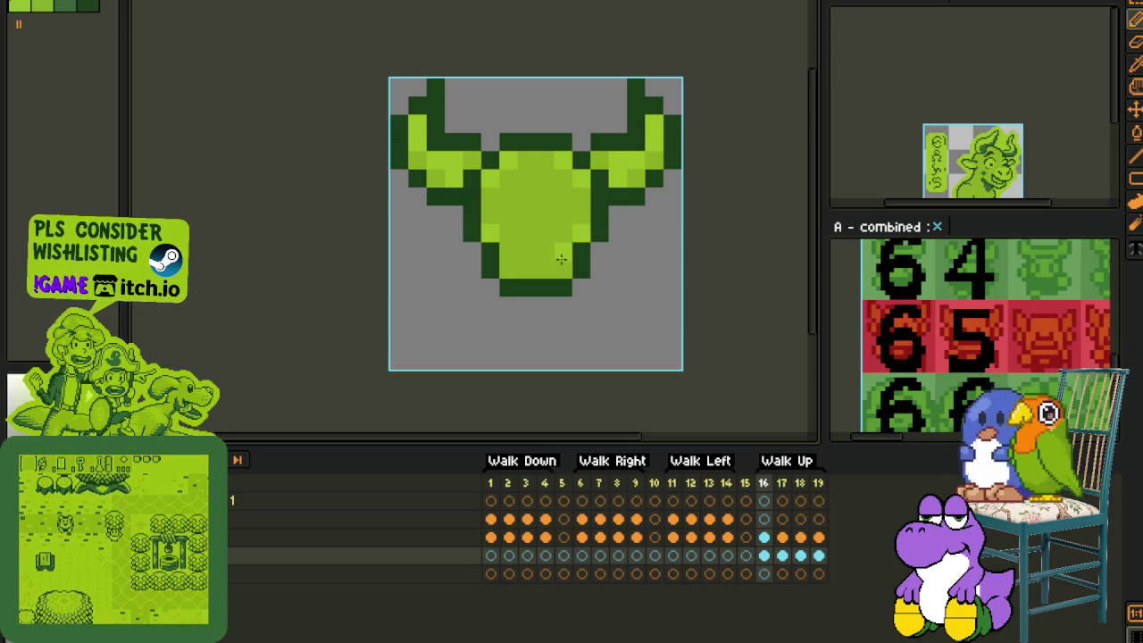
{"action": "scroll", "coordinate": [514, 278], "scroll_direction": "down", "scroll_amount": 1}
{"action": "scroll", "coordinate": [482, 228], "scroll_direction": "down", "scroll_amount": 1}
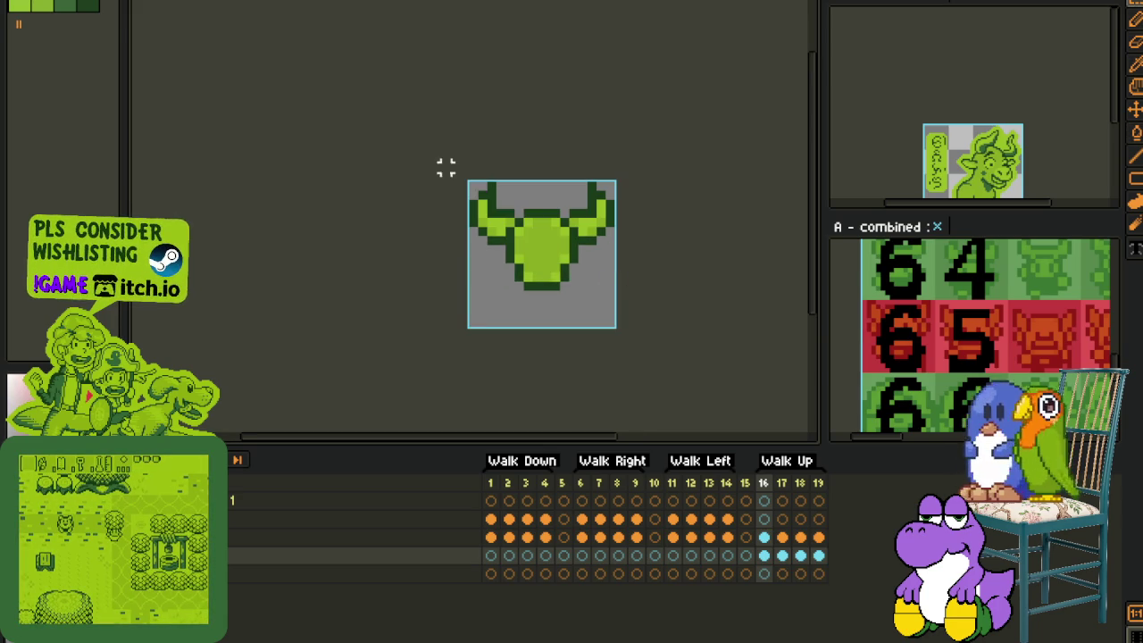
{"action": "left_click", "coordinate": [782, 557]}
{"action": "key", "text": "ctrl+a"}
{"action": "key", "text": "Delete"}
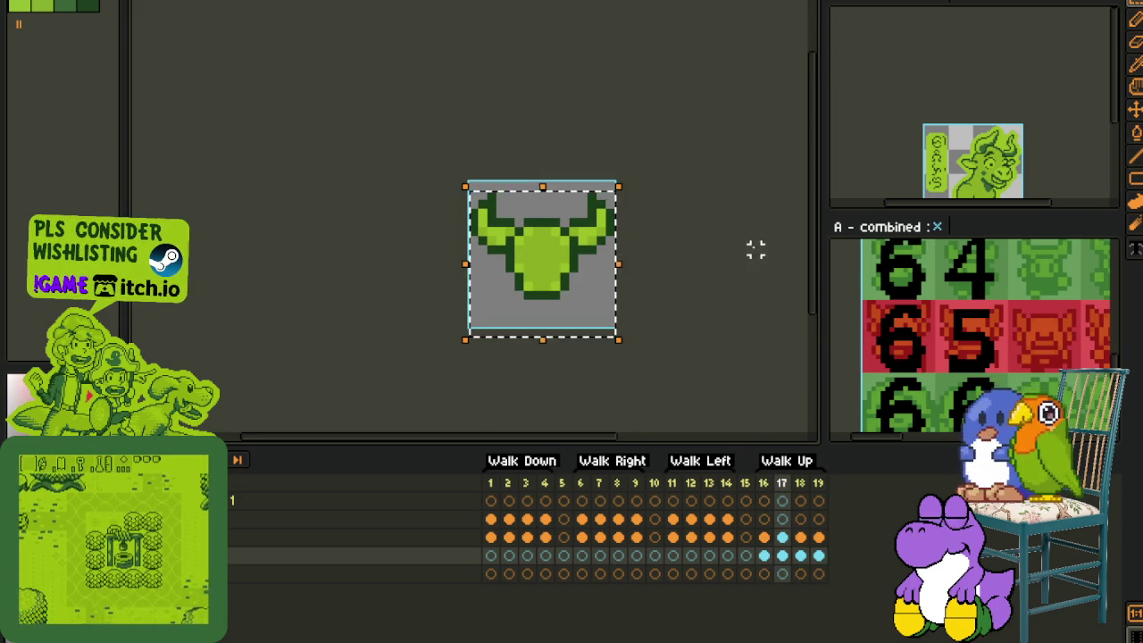
Step: Paste the faceless head onto frames 18 and 19, nudged down one pixel each
{"action": "key", "text": "ctrl+d"}
{"action": "left_click", "coordinate": [800, 555]}
{"action": "key", "text": "ctrl+v"}
{"action": "key", "text": "Down"}
{"action": "key", "text": "Down"}
{"action": "key", "text": "ctrl+d"}
{"action": "left_click", "coordinate": [818, 557]}
{"action": "key", "text": "ctrl+v"}
{"action": "key", "text": "Down"}
{"action": "key", "text": "ctrl+d"}
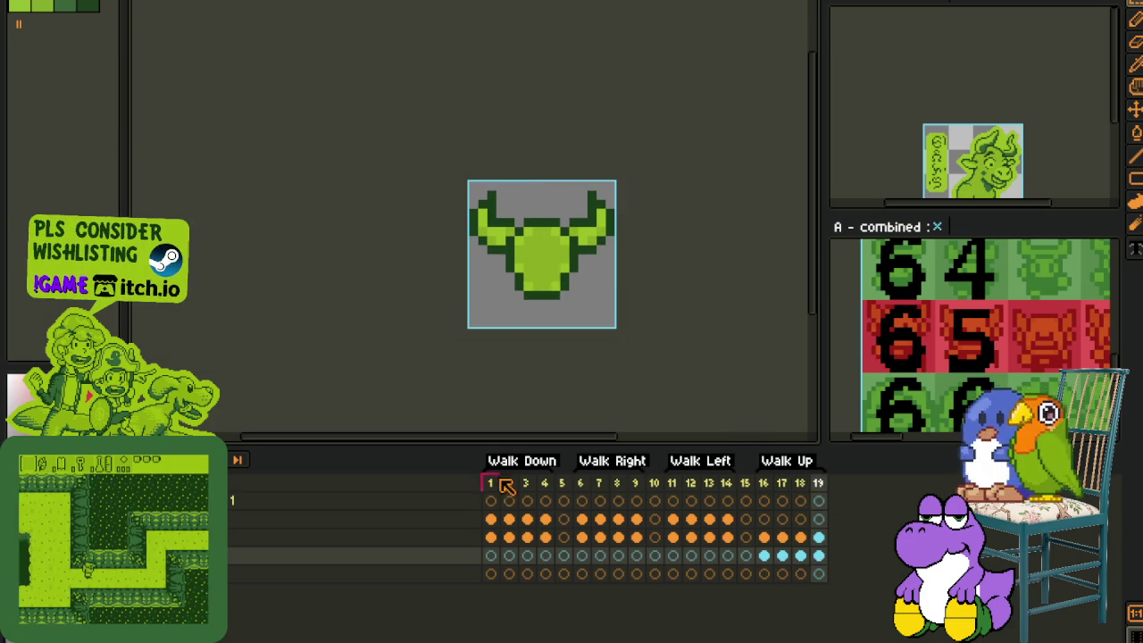
{"action": "key", "text": "ctrl+z"}
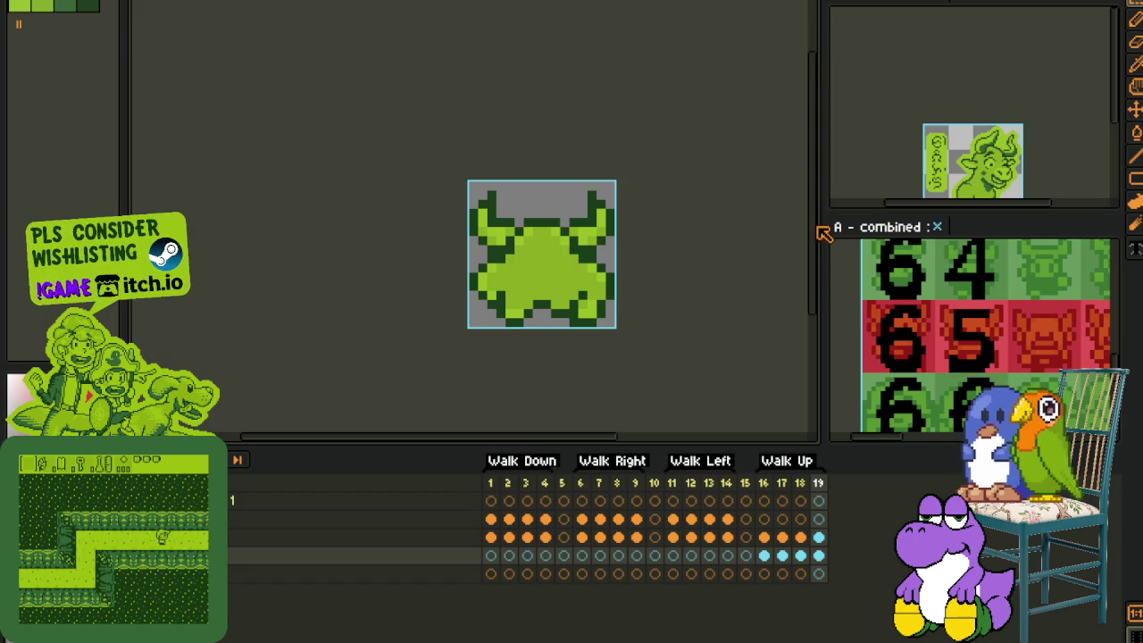
Step: Add a new empty layer from the layer menu of the row above frame 1
{"action": "left_click", "coordinate": [492, 554]}
{"action": "left_click", "coordinate": [494, 539]}
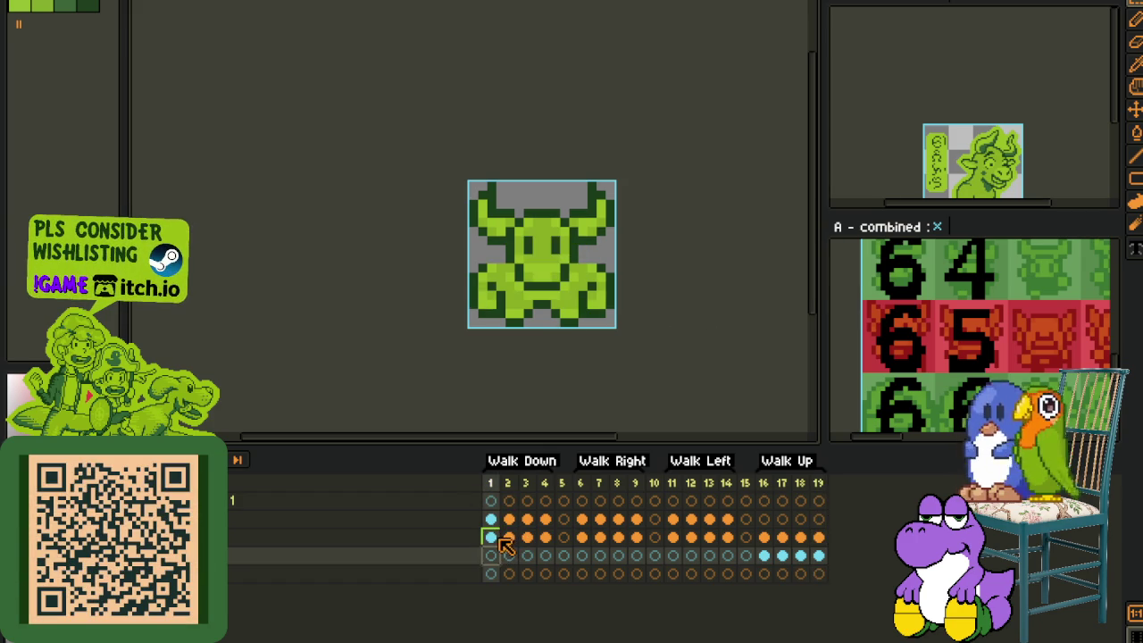
{"action": "right_click", "coordinate": [395, 536]}
{"action": "left_click", "coordinate": [551, 557]}
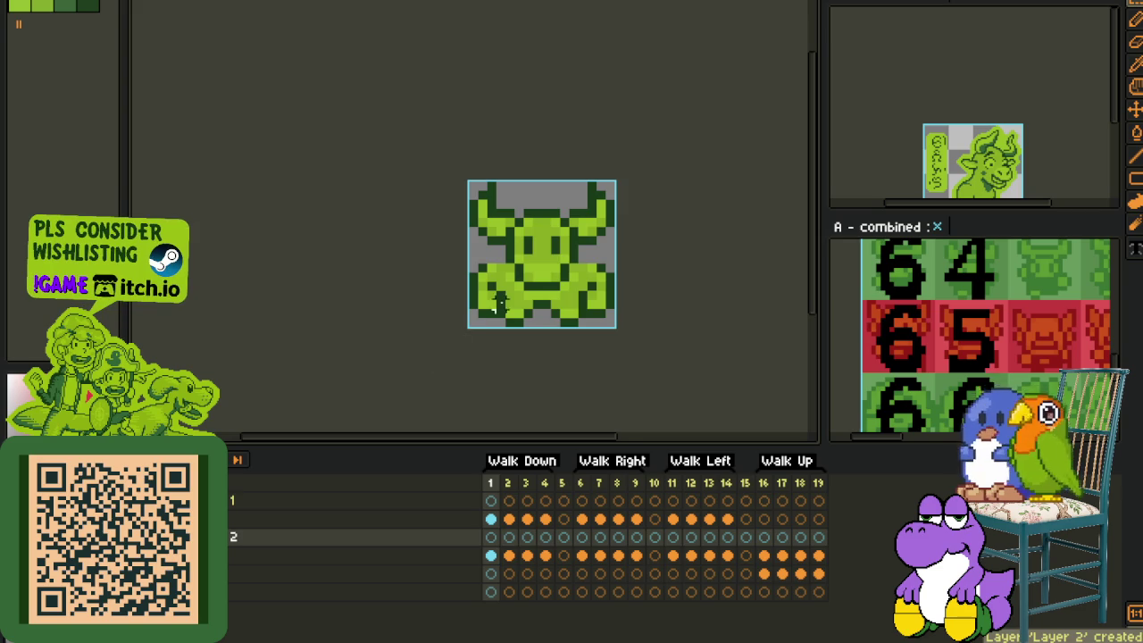
{"action": "scroll", "coordinate": [536, 277], "scroll_direction": "up", "scroll_amount": 2}
{"action": "scroll", "coordinate": [533, 294], "scroll_direction": "up", "scroll_amount": 2}
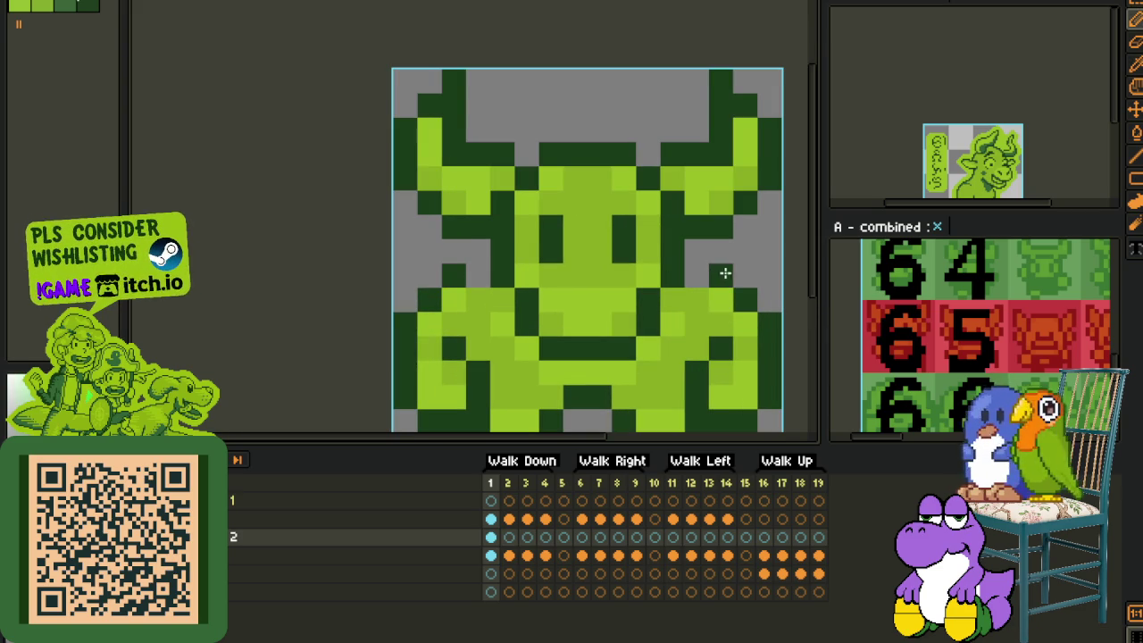
{"action": "scroll", "coordinate": [489, 271], "scroll_direction": "down", "scroll_amount": 3}
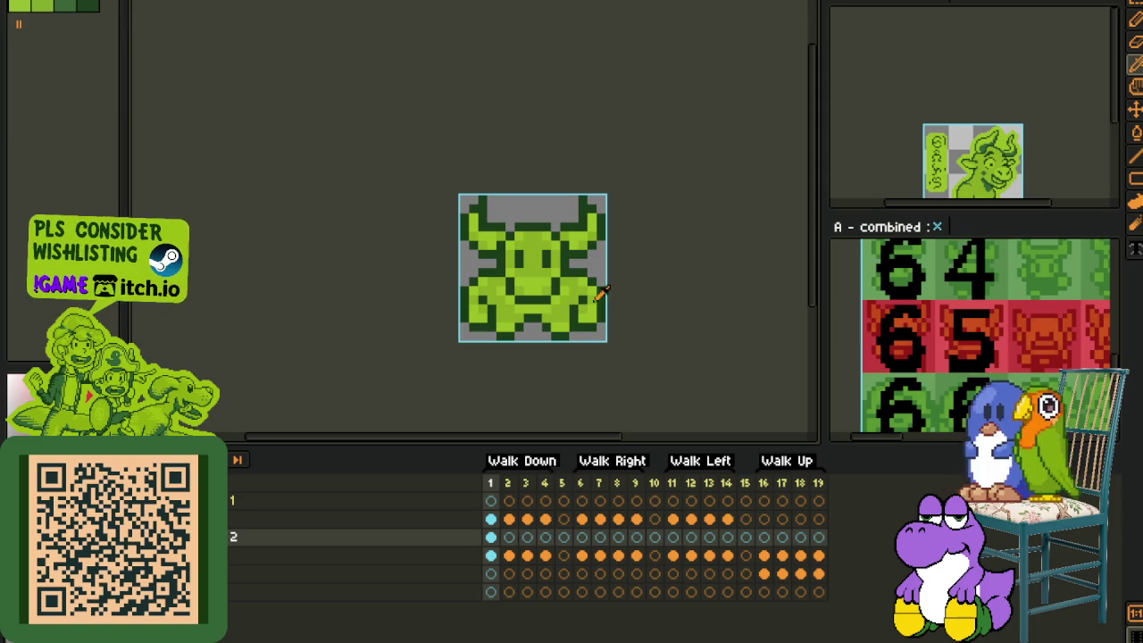
Step: Erase two stray dark pixels on the bull's body in Walk Down frame 2
{"action": "left_click", "coordinate": [509, 519]}
{"action": "scroll", "coordinate": [523, 272], "scroll_direction": "up", "scroll_amount": 3}
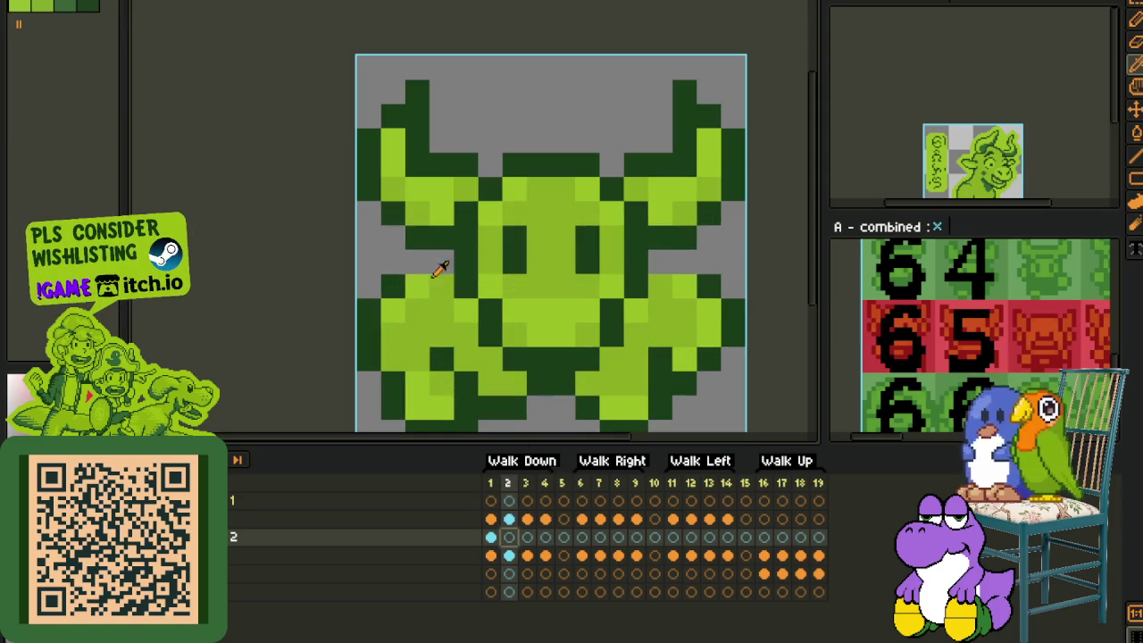
{"action": "key", "text": "Tab"}
{"action": "left_click", "coordinate": [434, 259]}
{"action": "left_click", "coordinate": [659, 263]}
{"action": "scroll", "coordinate": [655, 264], "scroll_direction": "down", "scroll_amount": 3}
{"action": "key", "text": "Tab"}
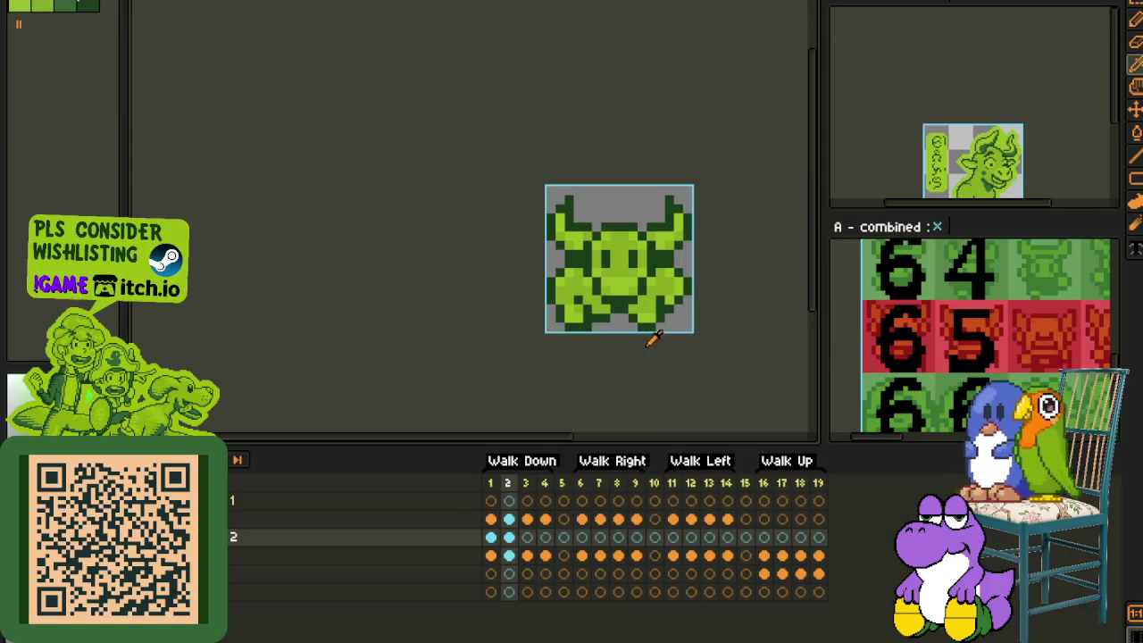
Step: Add a dark green pixel to the body outline on frame 4 and recentre the sprite
{"action": "left_click", "coordinate": [527, 538]}
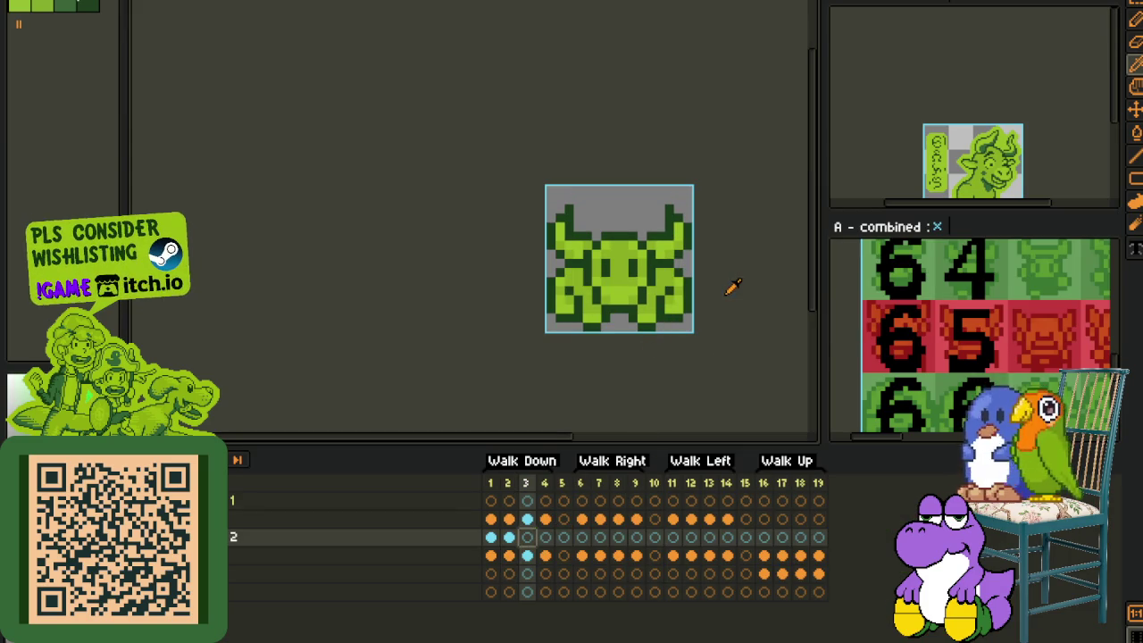
{"action": "left_click", "coordinate": [545, 537]}
{"action": "scroll", "coordinate": [616, 255], "scroll_direction": "up", "scroll_amount": 3}
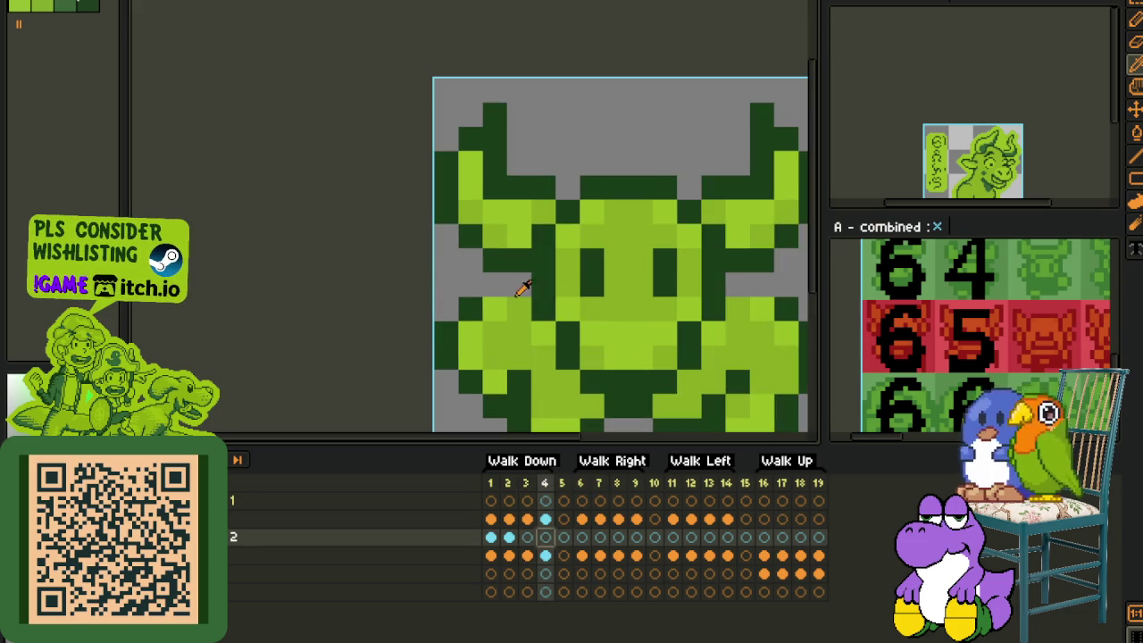
{"action": "left_click", "coordinate": [509, 287]}
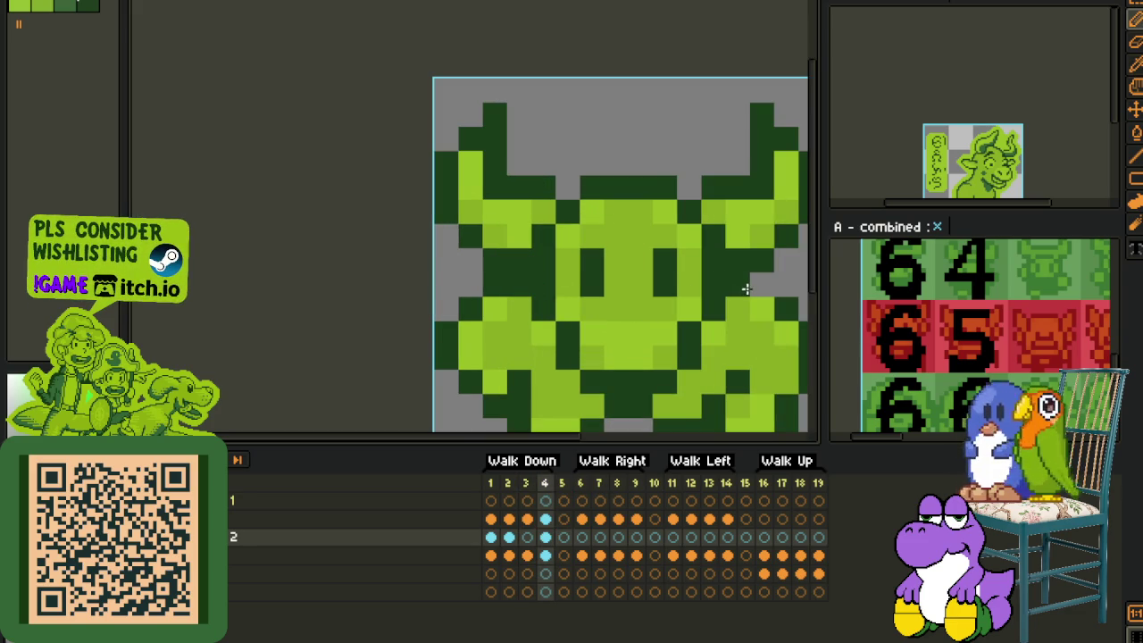
{"action": "scroll", "coordinate": [746, 289], "scroll_direction": "down", "scroll_amount": 3}
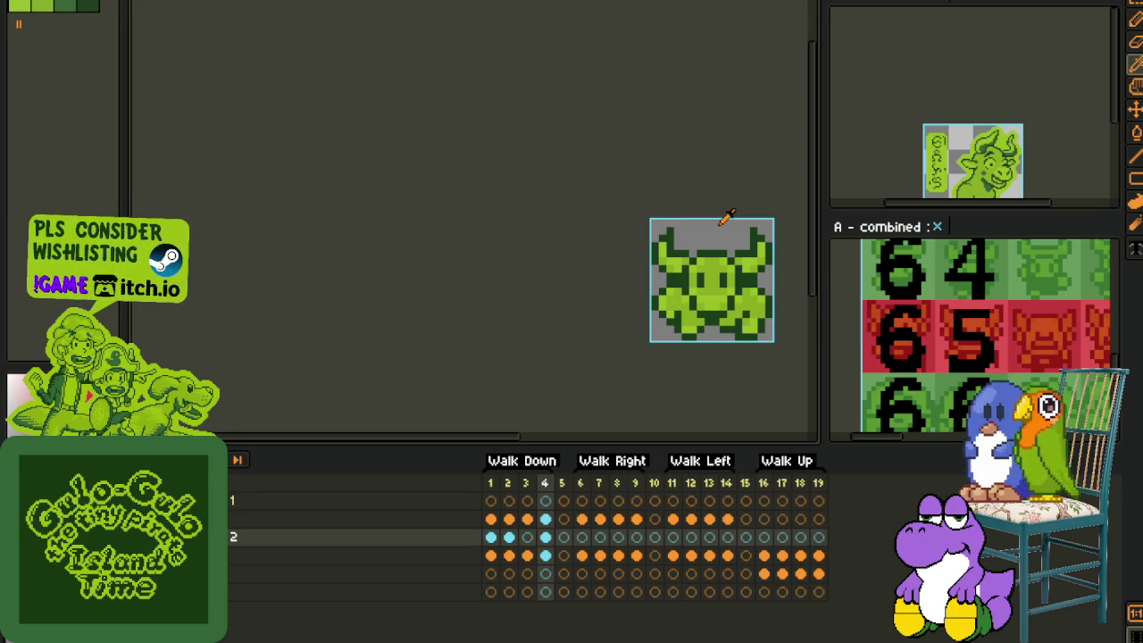
{"action": "left_click_drag", "start_coordinate": [691, 355], "coordinate": [569, 369]}
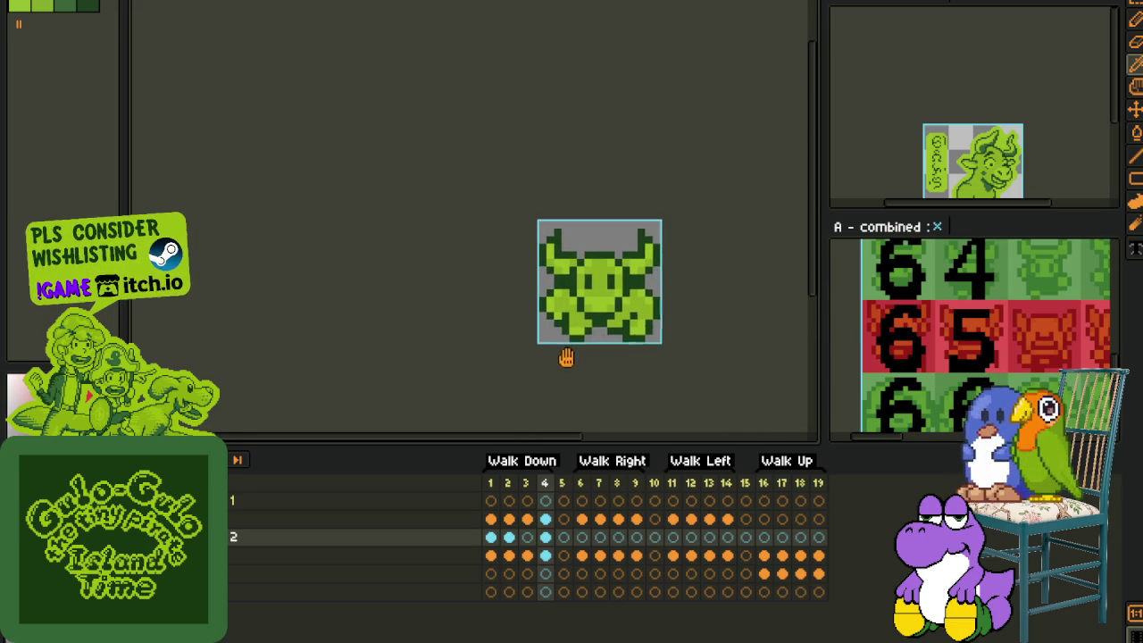
{"action": "scroll", "coordinate": [603, 304], "scroll_direction": "up", "scroll_amount": 1}
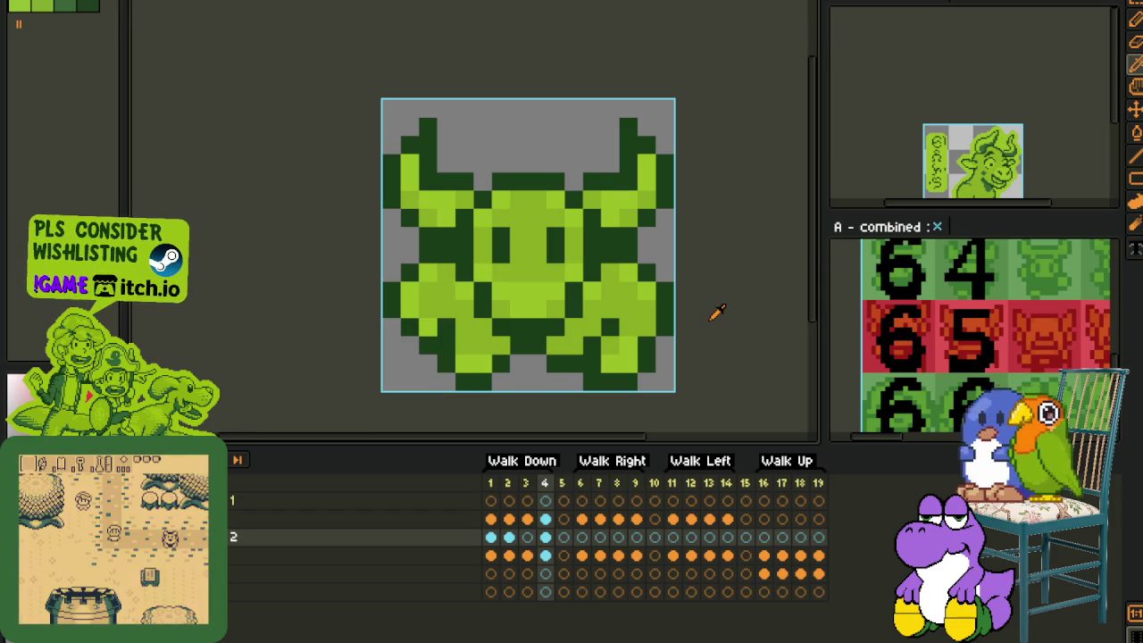
{"action": "left_click_drag", "start_coordinate": [687, 302], "coordinate": [670, 279]}
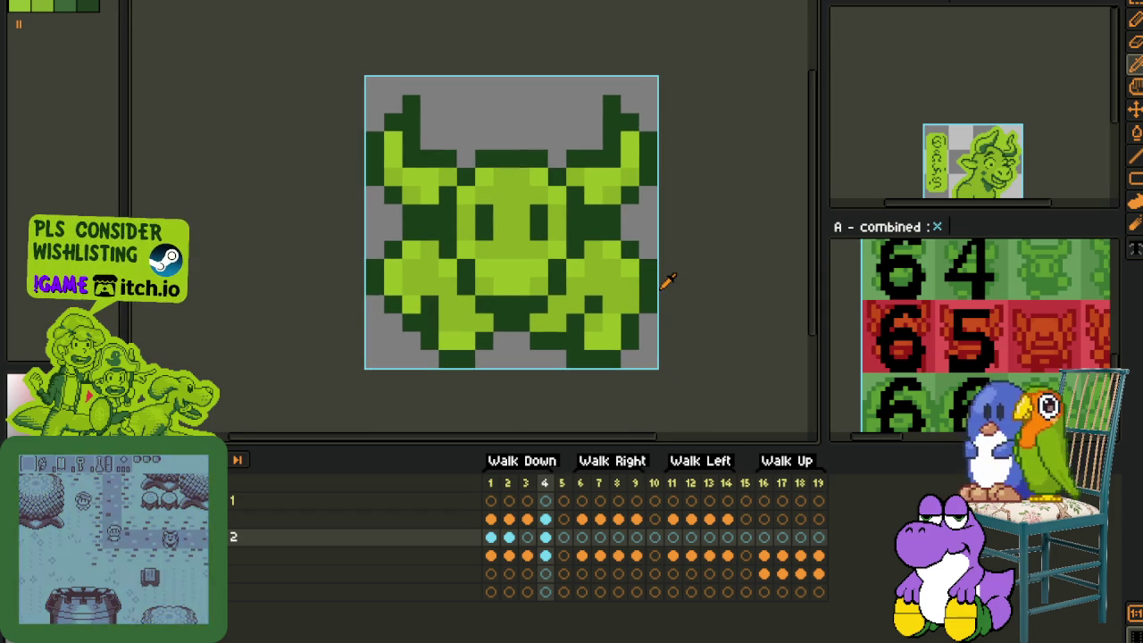
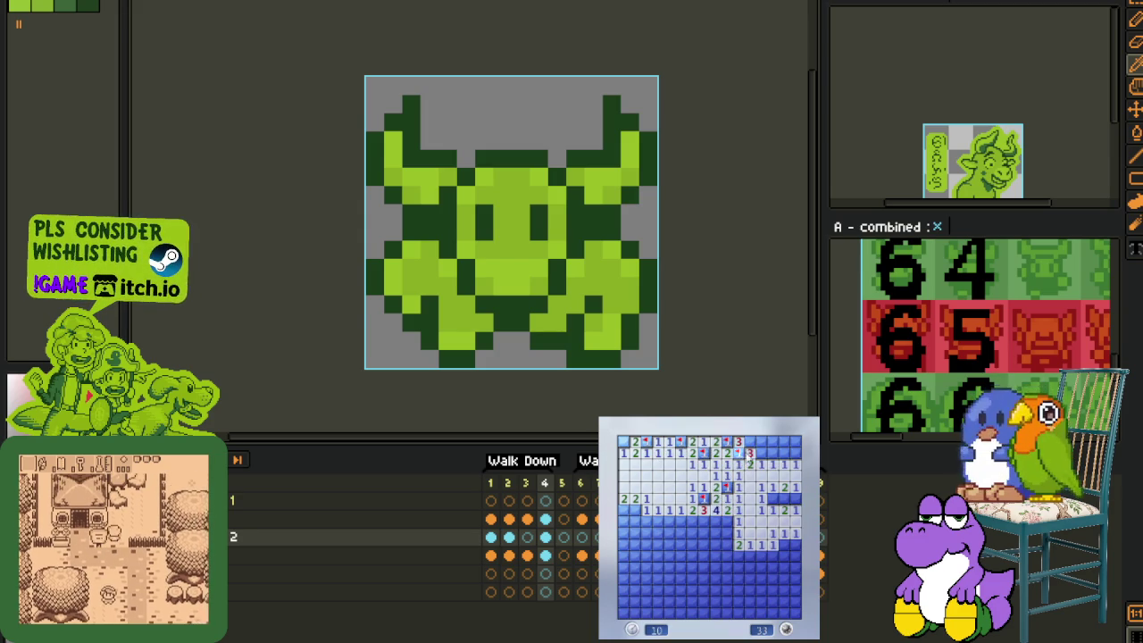
Step: Reveal and flag cells down the board's right side into the lower-right corner
{"action": "left_click", "coordinate": [777, 441]}
{"action": "right_click", "coordinate": [794, 453]}
{"action": "right_click", "coordinate": [795, 499]}
{"action": "left_click", "coordinate": [784, 509]}
{"action": "right_click", "coordinate": [774, 499]}
{"action": "right_click", "coordinate": [784, 544]}
{"action": "left_click", "coordinate": [773, 556]}
{"action": "right_click", "coordinate": [763, 567]}
{"action": "left_click", "coordinate": [774, 568]}
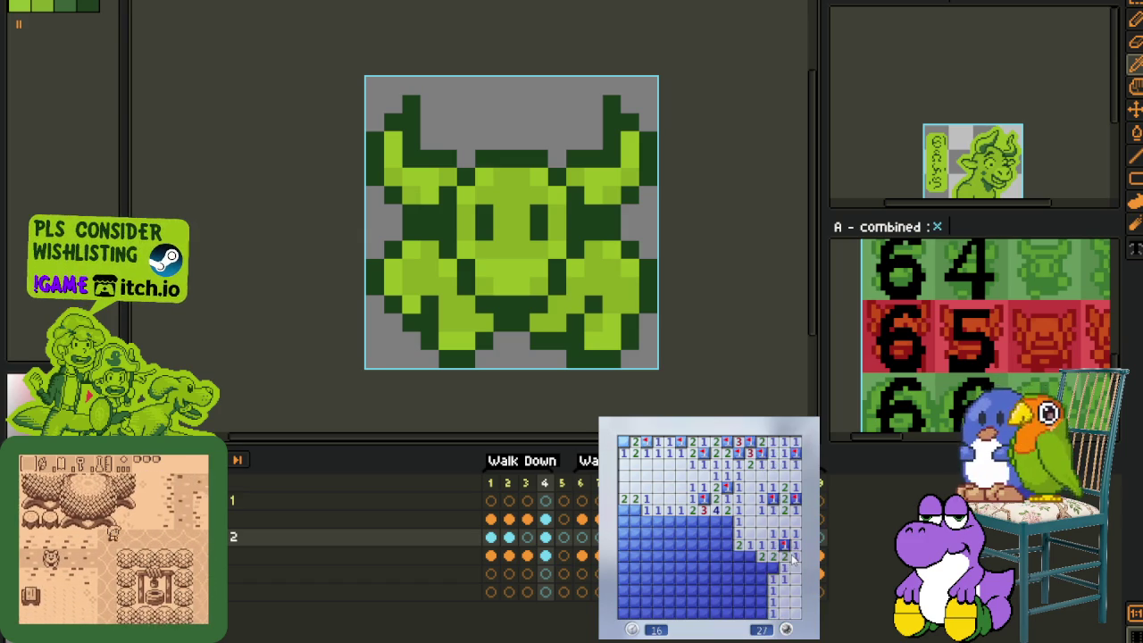
{"action": "right_click", "coordinate": [751, 555]}
{"action": "left_click", "coordinate": [750, 578]}
{"action": "right_click", "coordinate": [739, 567]}
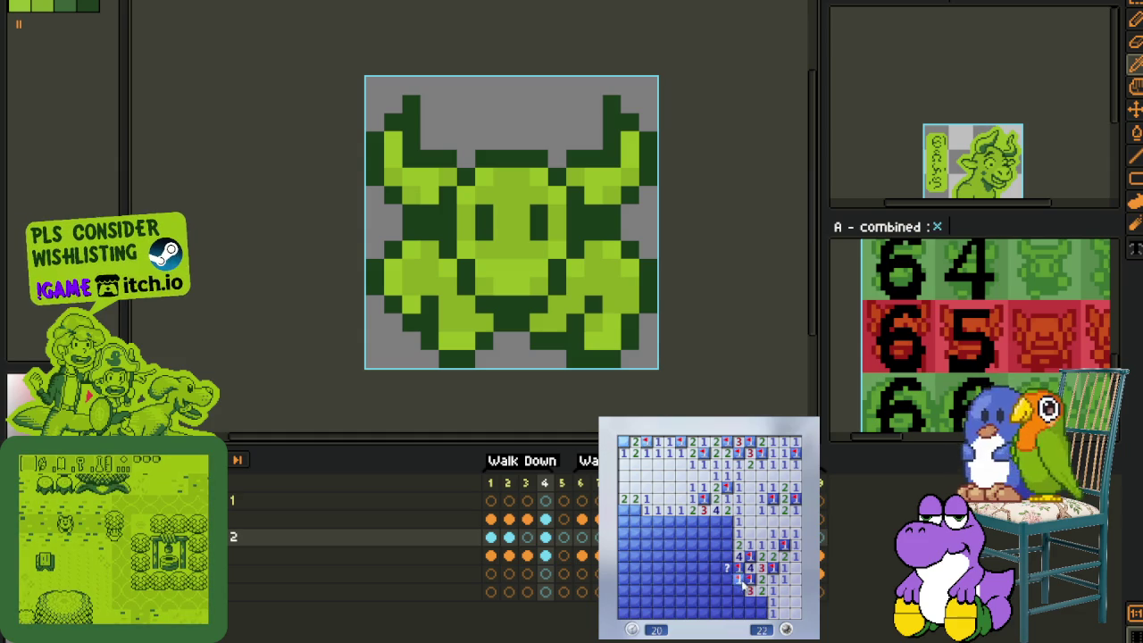
{"action": "left_click", "coordinate": [750, 589]}
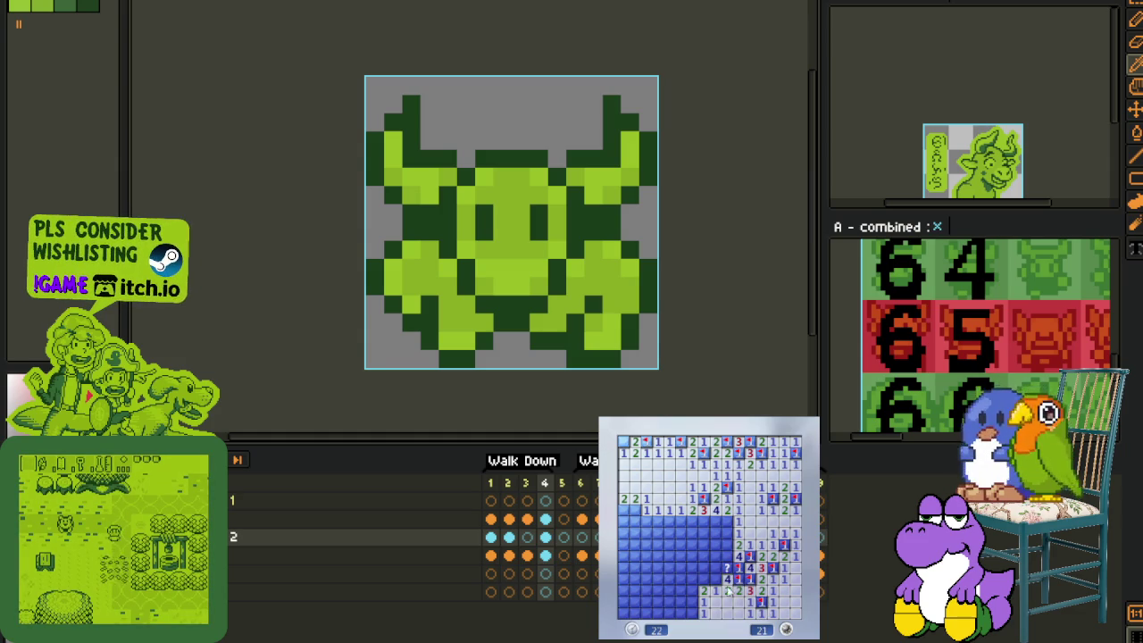
Step: Flag the row of three mines in the lower middle and chord the numbers beside them
{"action": "left_click", "coordinate": [703, 591]}
{"action": "right_click", "coordinate": [717, 570]}
{"action": "right_click", "coordinate": [725, 520]}
{"action": "right_click", "coordinate": [714, 519]}
{"action": "right_click", "coordinate": [703, 519]}
{"action": "middle_click", "coordinate": [693, 520]}
{"action": "right_click", "coordinate": [704, 534]}
{"action": "middle_click", "coordinate": [692, 545]}
Step: Flag the mines along the bottom rows and chord the surrounding numbered cells
{"action": "right_click", "coordinate": [715, 556]}
{"action": "right_click", "coordinate": [725, 557]}
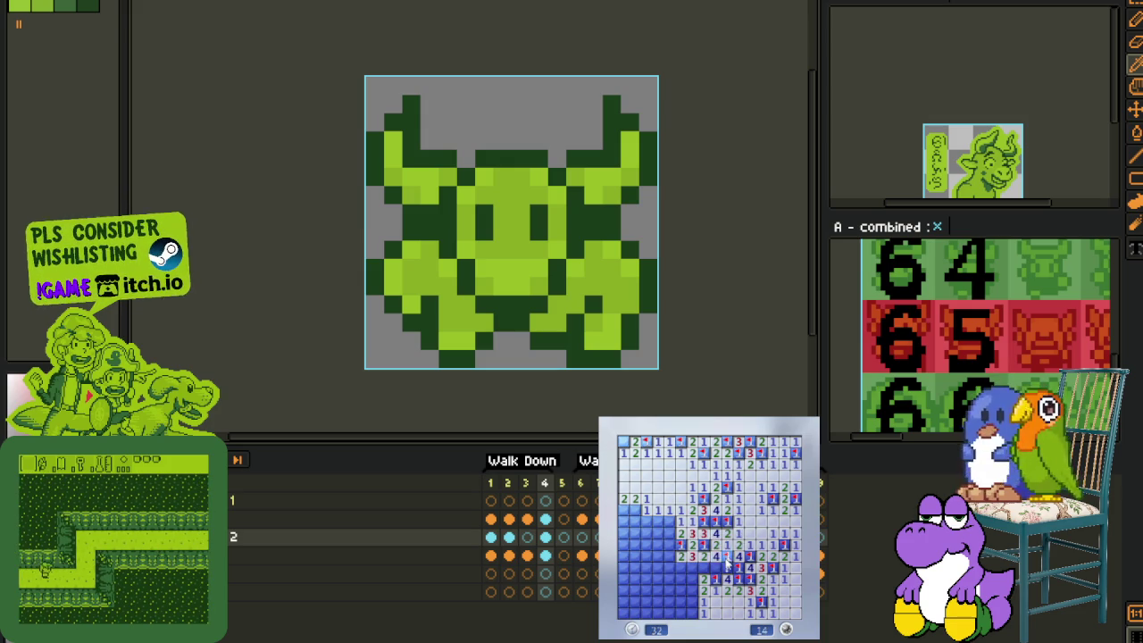
{"action": "middle_click", "coordinate": [705, 568]}
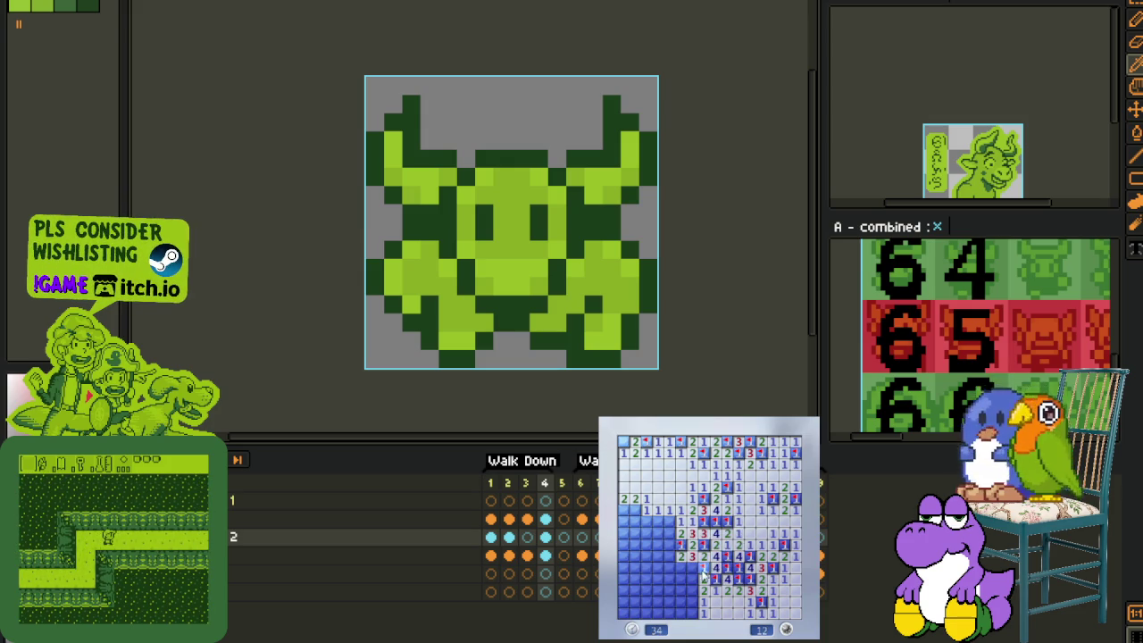
{"action": "right_click", "coordinate": [686, 579]}
{"action": "middle_click", "coordinate": [685, 568]}
{"action": "right_click", "coordinate": [682, 585]}
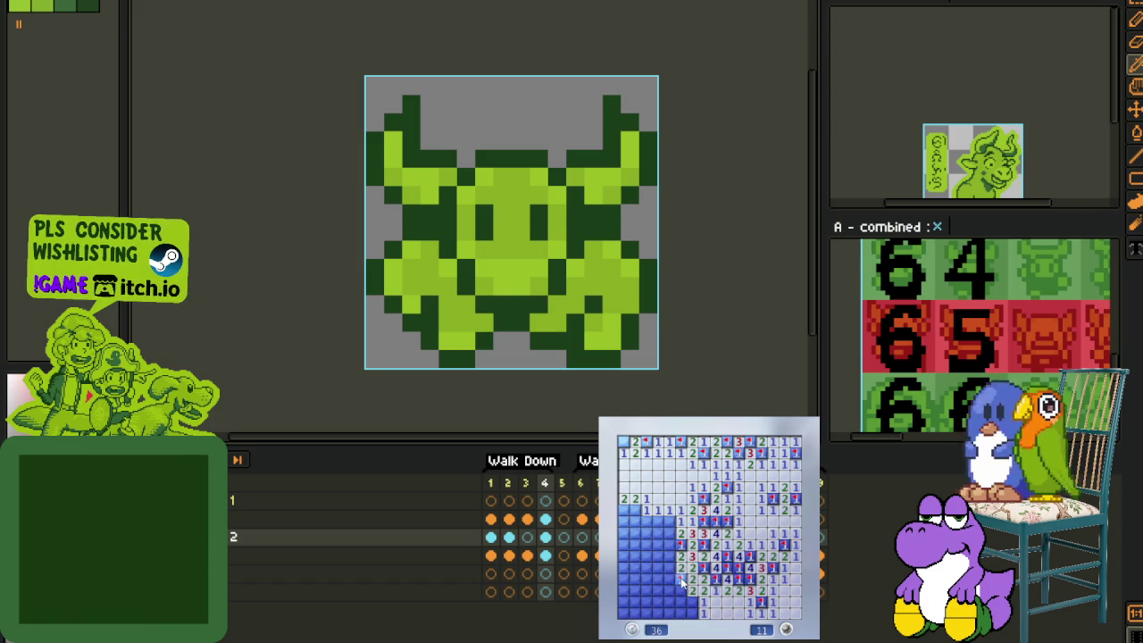
{"action": "right_click", "coordinate": [697, 601]}
{"action": "middle_click", "coordinate": [690, 602]}
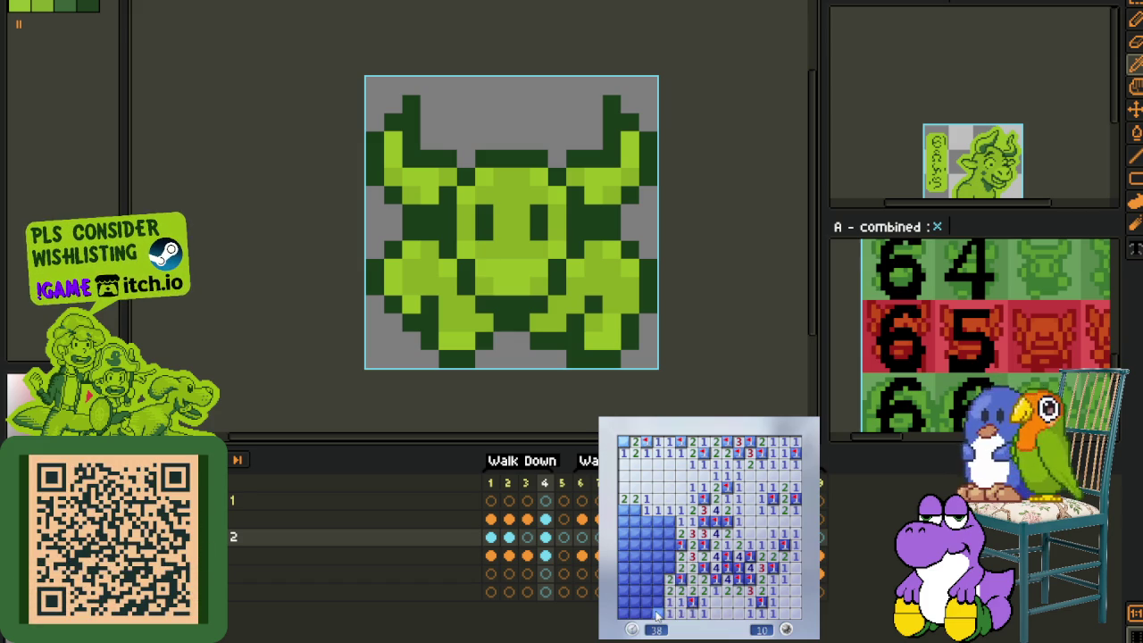
Step: Reveal a block of lower-left cells and flag one more mine
{"action": "left_click", "coordinate": [668, 540]}
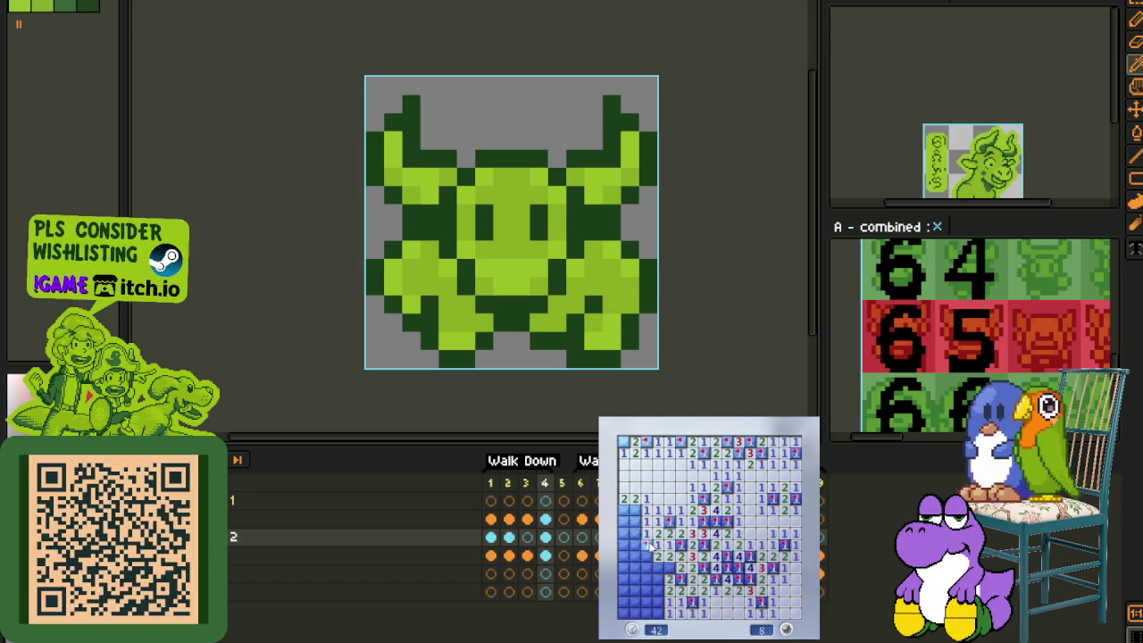
{"action": "left_click", "coordinate": [650, 559]}
{"action": "right_click", "coordinate": [630, 545]}
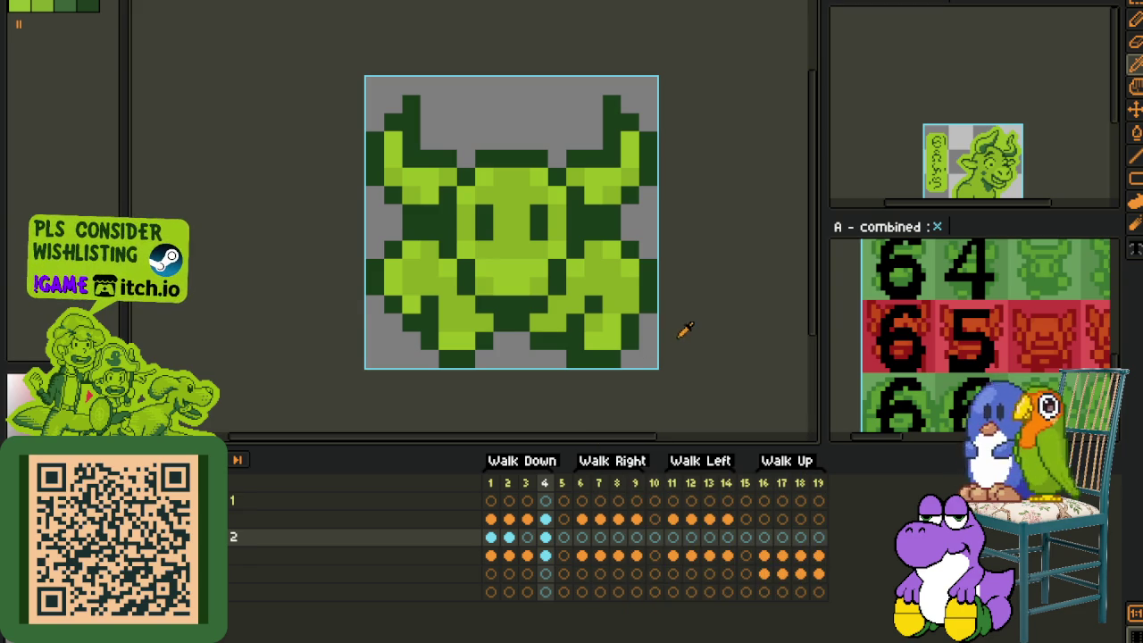
Step: Check Walk Down frame 3, then stop playback on frame 1
{"action": "scroll", "coordinate": [693, 330], "scroll_direction": "down", "scroll_amount": 2}
{"action": "scroll", "coordinate": [661, 344], "scroll_direction": "down", "scroll_amount": 1}
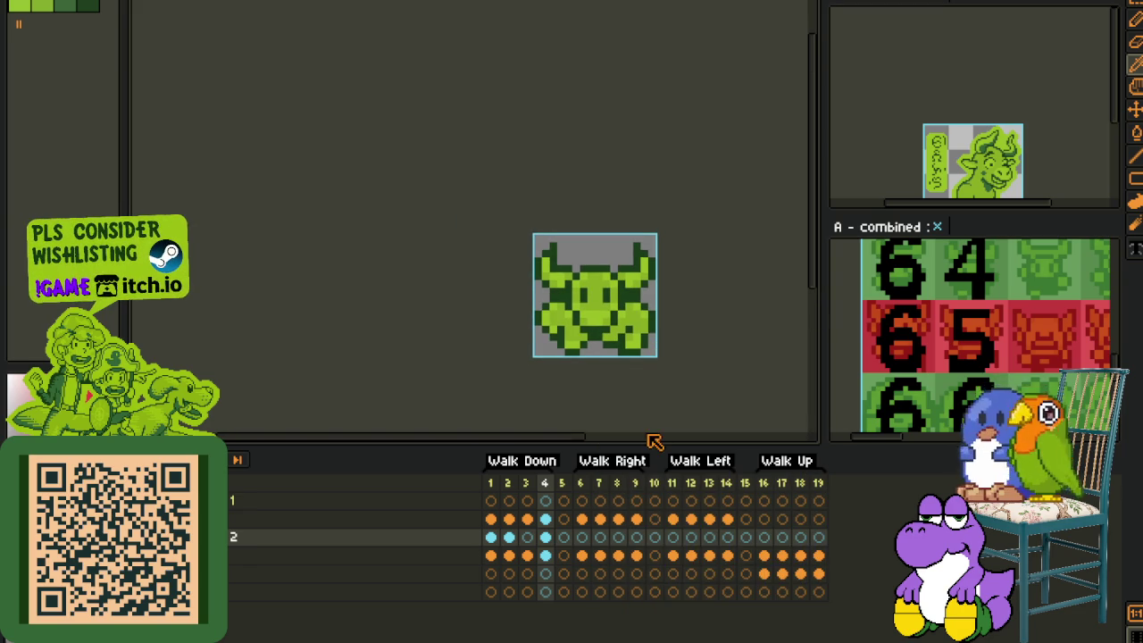
{"action": "left_click", "coordinate": [530, 540]}
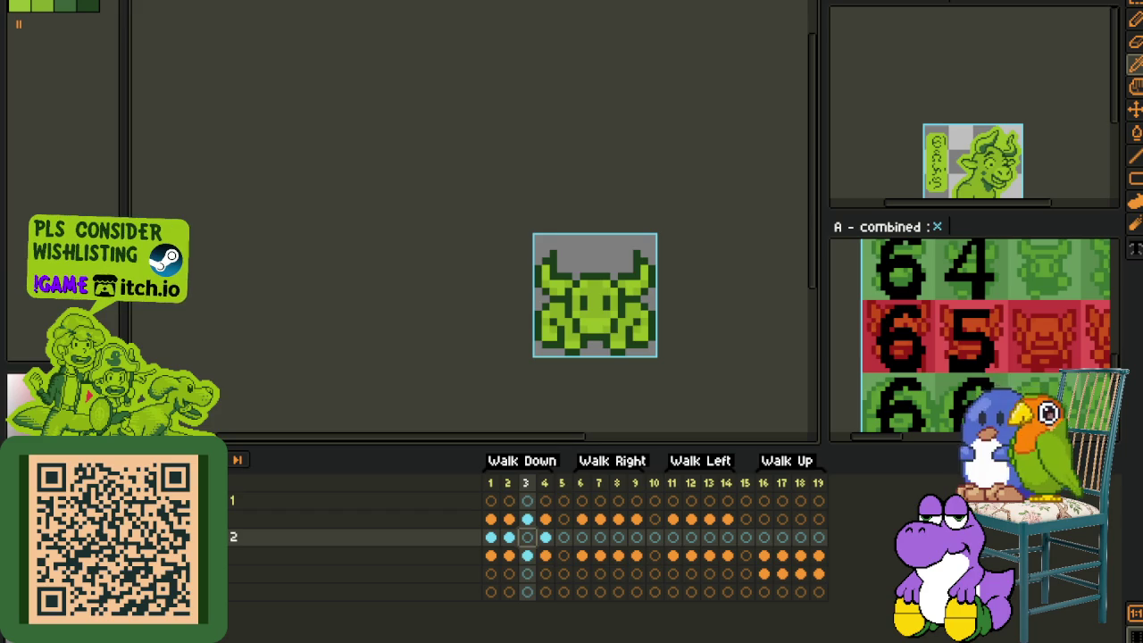
{"action": "scroll", "coordinate": [374, 286], "scroll_direction": "down", "scroll_amount": 2}
{"action": "scroll", "coordinate": [373, 289], "scroll_direction": "down", "scroll_amount": 1}
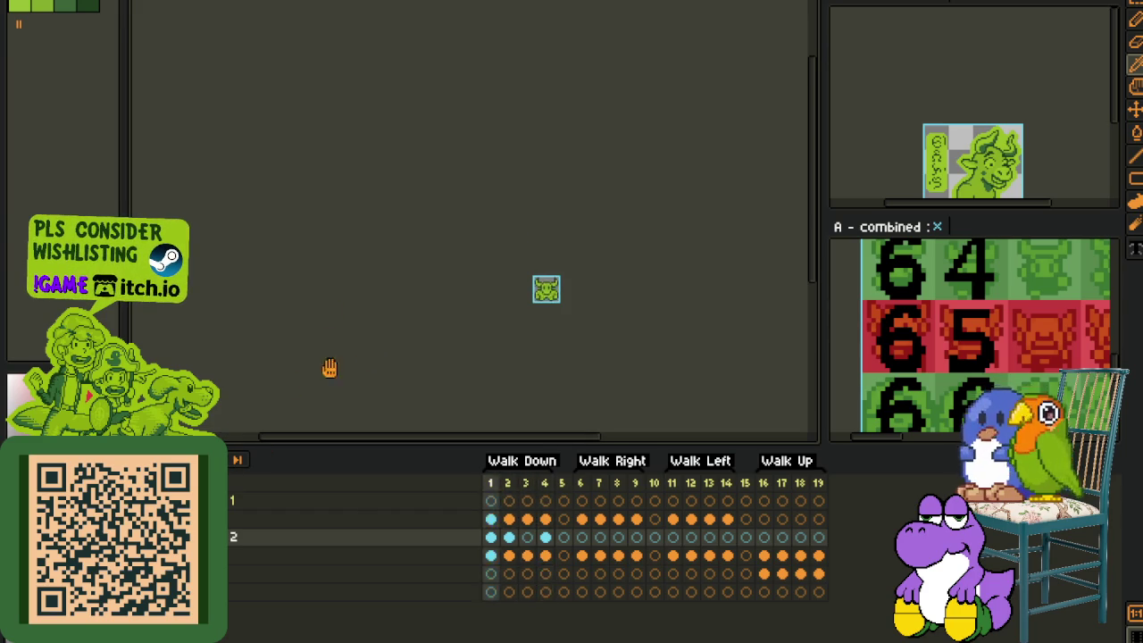
{"action": "scroll", "coordinate": [439, 311], "scroll_direction": "up", "scroll_amount": 1}
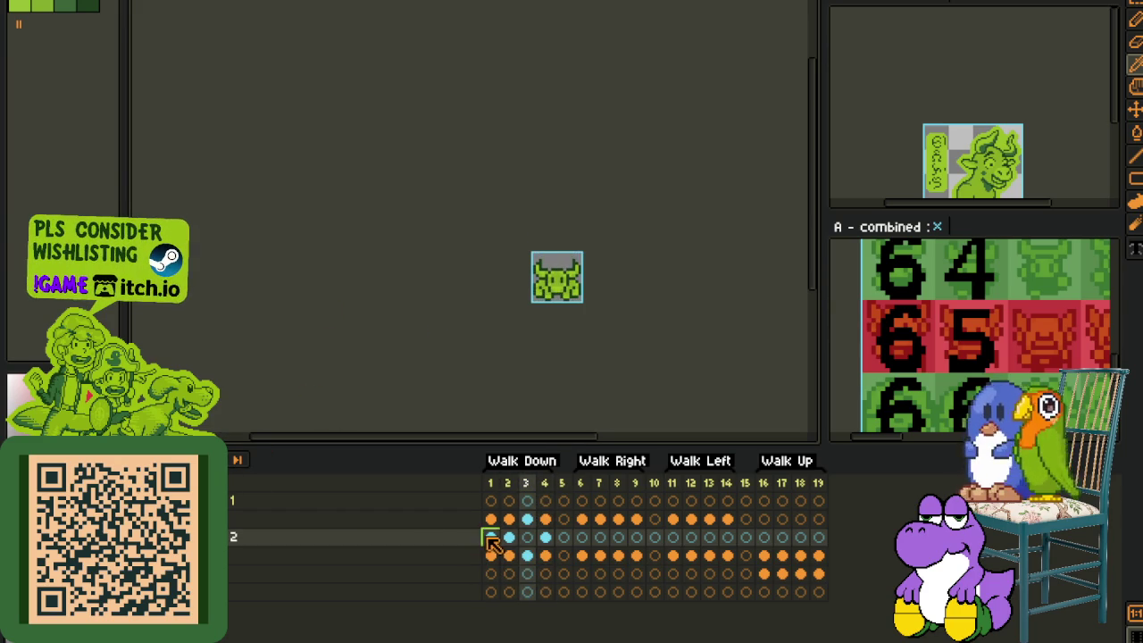
{"action": "left_click", "coordinate": [490, 537]}
{"action": "scroll", "coordinate": [563, 276], "scroll_direction": "up", "scroll_amount": 1}
{"action": "scroll", "coordinate": [538, 292], "scroll_direction": "up", "scroll_amount": 1}
{"action": "scroll", "coordinate": [507, 285], "scroll_direction": "up", "scroll_amount": 1}
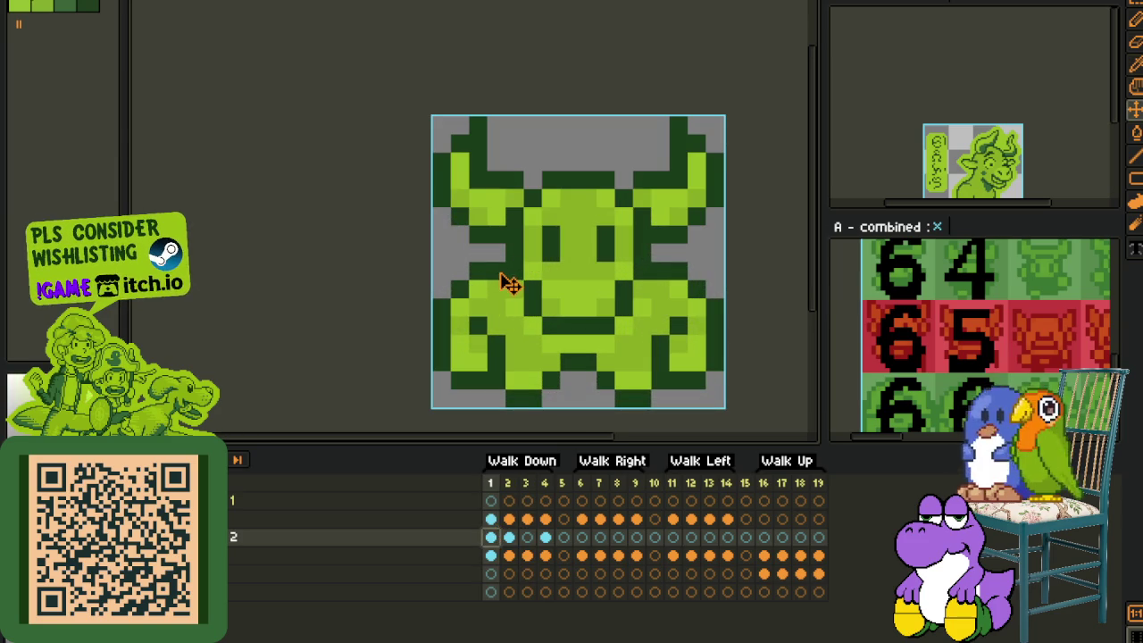
Step: Compare the second Walk Down pose and recolour one frame-1 pixel dark green
{"action": "key", "text": "u"}
{"action": "key", "text": "b"}
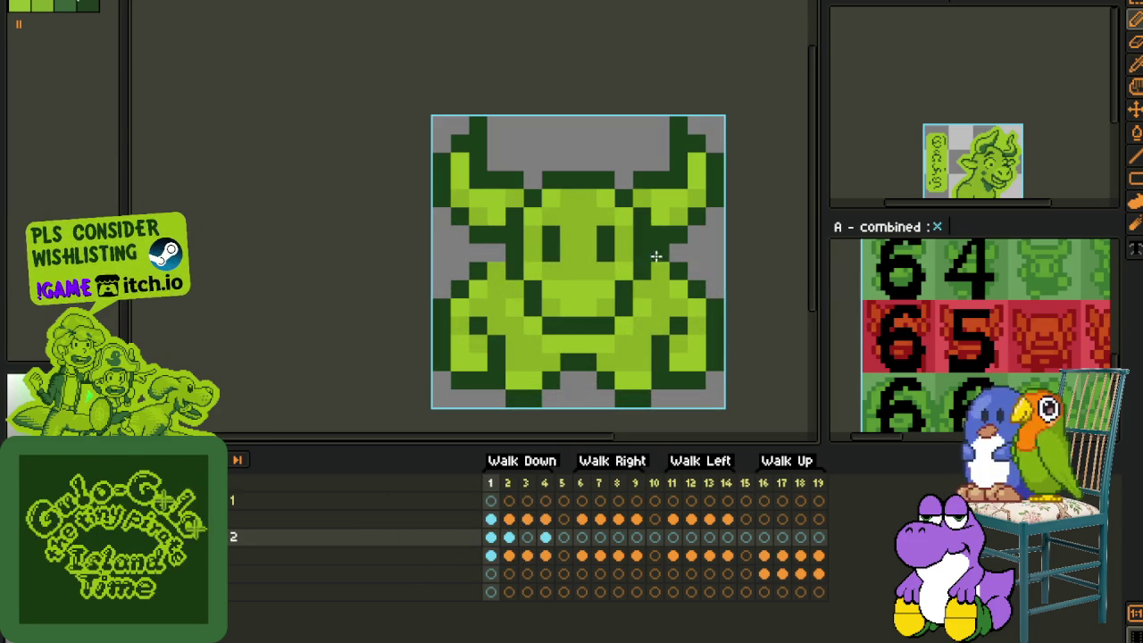
{"action": "left_click", "coordinate": [509, 537]}
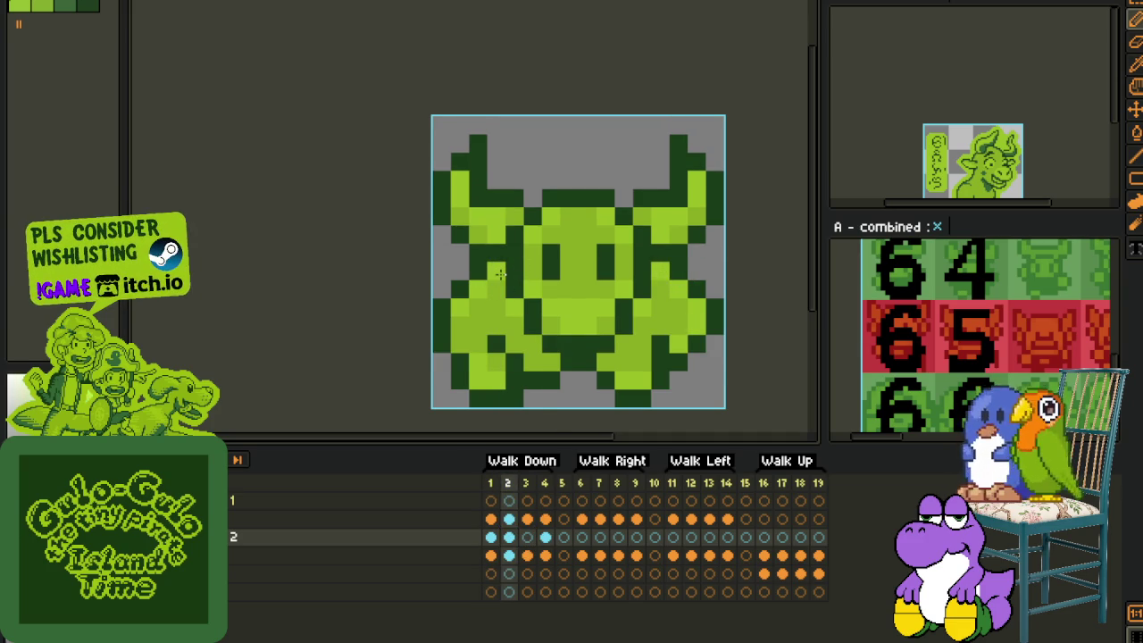
{"action": "key", "text": "Left"}
{"action": "left_click", "coordinate": [658, 270]}
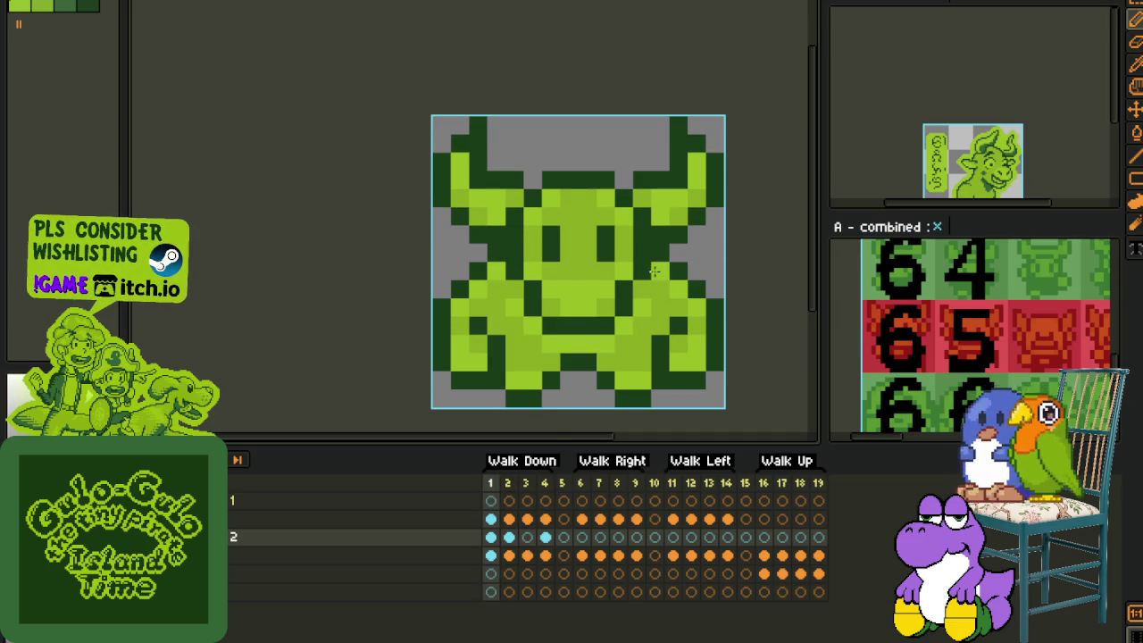
Step: Inspect the Walk Down frame 4 pose and the Walk Up frames 16 and 17
{"action": "left_click", "coordinate": [544, 537]}
{"action": "scroll", "coordinate": [516, 272], "scroll_direction": "down", "scroll_amount": 2}
{"action": "scroll", "coordinate": [518, 272], "scroll_direction": "up", "scroll_amount": 2}
{"action": "scroll", "coordinate": [661, 275], "scroll_direction": "down", "scroll_amount": 3}
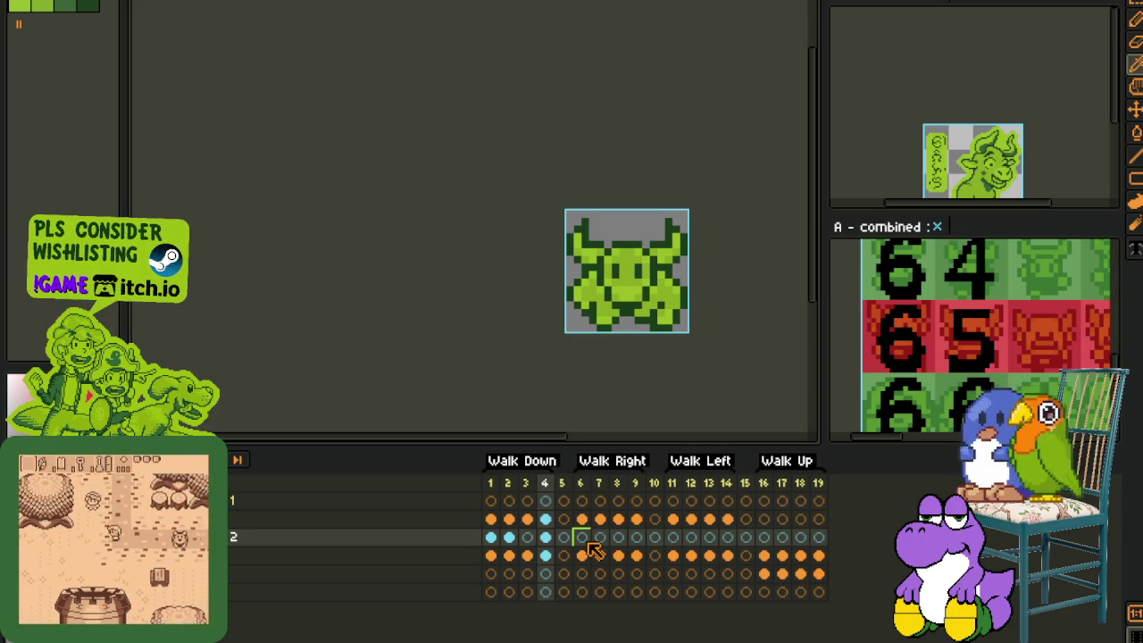
{"action": "left_click", "coordinate": [763, 555]}
{"action": "scroll", "coordinate": [616, 250], "scroll_direction": "up", "scroll_amount": 1}
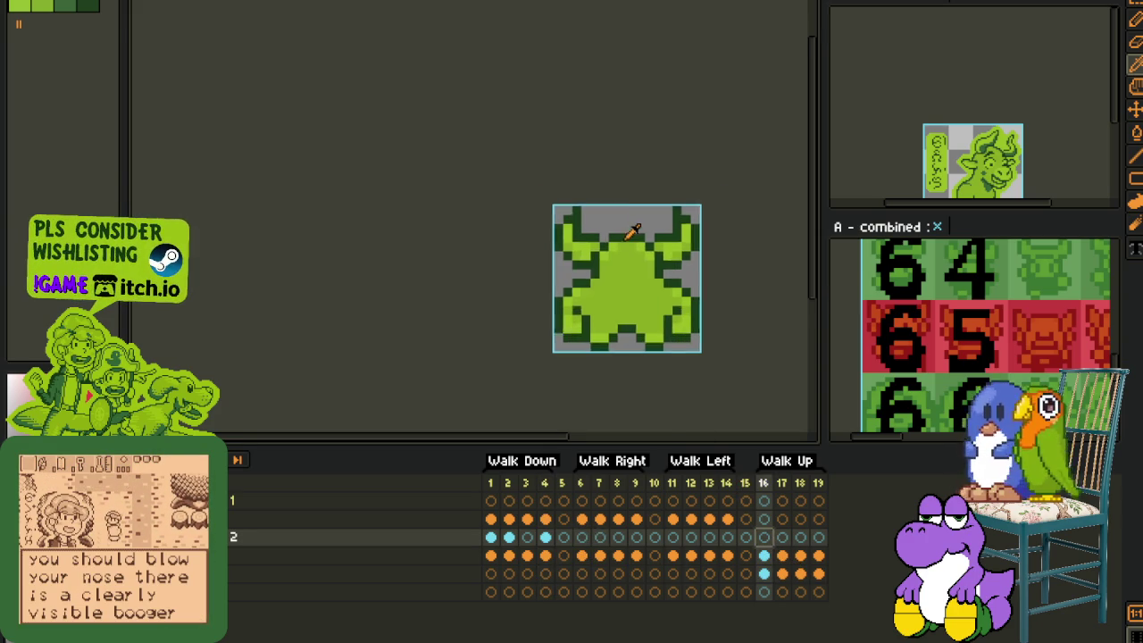
{"action": "scroll", "coordinate": [604, 283], "scroll_direction": "up", "scroll_amount": 2}
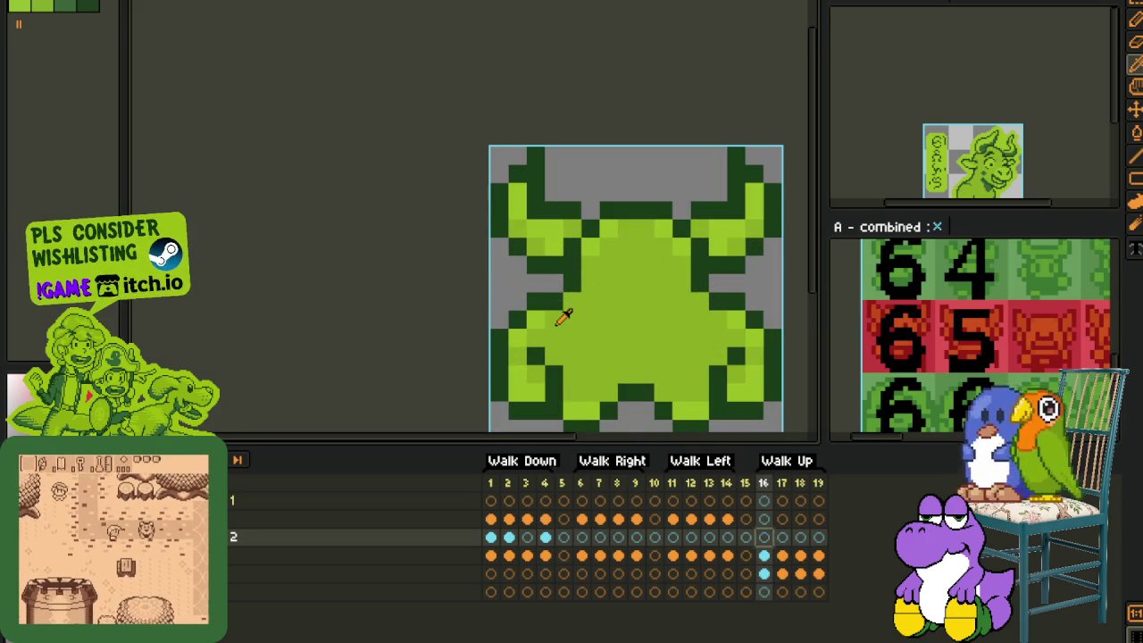
{"action": "scroll", "coordinate": [566, 331], "scroll_direction": "down", "scroll_amount": 2}
{"action": "scroll", "coordinate": [581, 332], "scroll_direction": "up", "scroll_amount": 1}
{"action": "scroll", "coordinate": [590, 335], "scroll_direction": "down", "scroll_amount": 2}
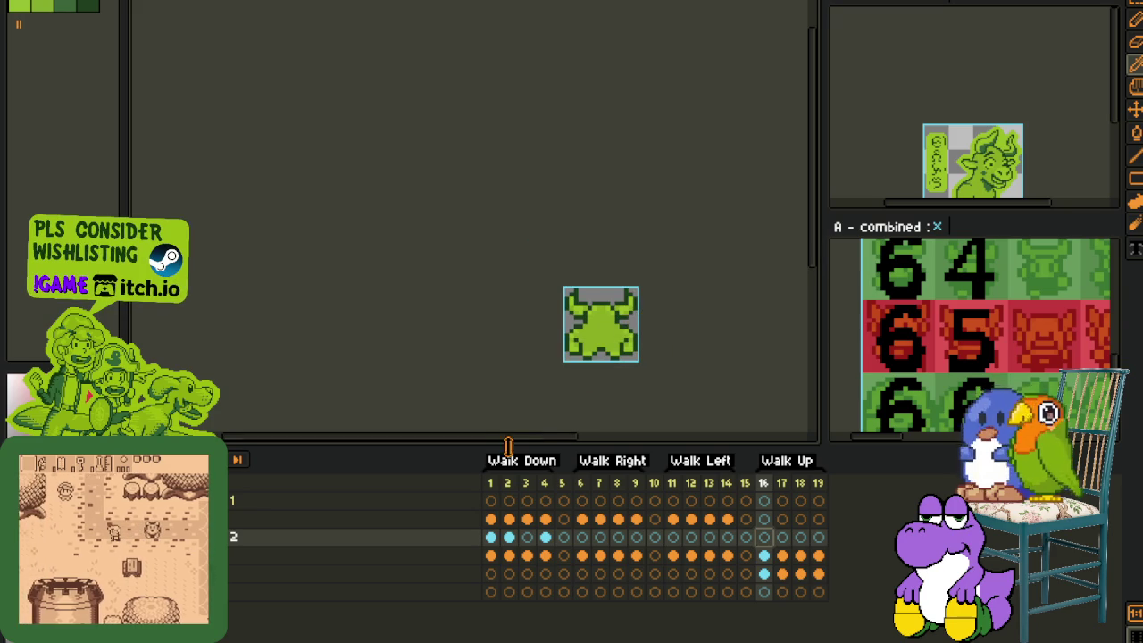
{"action": "key", "text": "Right"}
{"action": "key", "text": "Right"}
{"action": "key", "text": "Right"}
{"action": "key", "text": "Right"}
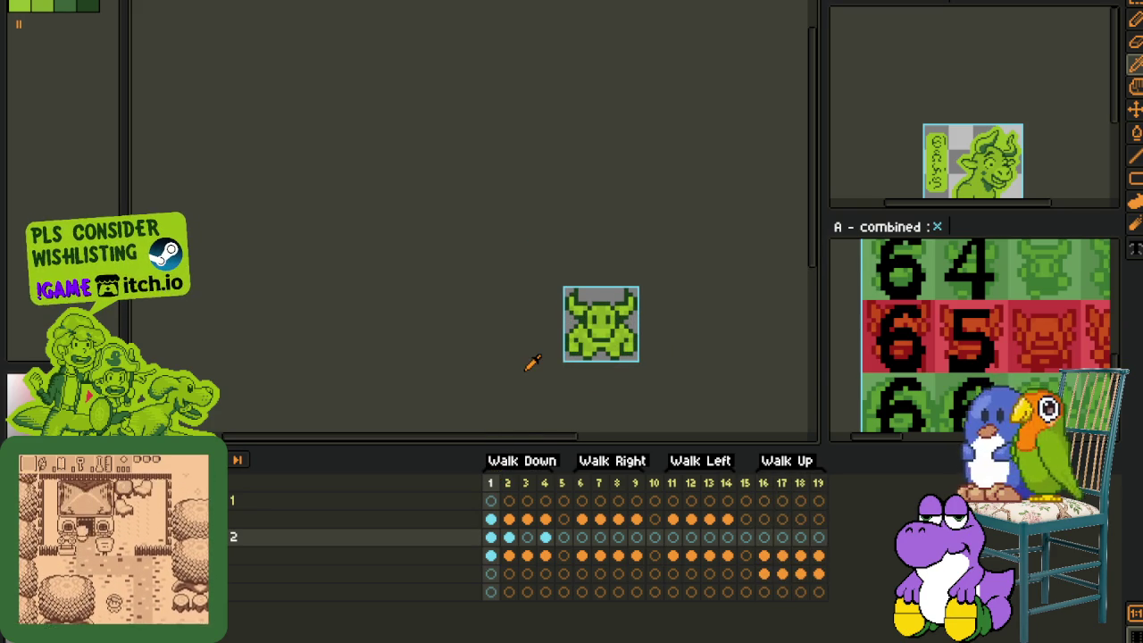
{"action": "key", "text": "Right"}
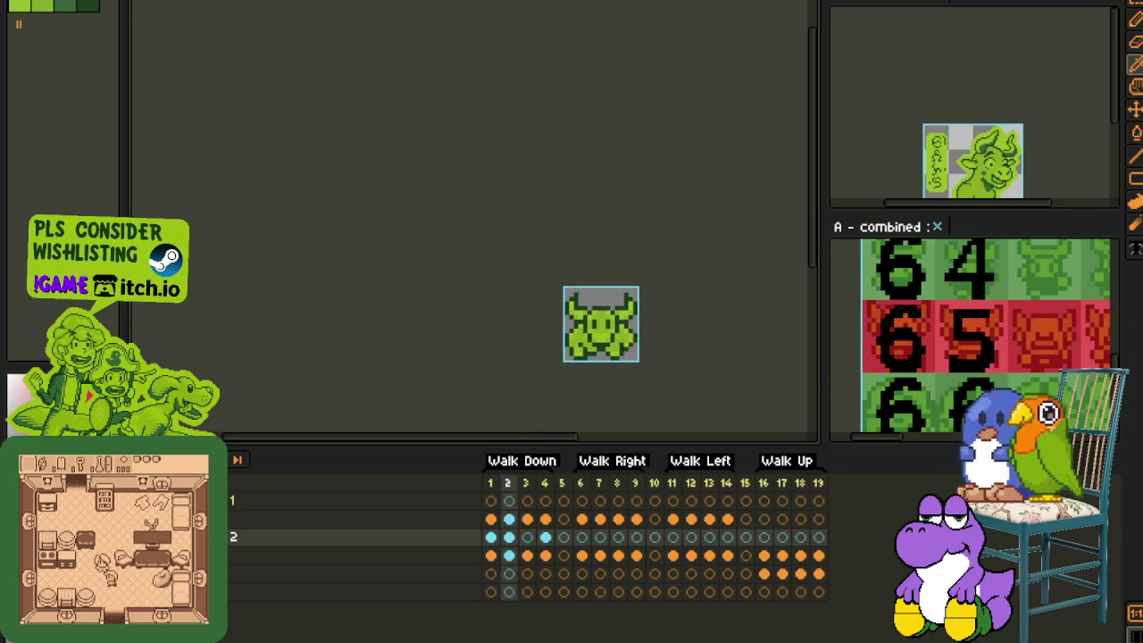
Step: Delete the extra layer and add a new empty layer
{"action": "right_click", "coordinate": [439, 555]}
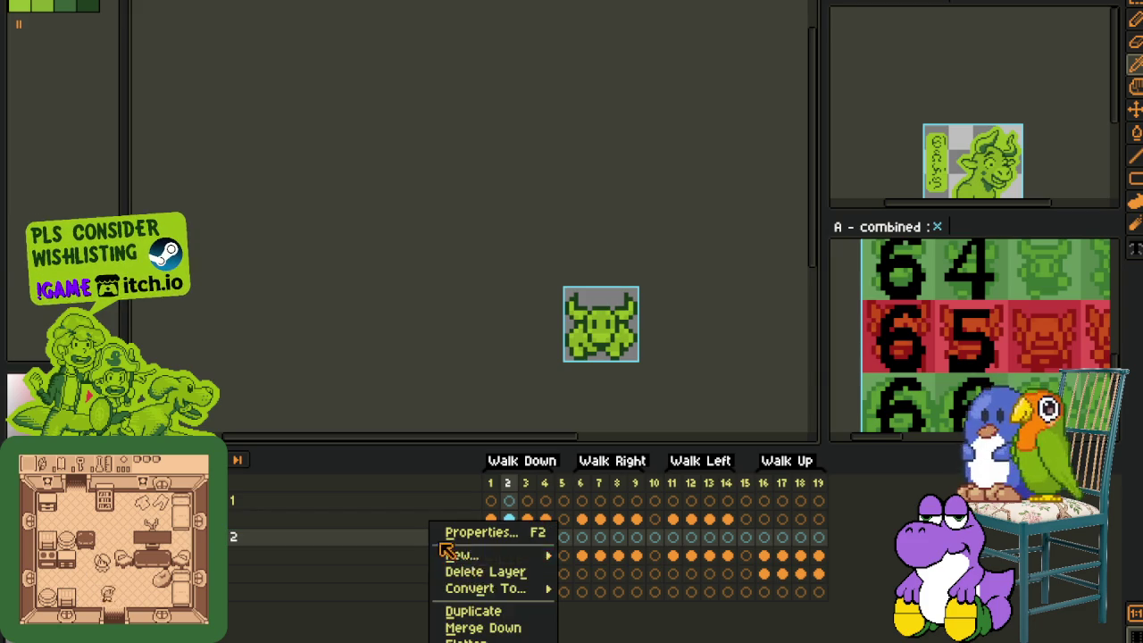
{"action": "left_click", "coordinate": [512, 626]}
{"action": "mouse_move", "coordinate": [482, 555]}
{"action": "right_click", "coordinate": [366, 547]}
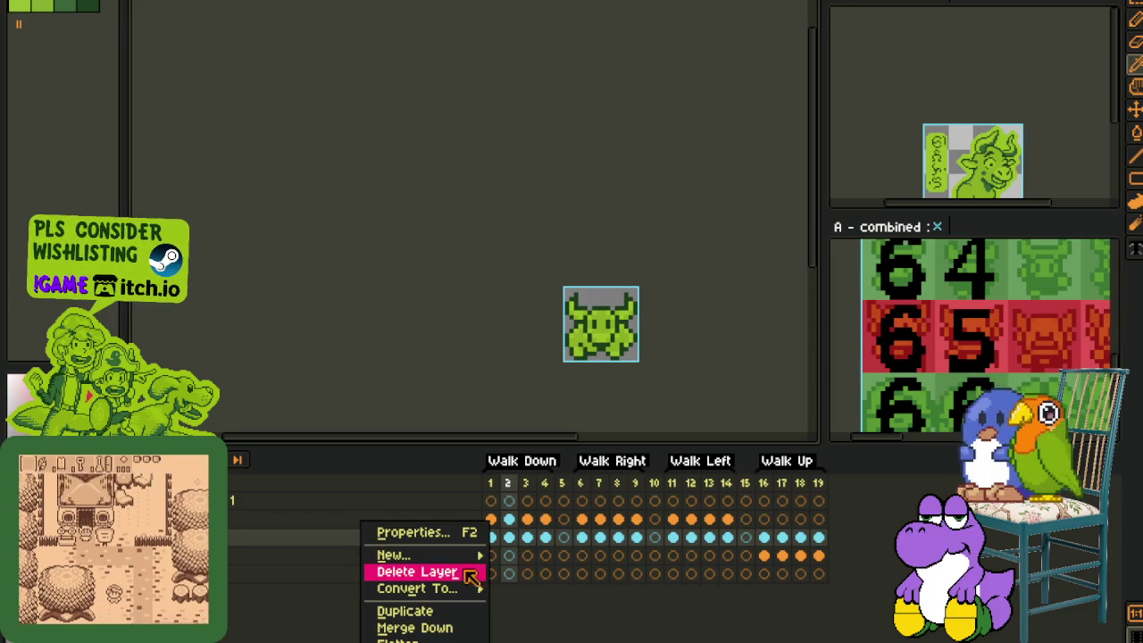
{"action": "left_click", "coordinate": [527, 563]}
{"action": "left_click", "coordinate": [581, 537]}
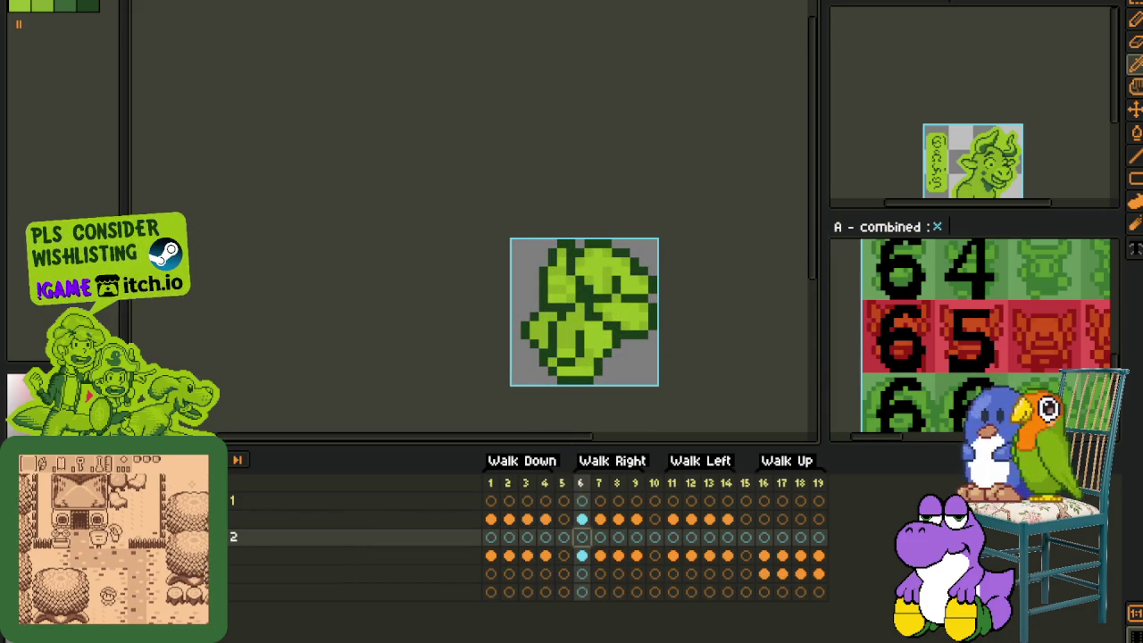
Step: Remove the empty layer row at frame 6 and drag a layer into a new position
{"action": "left_click", "coordinate": [493, 521]}
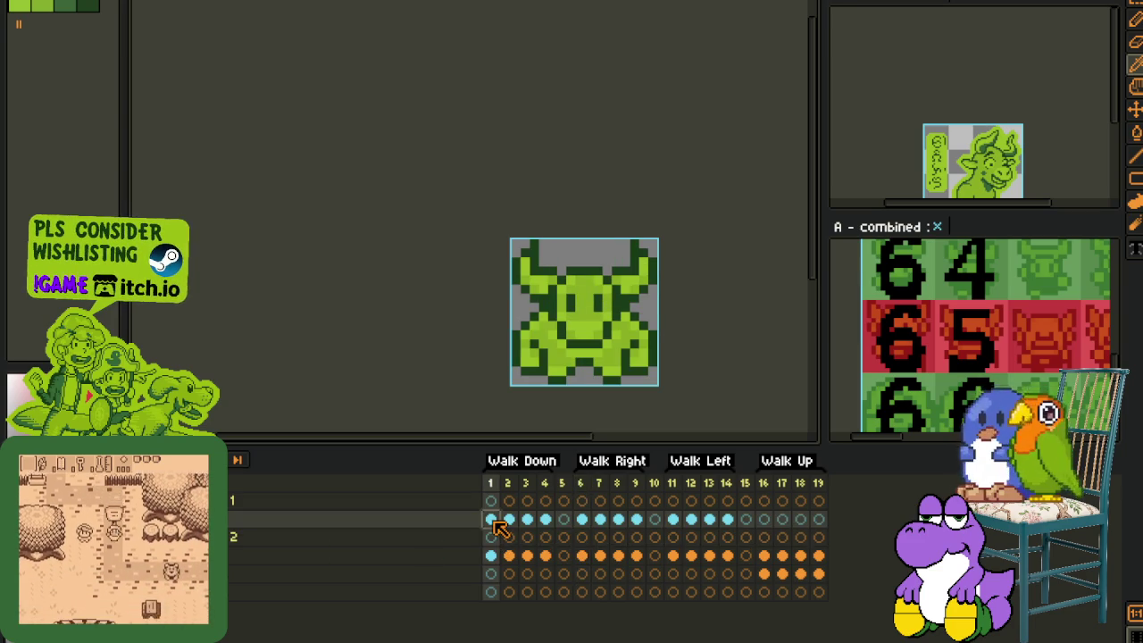
{"action": "left_click", "coordinate": [581, 520]}
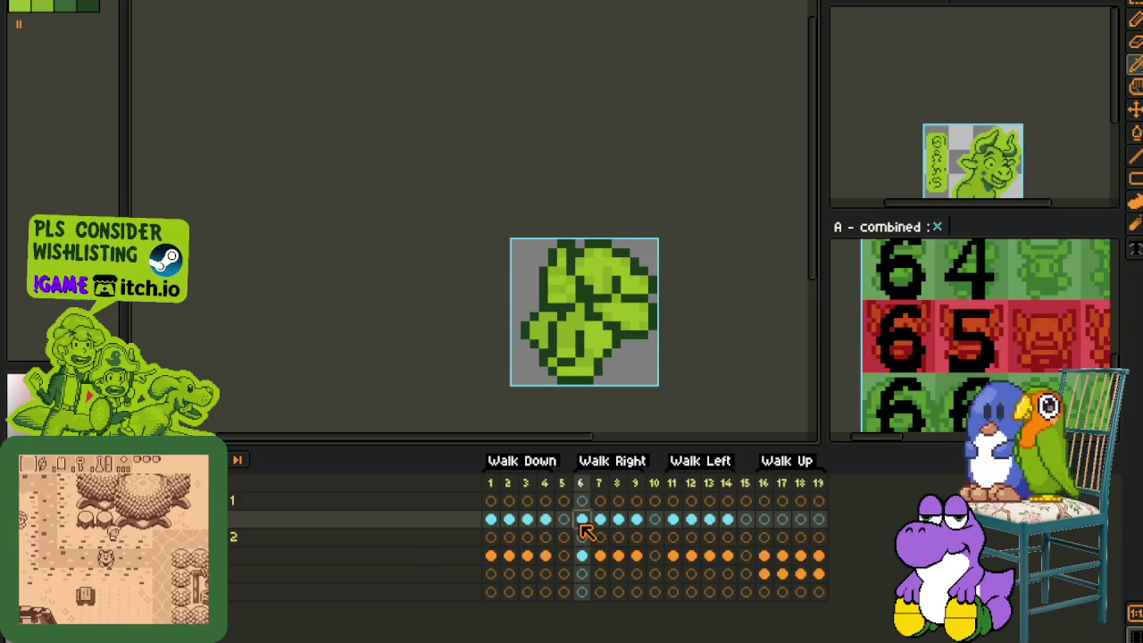
{"action": "right_click", "coordinate": [296, 536]}
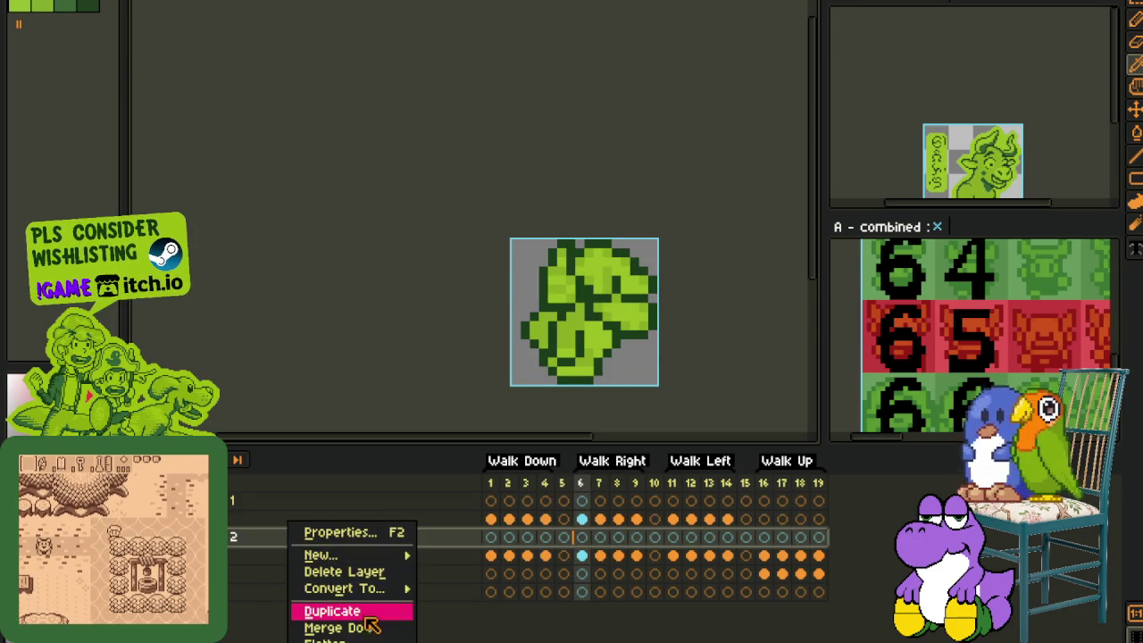
{"action": "left_click", "coordinate": [369, 625]}
{"action": "left_click_drag", "start_coordinate": [581, 501], "coordinate": [241, 557]}
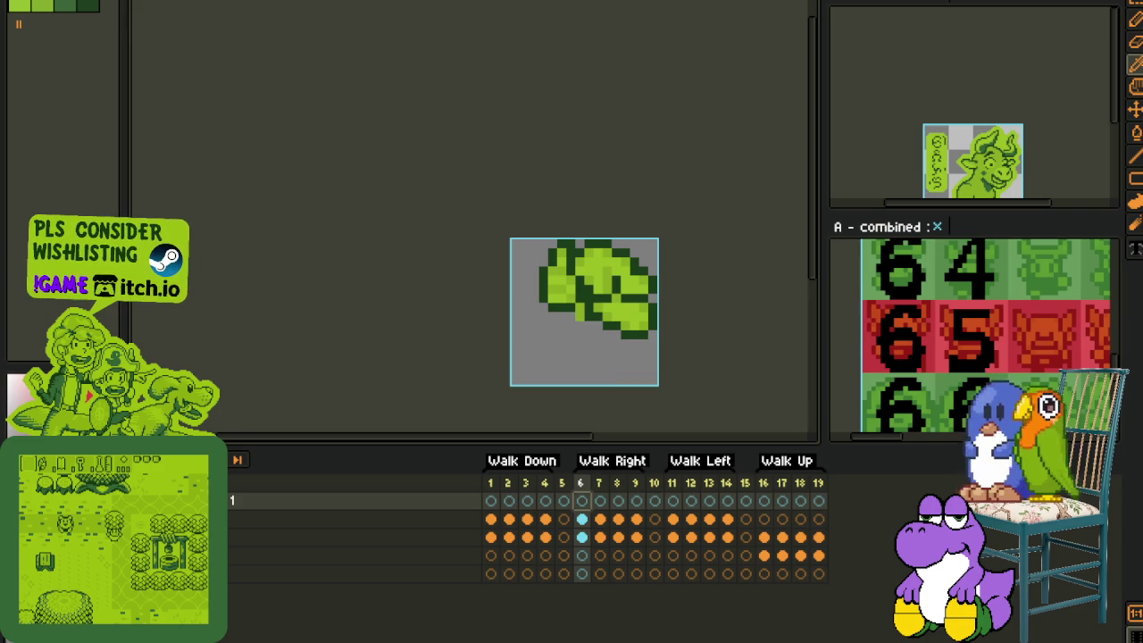
Step: Trace a red pixel outline around the leaf sprite's left, bottom and right edges
{"action": "key", "text": "Tab"}
{"action": "scroll", "coordinate": [571, 339], "scroll_direction": "up", "scroll_amount": 2}
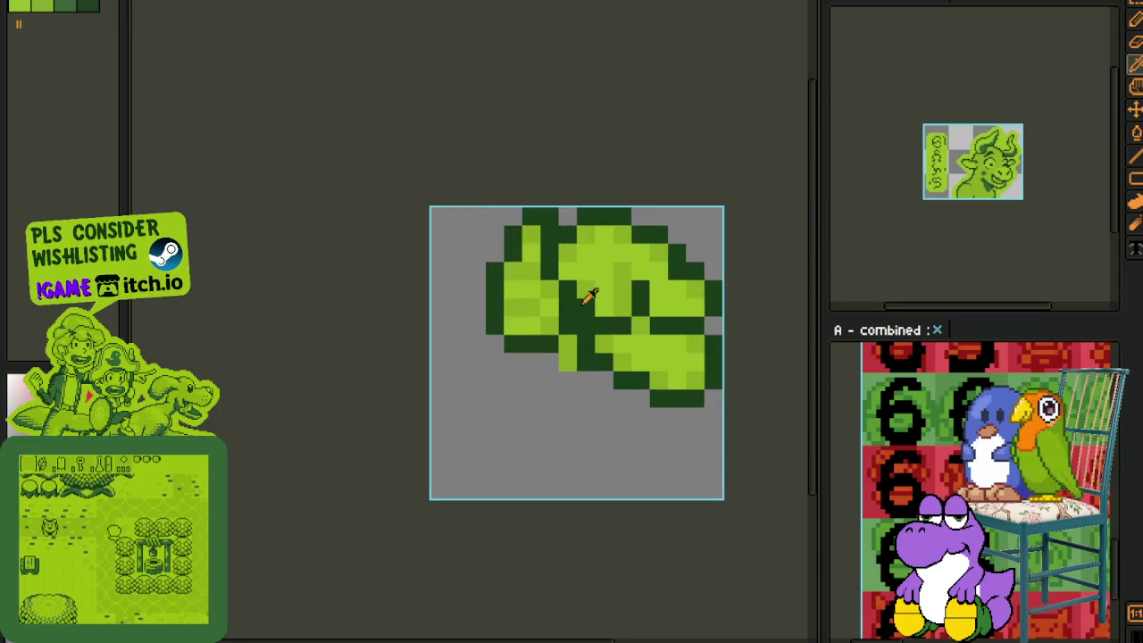
{"action": "scroll", "coordinate": [571, 339], "scroll_direction": "down", "scroll_amount": 1}
{"action": "left_click_drag", "start_coordinate": [607, 333], "coordinate": [561, 325]}
{"action": "scroll", "coordinate": [561, 326], "scroll_direction": "up", "scroll_amount": 1}
{"action": "scroll", "coordinate": [566, 339], "scroll_direction": "up", "scroll_amount": 1}
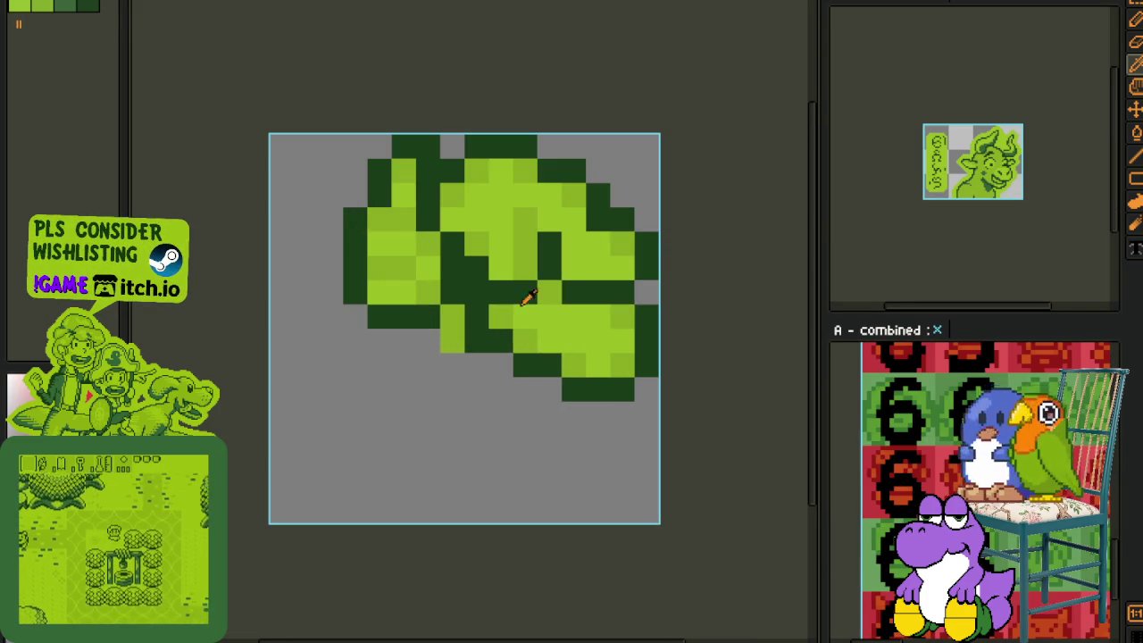
{"action": "left_click_drag", "start_coordinate": [427, 276], "coordinate": [490, 331]}
{"action": "key", "text": "b"}
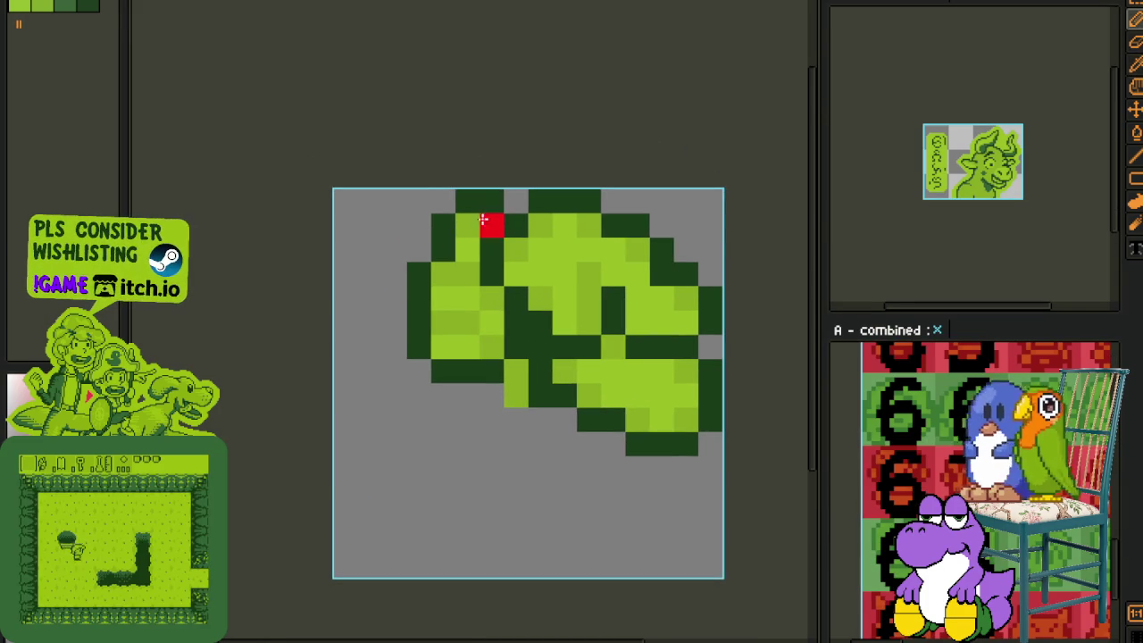
{"action": "mouse_move", "coordinate": [467, 201]}
{"action": "left_mouse_down"}
{"action": "mouse_move", "coordinate": [496, 204]}
{"action": "mouse_move", "coordinate": [483, 262]}
{"action": "left_mouse_up"}
{"action": "mouse_move", "coordinate": [443, 225]}
{"action": "left_mouse_down"}
{"action": "mouse_move", "coordinate": [445, 360]}
{"action": "mouse_move", "coordinate": [496, 371]}
{"action": "left_mouse_up"}
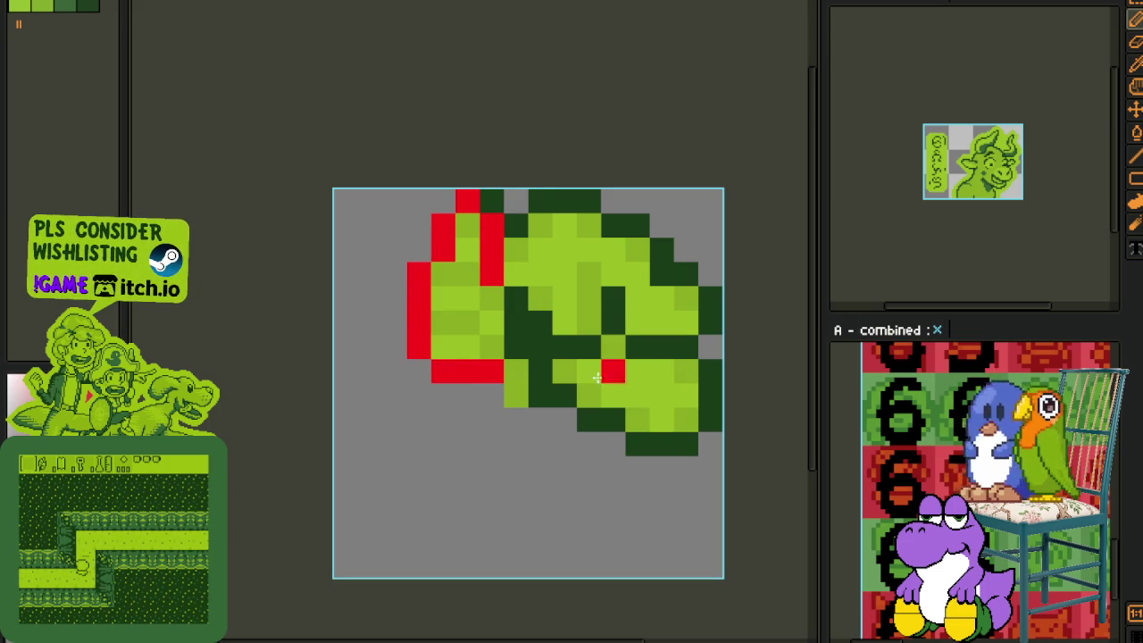
{"action": "mouse_move", "coordinate": [708, 388]}
{"action": "left_mouse_down"}
{"action": "mouse_move", "coordinate": [711, 420]}
{"action": "mouse_move", "coordinate": [684, 441]}
{"action": "mouse_move", "coordinate": [593, 419]}
{"action": "left_mouse_up"}
{"action": "mouse_move", "coordinate": [686, 349]}
{"action": "left_mouse_down"}
{"action": "mouse_move", "coordinate": [664, 268]}
{"action": "mouse_move", "coordinate": [615, 223]}
{"action": "mouse_move", "coordinate": [540, 202]}
{"action": "mouse_move", "coordinate": [590, 202]}
{"action": "left_mouse_up"}
{"action": "left_click", "coordinate": [528, 229]}
Step: Make the last right-edge outline pixel red and erase stray dark-green edge pixels
{"action": "scroll", "coordinate": [528, 229], "scroll_direction": "down", "scroll_amount": 3}
{"action": "scroll", "coordinate": [571, 250], "scroll_direction": "up", "scroll_amount": 1}
{"action": "scroll", "coordinate": [598, 258], "scroll_direction": "up", "scroll_amount": 1}
{"action": "left_click", "coordinate": [615, 258]}
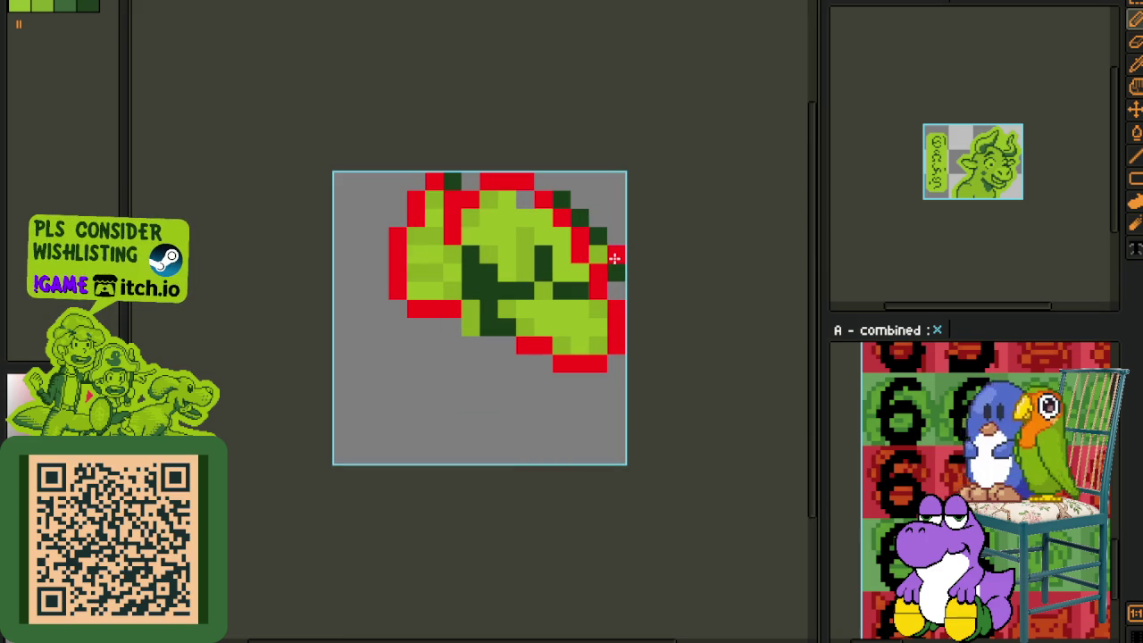
{"action": "key", "text": "e"}
{"action": "left_click", "coordinate": [616, 258]}
{"action": "left_click_drag", "start_coordinate": [598, 256], "coordinate": [598, 237]}
{"action": "left_click", "coordinate": [581, 218]}
{"action": "left_click", "coordinate": [563, 200]}
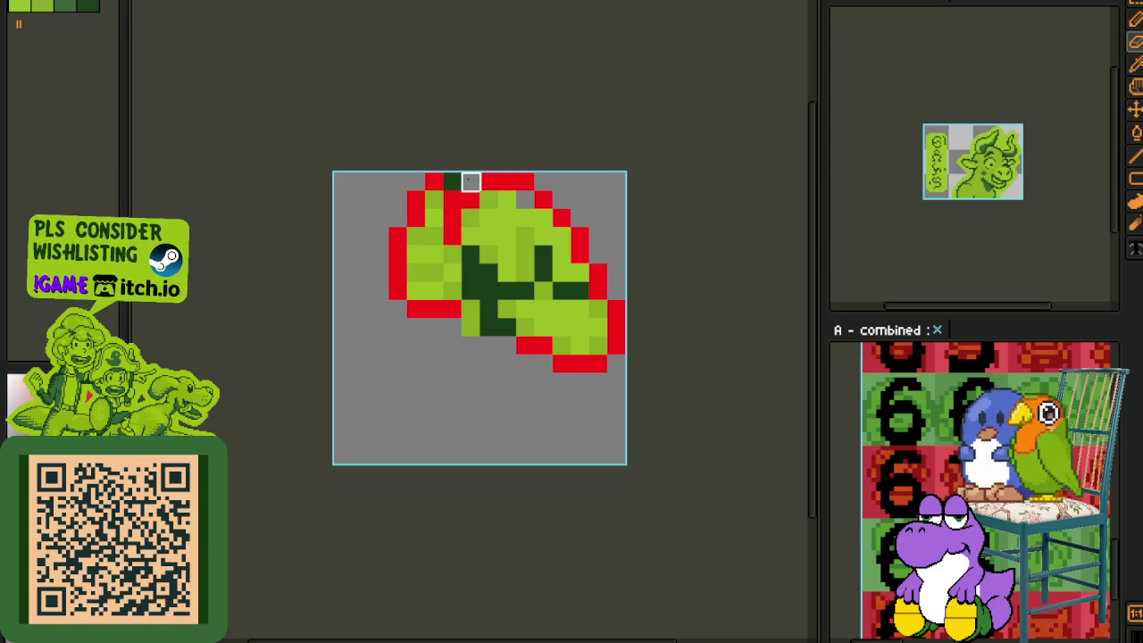
{"action": "left_click", "coordinate": [451, 183]}
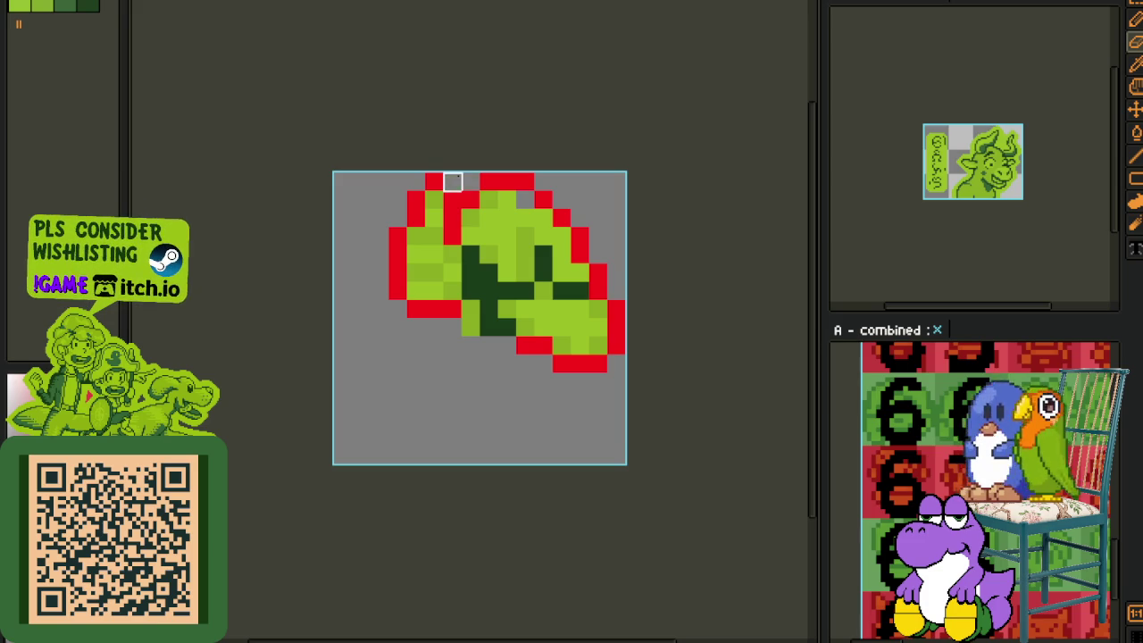
{"action": "scroll", "coordinate": [508, 228], "scroll_direction": "up", "scroll_amount": 1}
Step: Bucket-fill the right-side and inner shading with the sprite's mid-green
{"action": "key", "text": "i"}
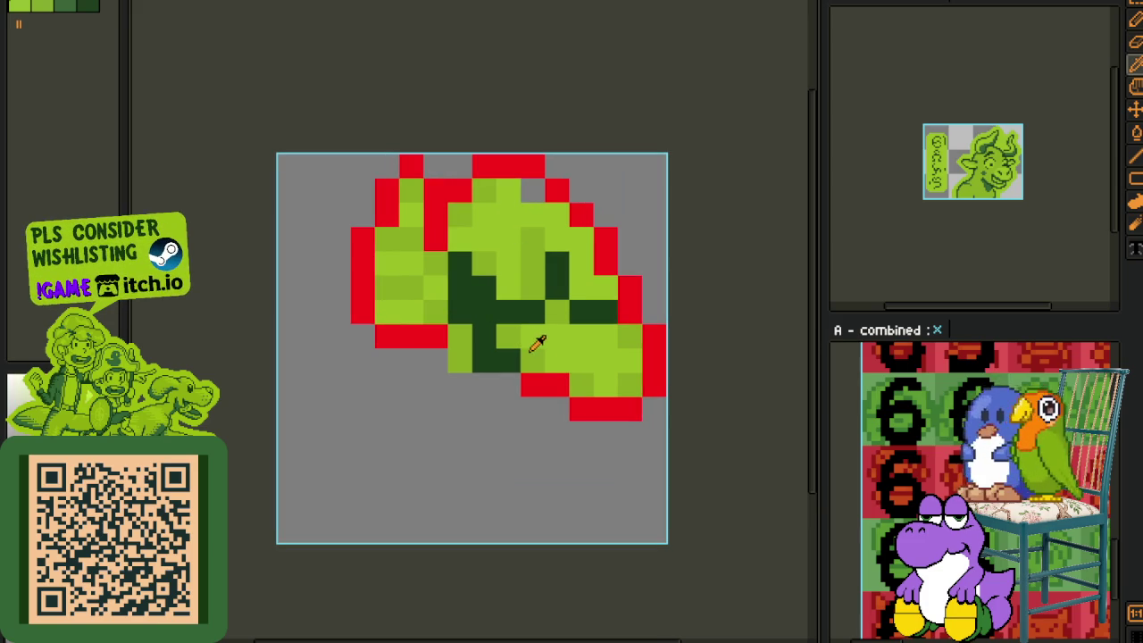
{"action": "left_click", "coordinate": [545, 346]}
{"action": "key", "text": "g"}
{"action": "left_click", "coordinate": [559, 349]}
{"action": "left_click", "coordinate": [587, 284]}
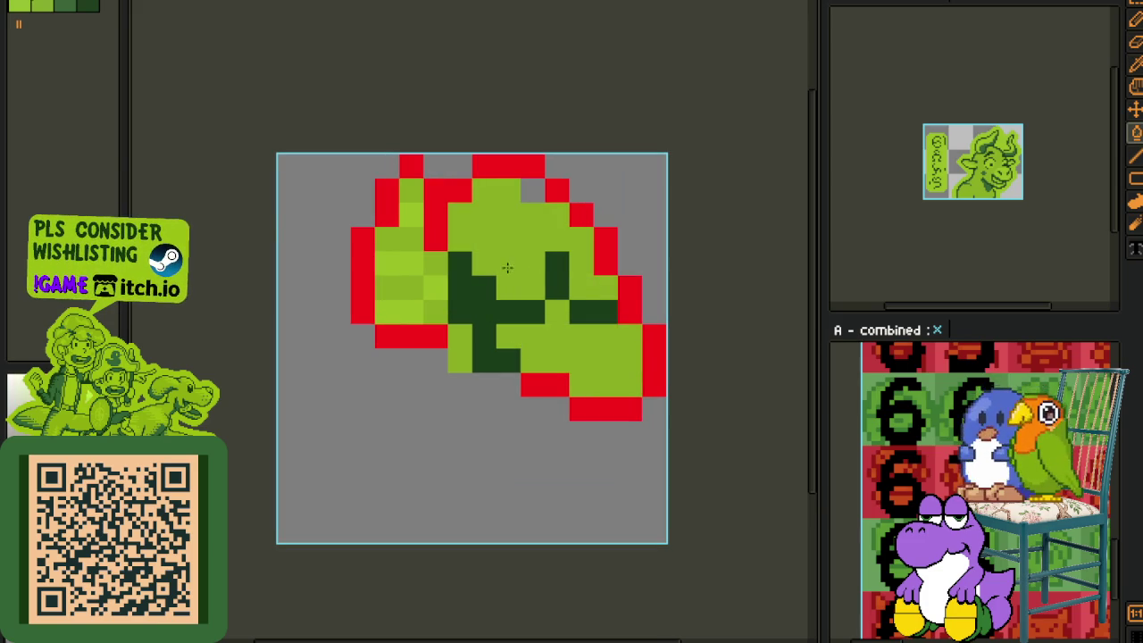
{"action": "left_click", "coordinate": [485, 306]}
{"action": "left_click", "coordinate": [556, 277]}
{"action": "left_click", "coordinate": [580, 308]}
Step: Fill the left shading with light green and several left-lobe patches with mid-green
{"action": "key", "text": "i"}
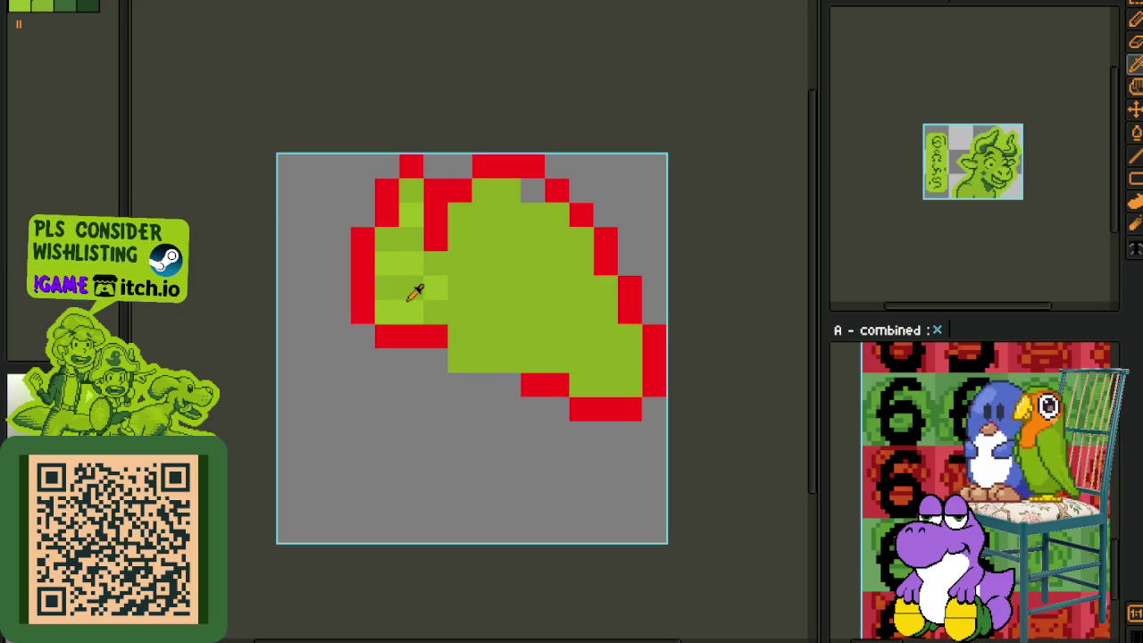
{"action": "left_click", "coordinate": [417, 306]}
{"action": "key", "text": "g"}
{"action": "left_click", "coordinate": [408, 281]}
{"action": "left_click", "coordinate": [403, 236]}
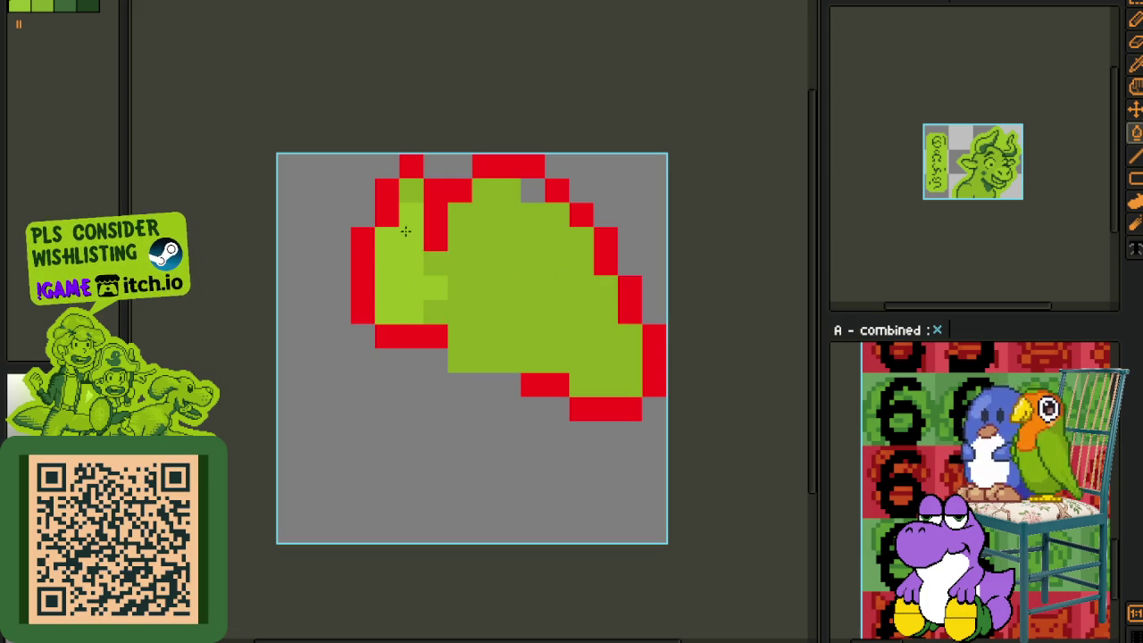
{"action": "key", "text": "i"}
{"action": "left_click", "coordinate": [439, 264]}
{"action": "key", "text": "g"}
{"action": "left_click", "coordinate": [409, 192]}
{"action": "left_click", "coordinate": [387, 239]}
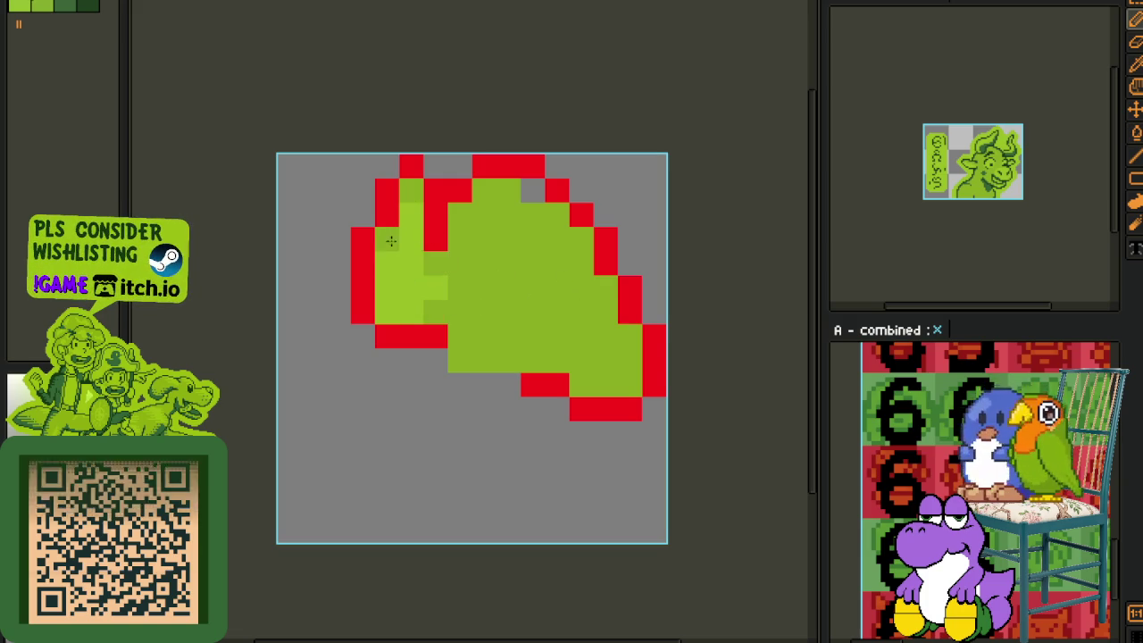
{"action": "left_click", "coordinate": [387, 308]}
Step: Compare against the horned head frame, then return to the red-outlined blob frame
{"action": "key", "text": "i"}
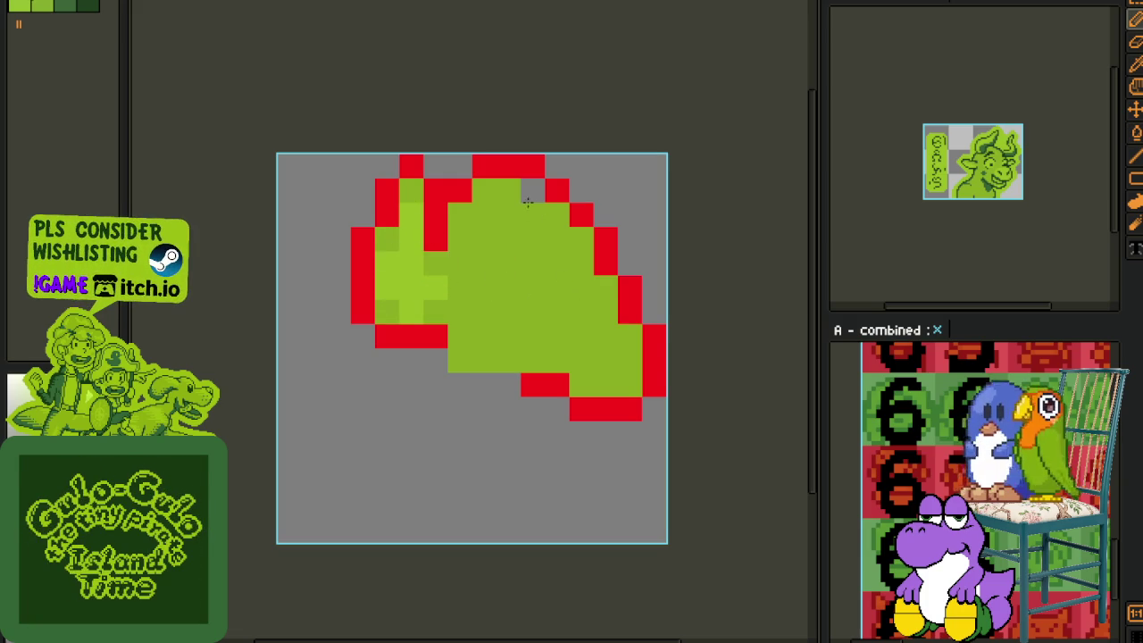
{"action": "scroll", "coordinate": [536, 196], "scroll_direction": "down", "scroll_amount": 1}
{"action": "scroll", "coordinate": [607, 187], "scroll_direction": "down", "scroll_amount": 1}
{"action": "scroll", "coordinate": [581, 197], "scroll_direction": "up", "scroll_amount": 1}
{"action": "scroll", "coordinate": [553, 232], "scroll_direction": "down", "scroll_amount": 1}
{"action": "key", "text": "Tab"}
{"action": "left_click", "coordinate": [490, 537]}
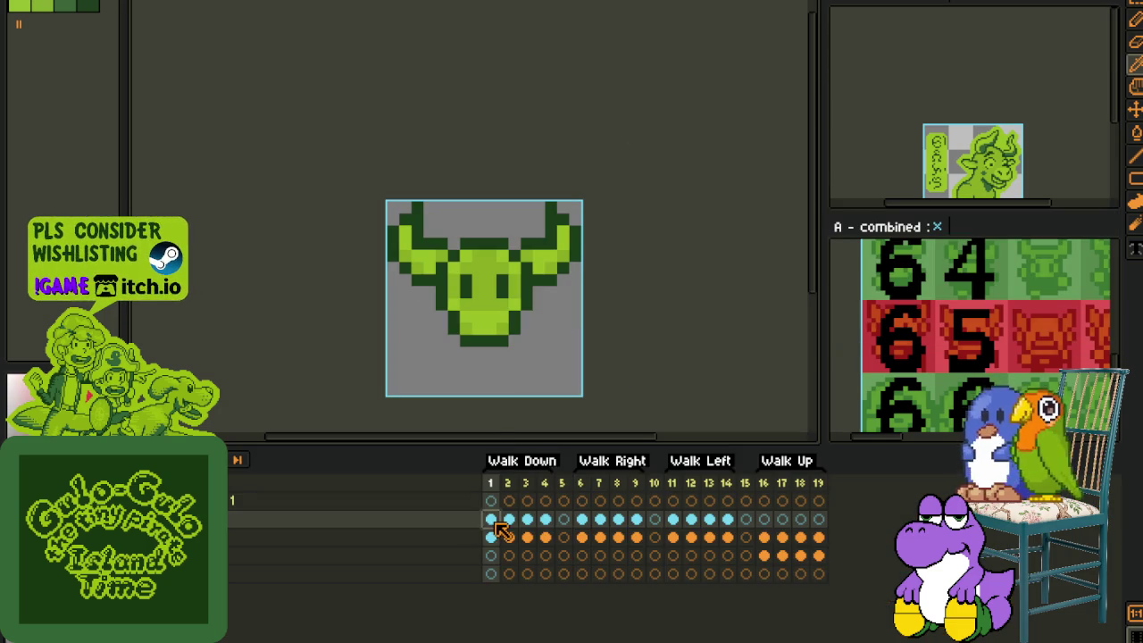
{"action": "left_click", "coordinate": [580, 519]}
{"action": "key", "text": "Tab"}
Step: Paint a lighter-green block in the blob's lower right and a red block inside it
{"action": "scroll", "coordinate": [581, 271], "scroll_direction": "up", "scroll_amount": 2}
{"action": "mouse_move", "coordinate": [531, 300]}
{"action": "left_mouse_down"}
{"action": "mouse_move", "coordinate": [530, 375]}
{"action": "mouse_move", "coordinate": [509, 315]}
{"action": "left_mouse_up"}
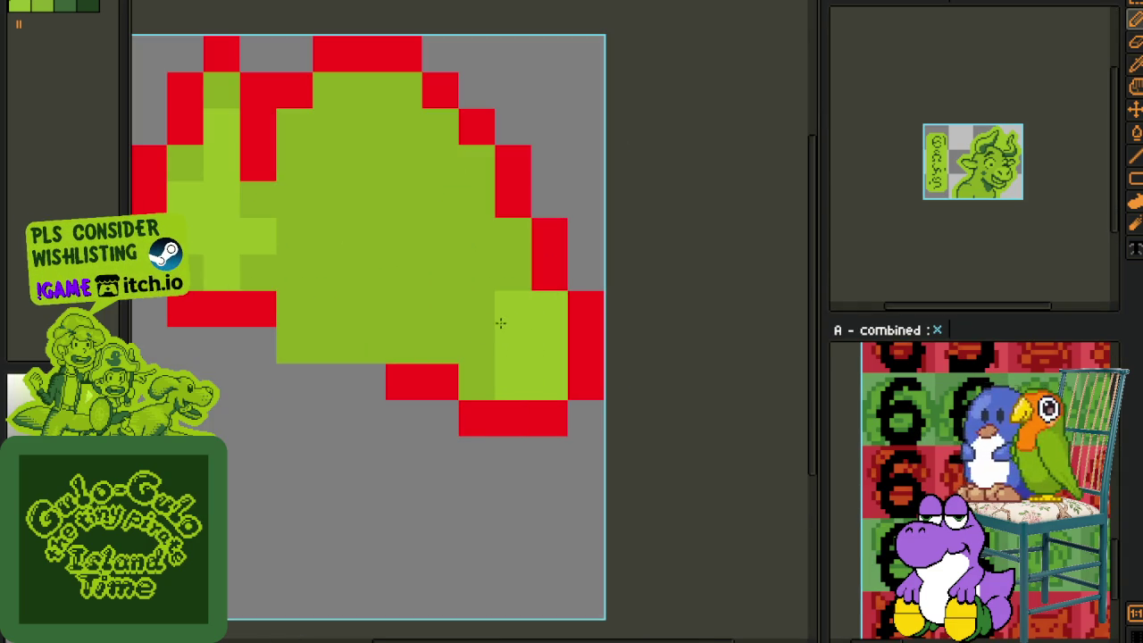
{"action": "left_click", "coordinate": [428, 211]}
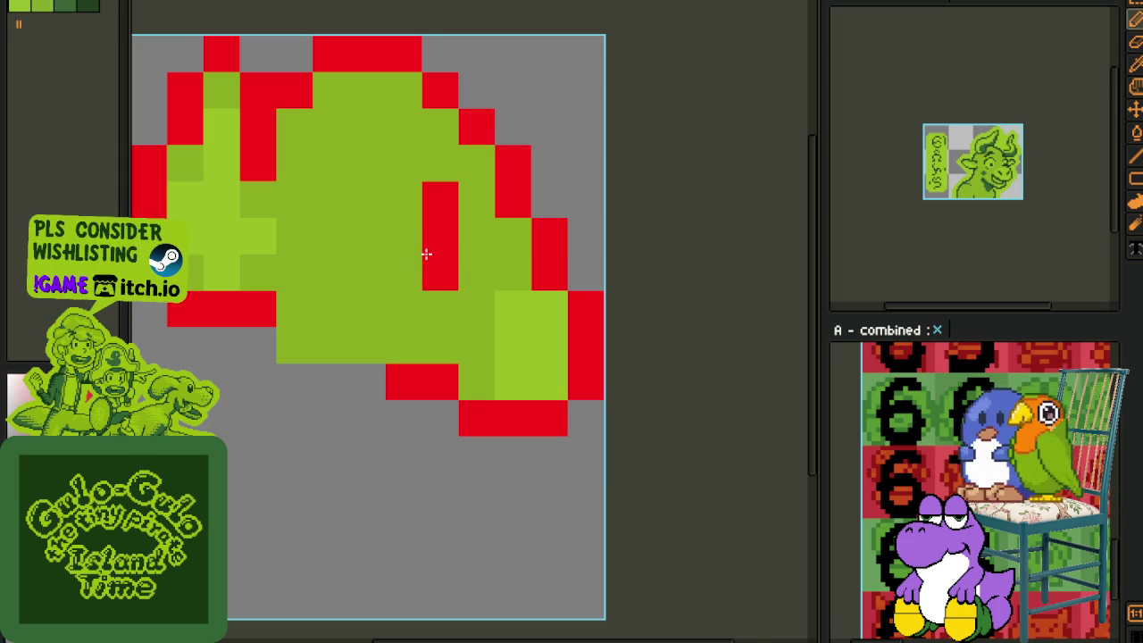
{"action": "scroll", "coordinate": [432, 250], "scroll_direction": "down", "scroll_amount": 1}
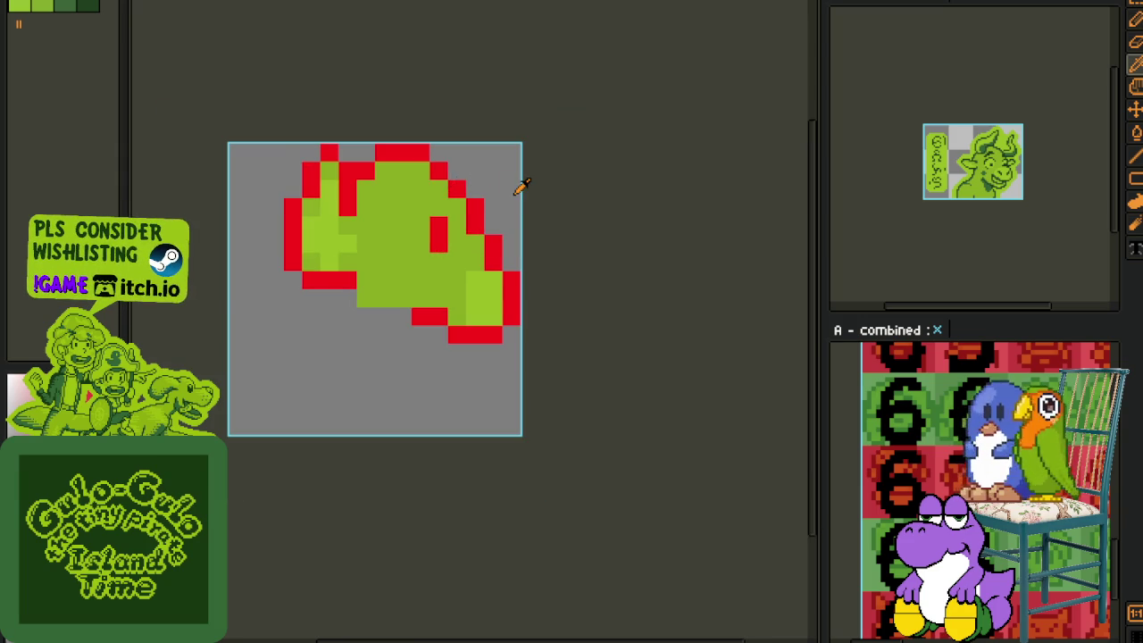
{"action": "scroll", "coordinate": [339, 170], "scroll_direction": "up", "scroll_amount": 1}
Step: Move the selected top part of the blob down one pixel
{"action": "left_click_drag", "start_coordinate": [295, 234], "coordinate": [556, 122]}
{"action": "key", "text": "Down"}
{"action": "key", "text": "ctrl+d"}
{"action": "key", "text": "b"}
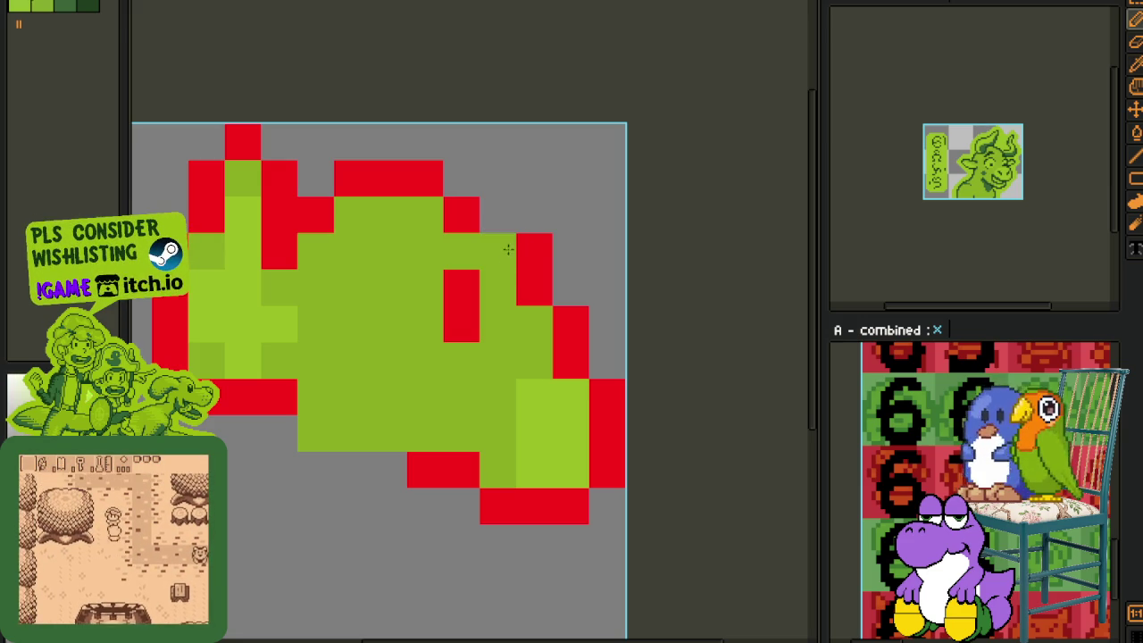
Step: Save the sprite file with Ctrl+S
{"action": "scroll", "coordinate": [526, 200], "scroll_direction": "down", "scroll_amount": 3}
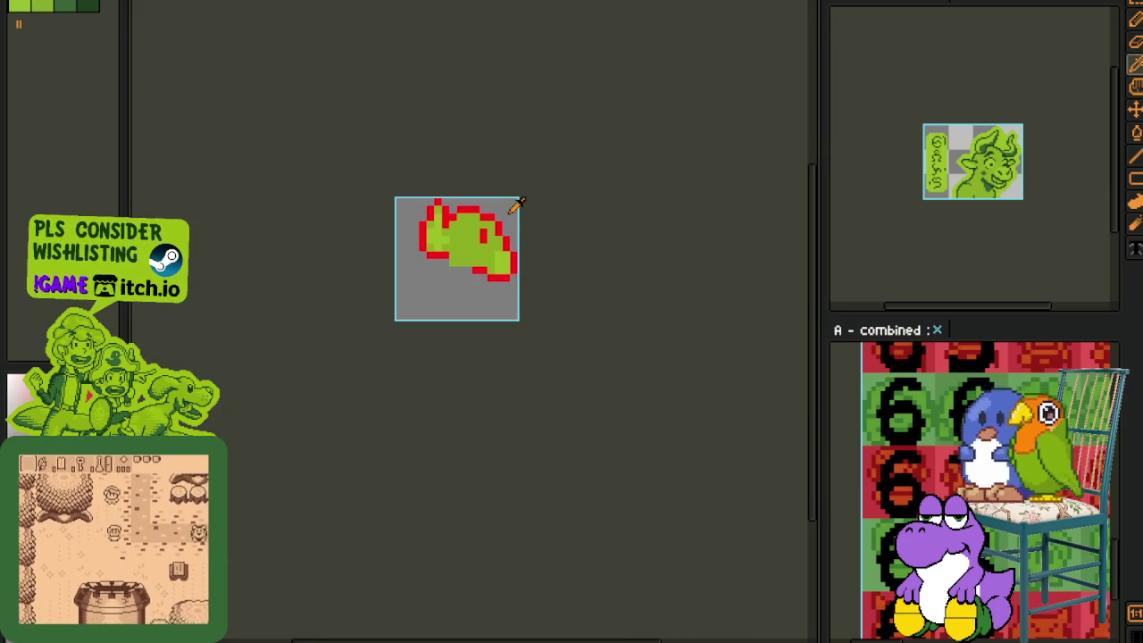
{"action": "scroll", "coordinate": [505, 200], "scroll_direction": "up", "scroll_amount": 2}
{"action": "scroll", "coordinate": [527, 223], "scroll_direction": "up", "scroll_amount": 2}
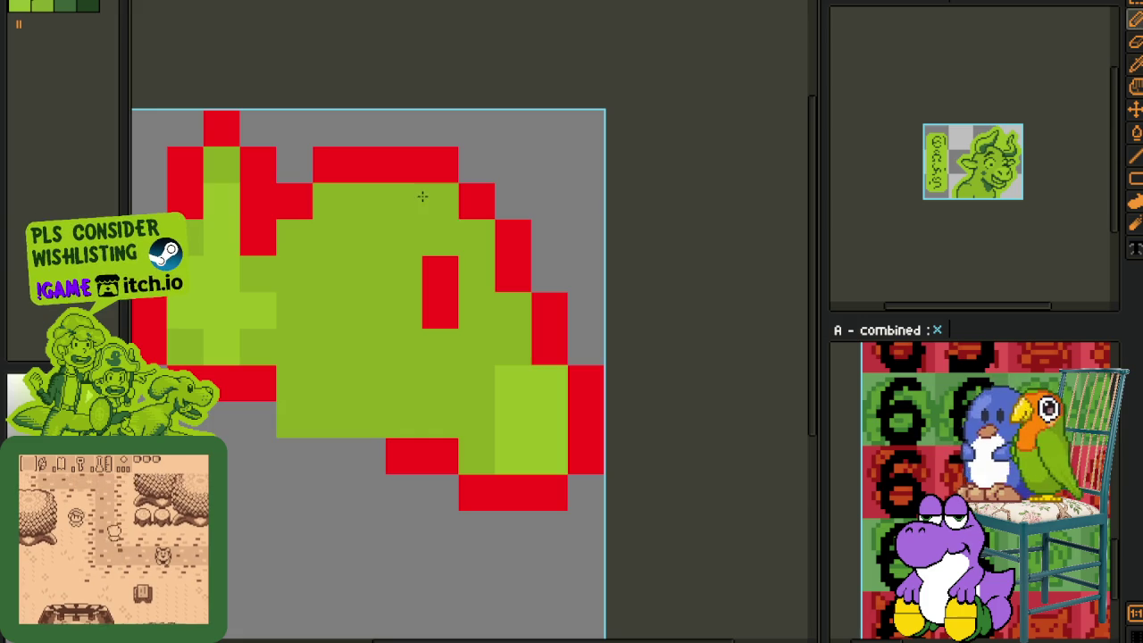
{"action": "scroll", "coordinate": [420, 201], "scroll_direction": "down", "scroll_amount": 3}
{"action": "scroll", "coordinate": [498, 212], "scroll_direction": "down", "scroll_amount": 1}
{"action": "scroll", "coordinate": [536, 215], "scroll_direction": "up", "scroll_amount": 1}
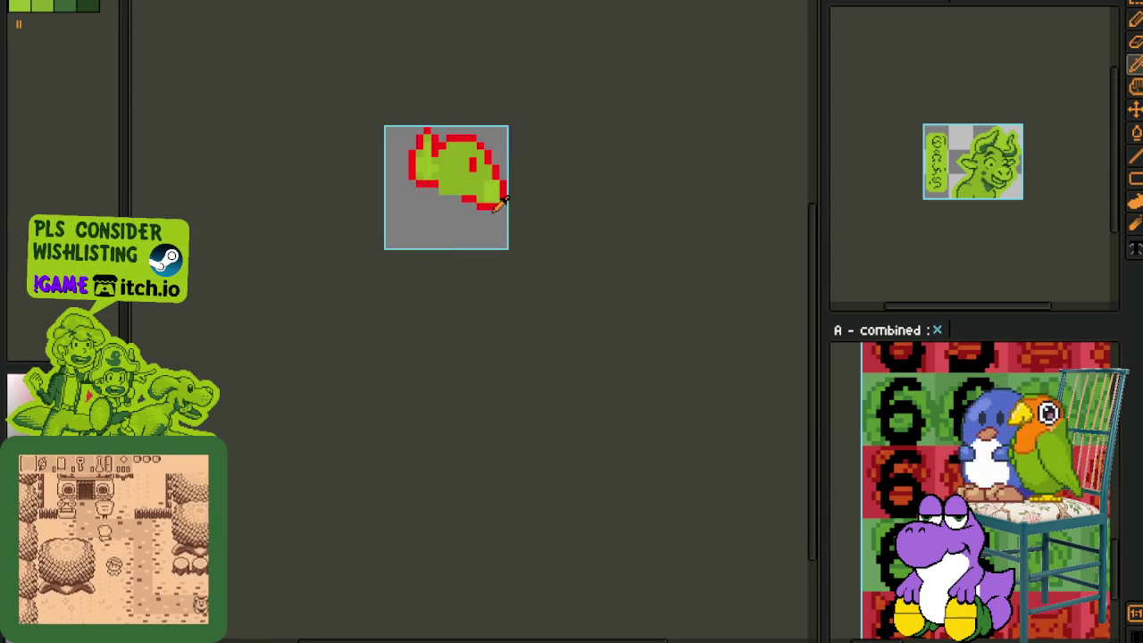
{"action": "scroll", "coordinate": [491, 188], "scroll_direction": "up", "scroll_amount": 1}
{"action": "key", "text": "ctrl+s"}
{"action": "scroll", "coordinate": [454, 192], "scroll_direction": "up", "scroll_amount": 1}
{"action": "key", "text": "t"}
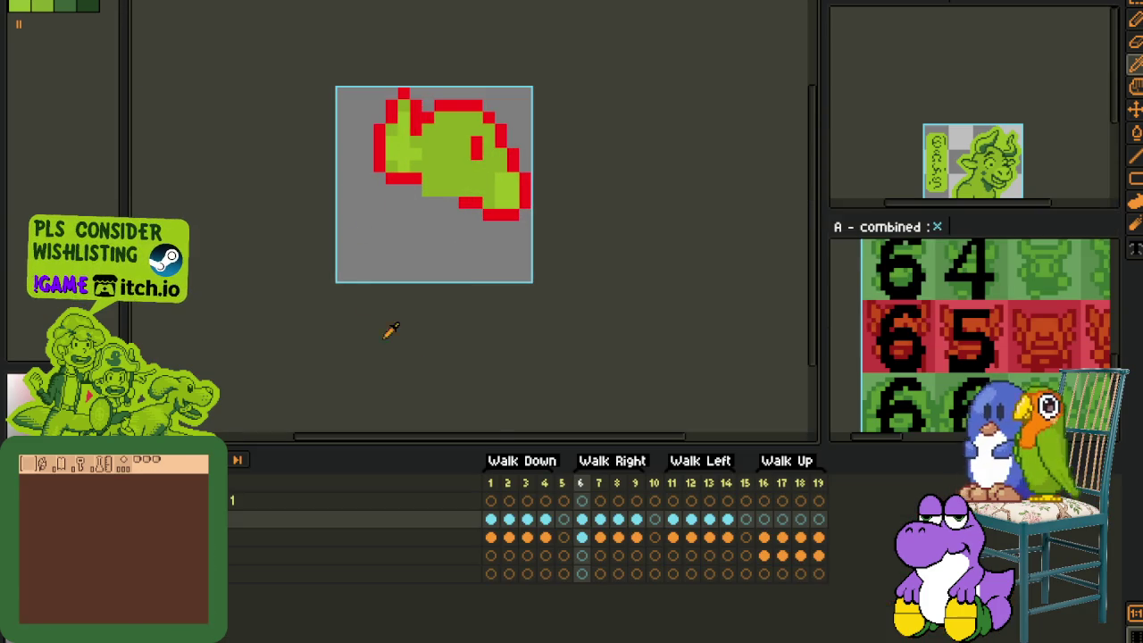
{"action": "left_click", "coordinate": [616, 518]}
{"action": "left_click", "coordinate": [636, 519]}
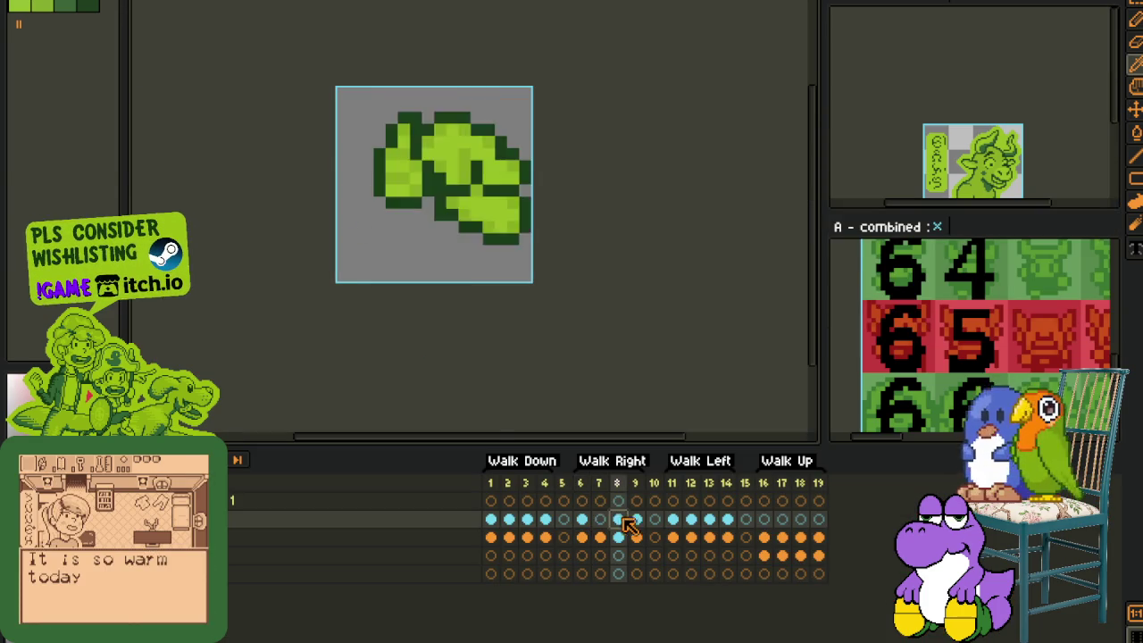
{"action": "left_click_drag", "start_coordinate": [647, 526], "coordinate": [727, 519]}
{"action": "key", "text": "Delete"}
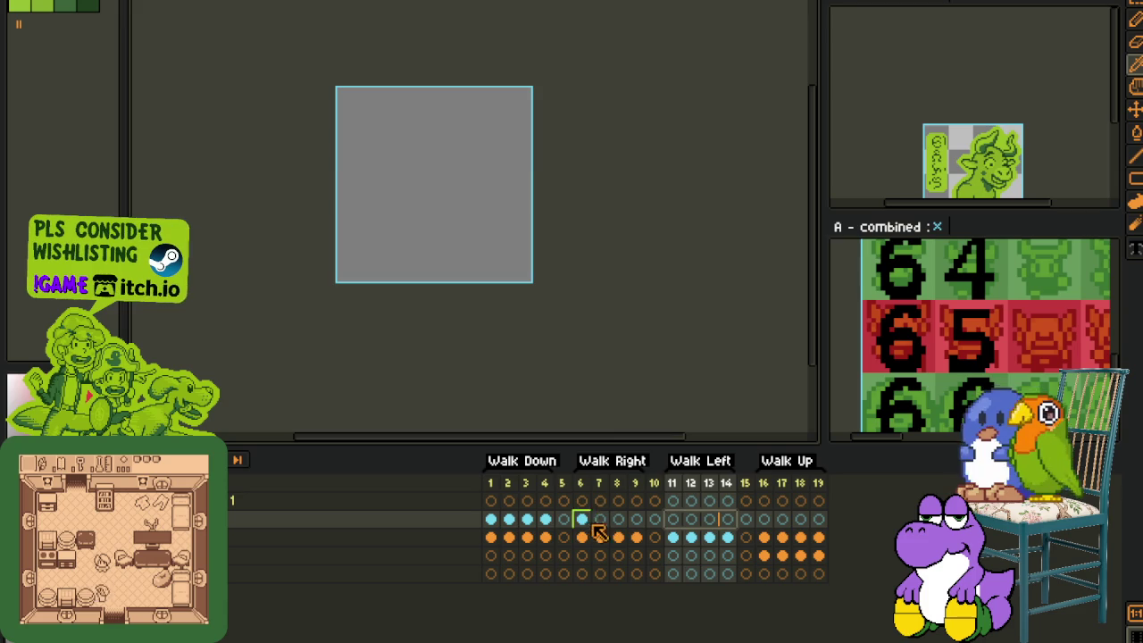
{"action": "left_click", "coordinate": [581, 518]}
{"action": "key", "text": "m"}
{"action": "left_click_drag", "start_coordinate": [316, 82], "coordinate": [658, 345]}
{"action": "key", "text": "Down"}
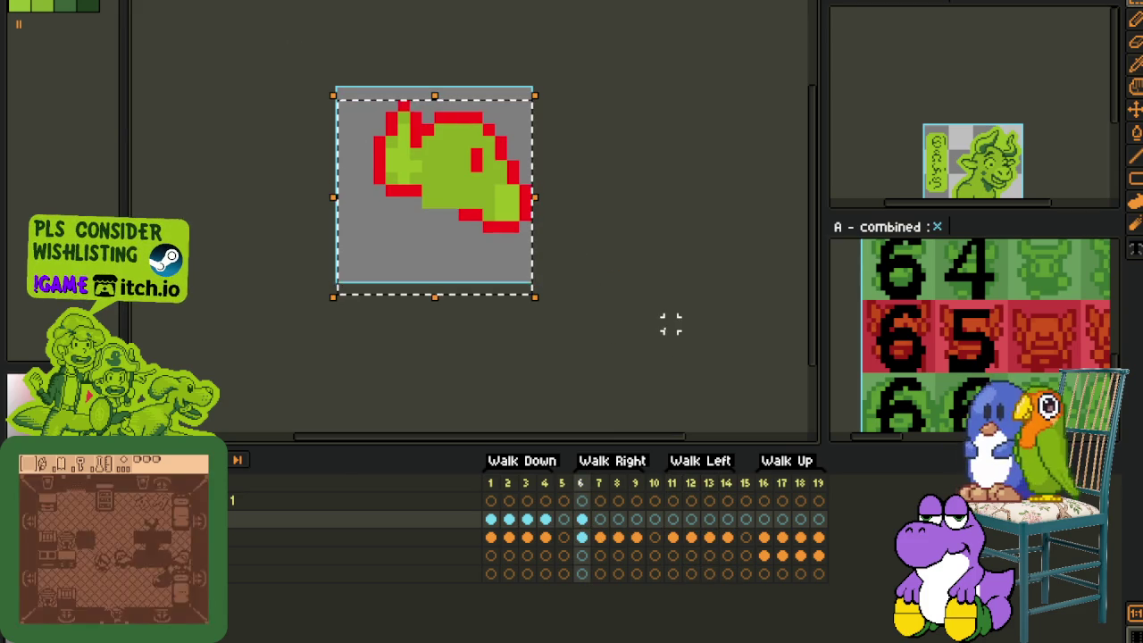
{"action": "key", "text": "Up"}
{"action": "key", "text": "ctrl+d"}
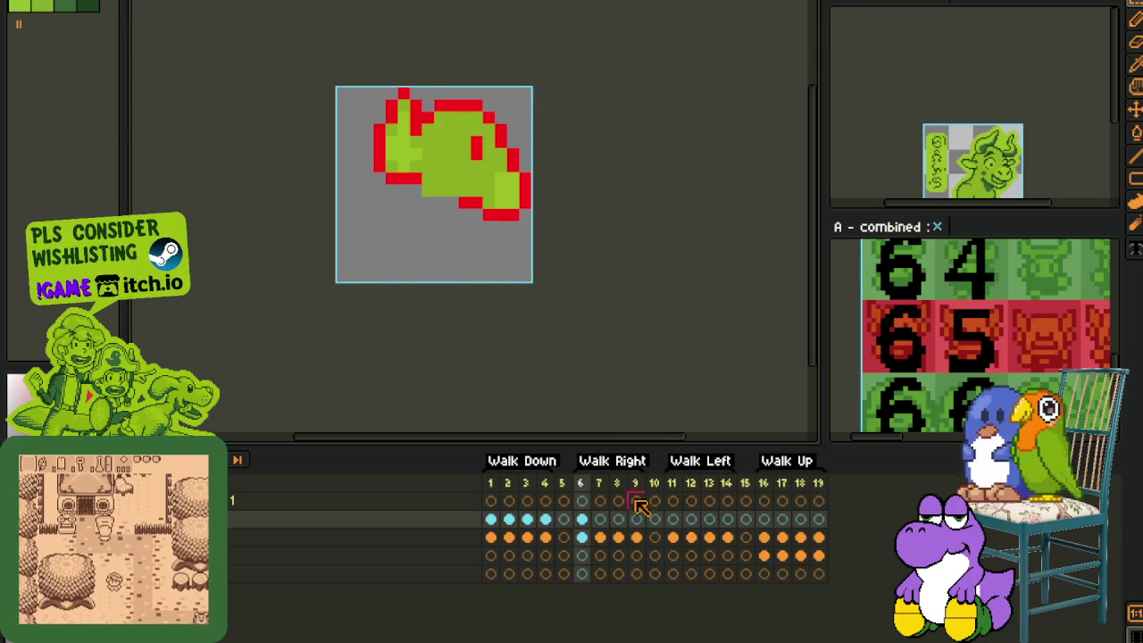
{"action": "left_click", "coordinate": [599, 519]}
{"action": "key", "text": "ctrl+v"}
{"action": "key", "text": "Down"}
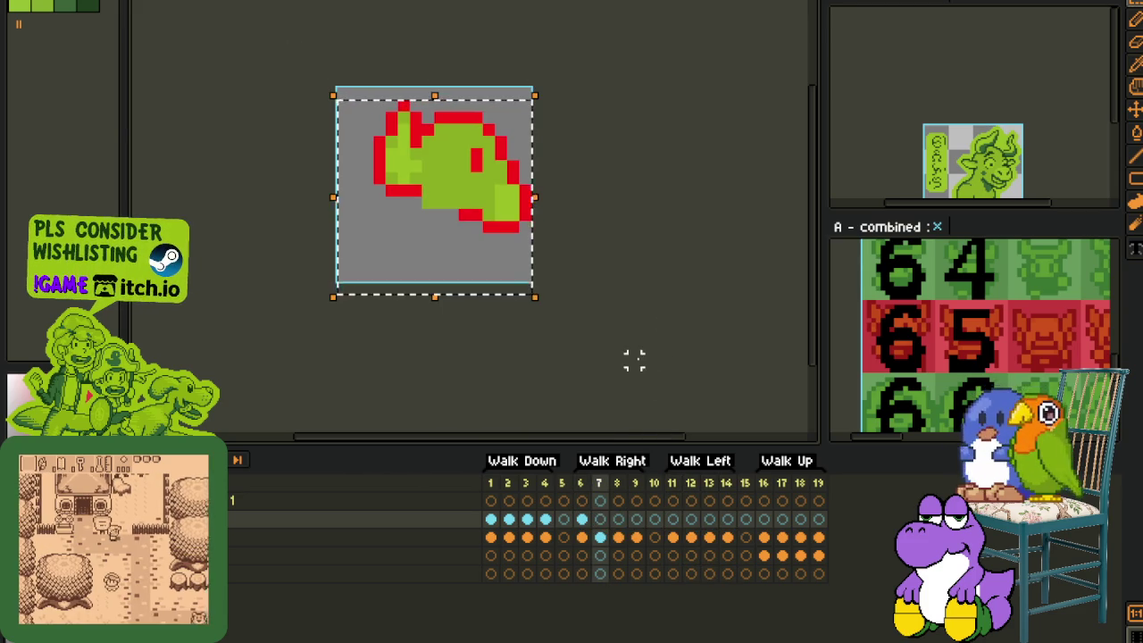
{"action": "key", "text": "ctrl+d"}
{"action": "left_click", "coordinate": [618, 519]}
{"action": "key", "text": "ctrl+v"}
{"action": "key", "text": "Down"}
{"action": "key", "text": "ctrl+d"}
{"action": "key", "text": "ctrl+v"}
{"action": "key", "text": "Down"}
{"action": "key", "text": "ctrl+d"}
{"action": "left_click", "coordinate": [635, 518]}
{"action": "key", "text": "ctrl+v"}
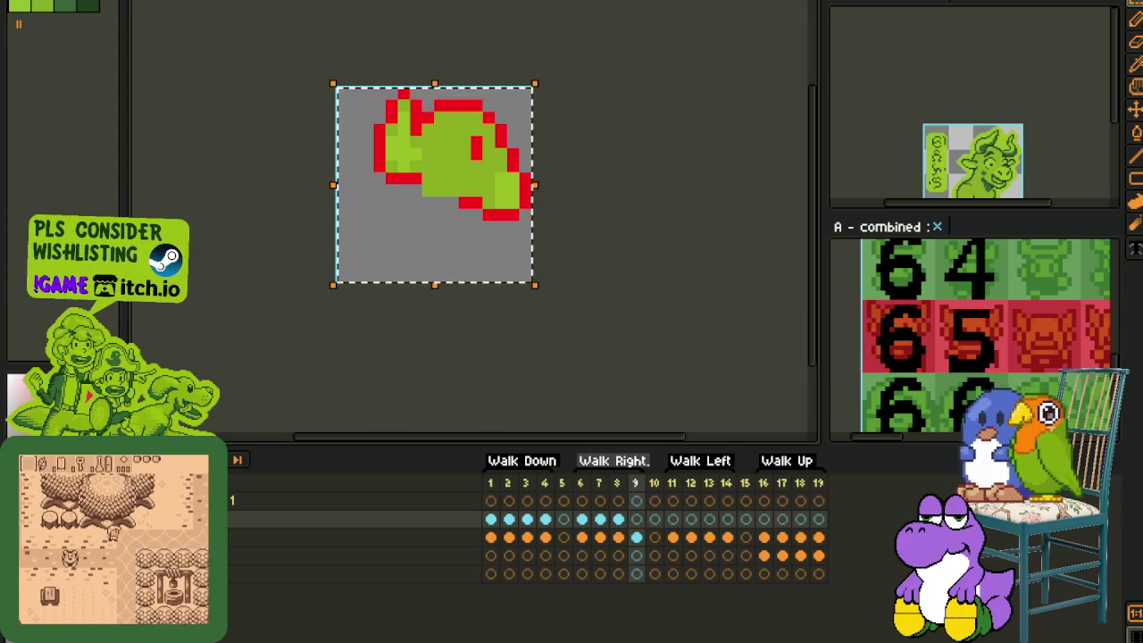
{"action": "key", "text": "Down"}
{"action": "key", "text": "ctrl+d"}
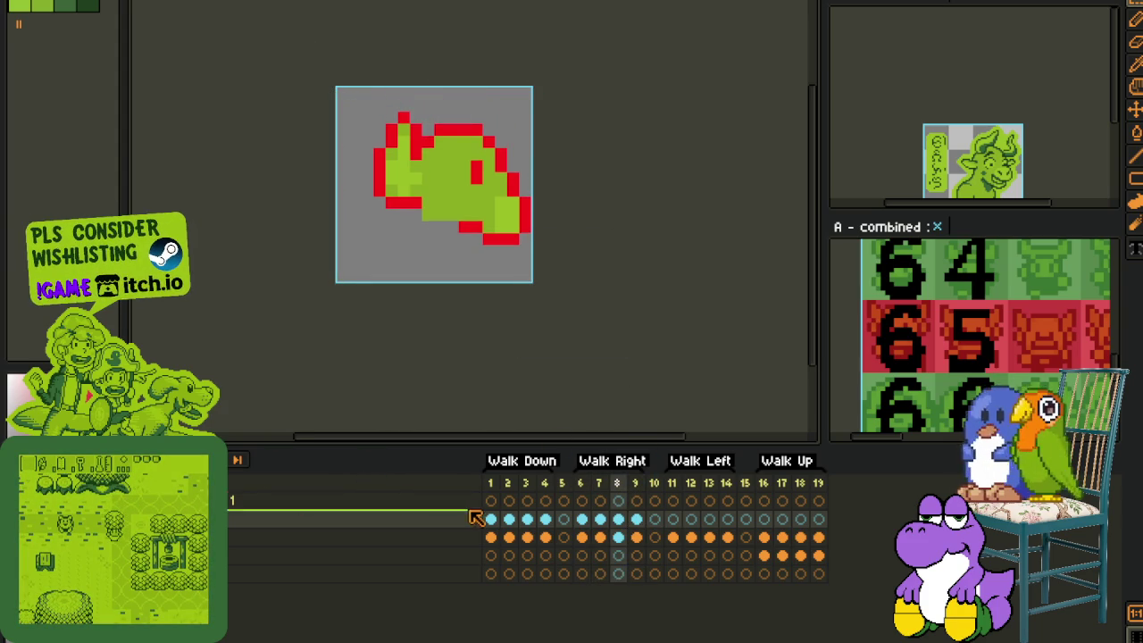
{"action": "left_click", "coordinate": [581, 537]}
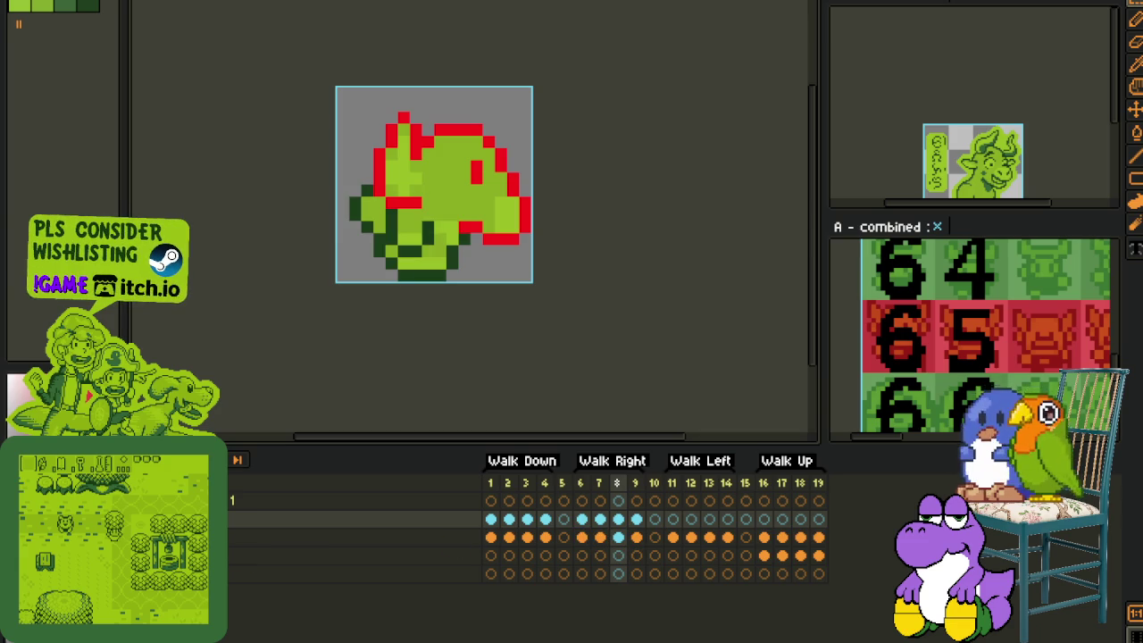
{"action": "scroll", "coordinate": [400, 303], "scroll_direction": "down", "scroll_amount": 2}
{"action": "key", "text": "Left"}
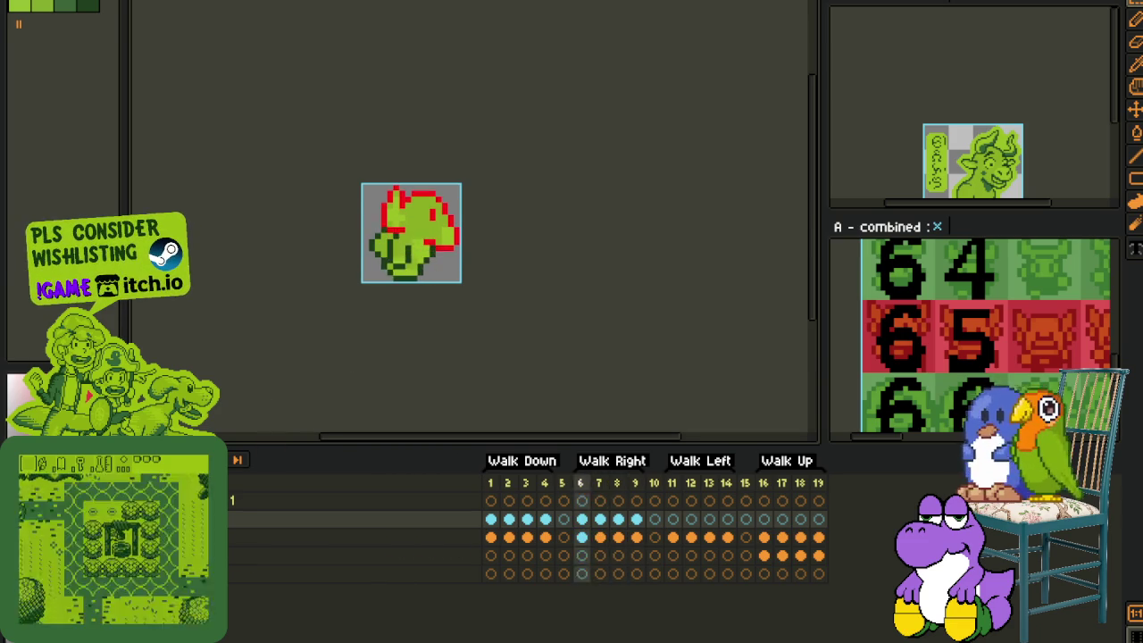
{"action": "key", "text": "Return"}
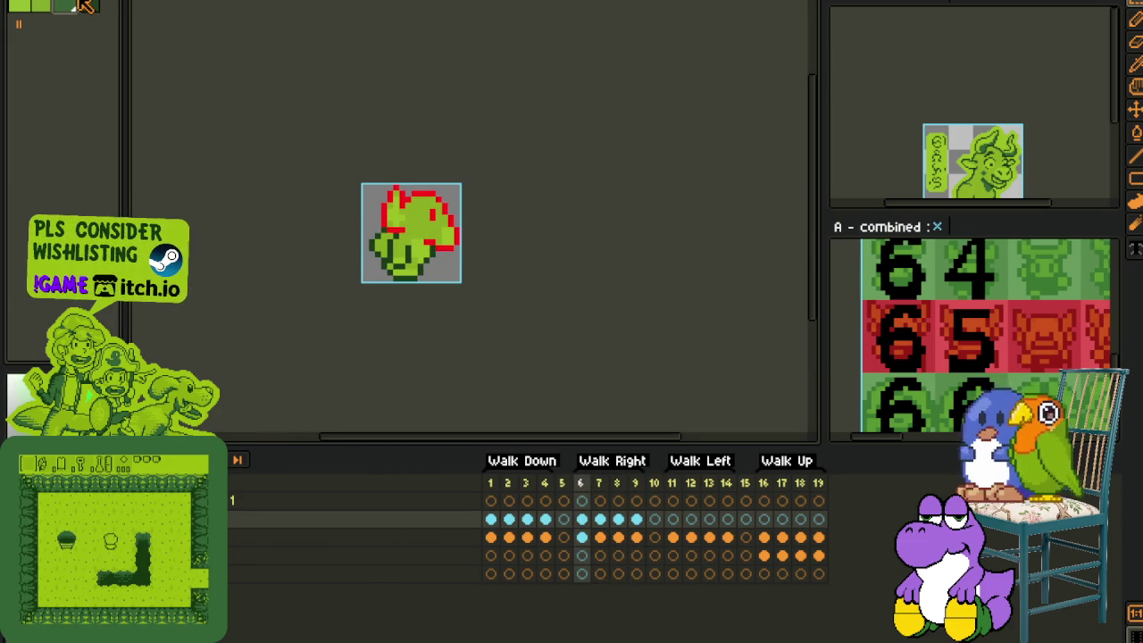
{"action": "scroll", "coordinate": [416, 153], "scroll_direction": "up", "scroll_amount": 2}
{"action": "scroll", "coordinate": [416, 152], "scroll_direction": "up", "scroll_amount": 3}
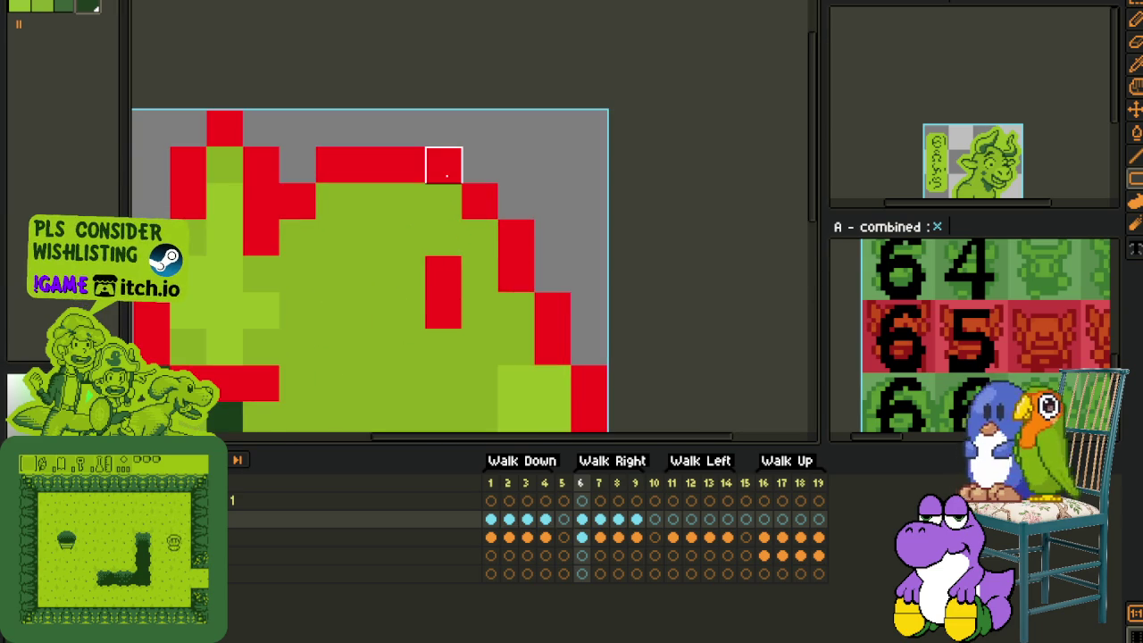
Step: Replace the sprite's #FF0000 red outline pixels with palette index 3 dark green
{"action": "key", "text": "shift+r"}
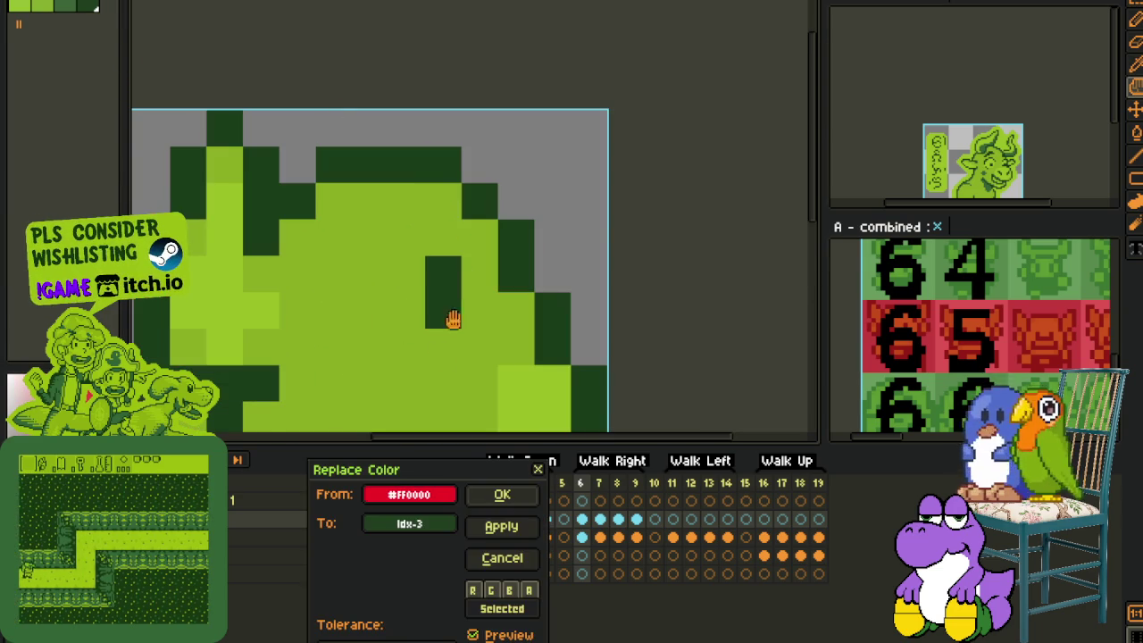
{"action": "left_click", "coordinate": [497, 494]}
{"action": "scroll", "coordinate": [694, 229], "scroll_direction": "down", "scroll_amount": 3}
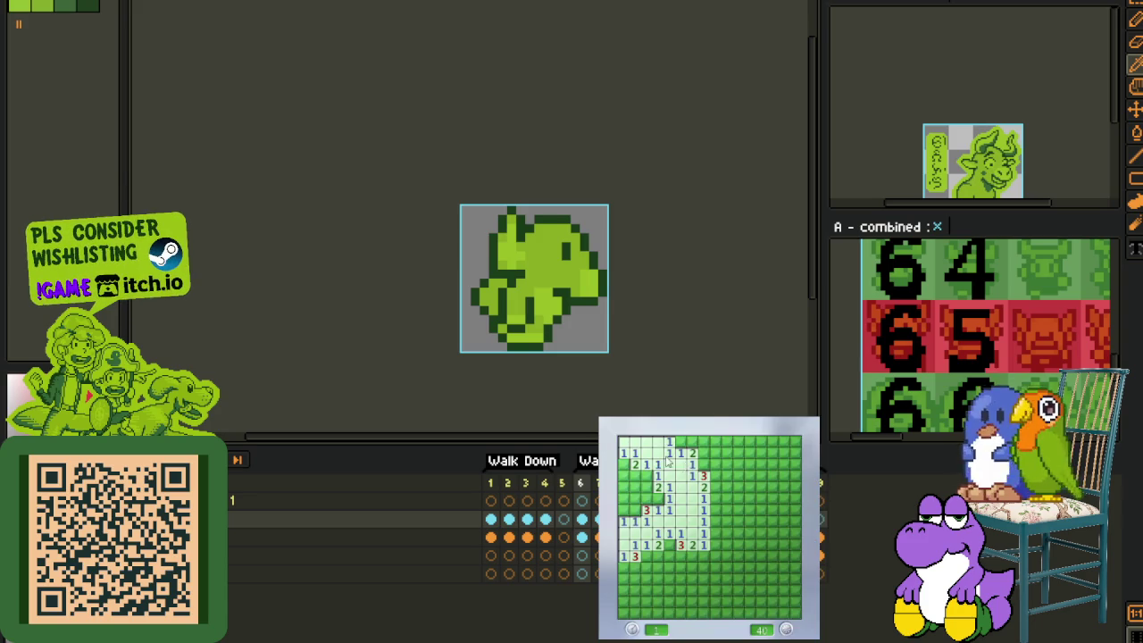
Step: Flag mines and reveal cells across the top and middle of the current Minesweeper board
{"action": "right_click", "coordinate": [646, 475]}
{"action": "right_click", "coordinate": [635, 498]}
{"action": "left_click", "coordinate": [624, 487]}
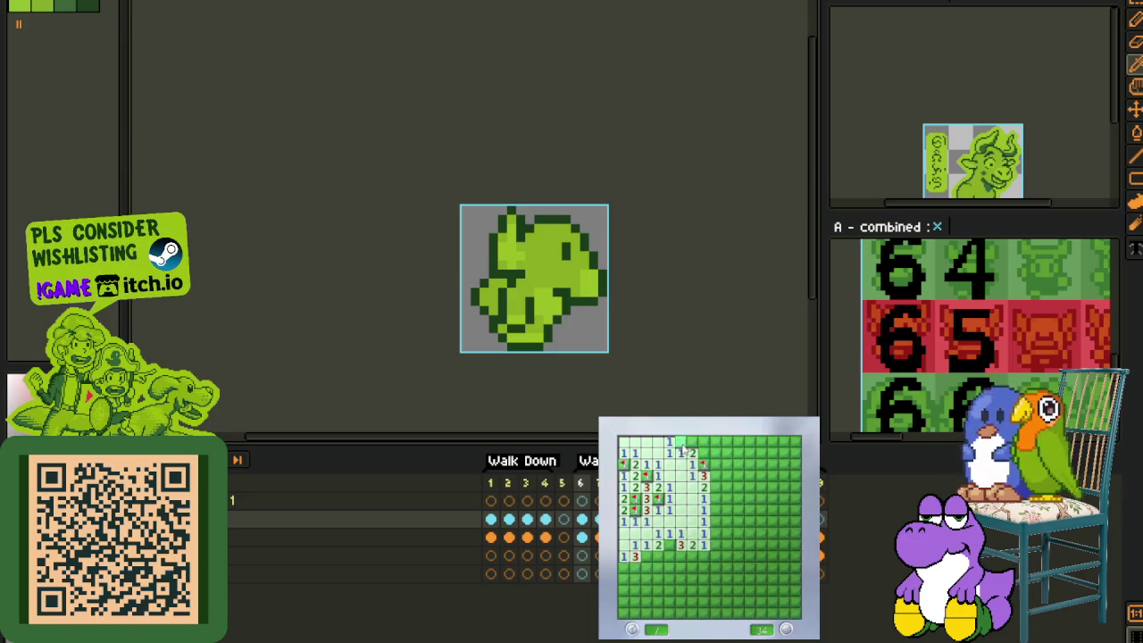
{"action": "right_click", "coordinate": [681, 441]}
{"action": "left_click", "coordinate": [692, 453]}
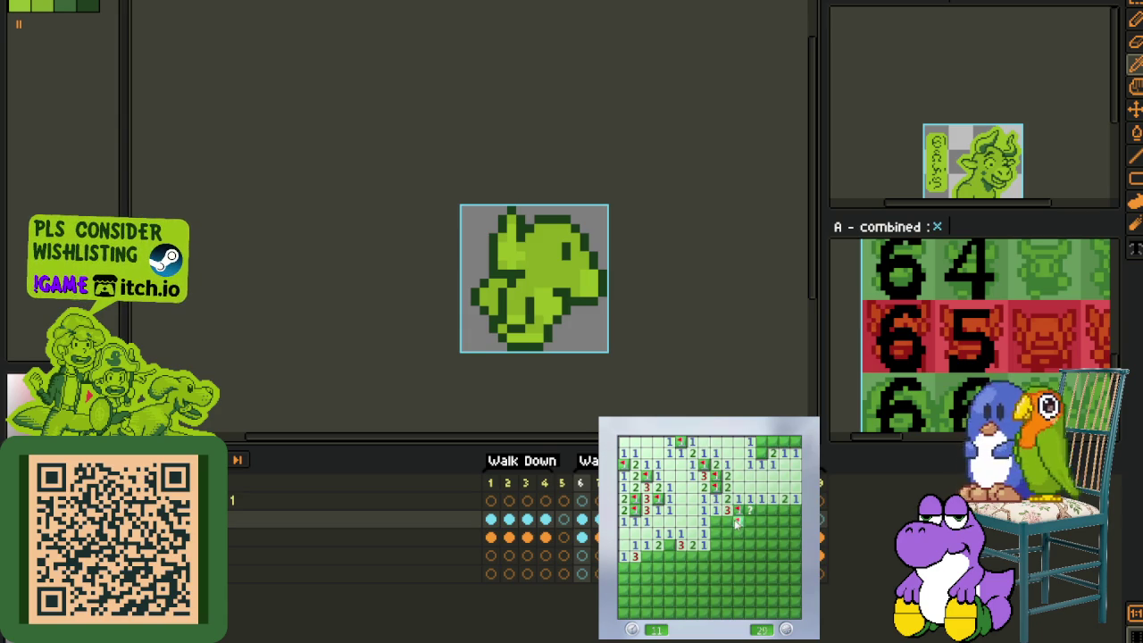
{"action": "right_click", "coordinate": [772, 510]}
{"action": "left_click", "coordinate": [783, 520]}
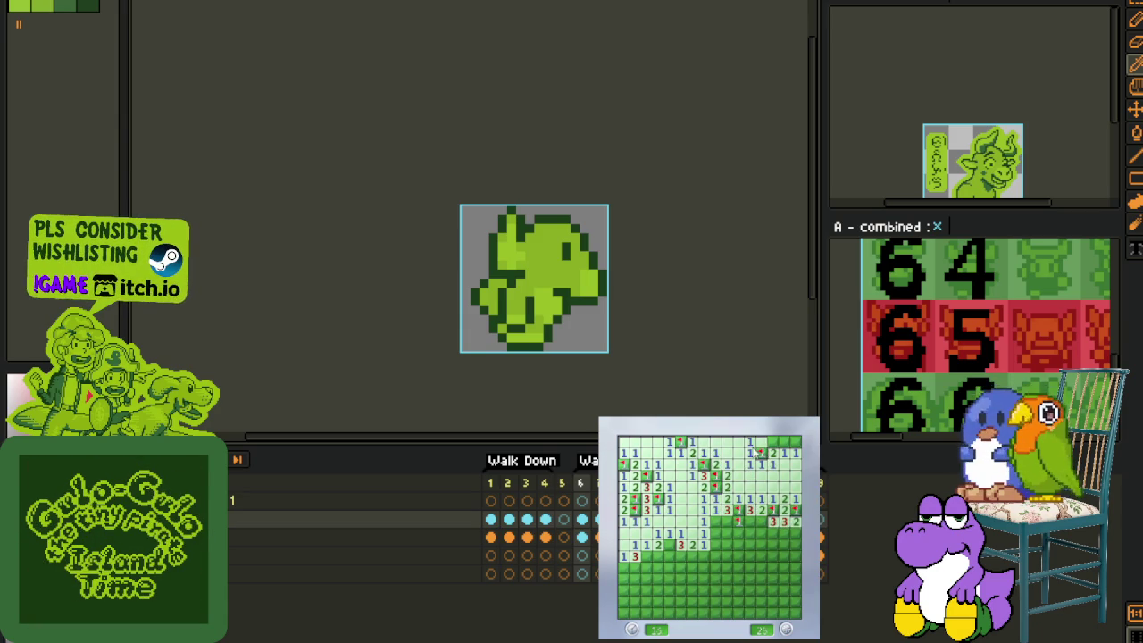
{"action": "left_click", "coordinate": [726, 521]}
{"action": "left_click", "coordinate": [714, 533]}
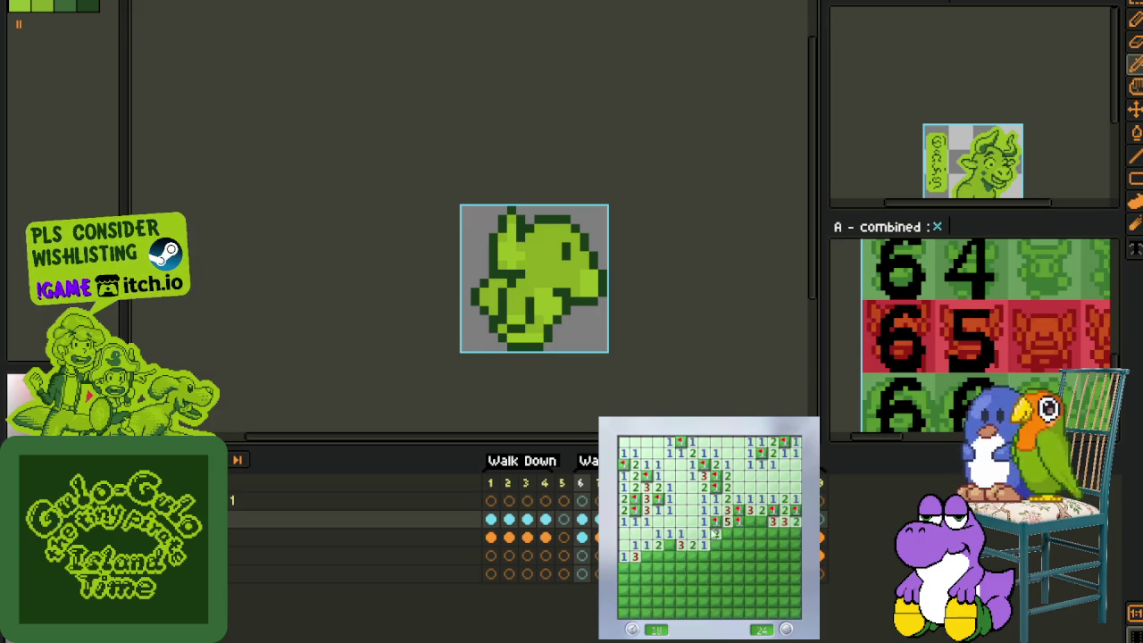
{"action": "right_click", "coordinate": [725, 534]}
{"action": "left_click", "coordinate": [724, 546]}
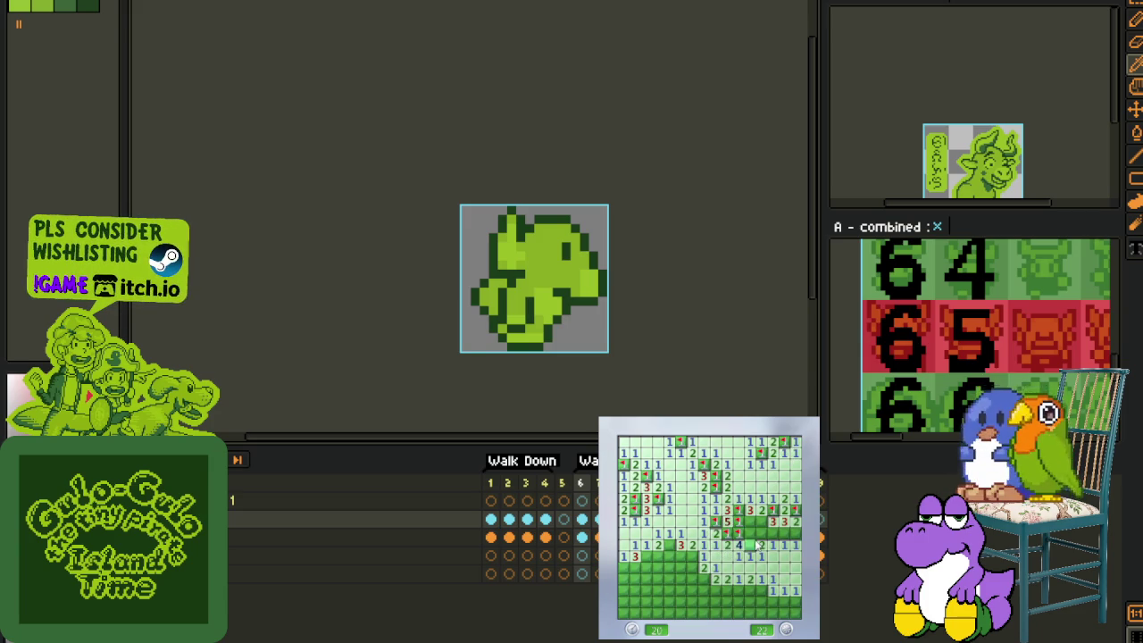
{"action": "right_click", "coordinate": [750, 544]}
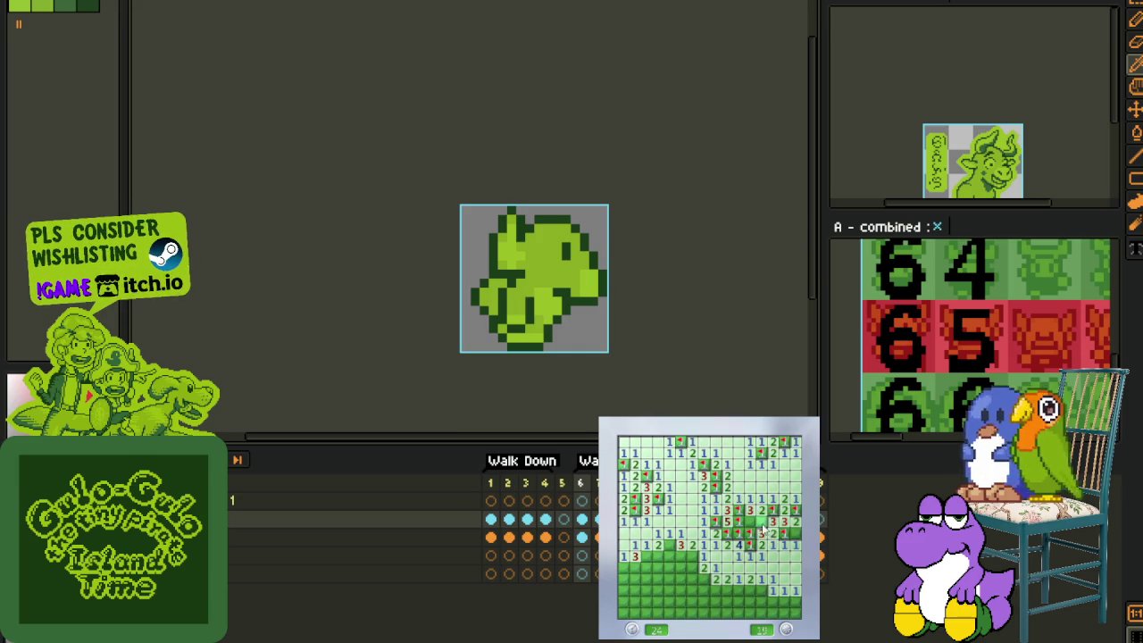
Step: Clear the bottom and lower-left cells, flagging the remaining mines to finish the game
{"action": "left_click", "coordinate": [773, 598]}
{"action": "left_click", "coordinate": [754, 605]}
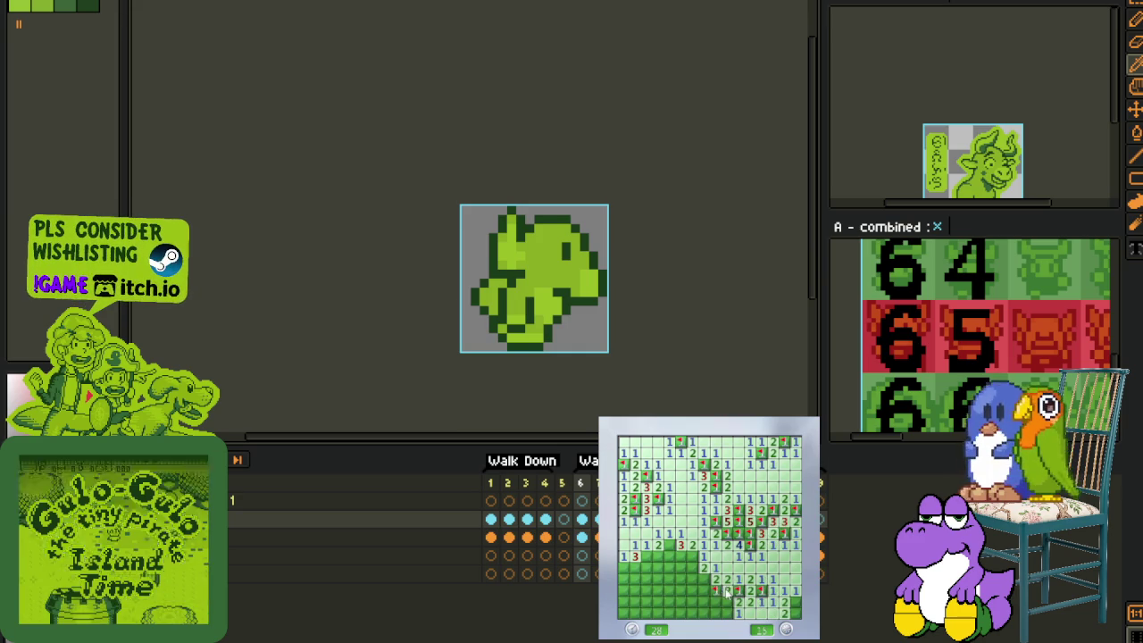
{"action": "left_click", "coordinate": [725, 597]}
{"action": "left_click", "coordinate": [715, 604]}
{"action": "left_click", "coordinate": [697, 592]}
{"action": "right_click", "coordinate": [709, 598]}
{"action": "right_click", "coordinate": [704, 592]}
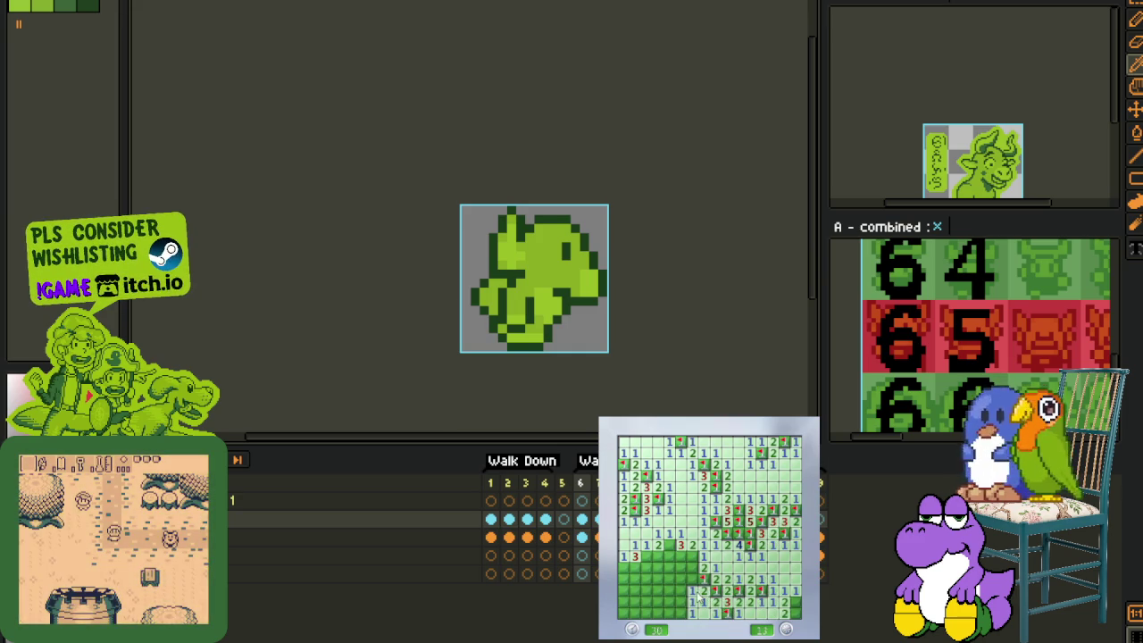
{"action": "left_click", "coordinate": [662, 591]}
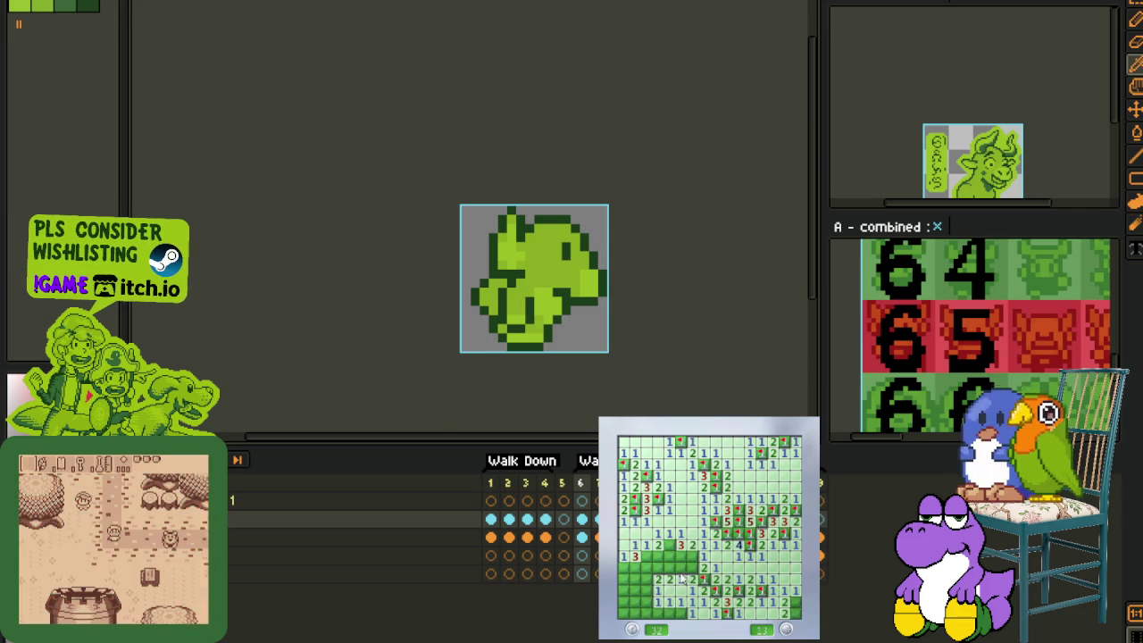
{"action": "left_click", "coordinate": [685, 556]}
{"action": "right_click", "coordinate": [676, 549]}
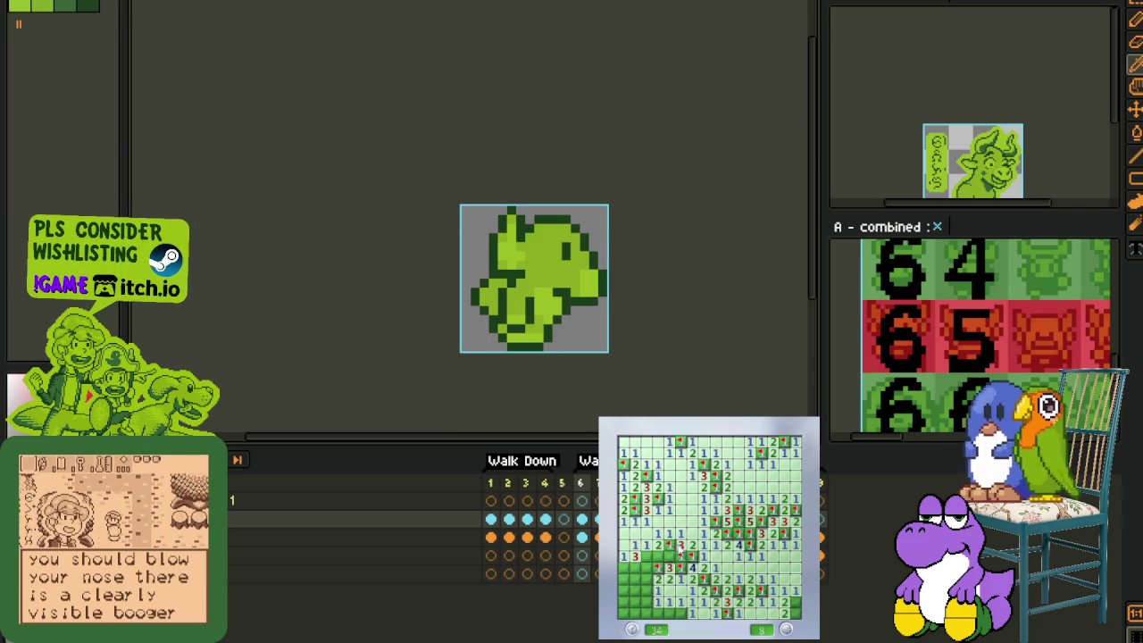
{"action": "left_click", "coordinate": [647, 608]}
{"action": "left_click", "coordinate": [625, 585]}
{"action": "right_click", "coordinate": [647, 603]}
{"action": "right_click", "coordinate": [643, 614]}
{"action": "left_click", "coordinate": [631, 574]}
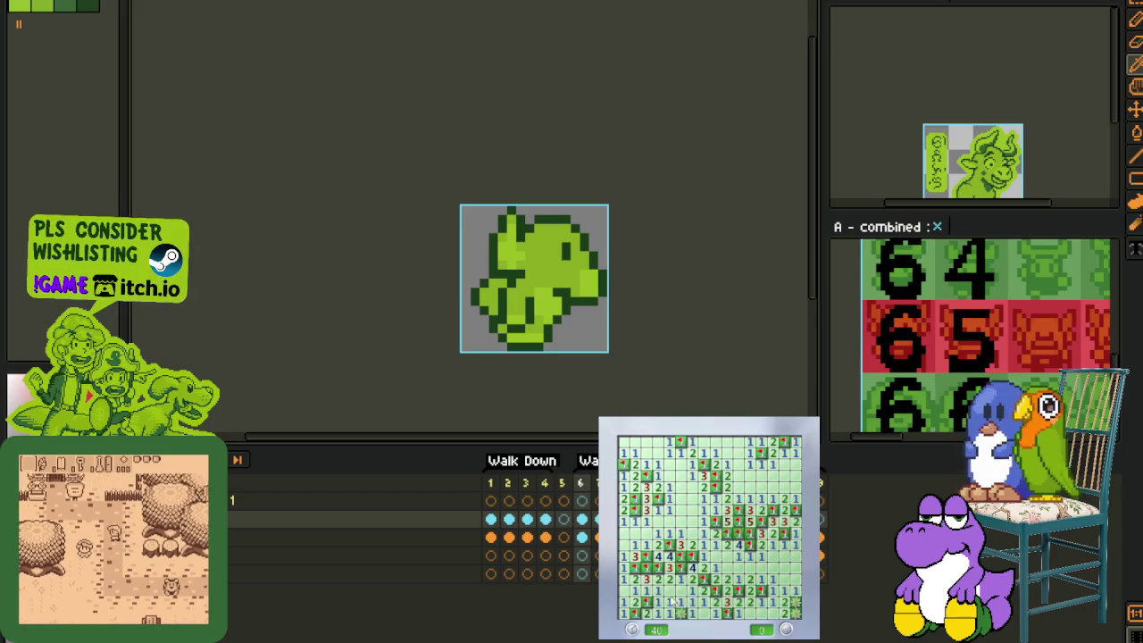
Step: Start a new game with F2 and open up the lower and middle areas of the board
{"action": "key", "text": "F2"}
{"action": "left_click", "coordinate": [707, 554]}
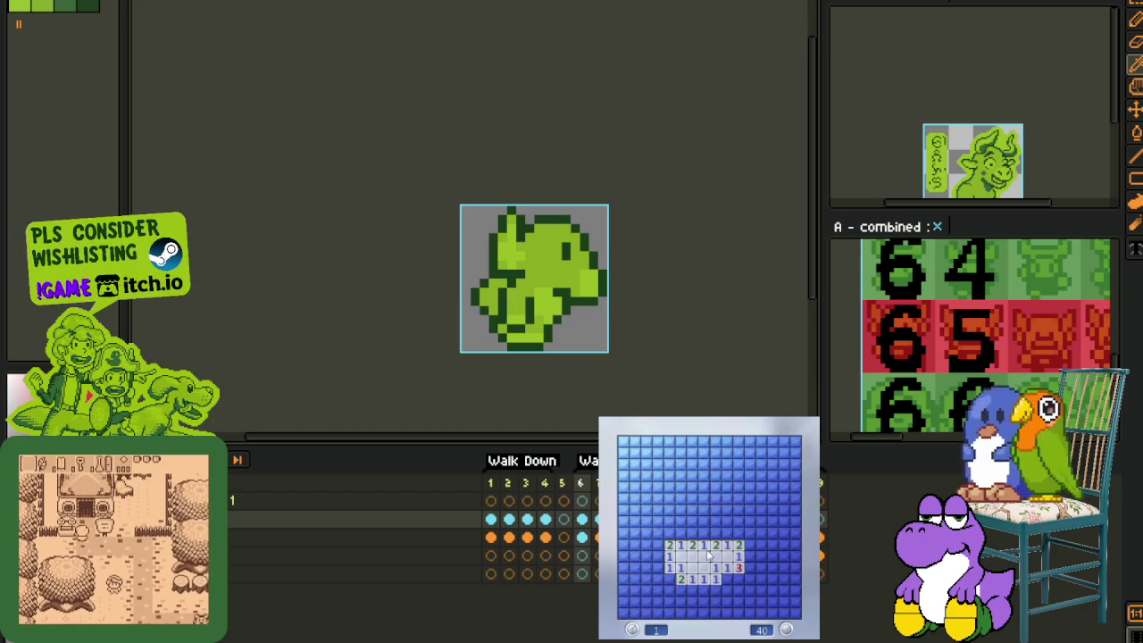
{"action": "left_click", "coordinate": [715, 601]}
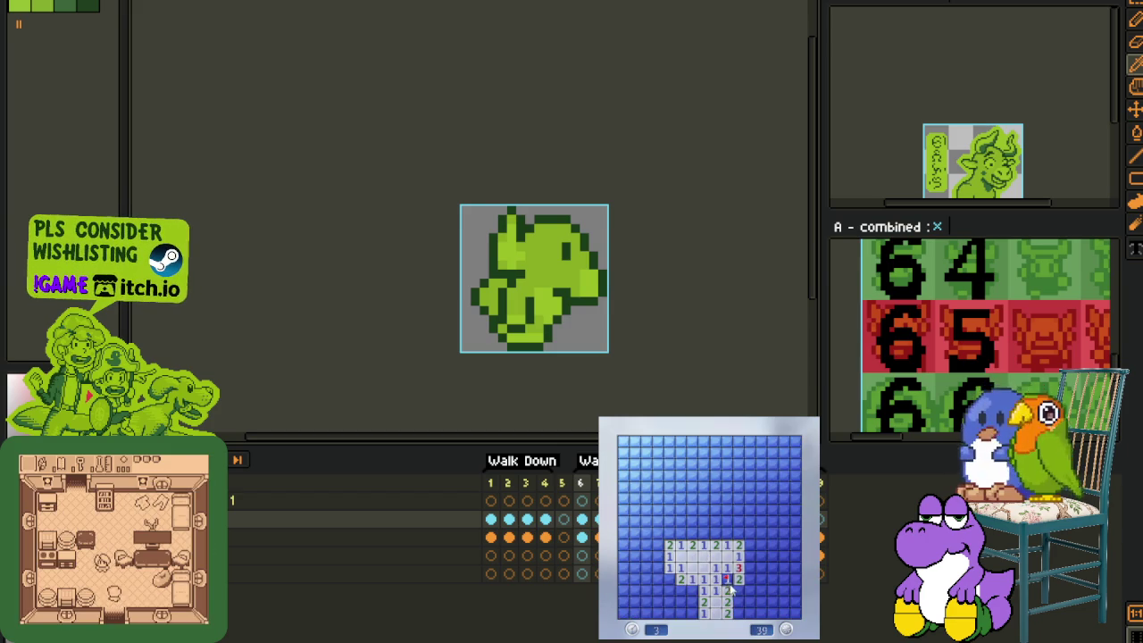
{"action": "right_click", "coordinate": [749, 578]}
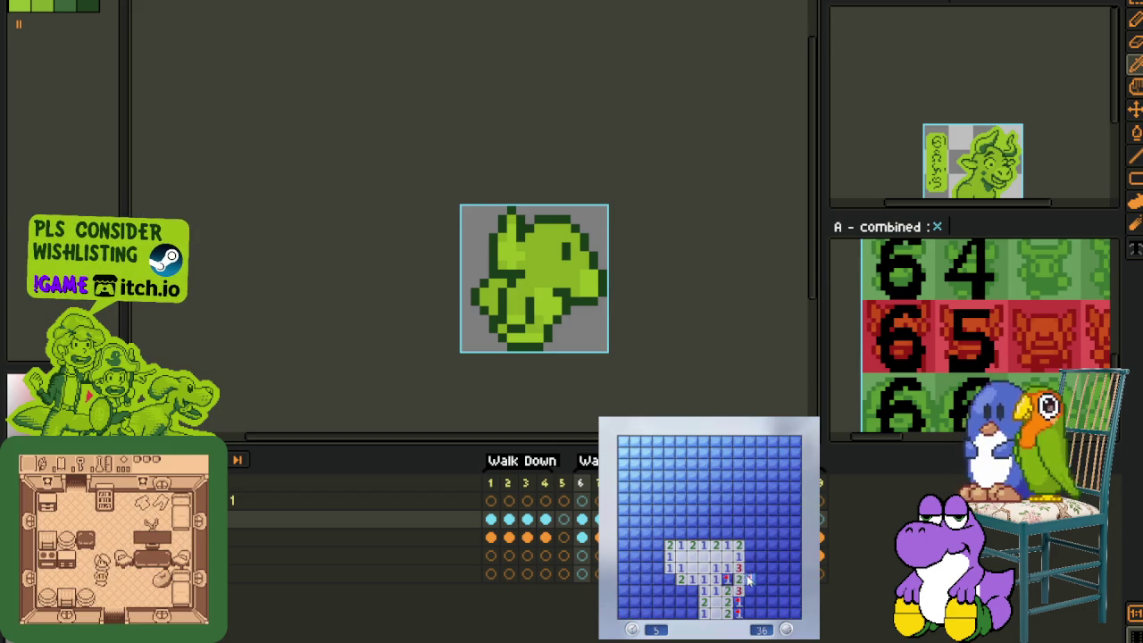
{"action": "left_click", "coordinate": [762, 603]}
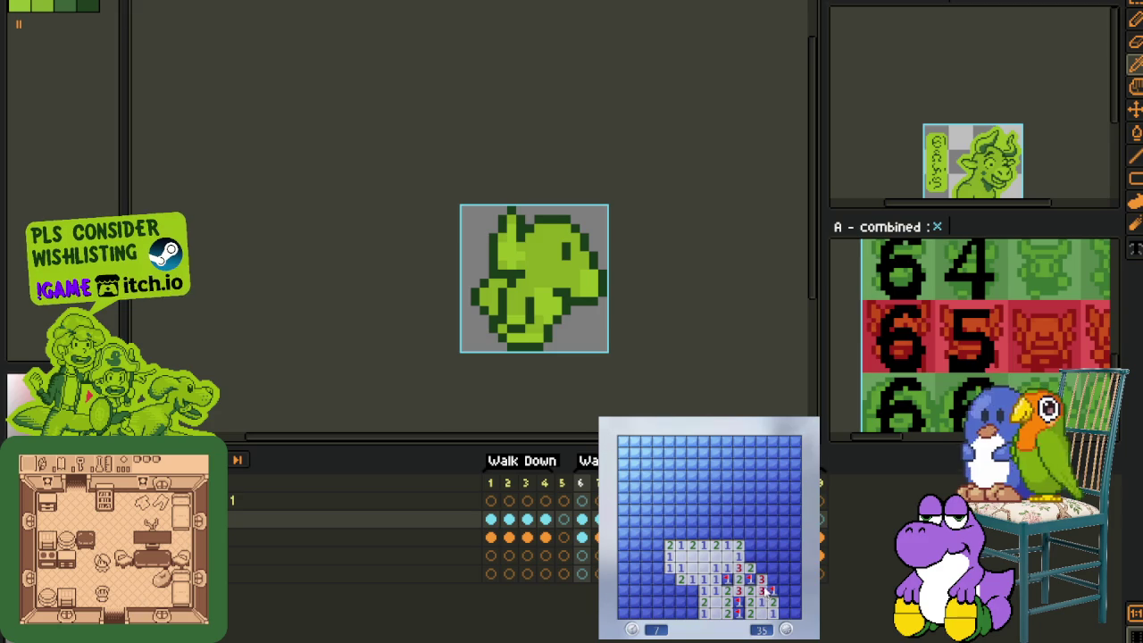
{"action": "left_click", "coordinate": [782, 579]}
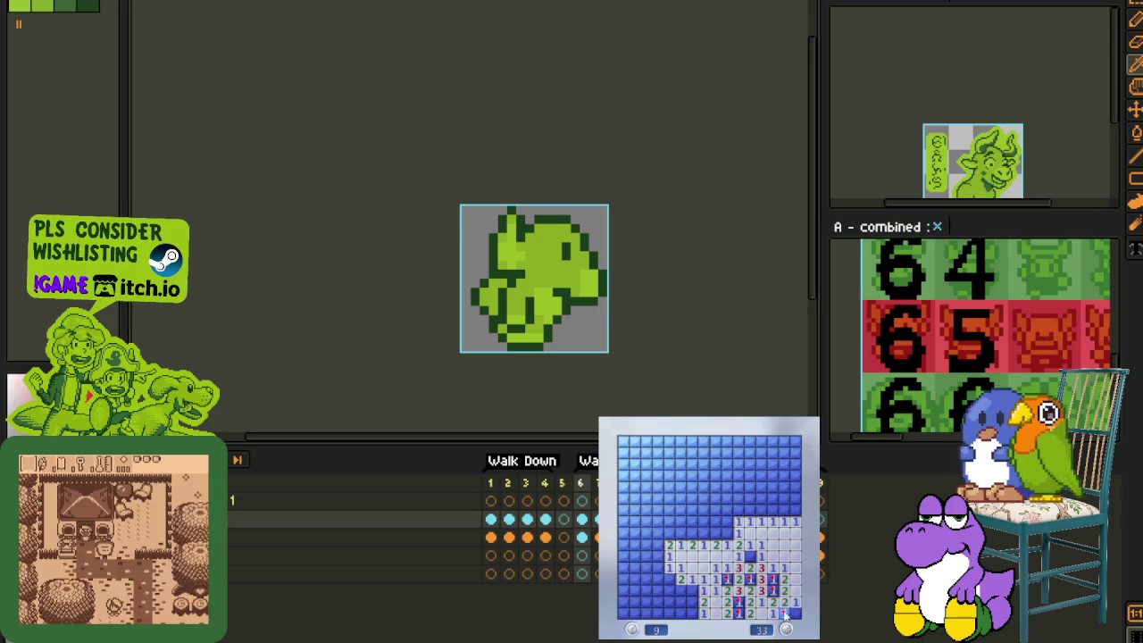
{"action": "left_click", "coordinate": [727, 532]}
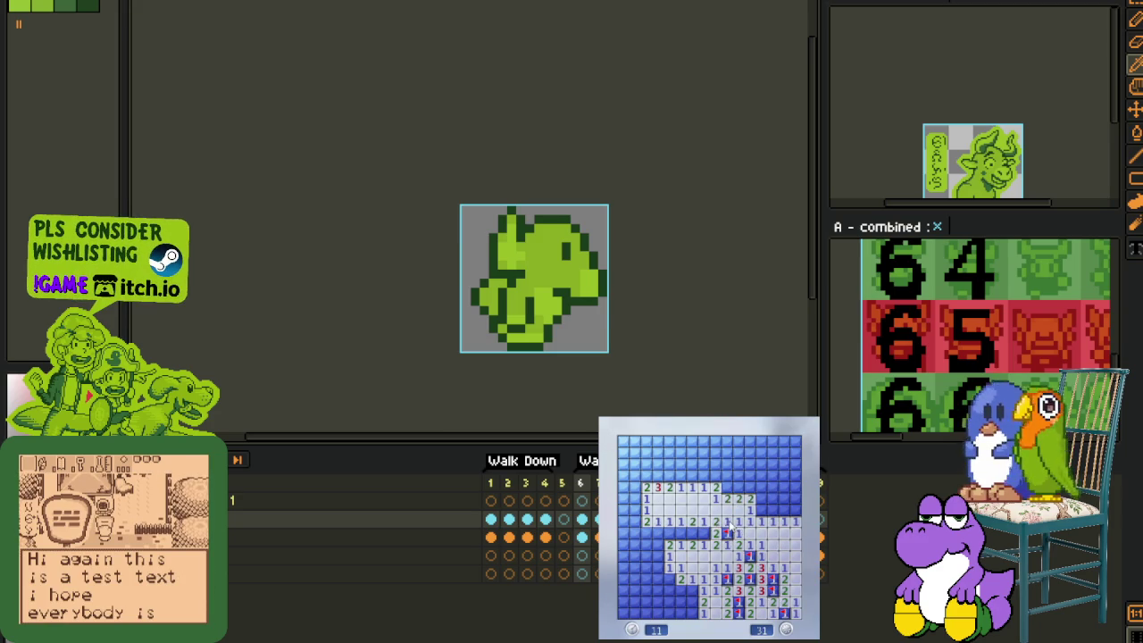
{"action": "right_click", "coordinate": [680, 534]}
{"action": "left_click", "coordinate": [658, 521]}
{"action": "right_click", "coordinate": [647, 533]}
{"action": "right_click", "coordinate": [657, 544]}
{"action": "left_click", "coordinate": [668, 557]}
{"action": "left_click", "coordinate": [652, 557]}
{"action": "left_click", "coordinate": [635, 533]}
Step: Flag mines and reveal cells along the left column and top-left corner
{"action": "right_click", "coordinate": [634, 510]}
{"action": "right_click", "coordinate": [624, 498]}
{"action": "left_click", "coordinate": [623, 510]}
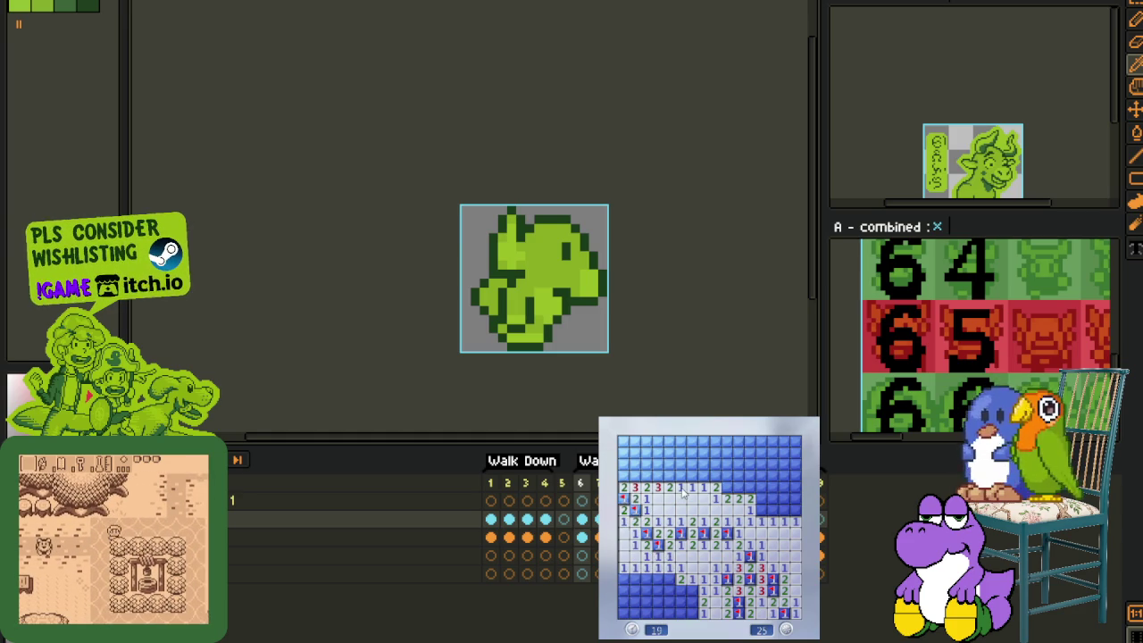
{"action": "right_click", "coordinate": [645, 475]}
{"action": "right_click", "coordinate": [657, 475]}
{"action": "right_click", "coordinate": [667, 475]}
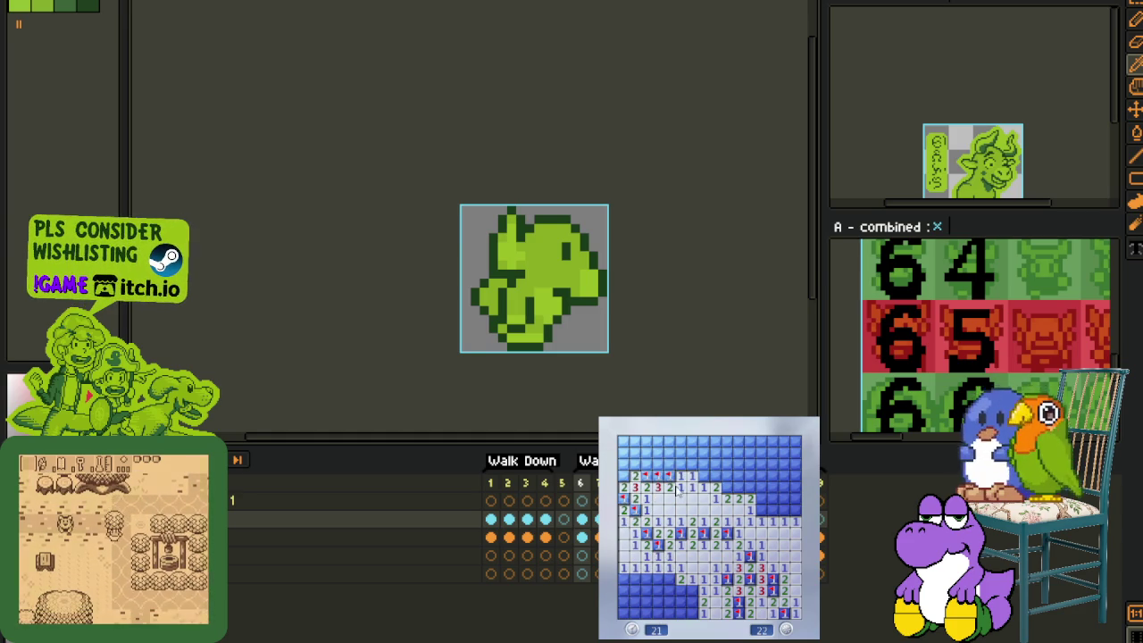
{"action": "left_click", "coordinate": [681, 465]}
{"action": "left_click", "coordinate": [669, 464]}
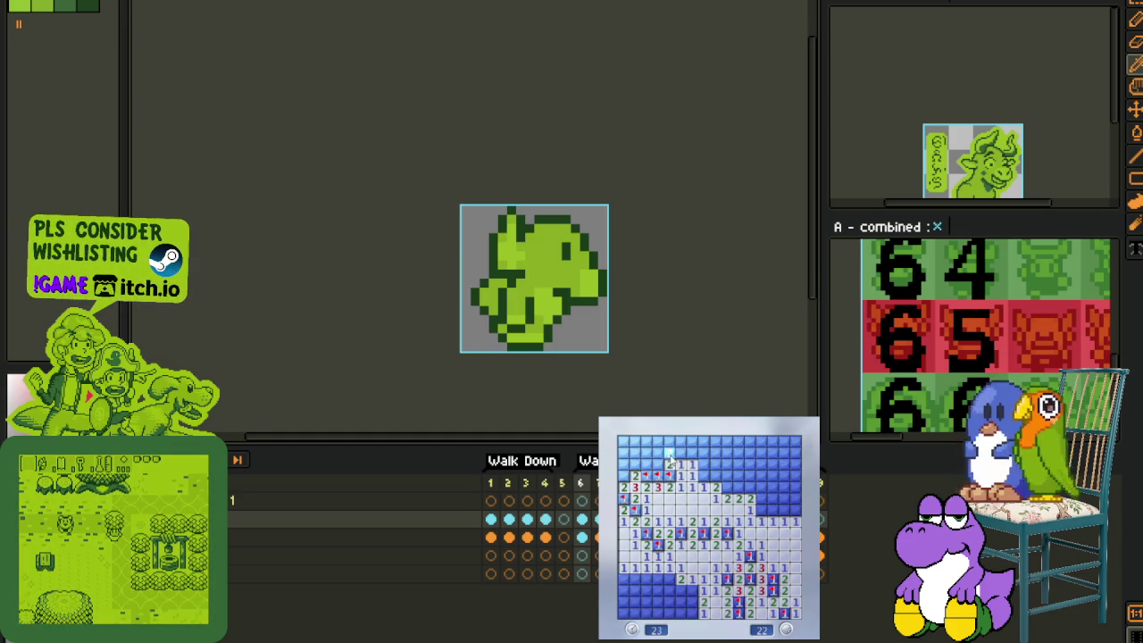
{"action": "right_click", "coordinate": [634, 487]}
{"action": "right_click", "coordinate": [623, 475]}
{"action": "left_click", "coordinate": [634, 464]}
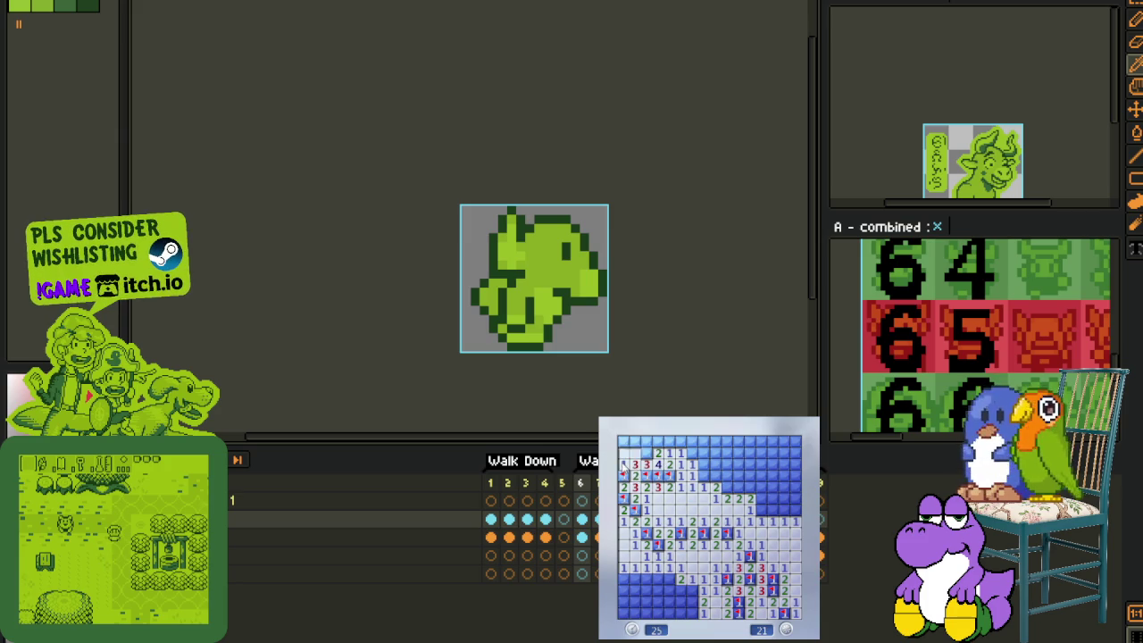
{"action": "left_click", "coordinate": [646, 453]}
{"action": "left_click", "coordinate": [703, 441]}
Step: Clear the top-right and right-side cells and flag all but one of the last mines
{"action": "right_click", "coordinate": [716, 475]}
{"action": "left_click", "coordinate": [715, 441]}
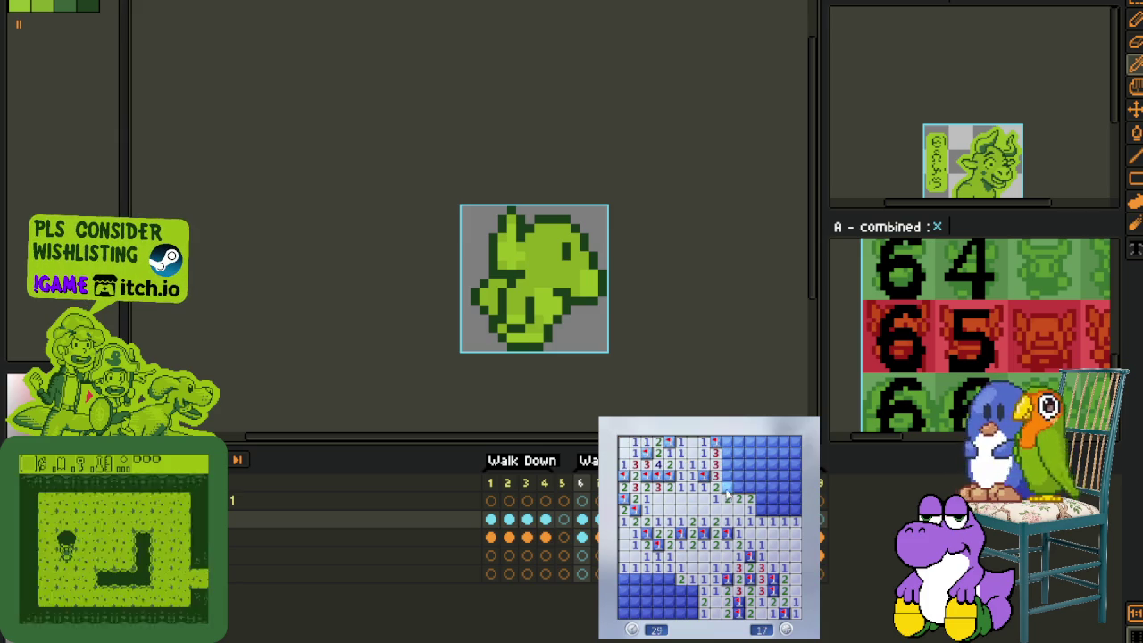
{"action": "right_click", "coordinate": [727, 486]}
{"action": "right_click", "coordinate": [726, 475]}
{"action": "right_click", "coordinate": [727, 464]}
{"action": "right_click", "coordinate": [727, 453]}
{"action": "left_click", "coordinate": [739, 442]}
{"action": "right_click", "coordinate": [761, 464]}
{"action": "left_click", "coordinate": [773, 475]}
{"action": "right_click", "coordinate": [750, 486]}
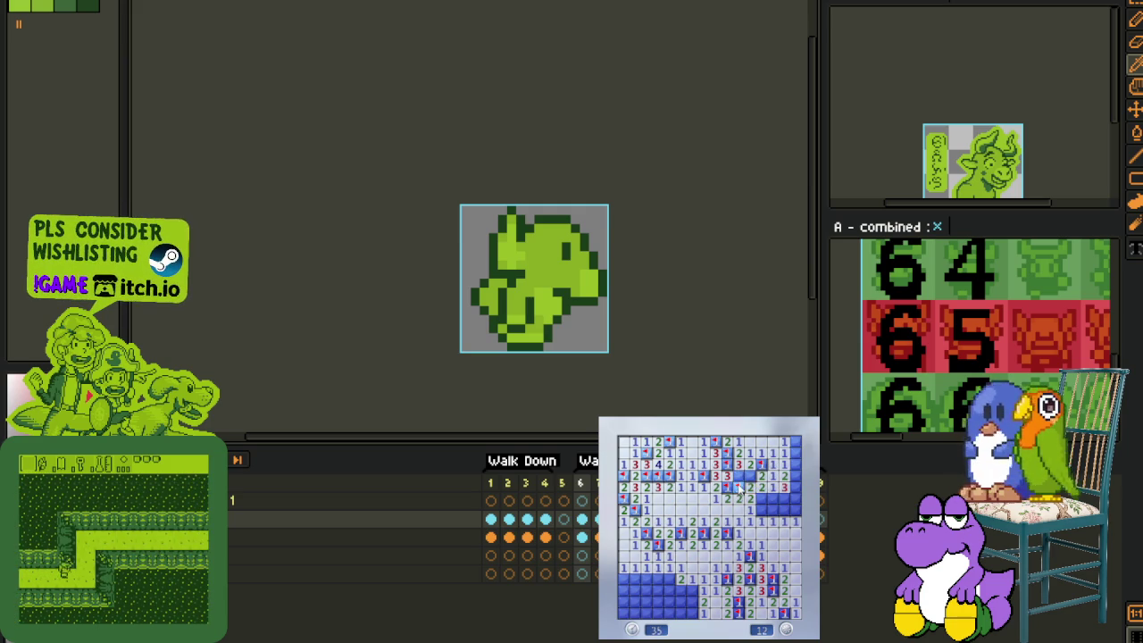
{"action": "right_click", "coordinate": [750, 475]}
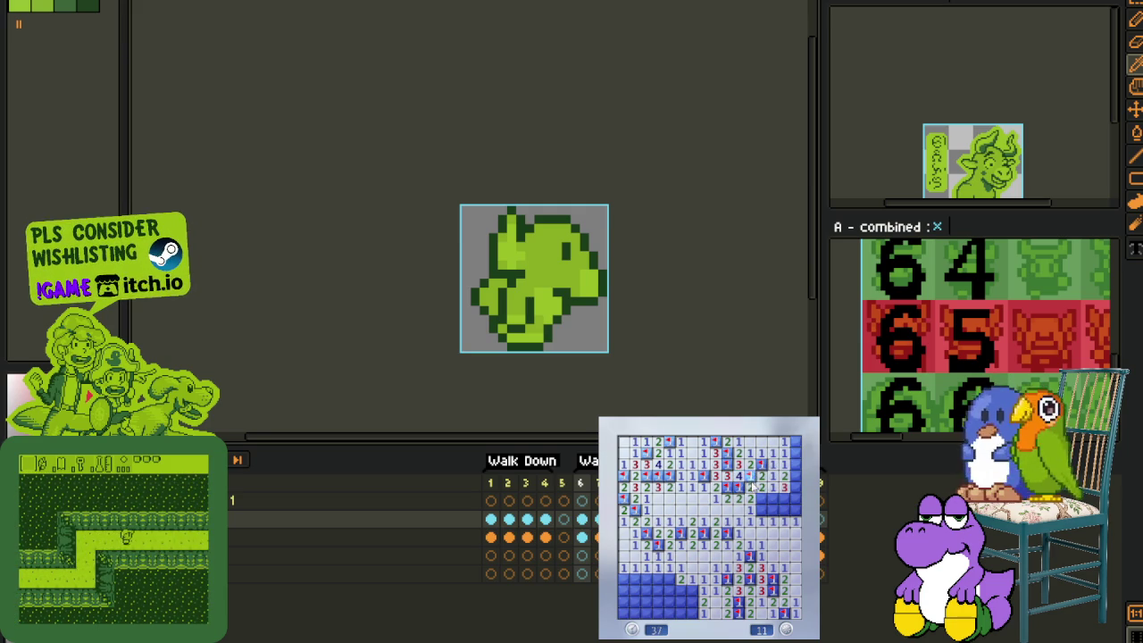
{"action": "right_click", "coordinate": [773, 498]}
{"action": "right_click", "coordinate": [761, 509]}
{"action": "left_click", "coordinate": [773, 507]}
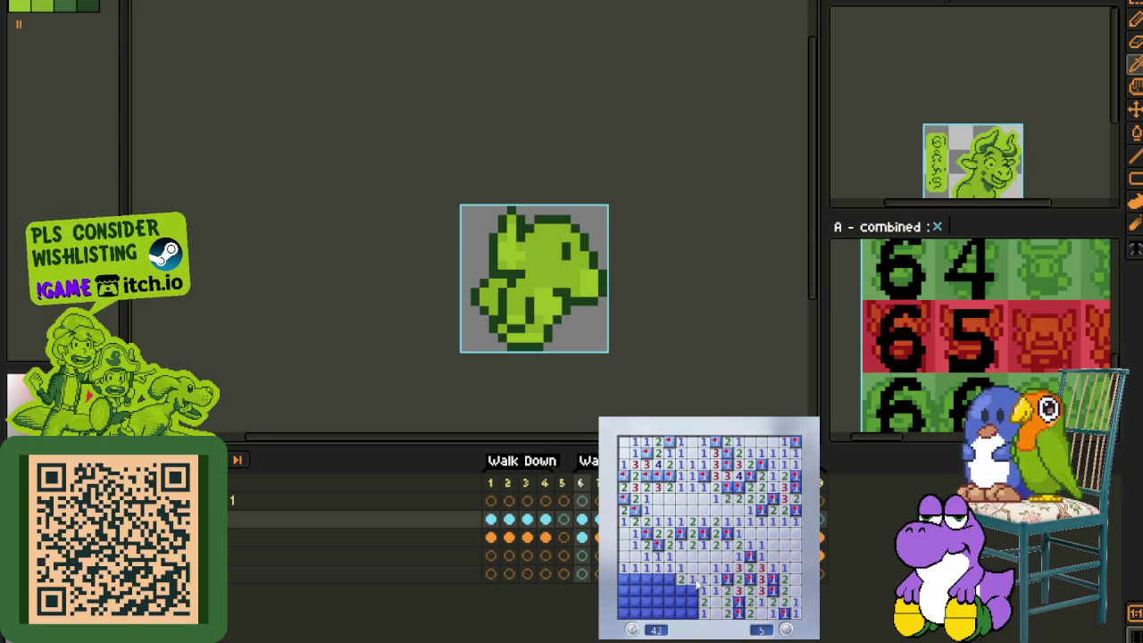
{"action": "right_click", "coordinate": [693, 613]}
{"action": "left_click", "coordinate": [684, 607]}
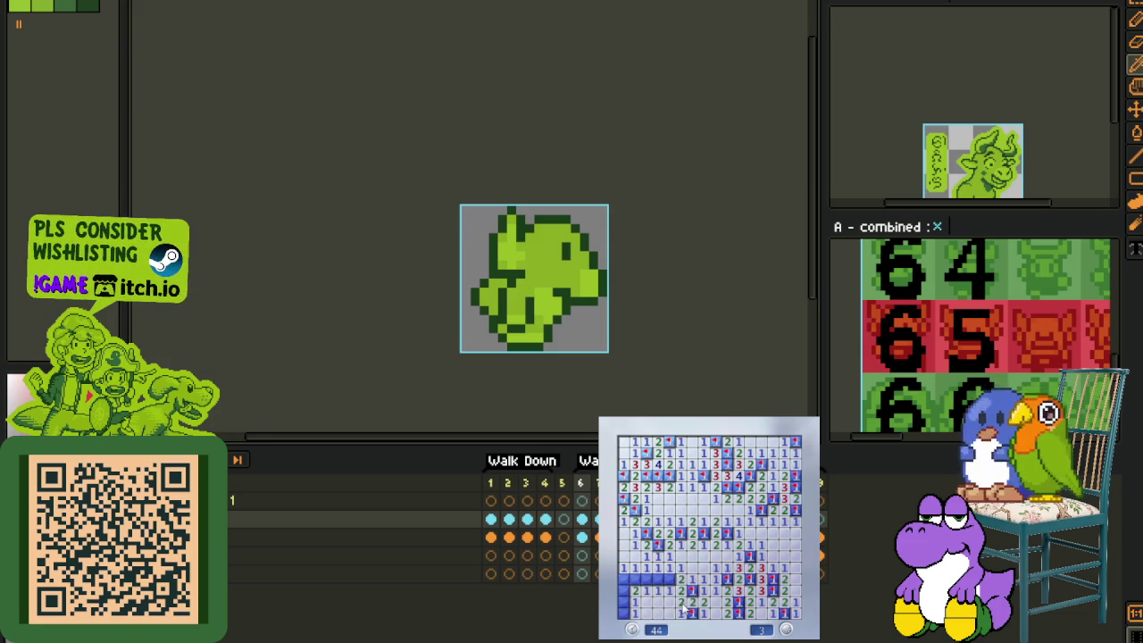
{"action": "right_click", "coordinate": [667, 580]}
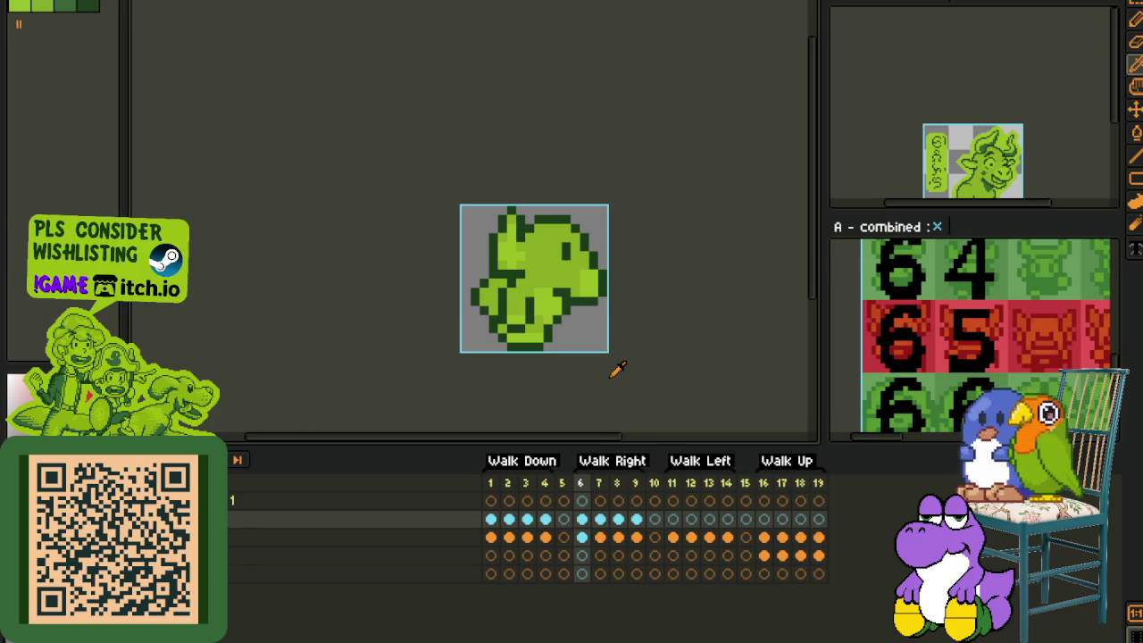
Step: Reorder a layer and step through Walk Right frames 6 to 9
{"action": "left_click_drag", "start_coordinate": [583, 517], "coordinate": [234, 517]}
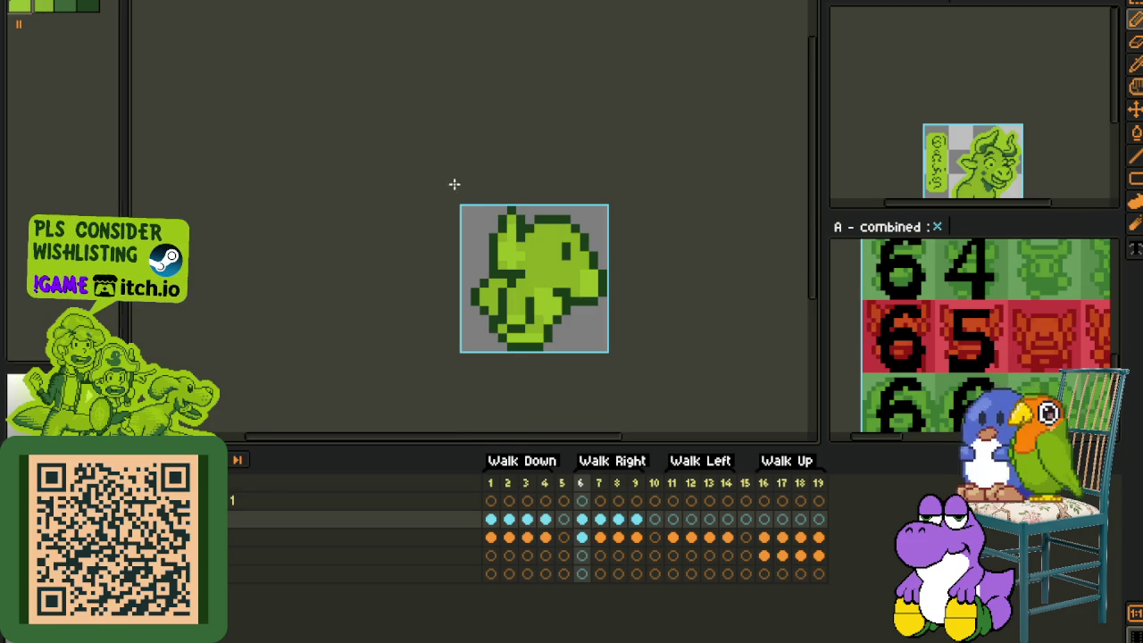
{"action": "scroll", "coordinate": [552, 262], "scroll_direction": "up", "scroll_amount": 3}
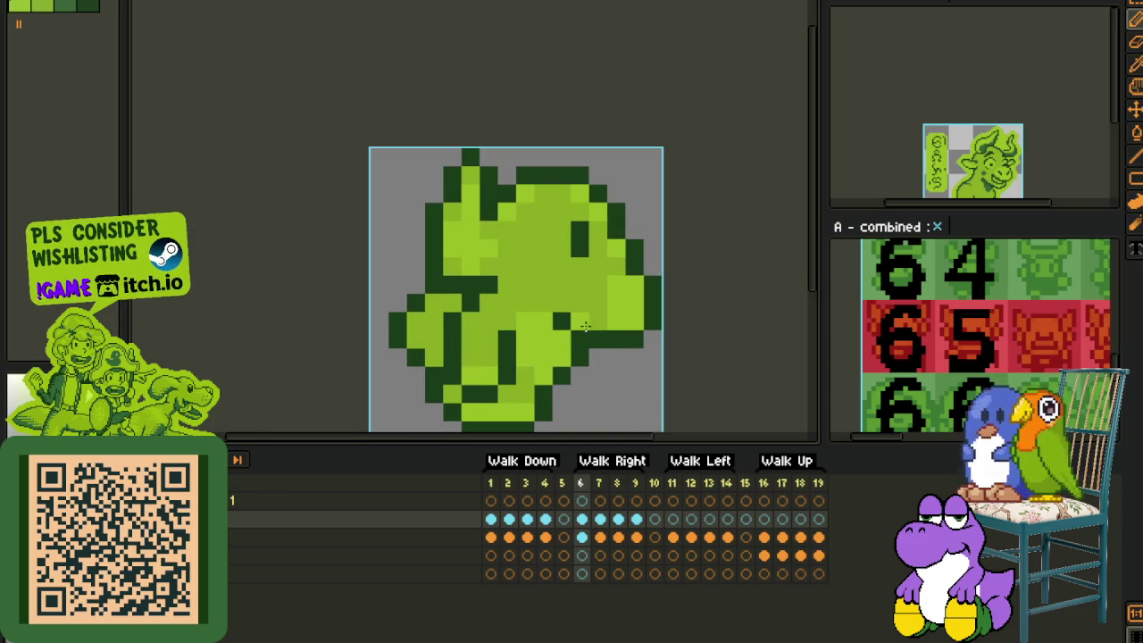
{"action": "scroll", "coordinate": [589, 324], "scroll_direction": "down", "scroll_amount": 3}
{"action": "scroll", "coordinate": [627, 353], "scroll_direction": "up", "scroll_amount": 1}
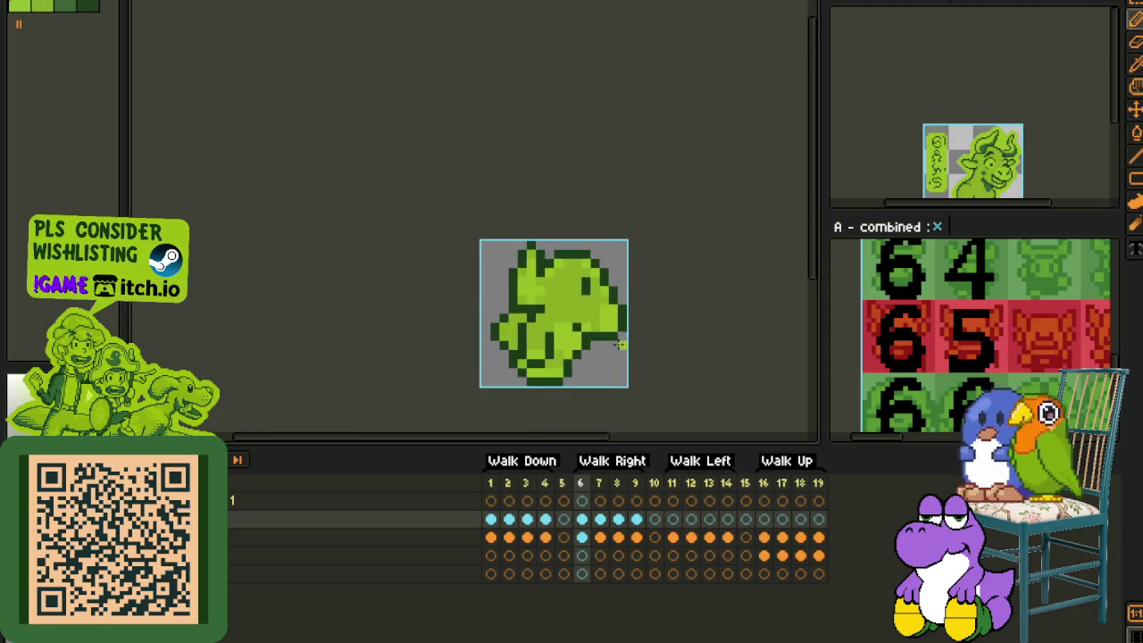
{"action": "scroll", "coordinate": [627, 353], "scroll_direction": "up", "scroll_amount": 1}
{"action": "scroll", "coordinate": [527, 286], "scroll_direction": "down", "scroll_amount": 1}
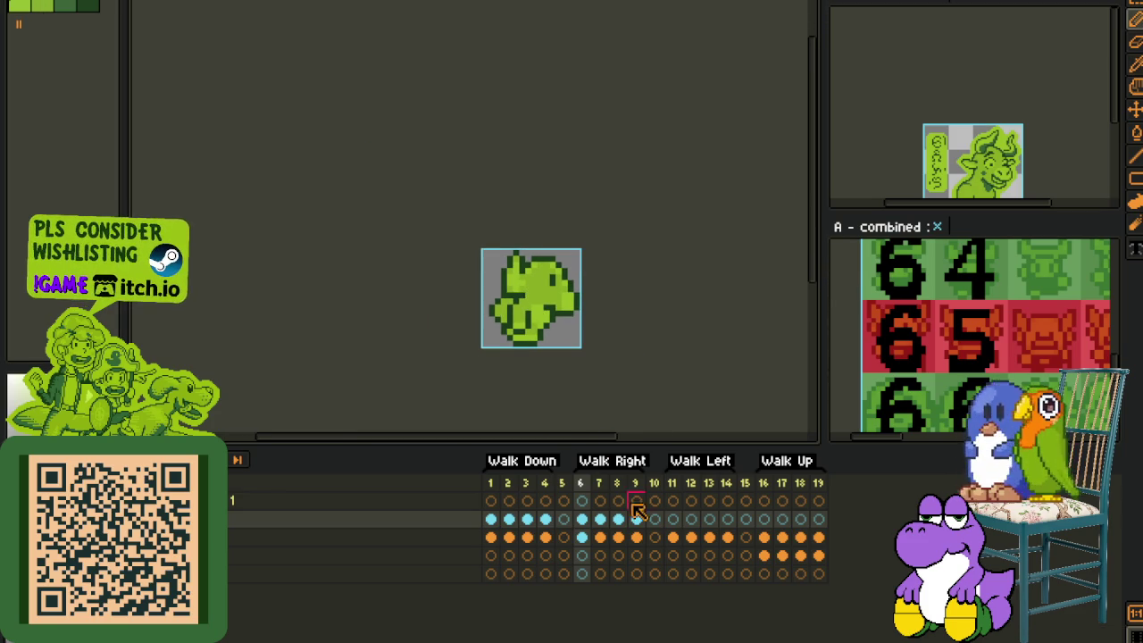
{"action": "left_click", "coordinate": [599, 519]}
{"action": "scroll", "coordinate": [568, 310], "scroll_direction": "up", "scroll_amount": 1}
{"action": "scroll", "coordinate": [568, 311], "scroll_direction": "up", "scroll_amount": 1}
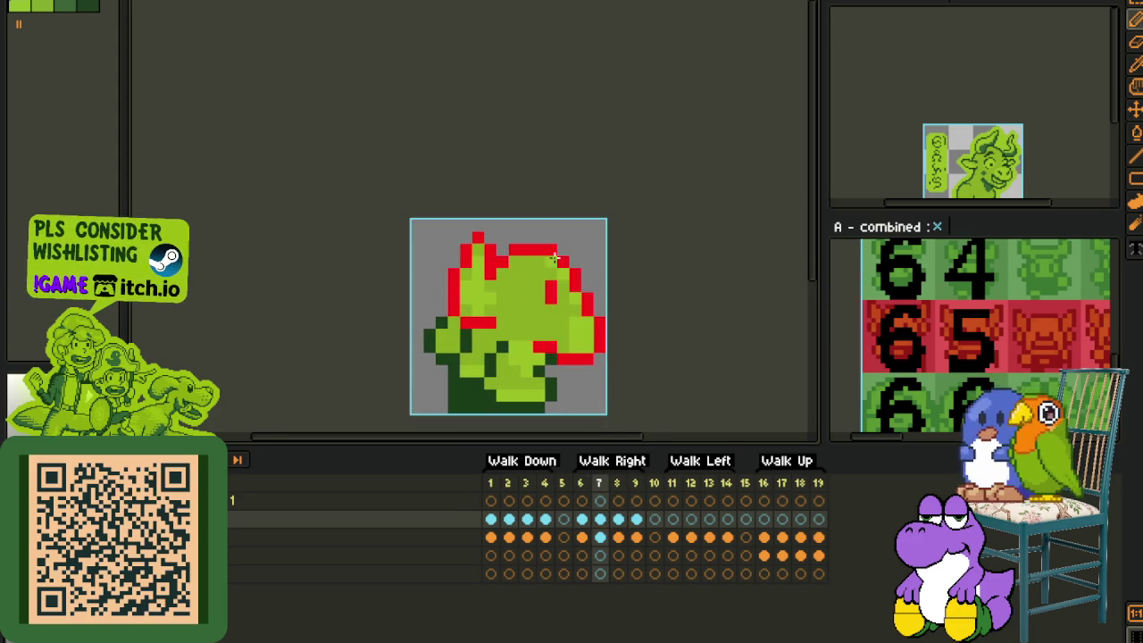
{"action": "key", "text": "Left"}
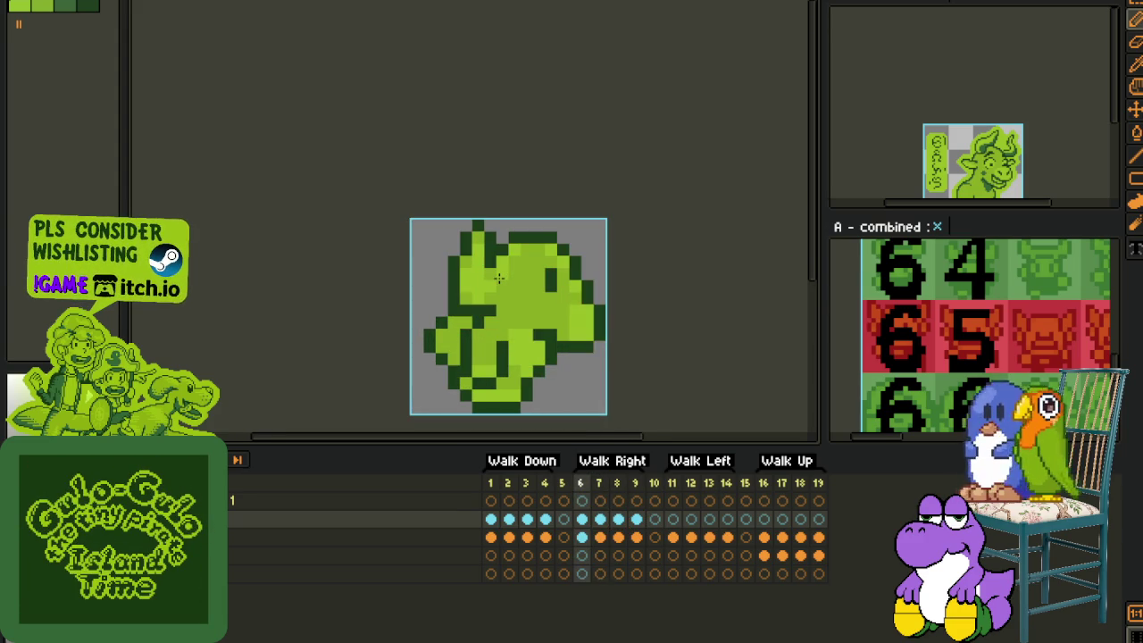
{"action": "key", "text": "Right"}
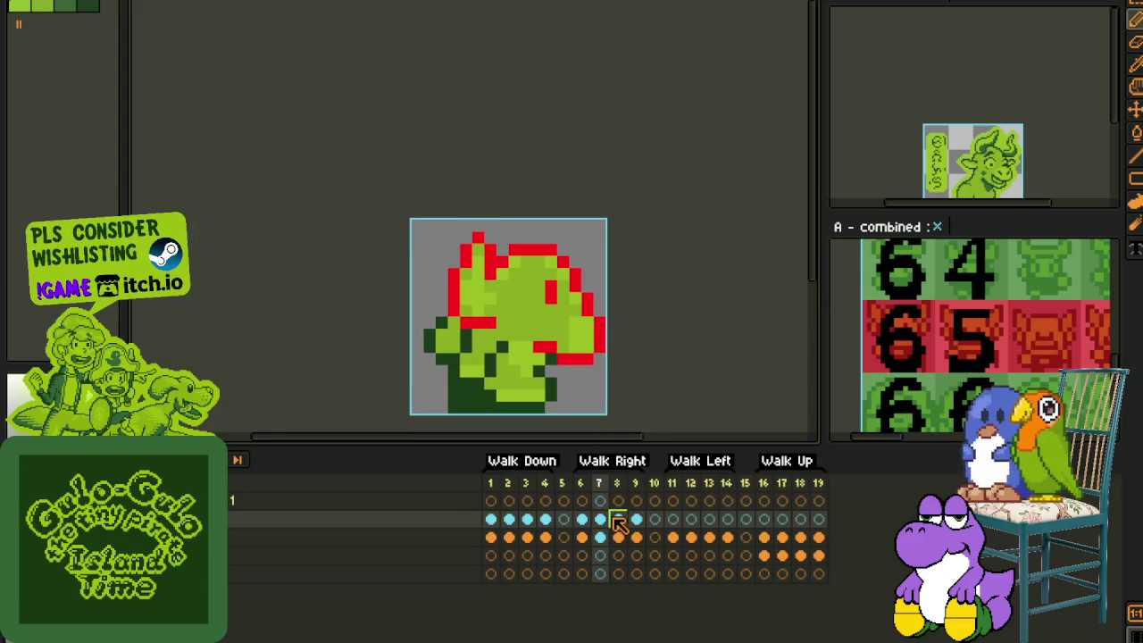
{"action": "left_click", "coordinate": [617, 518]}
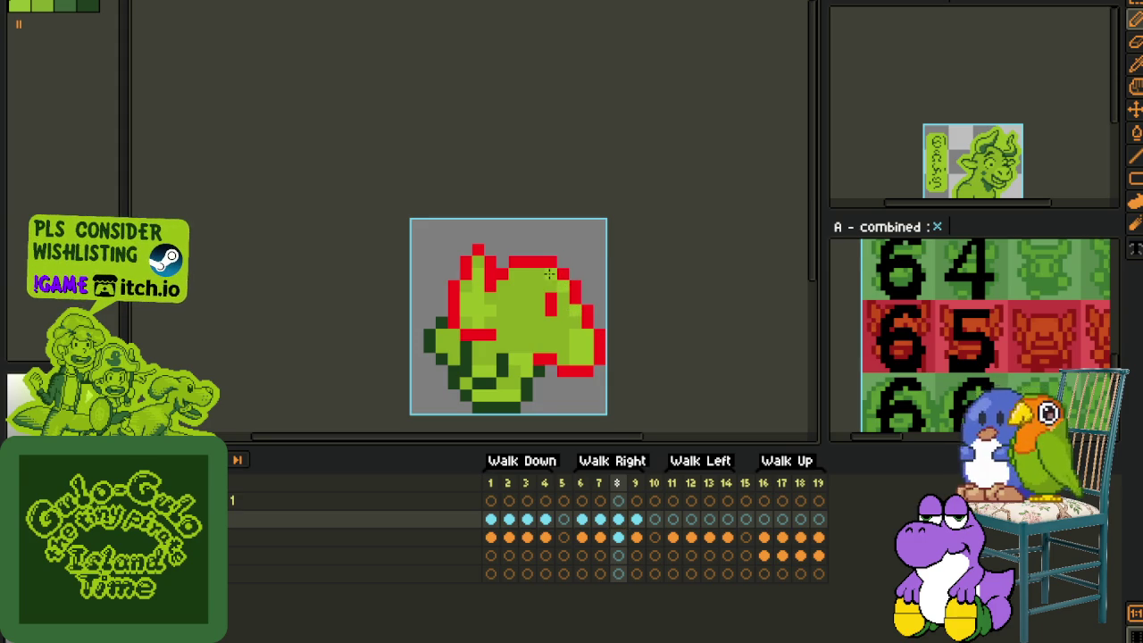
{"action": "left_click", "coordinate": [638, 517]}
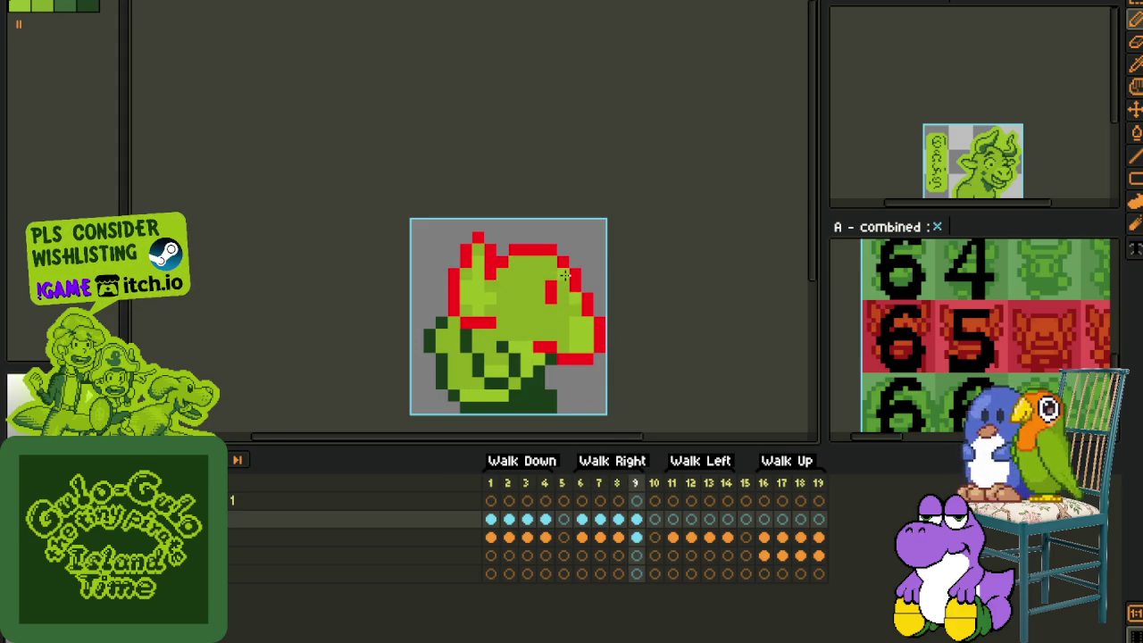
Step: Pick the dark green and set up Replace Color from #FF0000 to Idx-3 on frame 9
{"action": "key", "text": "i"}
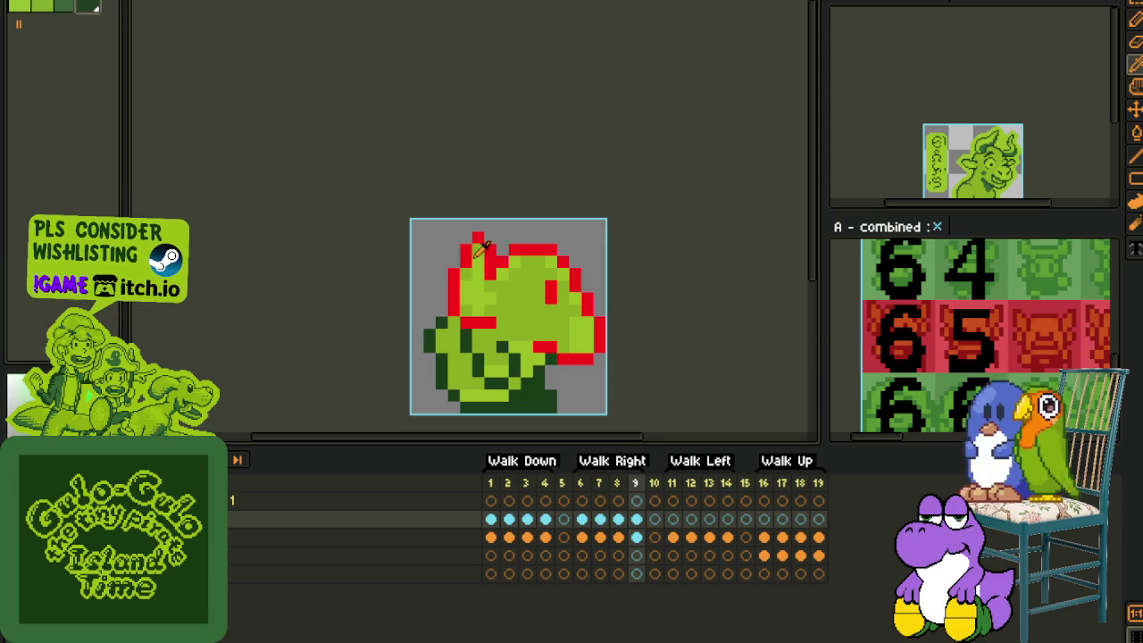
{"action": "scroll", "coordinate": [580, 256], "scroll_direction": "up", "scroll_amount": 2}
{"action": "key", "text": "shift+r"}
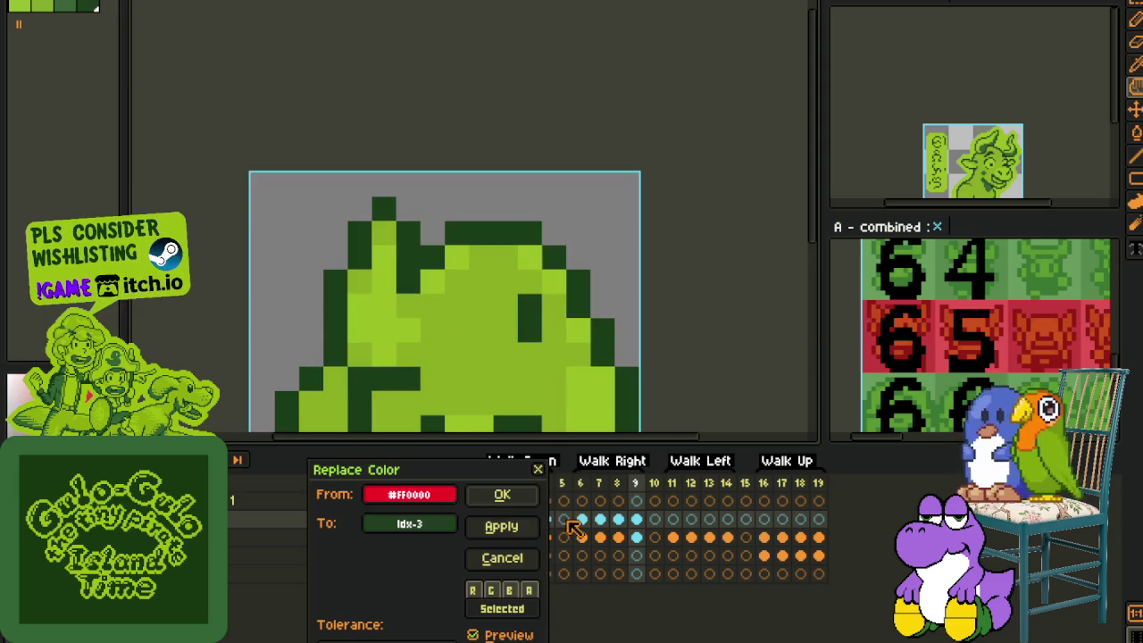
Step: Replace red with Idx-3 dark green on frames 9, 8 and 7, then select frame 6
{"action": "left_click", "coordinate": [505, 497]}
{"action": "key", "text": "Left"}
{"action": "key", "text": "shift+r"}
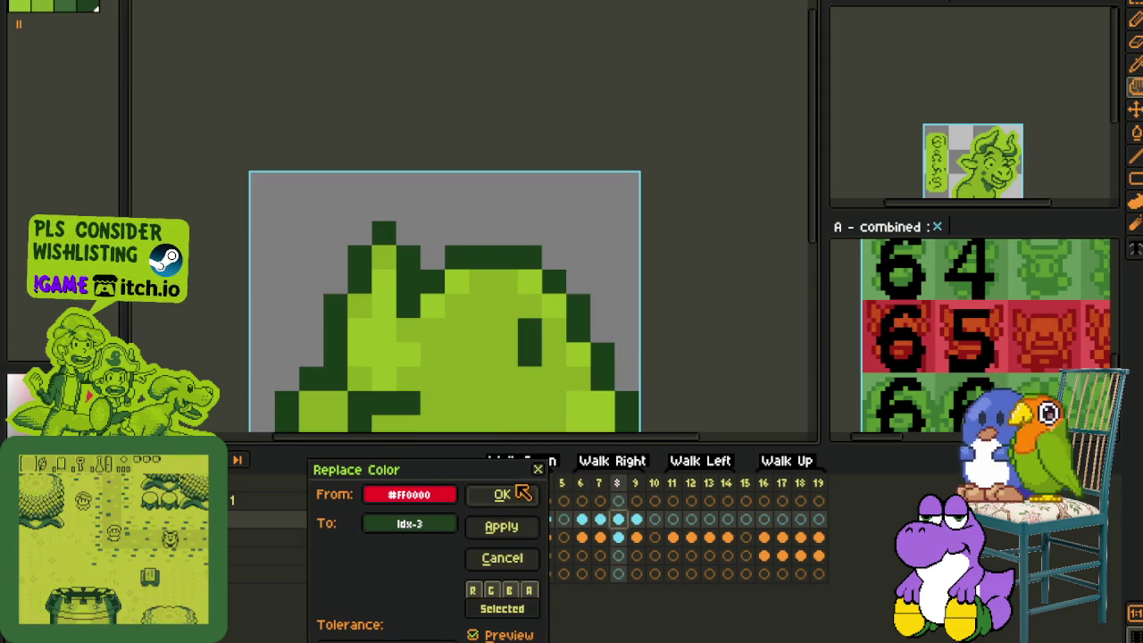
{"action": "key", "text": "Return"}
{"action": "left_click", "coordinate": [600, 520]}
{"action": "key", "text": "shift+r"}
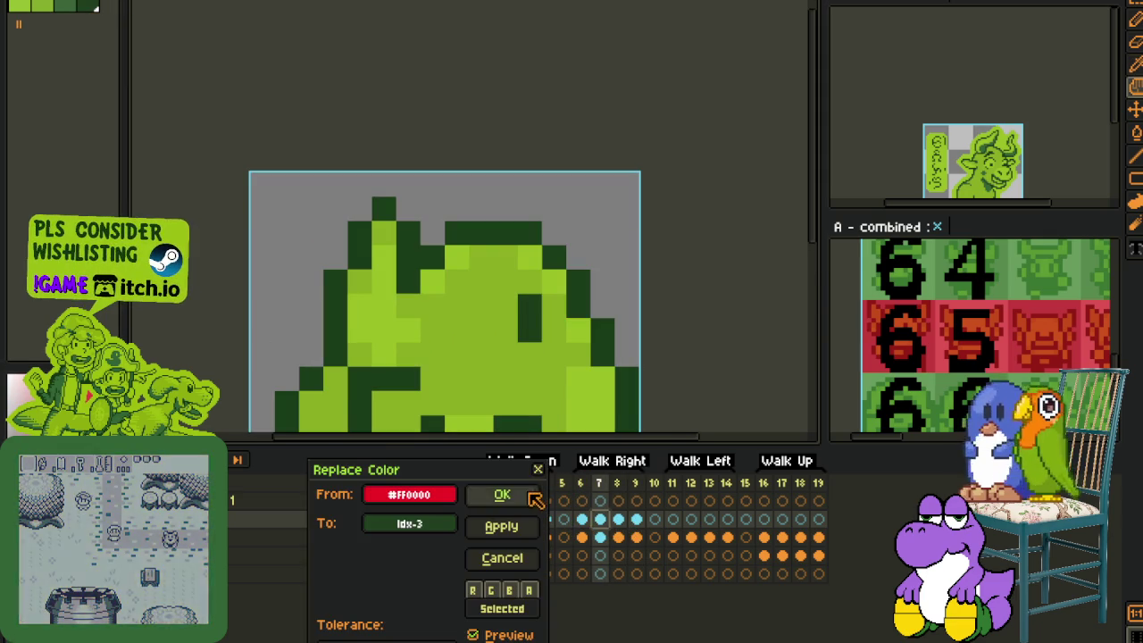
{"action": "left_click", "coordinate": [505, 493]}
{"action": "left_click", "coordinate": [581, 519]}
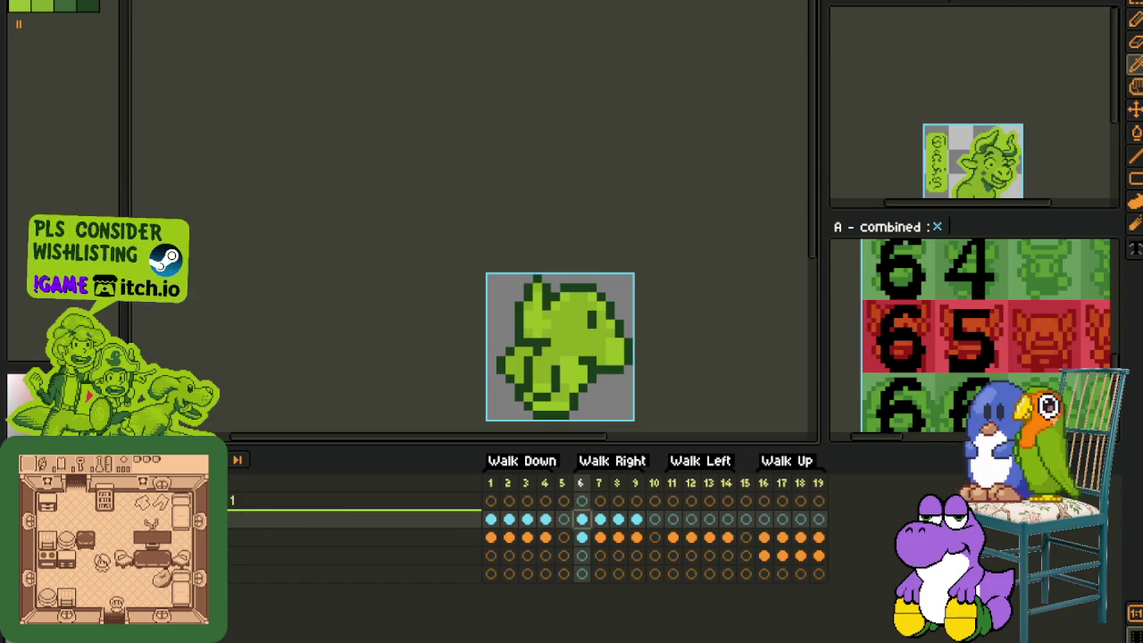
Step: Paste the left-facing sprite into Walk Left frames 11–14 and deselect it
{"action": "left_click", "coordinate": [674, 539]}
{"action": "left_click", "coordinate": [618, 519]}
{"action": "left_click", "coordinate": [636, 519]}
{"action": "left_click", "coordinate": [655, 519]}
{"action": "left_click", "coordinate": [673, 519]}
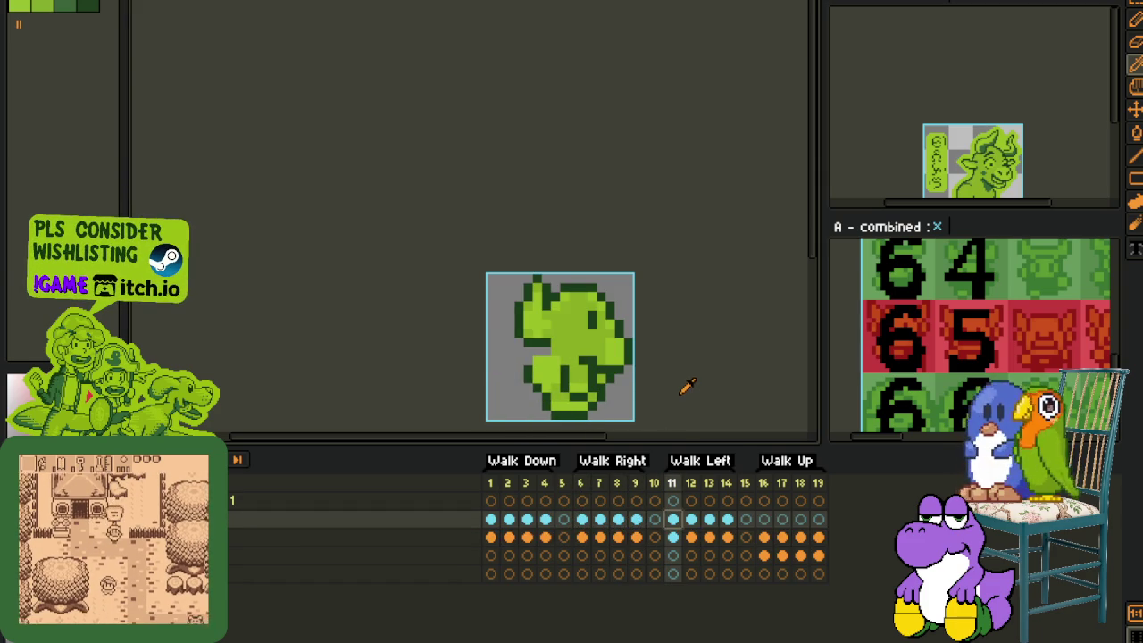
{"action": "key", "text": "ctrl+v"}
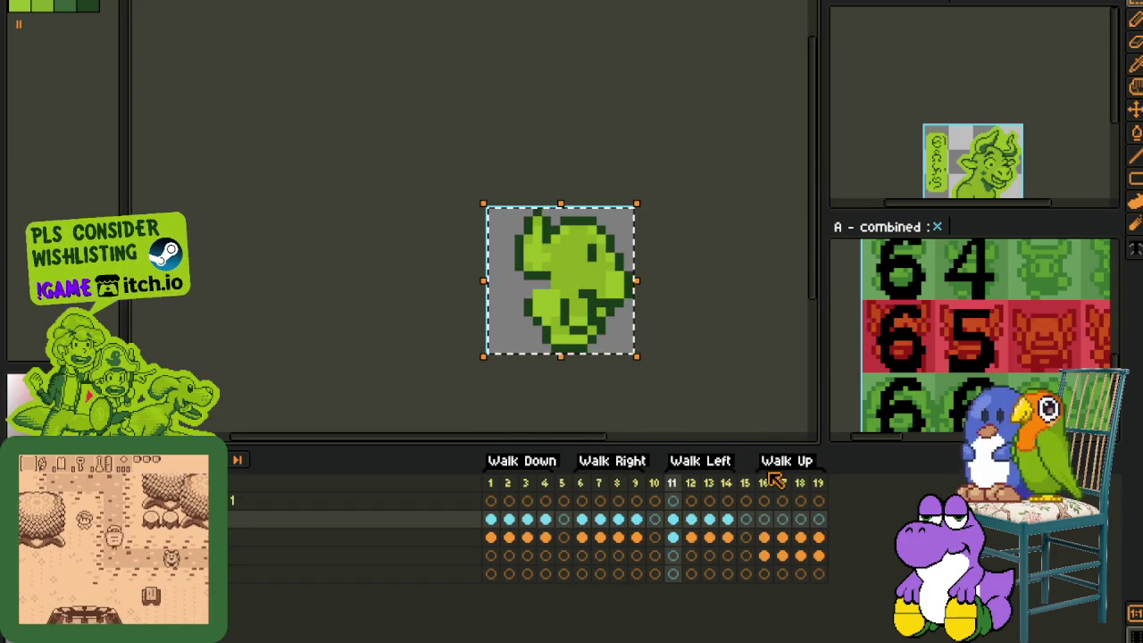
{"action": "left_click", "coordinate": [690, 519]}
{"action": "left_click", "coordinate": [709, 519]}
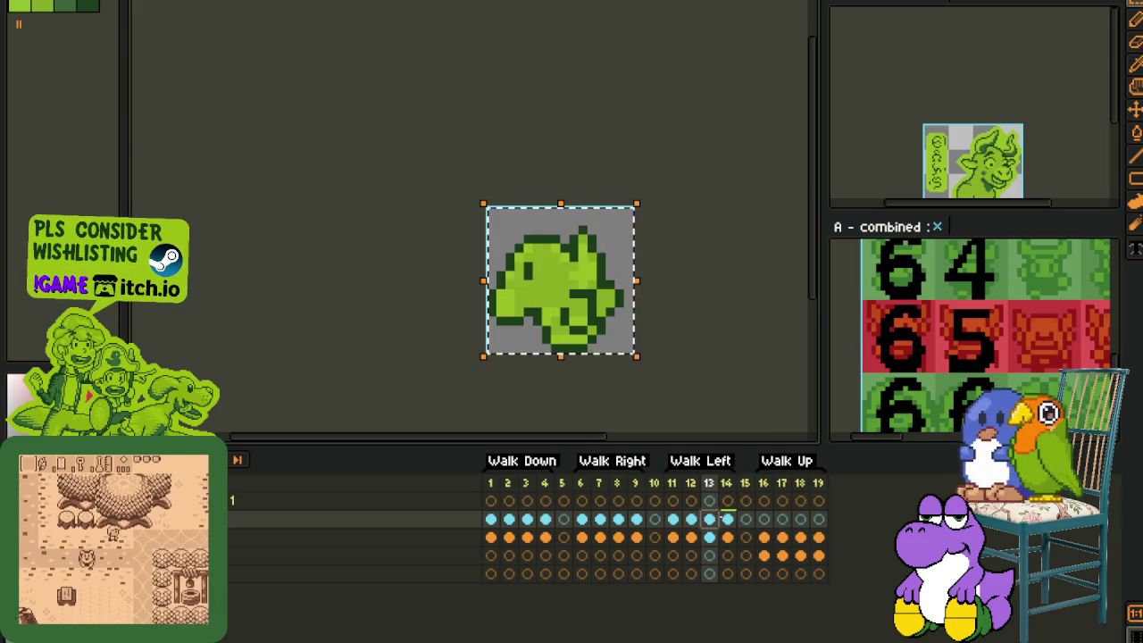
{"action": "left_click", "coordinate": [727, 518]}
{"action": "left_click", "coordinate": [691, 357]}
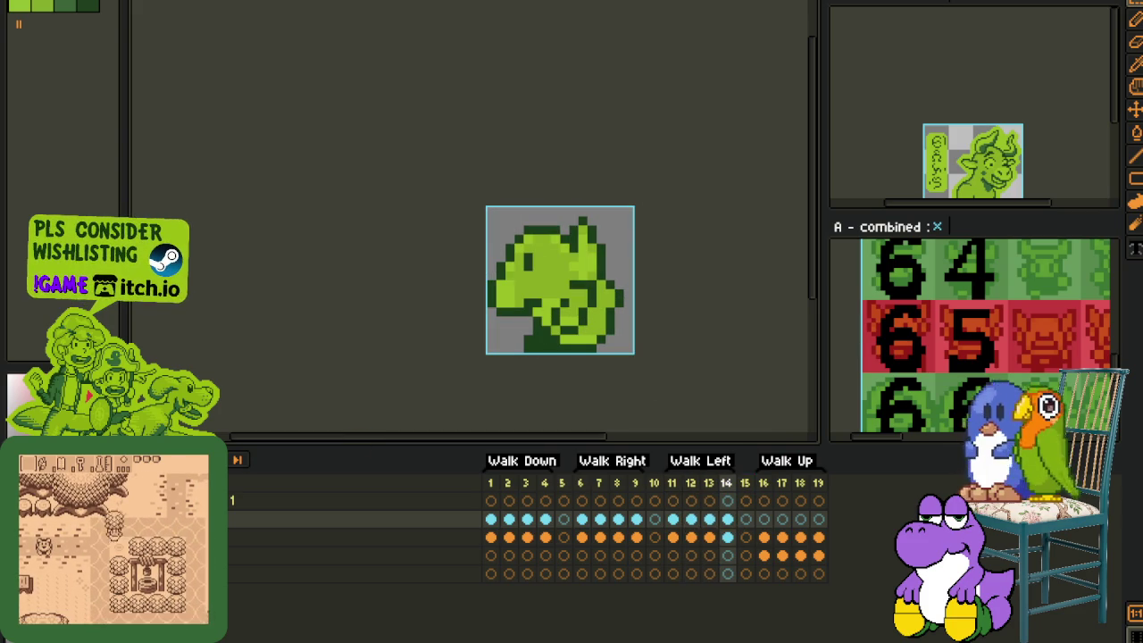
Step: Merge the top layer down into the layer below
{"action": "right_click", "coordinate": [268, 501]}
{"action": "left_click", "coordinate": [268, 605]}
{"action": "scroll", "coordinate": [329, 369], "scroll_direction": "down", "scroll_amount": 1}
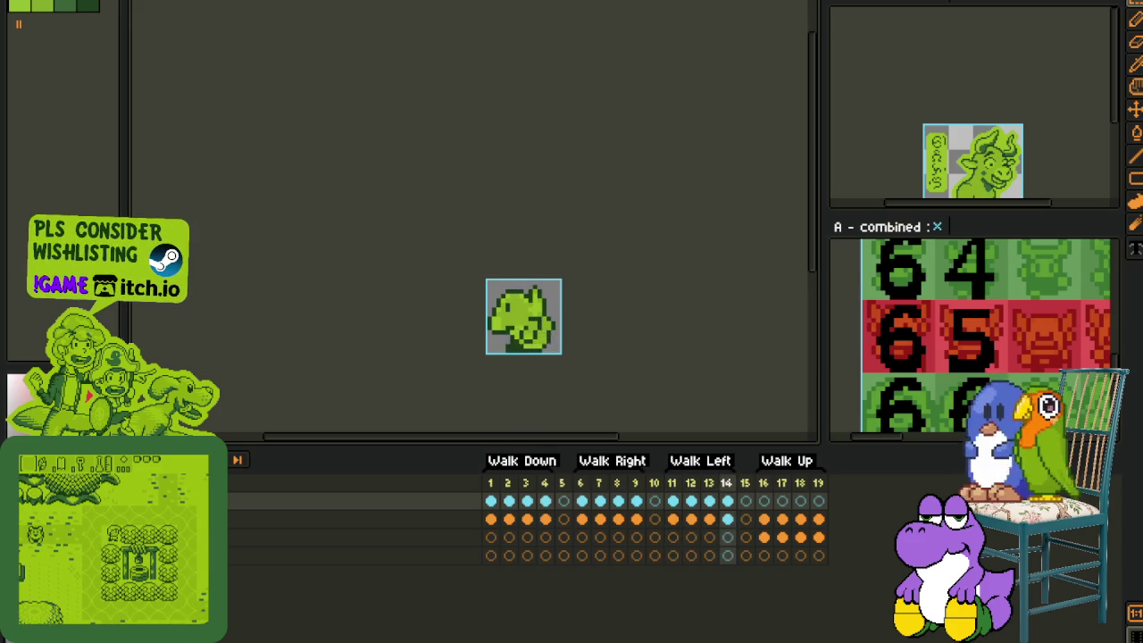
Step: Play back the Walk Down animation and stop on frame 6 to check the result
{"action": "left_click", "coordinate": [581, 518]}
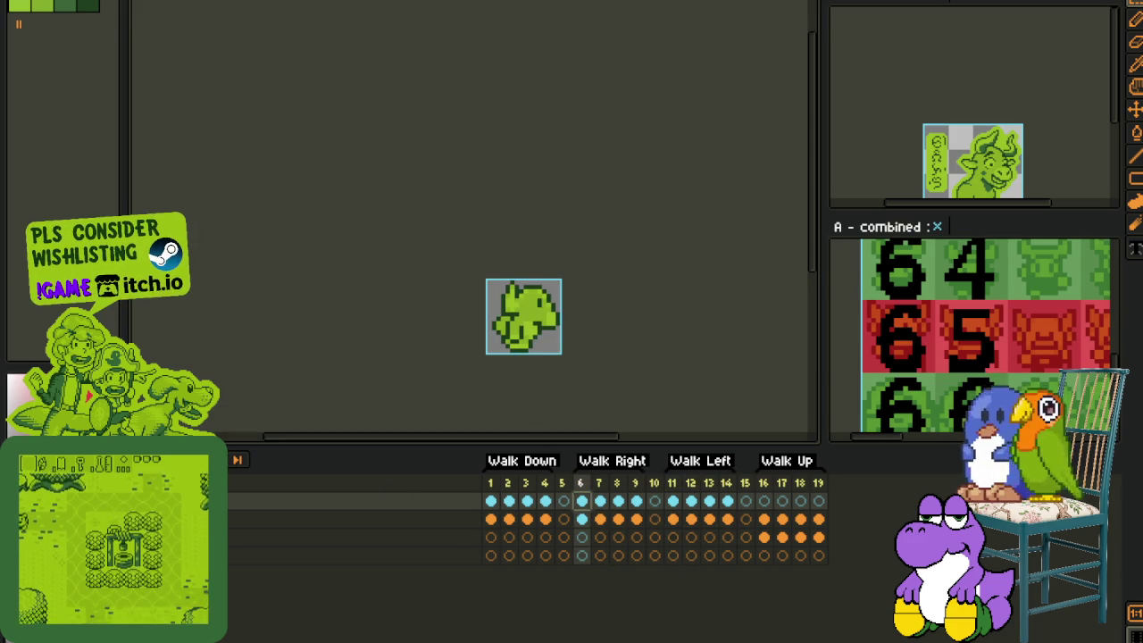
{"action": "key", "text": "Right"}
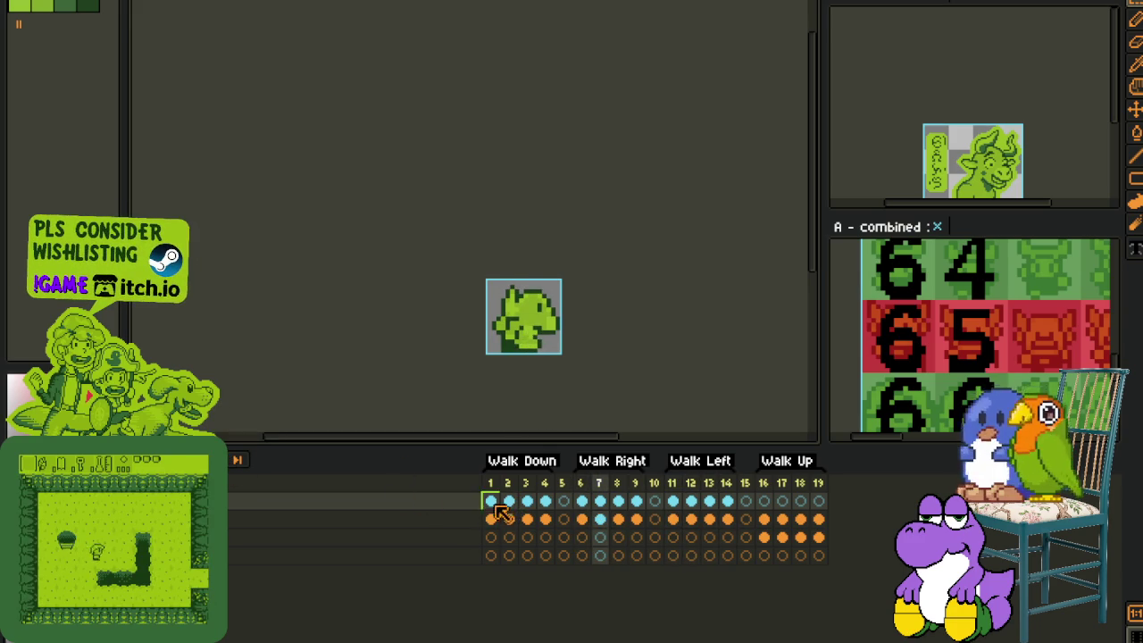
{"action": "left_click", "coordinate": [503, 516]}
{"action": "key", "text": "Return"}
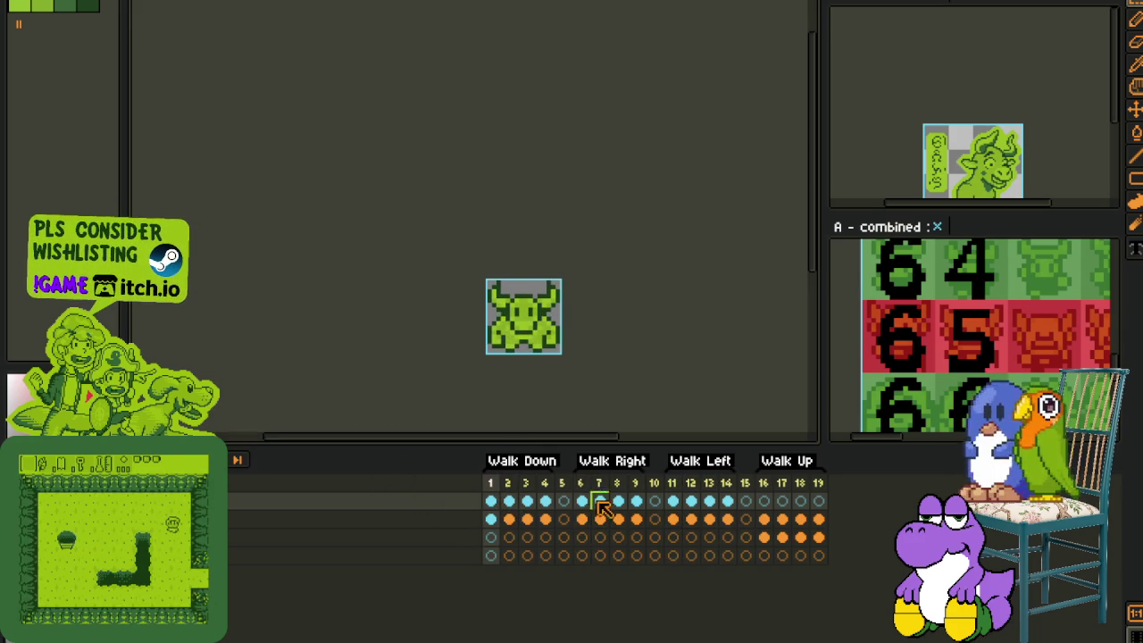
{"action": "left_click", "coordinate": [581, 510]}
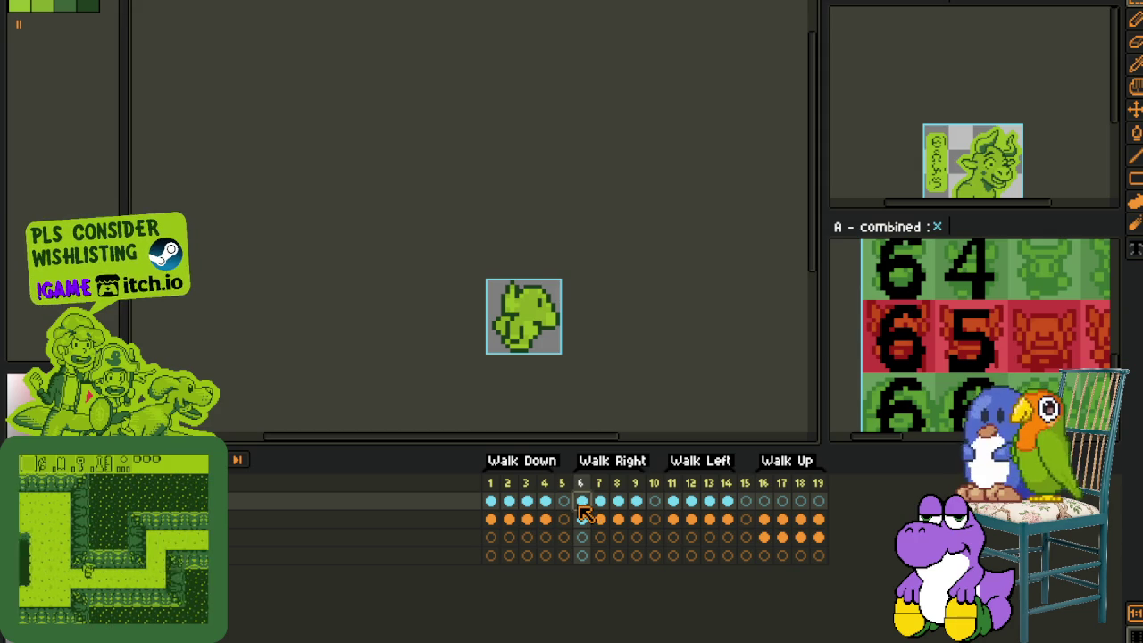
{"action": "left_click", "coordinate": [581, 518]}
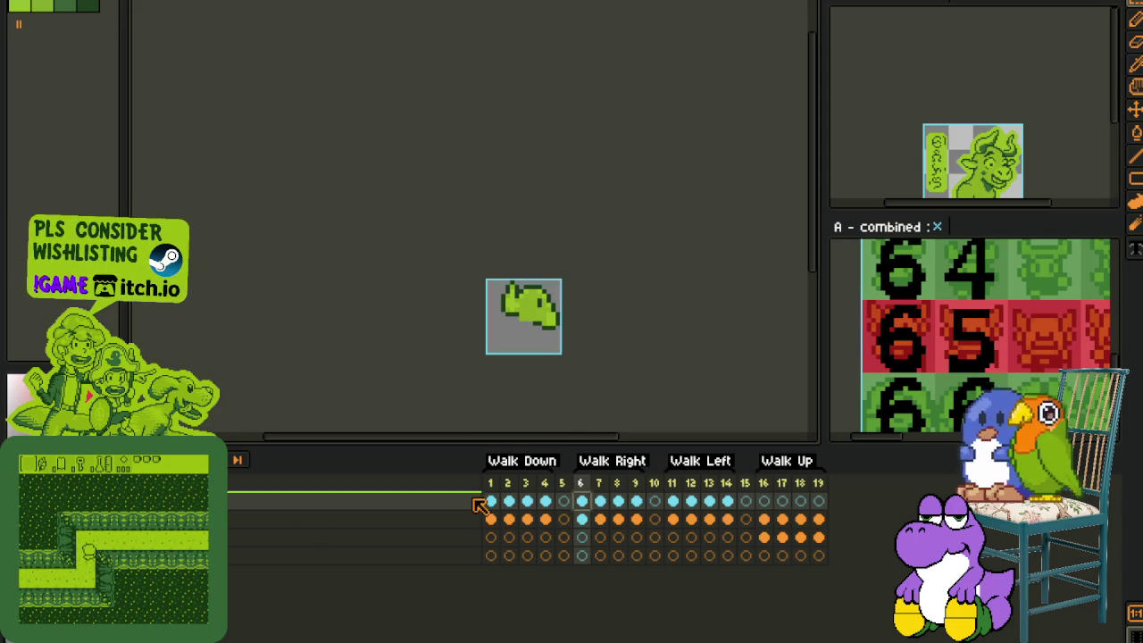
{"action": "scroll", "coordinate": [564, 333], "scroll_direction": "up", "scroll_amount": 1}
{"action": "scroll", "coordinate": [565, 333], "scroll_direction": "up", "scroll_amount": 1}
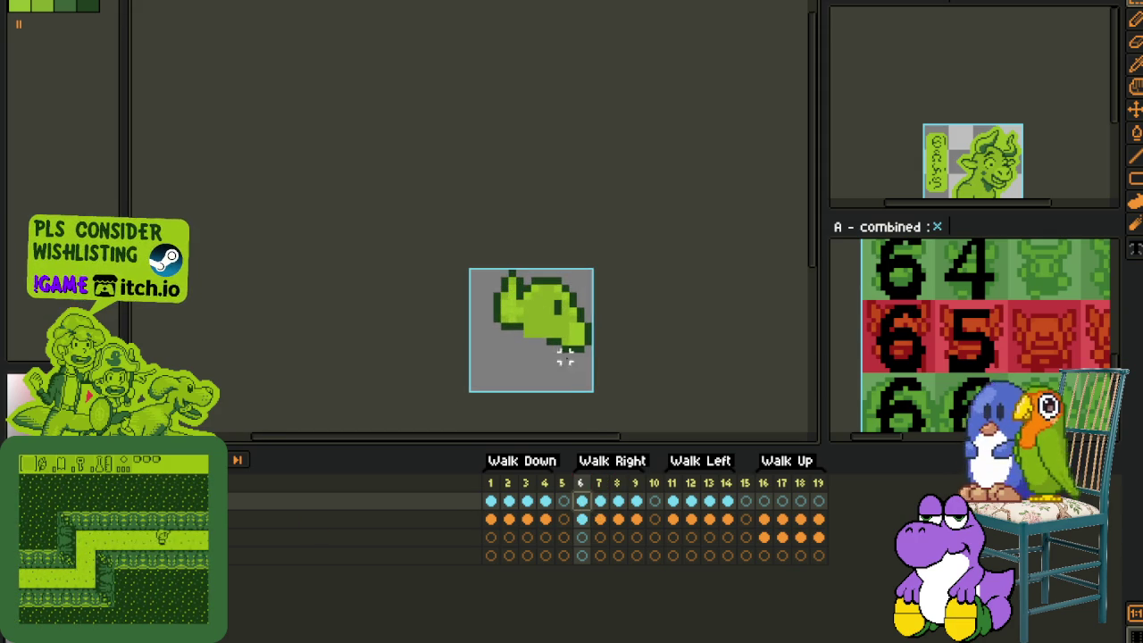
Step: Compare with frame 1, then move the lower-right chunk of the Walk Right frame 6 sprite up into place
{"action": "left_click", "coordinate": [491, 504]}
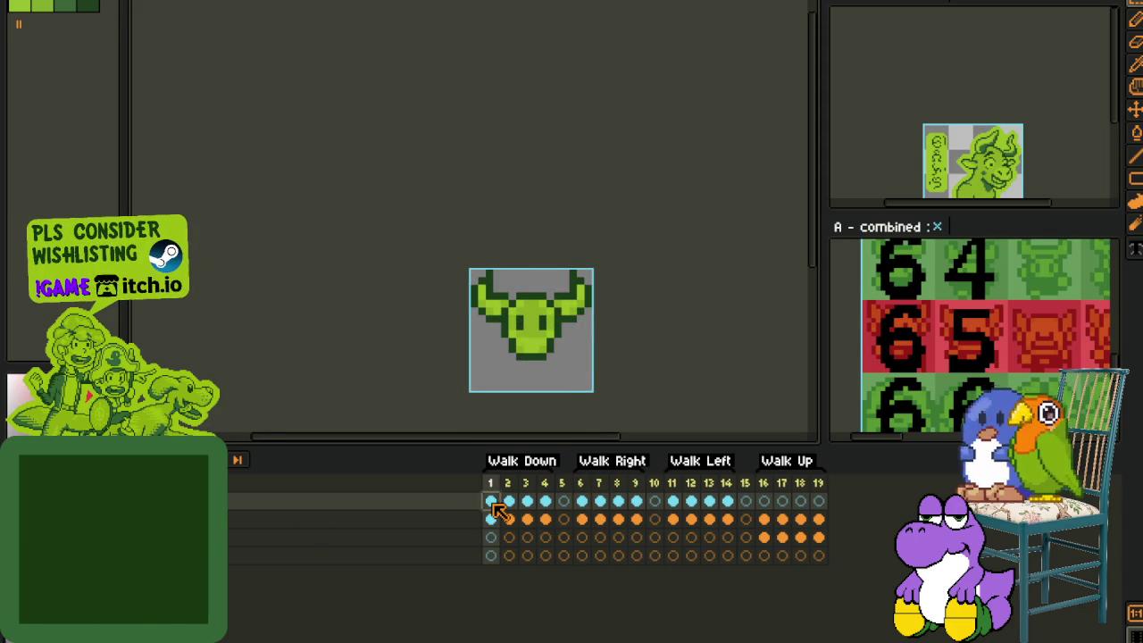
{"action": "left_click", "coordinate": [581, 501]}
{"action": "scroll", "coordinate": [638, 304], "scroll_direction": "up", "scroll_amount": 1}
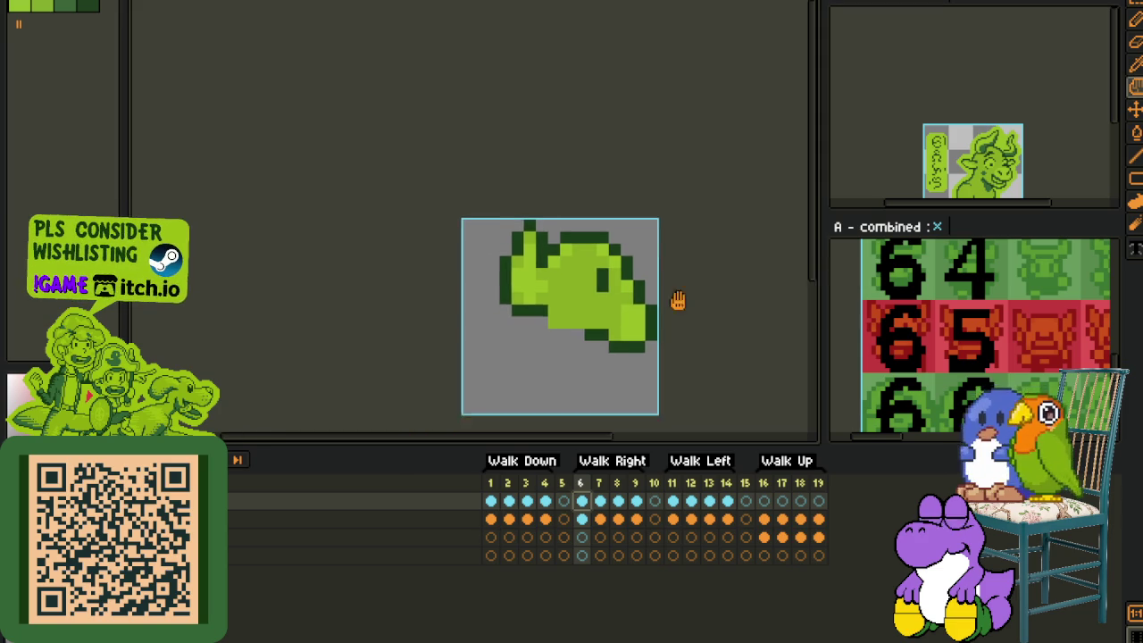
{"action": "scroll", "coordinate": [666, 301], "scroll_direction": "up", "scroll_amount": 1}
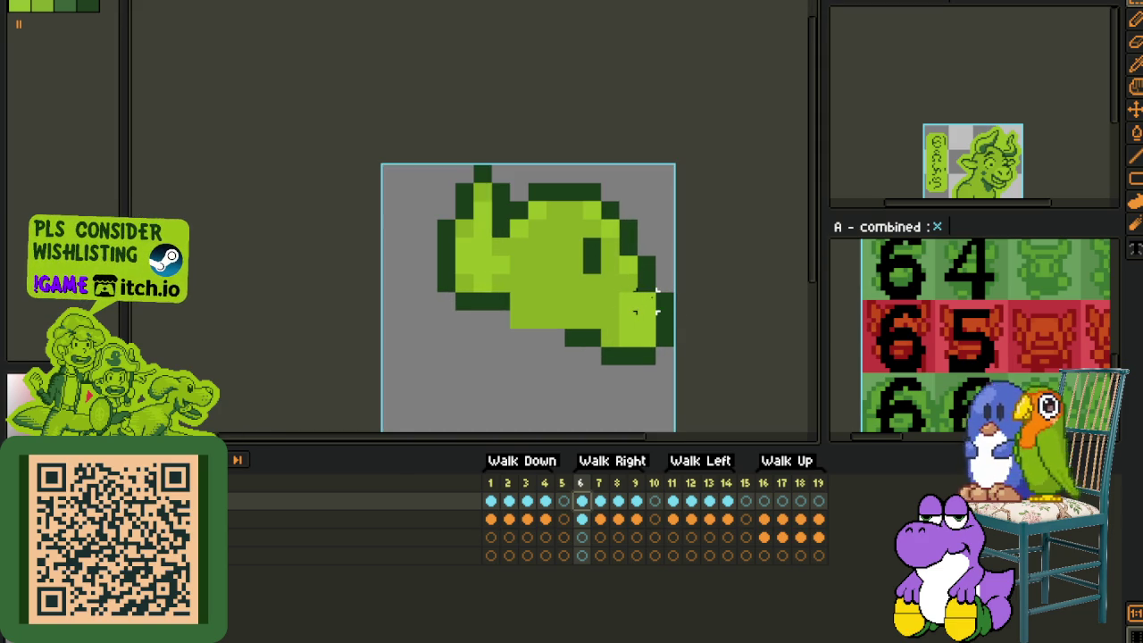
{"action": "key", "text": "Tab"}
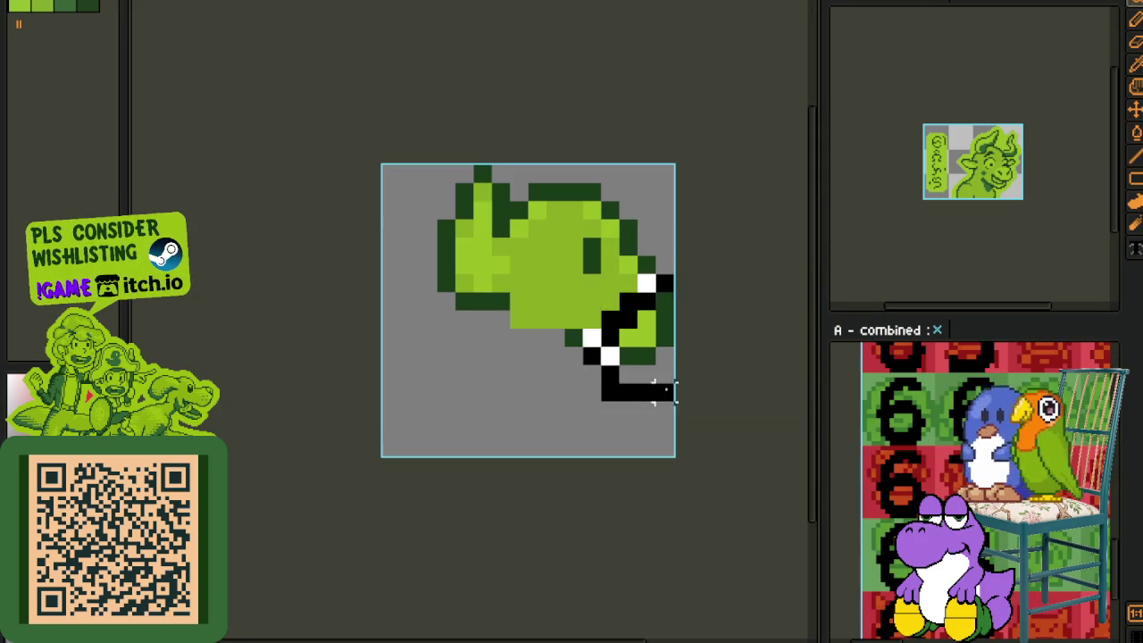
{"action": "left_click_drag", "start_coordinate": [665, 276], "coordinate": [676, 404]}
{"action": "key", "text": "Tab"}
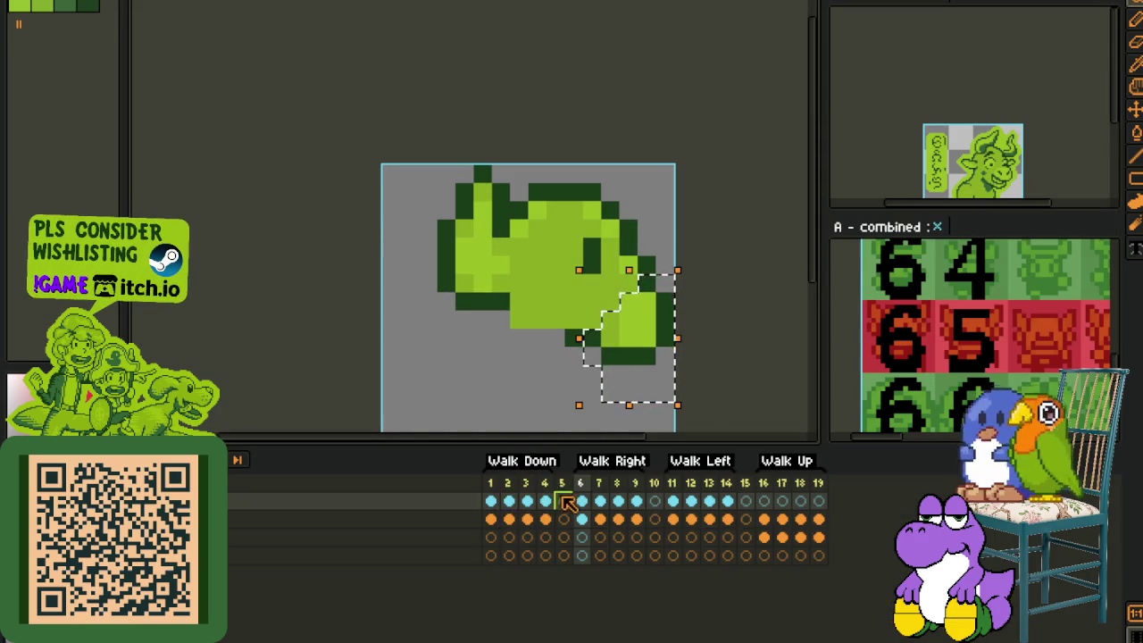
{"action": "key", "text": "Tab"}
{"action": "left_click_drag", "start_coordinate": [650, 352], "coordinate": [650, 335]}
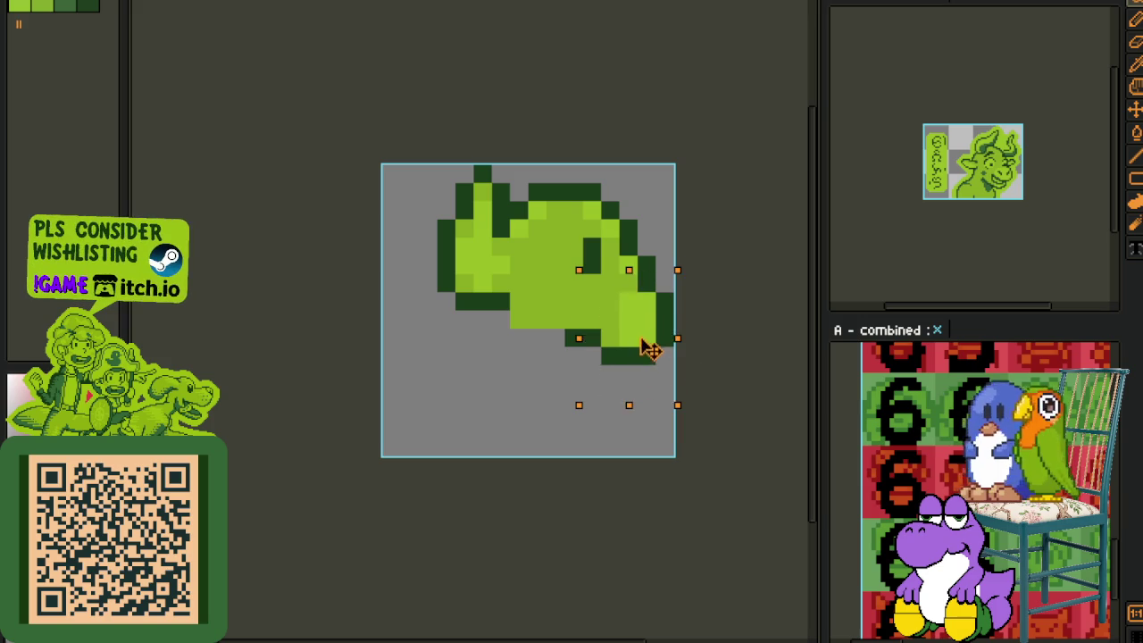
{"action": "left_click", "coordinate": [754, 210]}
Step: Take the Pencil and centre the side-view head, checking it against the front-facing frame 1
{"action": "key", "text": "b"}
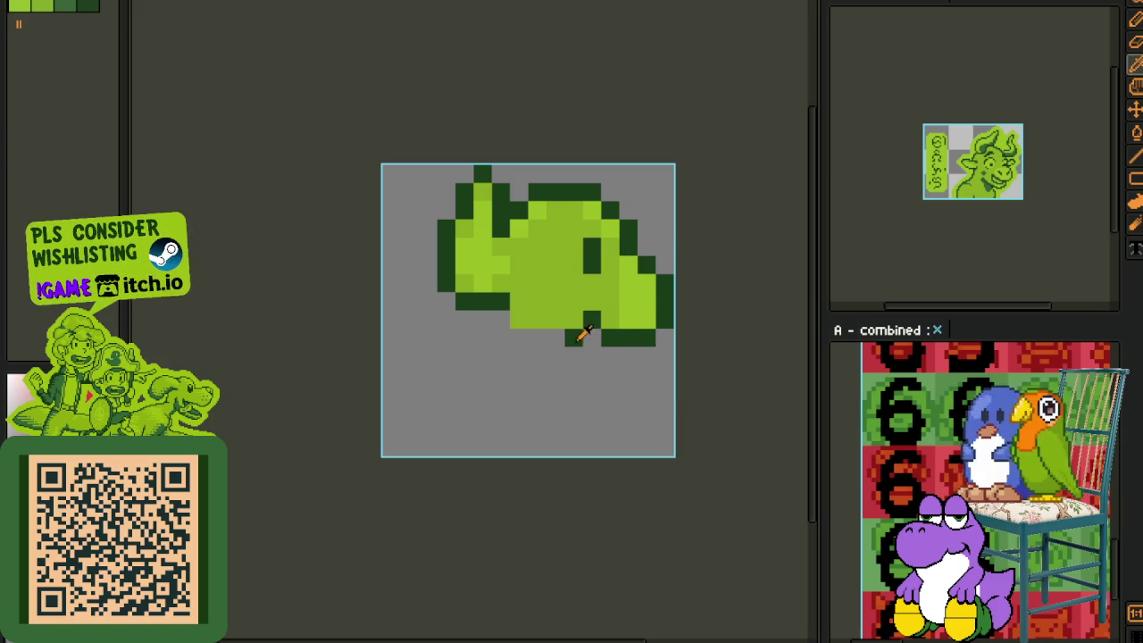
{"action": "scroll", "coordinate": [568, 344], "scroll_direction": "down", "scroll_amount": 2}
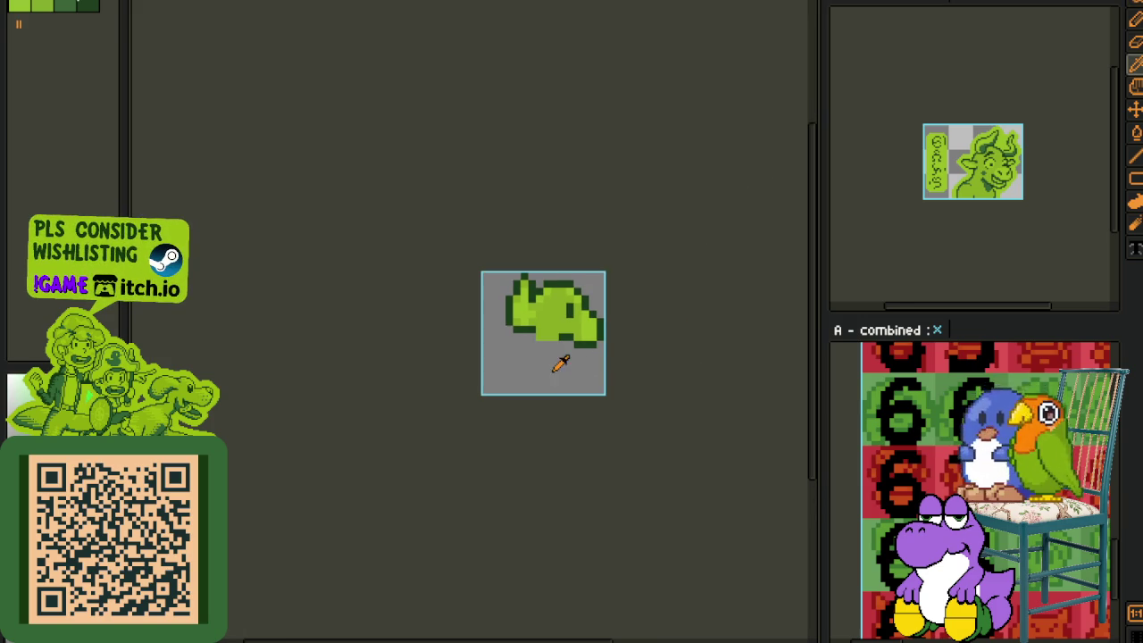
{"action": "scroll", "coordinate": [557, 370], "scroll_direction": "up", "scroll_amount": 1}
{"action": "scroll", "coordinate": [550, 346], "scroll_direction": "up", "scroll_amount": 1}
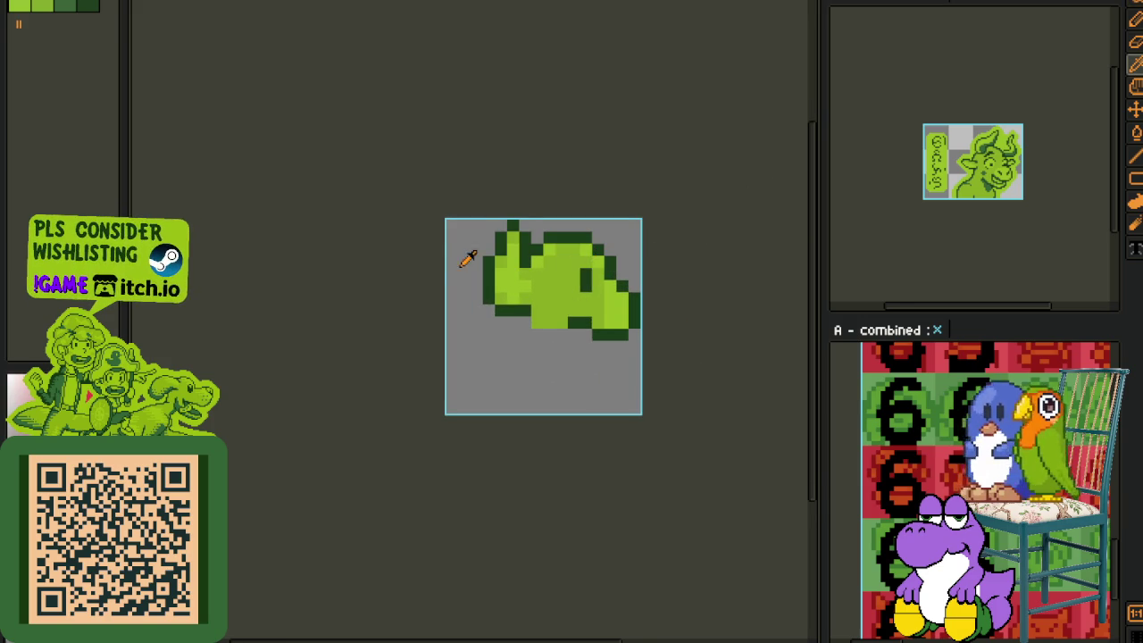
{"action": "scroll", "coordinate": [485, 245], "scroll_direction": "up", "scroll_amount": 1}
{"action": "scroll", "coordinate": [485, 242], "scroll_direction": "down", "scroll_amount": 2}
{"action": "key", "text": "space"}
{"action": "scroll", "coordinate": [527, 257], "scroll_direction": "up", "scroll_amount": 2}
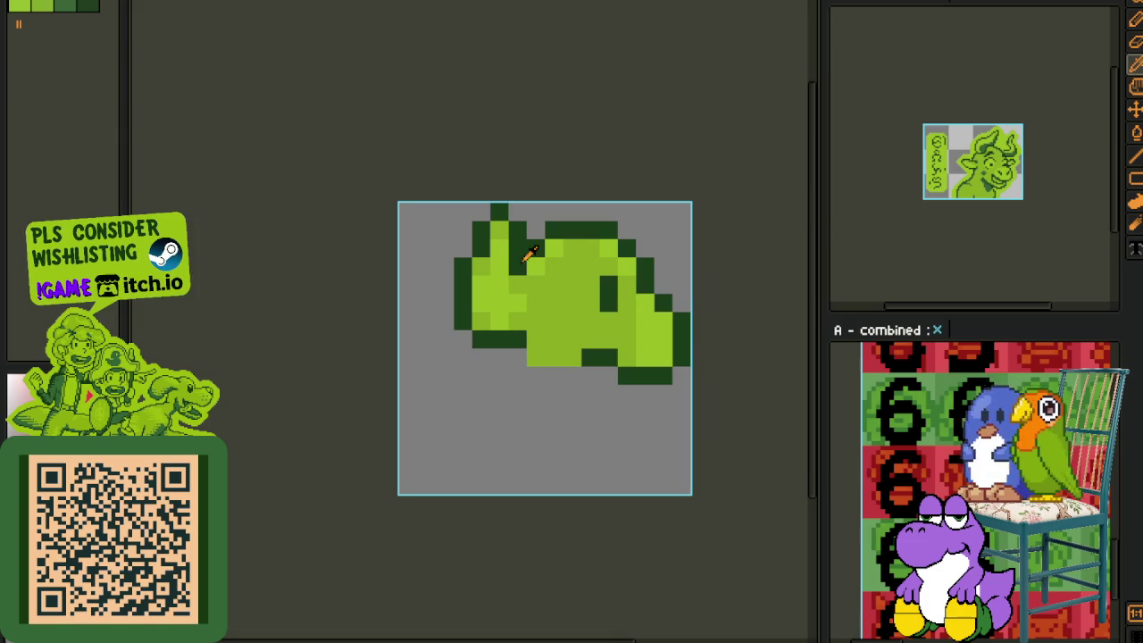
{"action": "key", "text": "Tab"}
{"action": "scroll", "coordinate": [509, 232], "scroll_direction": "down", "scroll_amount": 2}
{"action": "left_click", "coordinate": [490, 501]}
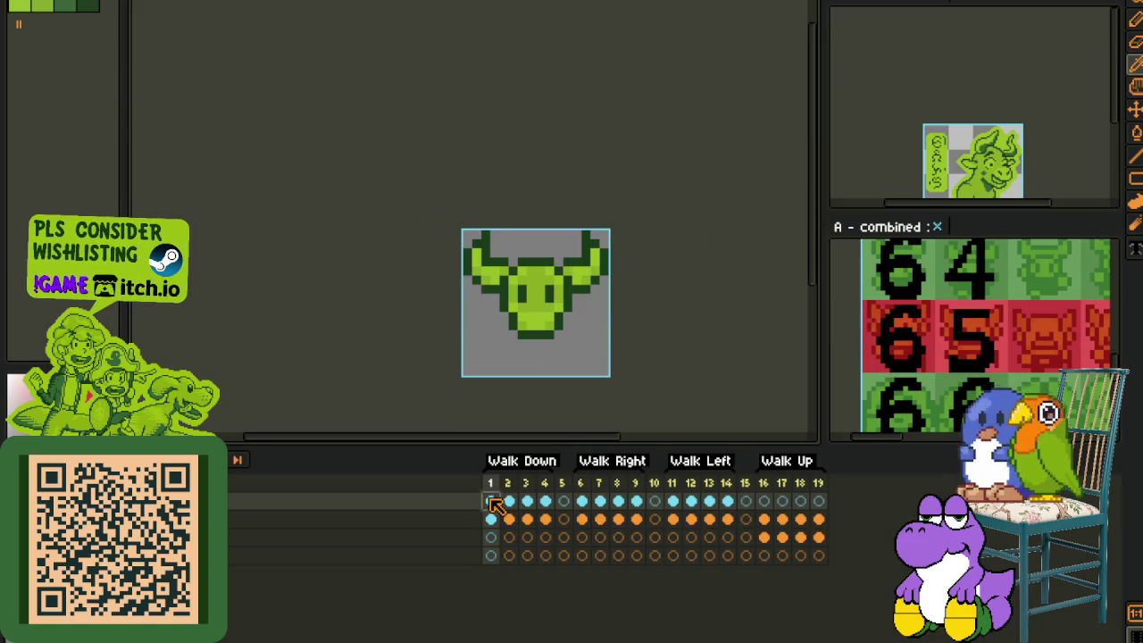
{"action": "left_click", "coordinate": [581, 501]}
{"action": "key", "text": "Tab"}
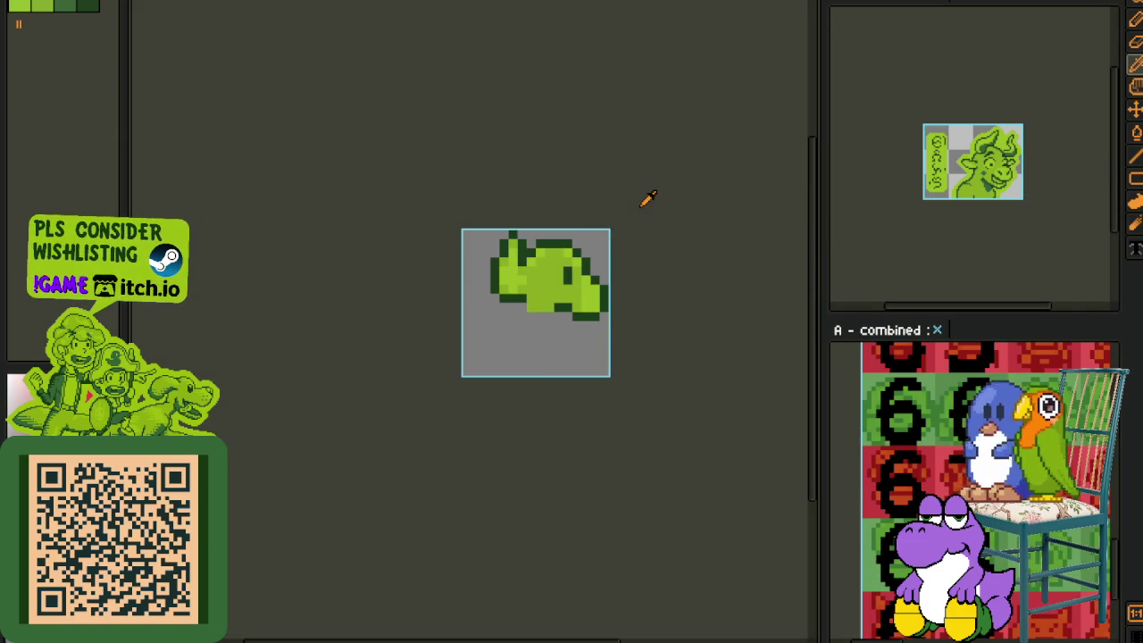
{"action": "scroll", "coordinate": [554, 223], "scroll_direction": "up", "scroll_amount": 1}
{"action": "left_click_drag", "start_coordinate": [461, 262], "coordinate": [522, 317]}
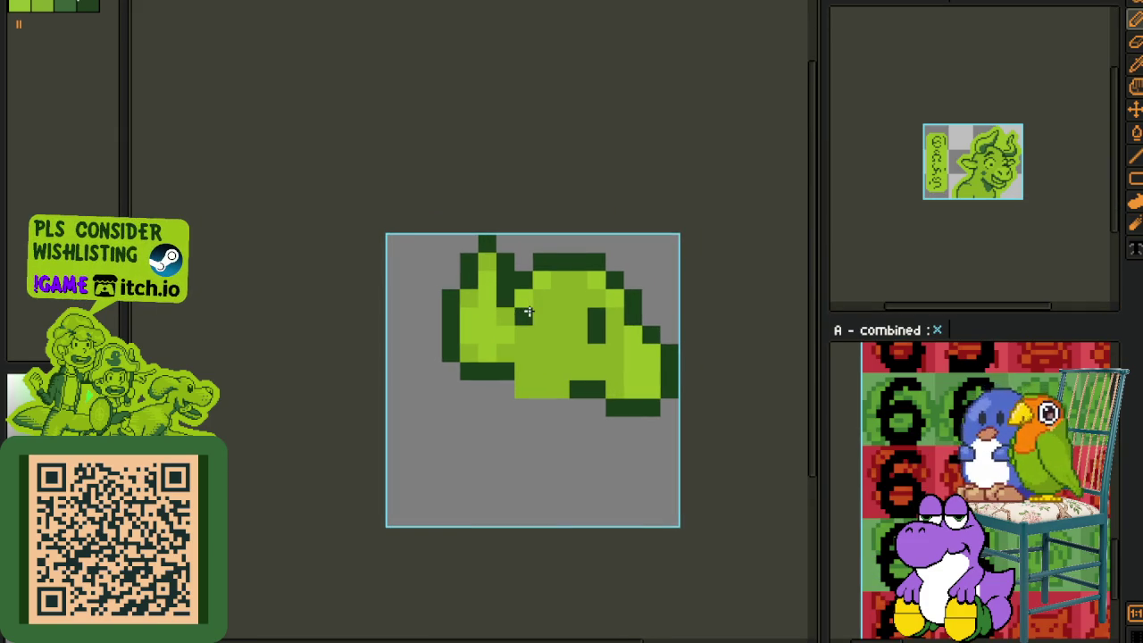
{"action": "scroll", "coordinate": [523, 372], "scroll_direction": "down", "scroll_amount": 2}
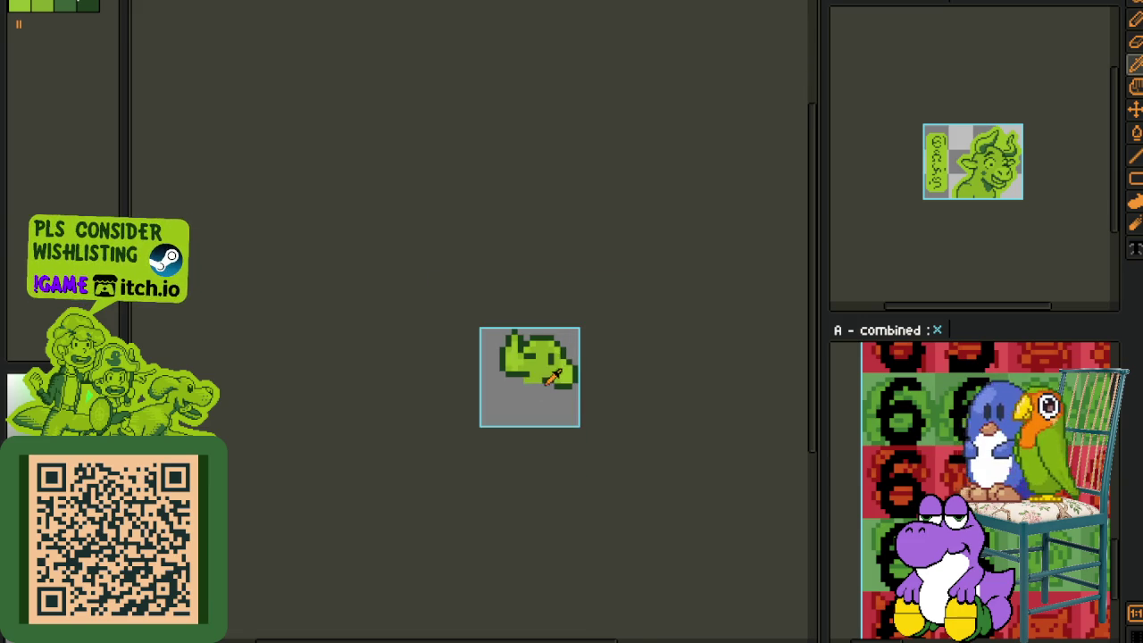
{"action": "scroll", "coordinate": [528, 326], "scroll_direction": "up", "scroll_amount": 1}
{"action": "scroll", "coordinate": [532, 339], "scroll_direction": "up", "scroll_amount": 1}
Step: Draw a trial pixel stroke on the head and undo it
{"action": "mouse_move", "coordinate": [537, 370]}
{"action": "left_mouse_down"}
{"action": "mouse_move", "coordinate": [500, 327]}
{"action": "mouse_move", "coordinate": [384, 370]}
{"action": "mouse_move", "coordinate": [473, 446]}
{"action": "left_mouse_up"}
{"action": "key", "text": "ctrl+z"}
{"action": "scroll", "coordinate": [466, 436], "scroll_direction": "down", "scroll_amount": 2}
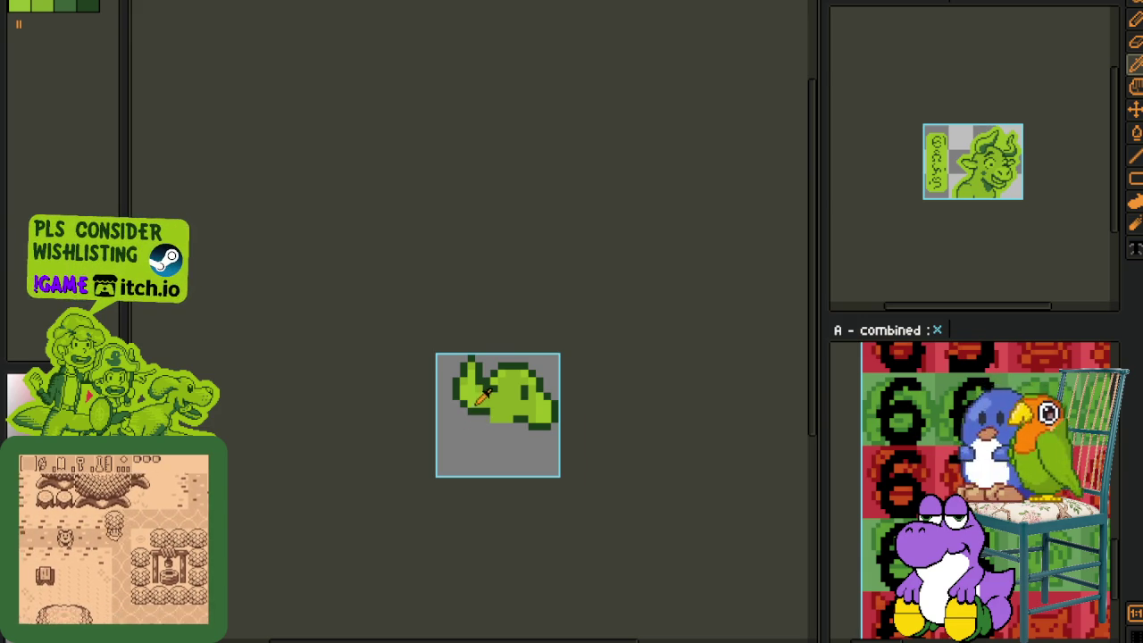
{"action": "scroll", "coordinate": [482, 398], "scroll_direction": "up", "scroll_amount": 2}
{"action": "scroll", "coordinate": [489, 349], "scroll_direction": "up", "scroll_amount": 2}
{"action": "scroll", "coordinate": [496, 380], "scroll_direction": "down", "scroll_amount": 4}
{"action": "scroll", "coordinate": [504, 382], "scroll_direction": "up", "scroll_amount": 1}
{"action": "scroll", "coordinate": [504, 382], "scroll_direction": "up", "scroll_amount": 2}
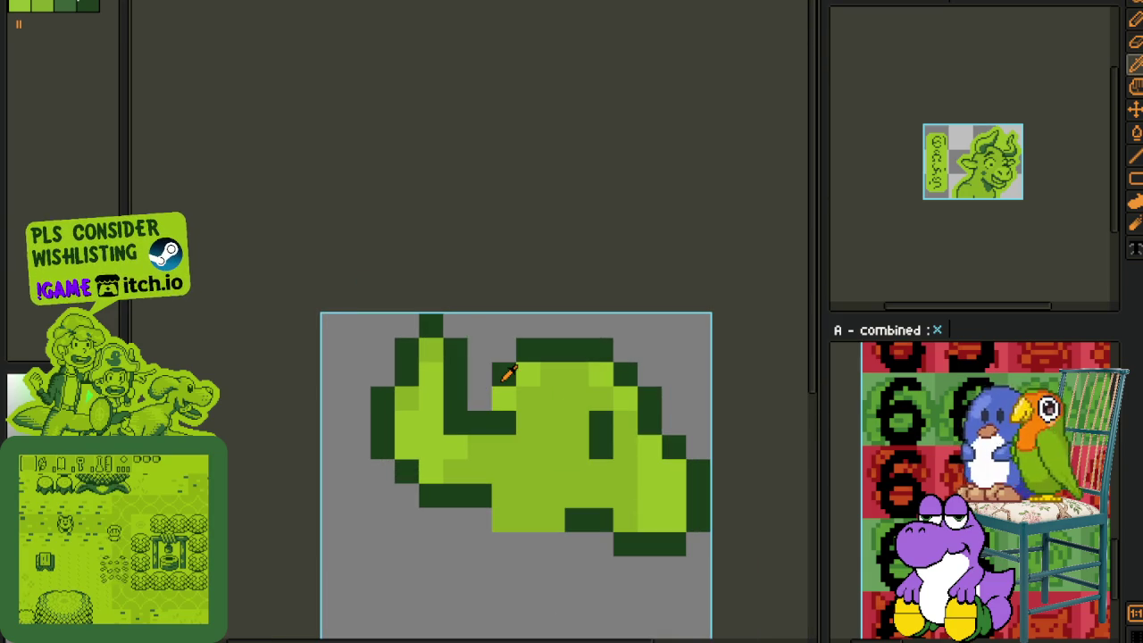
{"action": "scroll", "coordinate": [505, 371], "scroll_direction": "down", "scroll_amount": 3}
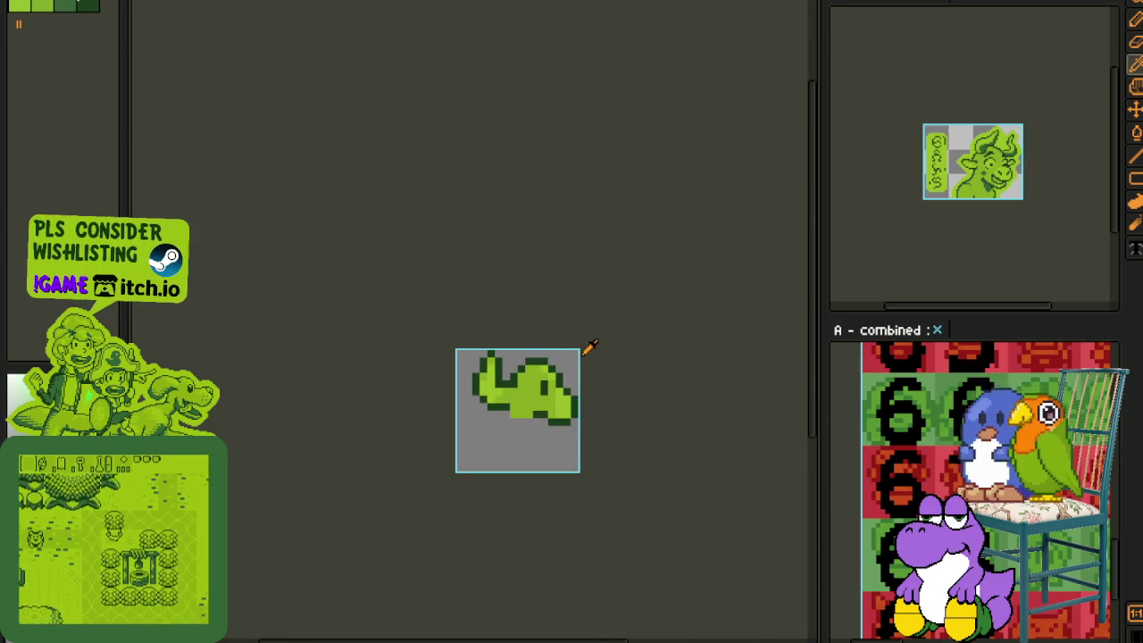
{"action": "scroll", "coordinate": [543, 362], "scroll_direction": "up", "scroll_amount": 2}
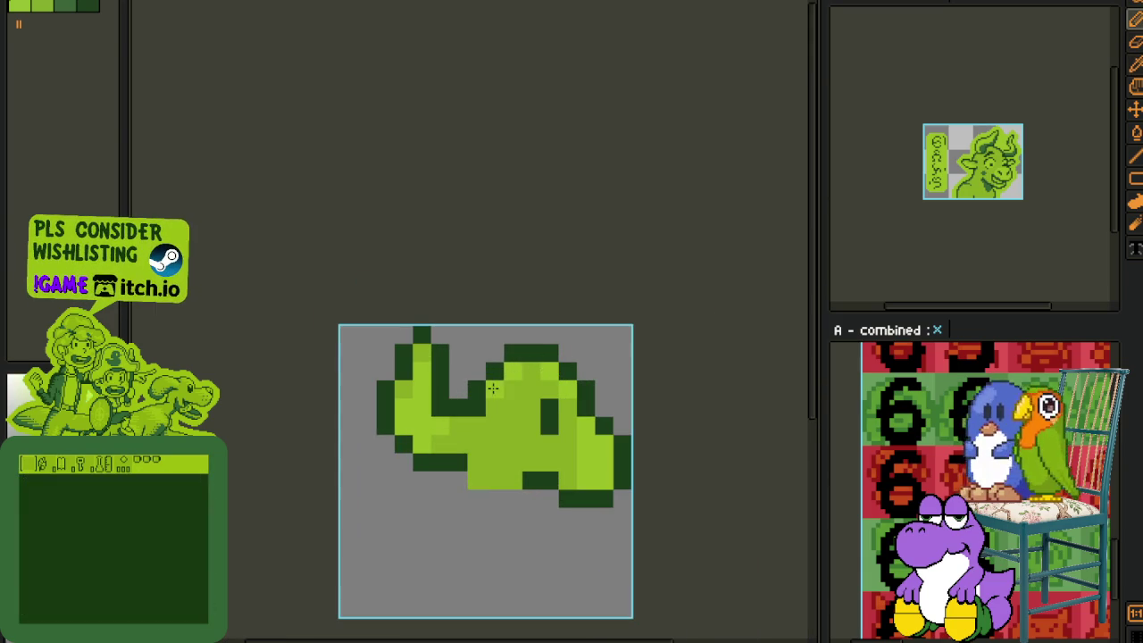
Step: Shift the block at the top of the head left and save the sprite
{"action": "scroll", "coordinate": [492, 388], "scroll_direction": "down", "scroll_amount": 3}
{"action": "scroll", "coordinate": [500, 393], "scroll_direction": "up", "scroll_amount": 2}
{"action": "scroll", "coordinate": [511, 393], "scroll_direction": "up", "scroll_amount": 2}
{"action": "left_click_drag", "start_coordinate": [497, 409], "coordinate": [601, 329]}
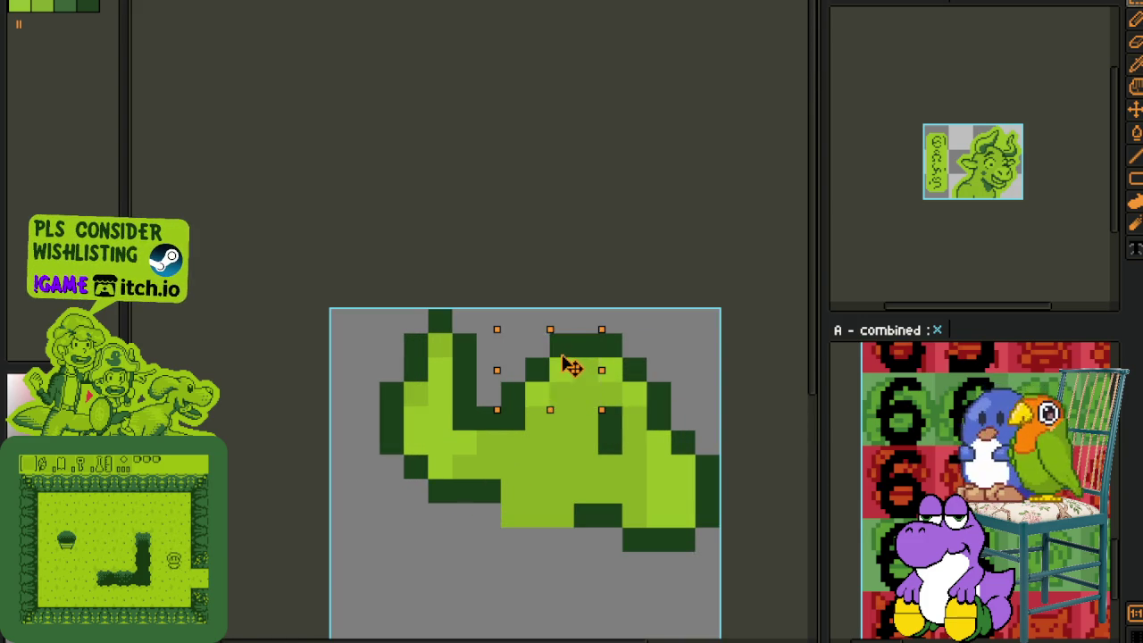
{"action": "left_click_drag", "start_coordinate": [571, 366], "coordinate": [545, 365]}
{"action": "left_click", "coordinate": [701, 320]}
{"action": "scroll", "coordinate": [696, 339], "scroll_direction": "down", "scroll_amount": 3}
{"action": "key", "text": "ctrl+s"}
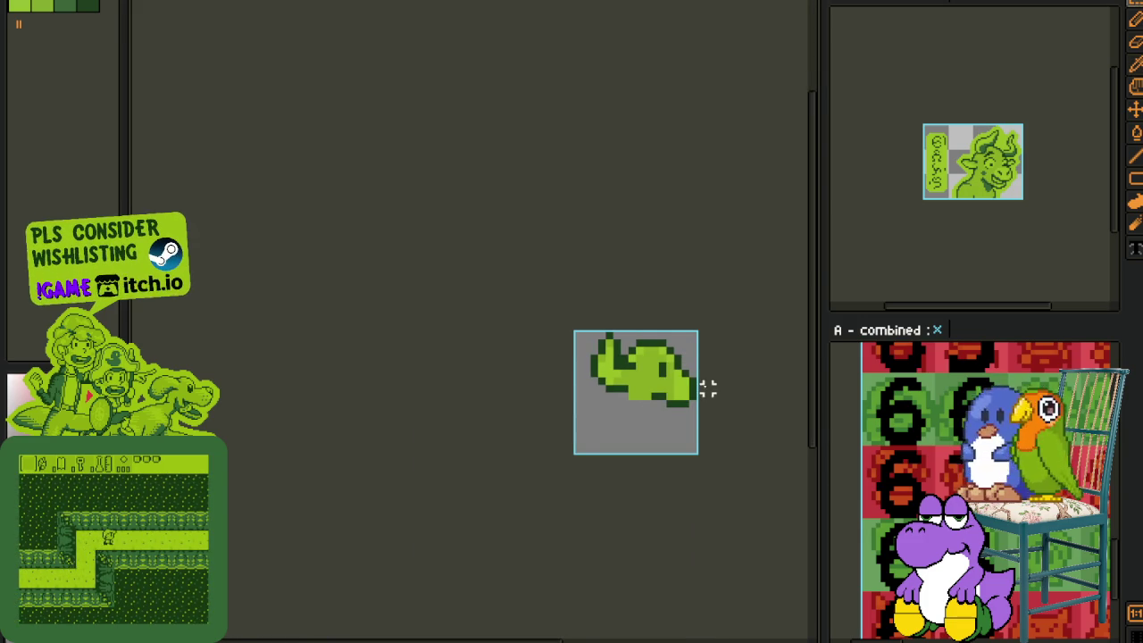
Step: Rearrange the cels along the Walk Right row and save again
{"action": "scroll", "coordinate": [701, 380], "scroll_direction": "up", "scroll_amount": 2}
{"action": "scroll", "coordinate": [679, 402], "scroll_direction": "down", "scroll_amount": 1}
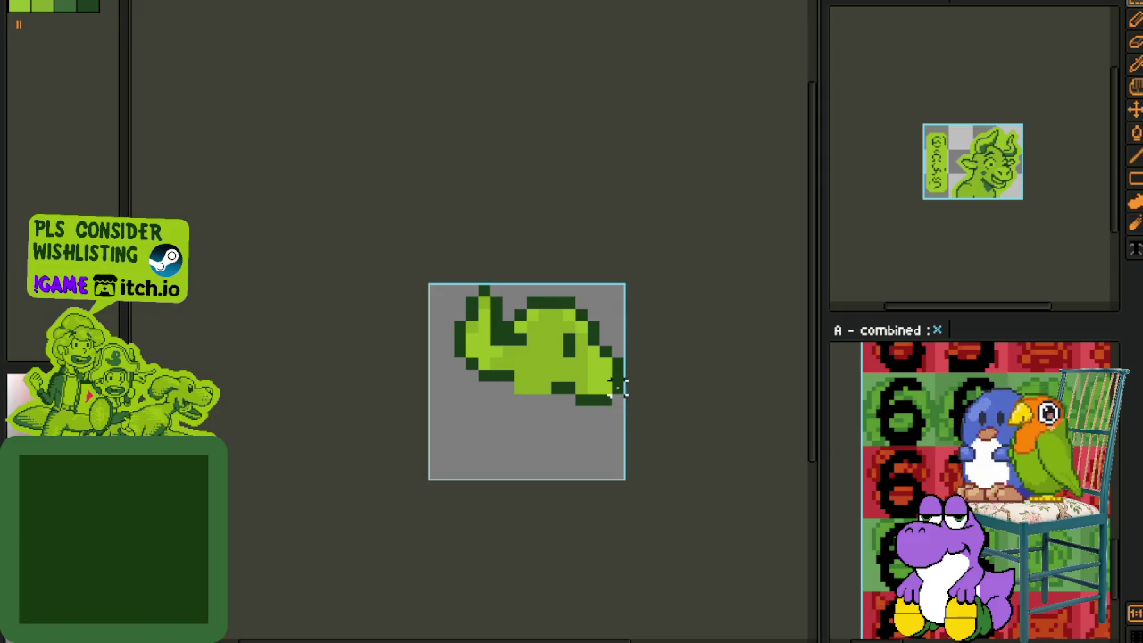
{"action": "scroll", "coordinate": [625, 382], "scroll_direction": "down", "scroll_amount": 1}
{"action": "key", "text": "Tab"}
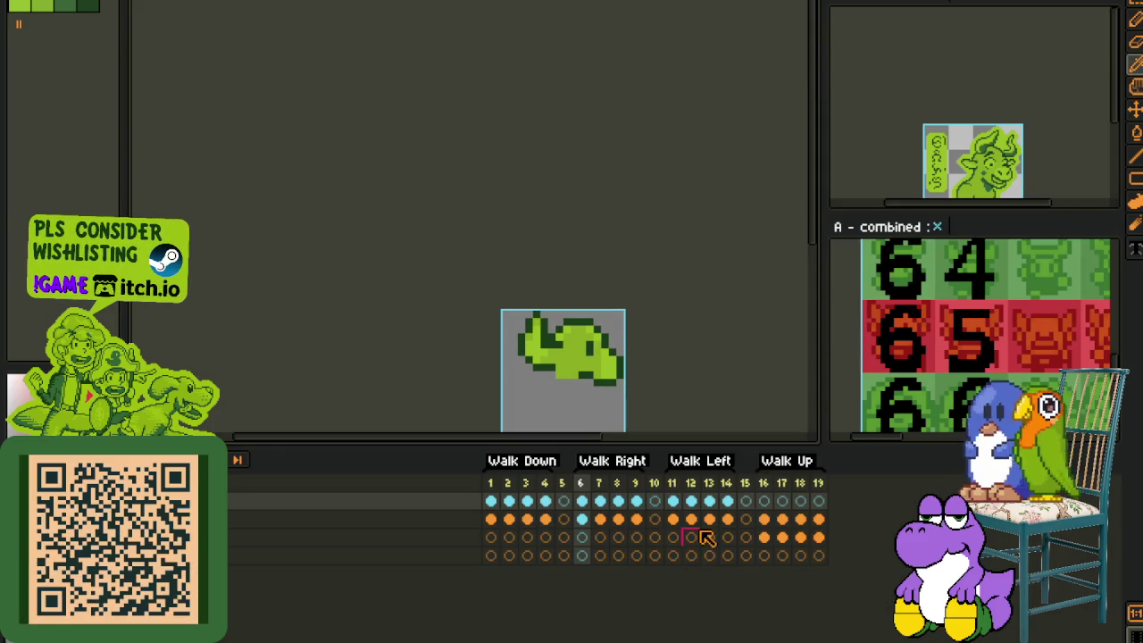
{"action": "mouse_move", "coordinate": [597, 502]}
{"action": "left_mouse_down"}
{"action": "mouse_move", "coordinate": [634, 507]}
{"action": "mouse_move", "coordinate": [592, 505]}
{"action": "left_mouse_up"}
{"action": "left_click", "coordinate": [581, 501]}
{"action": "scroll", "coordinate": [453, 260], "scroll_direction": "down", "scroll_amount": 2}
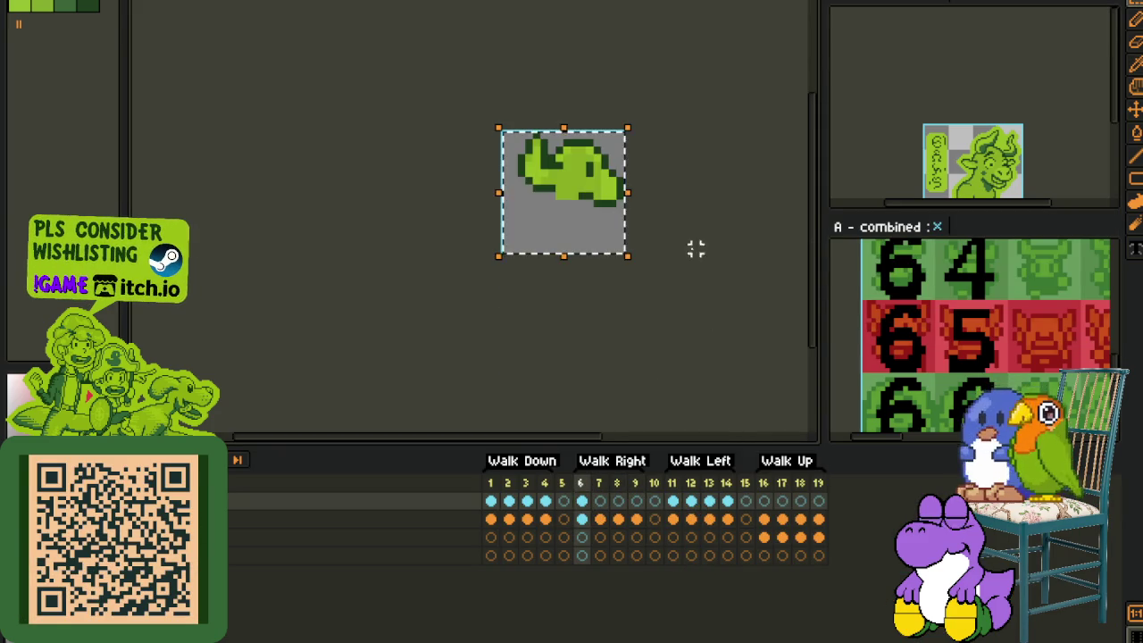
{"action": "key", "text": "ctrl+s"}
Step: Paste the copied side-view head into the empty frame 7
{"action": "key", "text": "Right"}
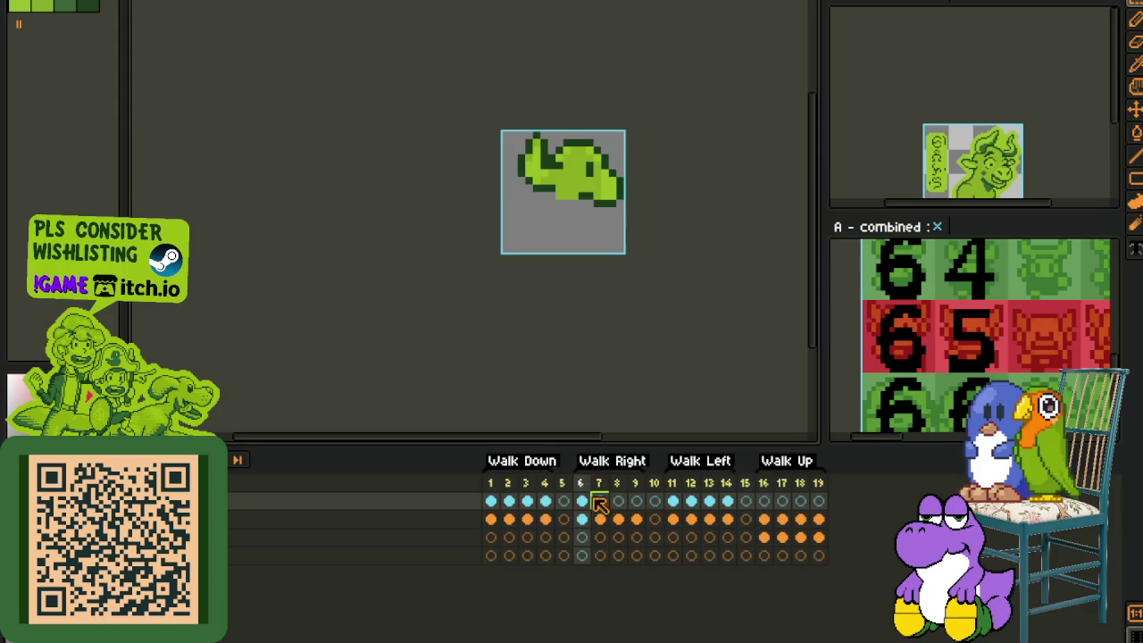
{"action": "key", "text": "Tab"}
{"action": "key", "text": "ctrl+v"}
{"action": "left_click", "coordinate": [696, 303]}
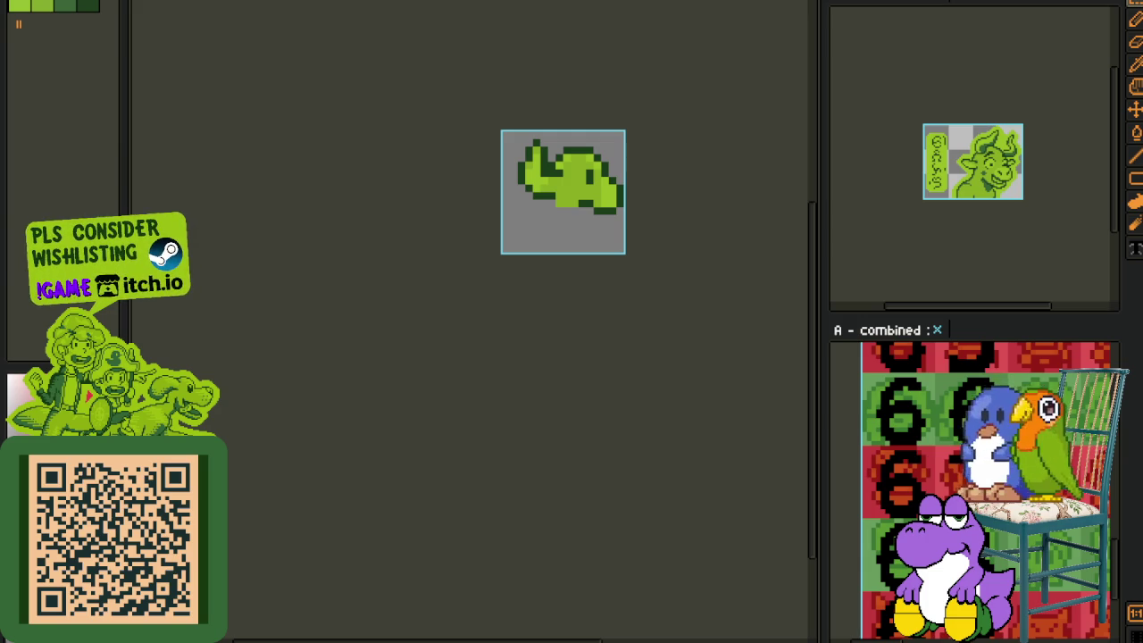
{"action": "key", "text": "b"}
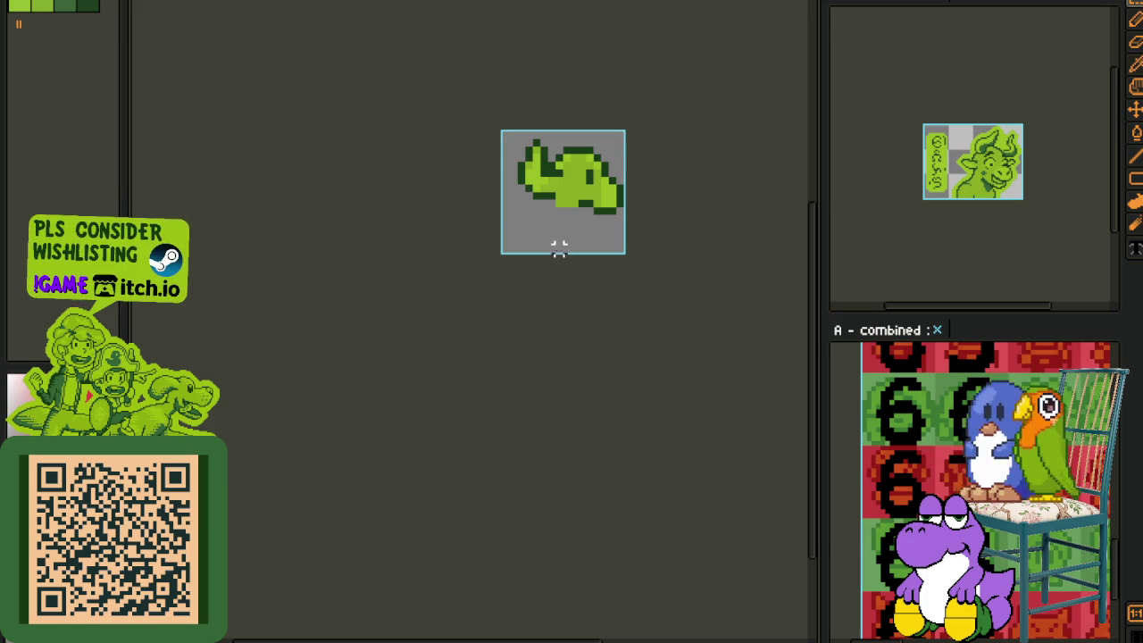
Step: Save, then test mirroring the frame 8 sprite horizontally and flip it back
{"action": "scroll", "coordinate": [551, 241], "scroll_direction": "up", "scroll_amount": 2}
{"action": "scroll", "coordinate": [625, 192], "scroll_direction": "up", "scroll_amount": 2}
{"action": "key", "text": "Tab"}
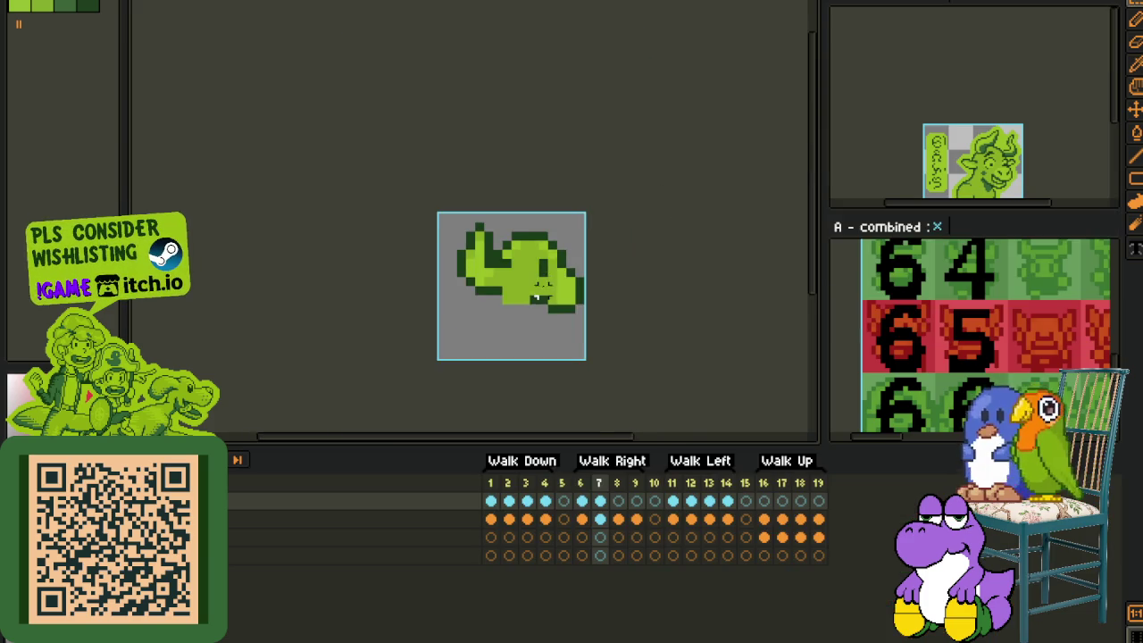
{"action": "key", "text": "ctrl+s"}
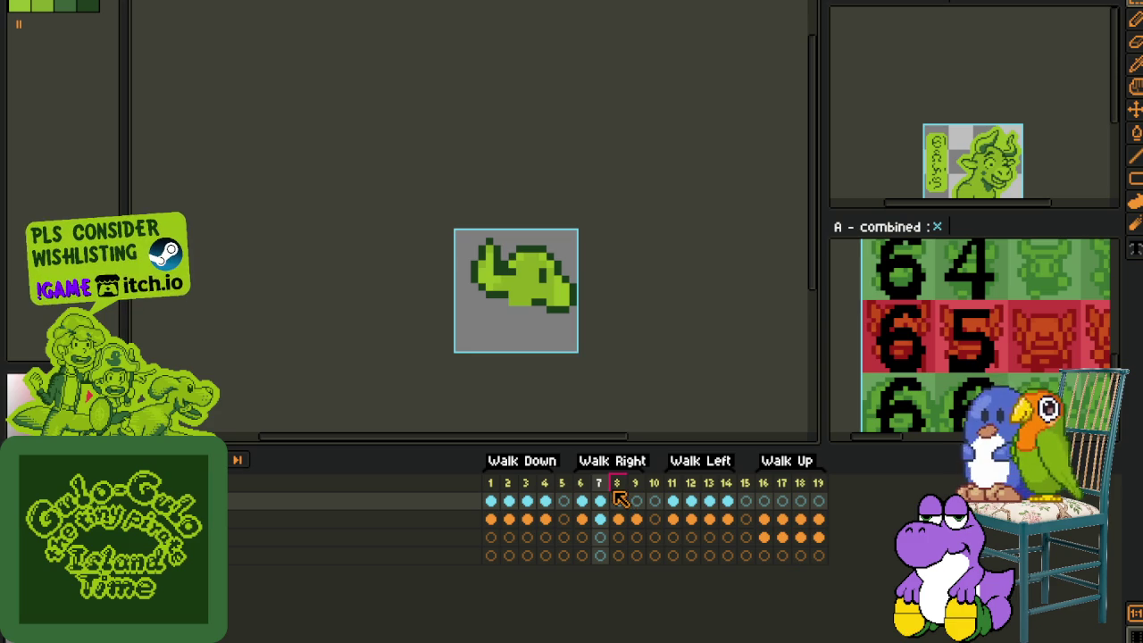
{"action": "left_click", "coordinate": [618, 501]}
{"action": "key", "text": "ctrl+a"}
{"action": "key", "text": "shift+h"}
{"action": "key", "text": "ctrl+d"}
{"action": "left_click", "coordinate": [602, 501]}
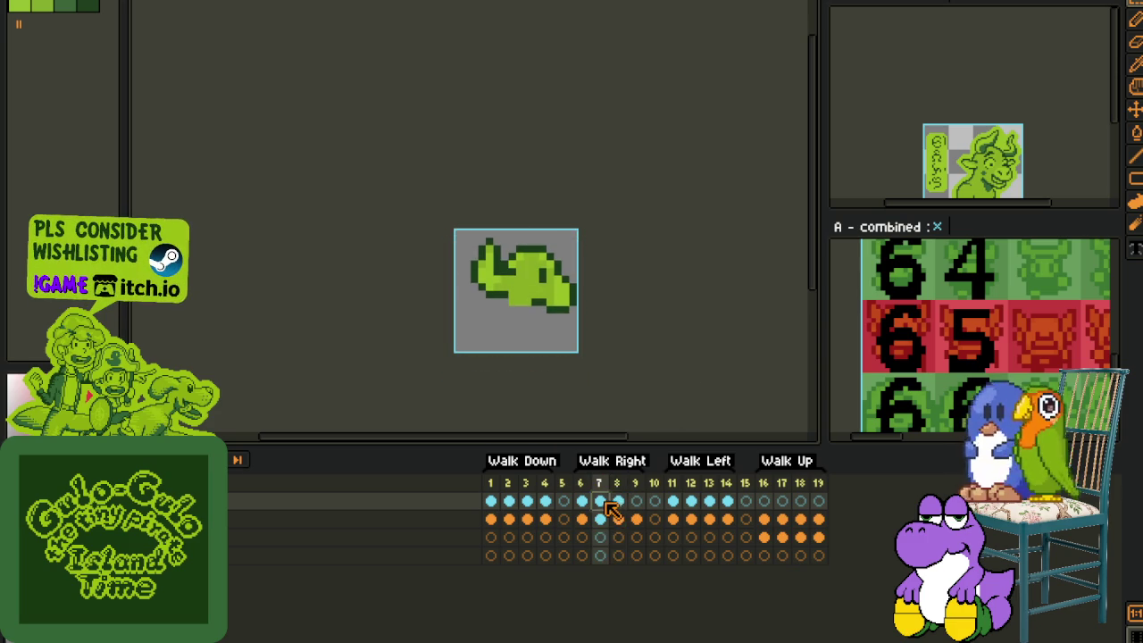
{"action": "left_click", "coordinate": [615, 503]}
{"action": "key", "text": "ctrl+a"}
{"action": "key", "text": "shift+h"}
{"action": "key", "text": "ctrl+d"}
Step: Paste frame 7's side-view head into the empty frame 9 and deselect
{"action": "left_click", "coordinate": [600, 501]}
{"action": "left_click", "coordinate": [635, 501]}
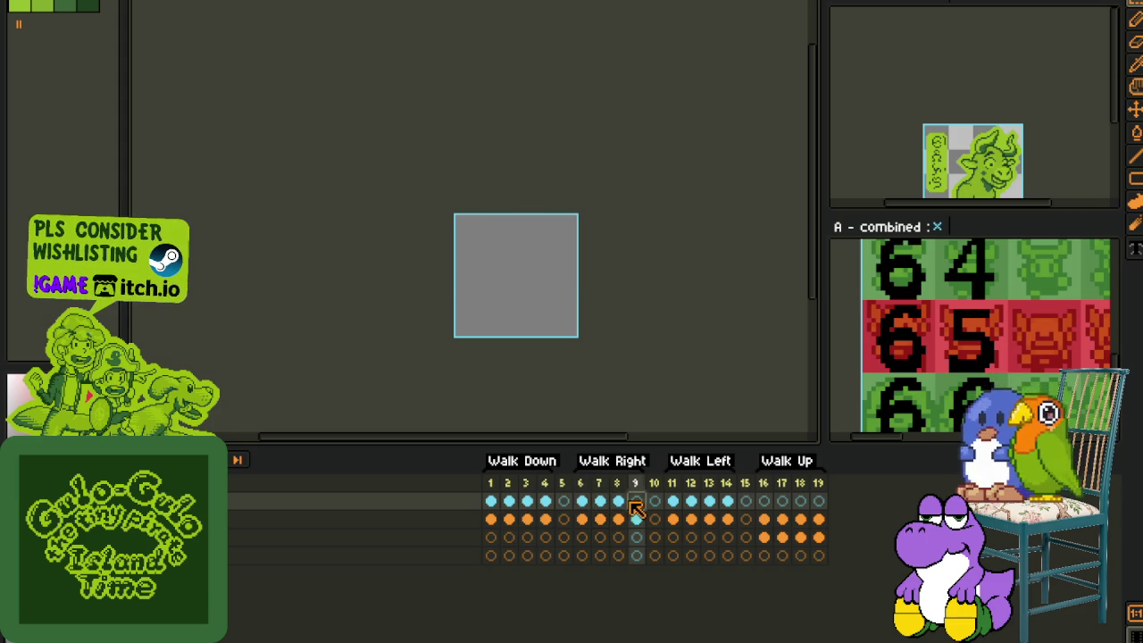
{"action": "key", "text": "ctrl+v"}
{"action": "key", "text": "ctrl+d"}
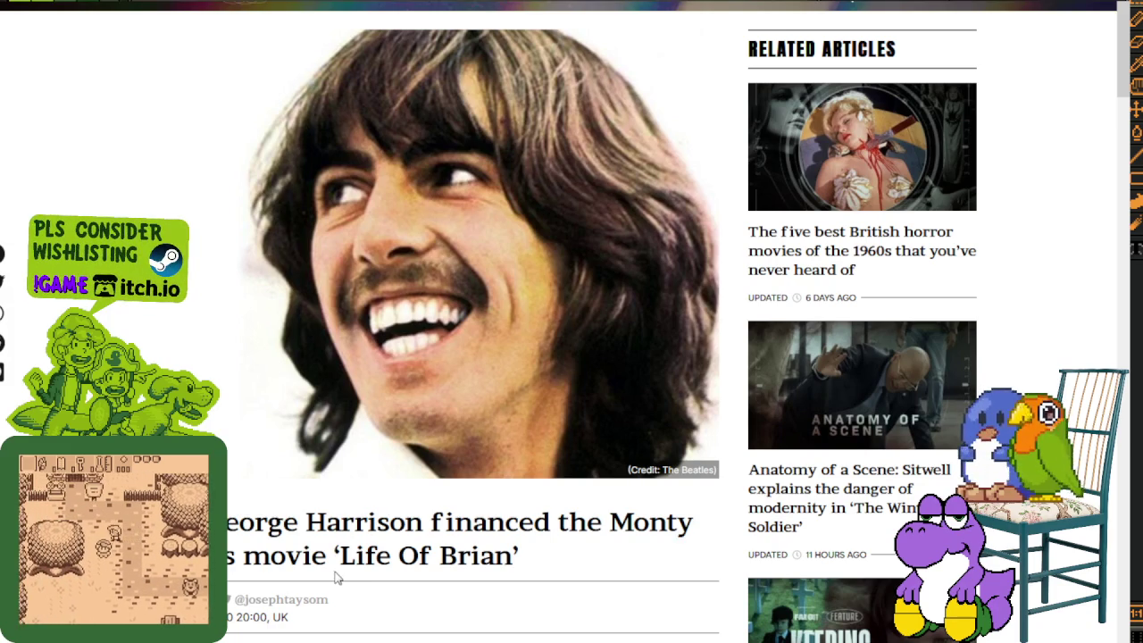
{"action": "scroll", "coordinate": [429, 530], "scroll_direction": "down", "scroll_amount": 2}
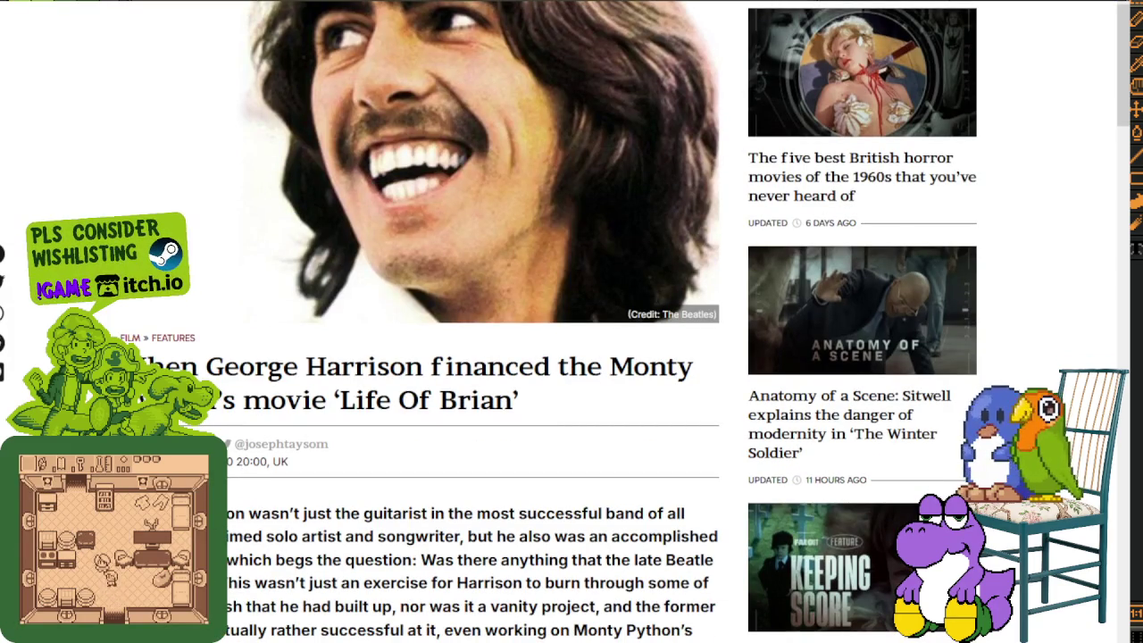
{"action": "scroll", "coordinate": [329, 320], "scroll_direction": "up", "scroll_amount": 2}
{"action": "scroll", "coordinate": [275, 149], "scroll_direction": "down", "scroll_amount": 2}
{"action": "scroll", "coordinate": [391, 349], "scroll_direction": "down", "scroll_amount": 3}
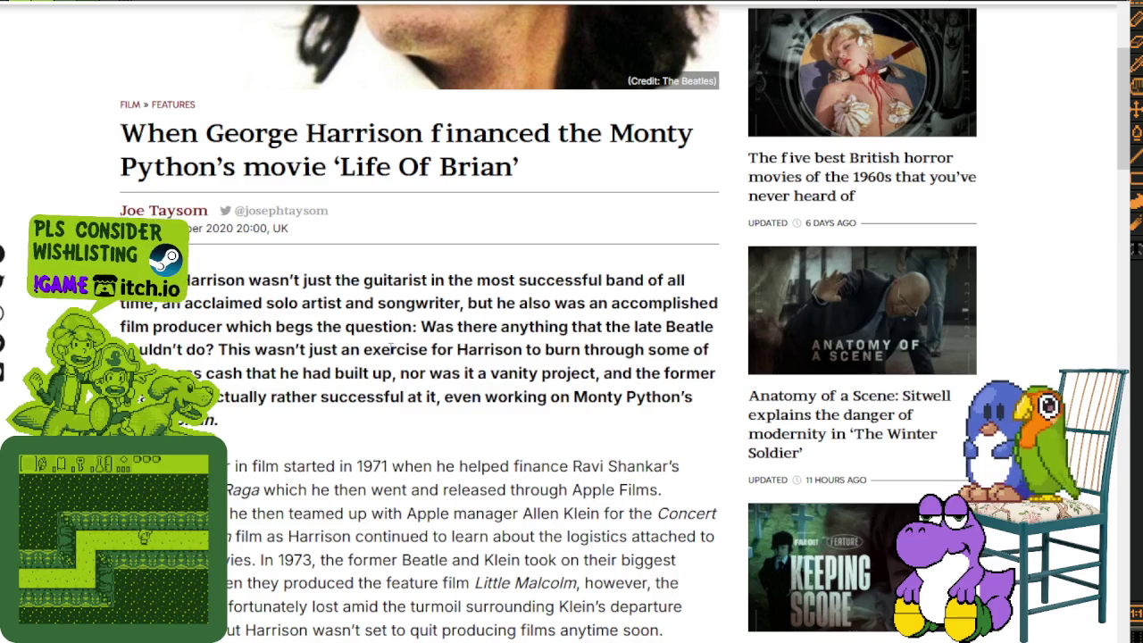
{"action": "scroll", "coordinate": [415, 397], "scroll_direction": "down", "scroll_amount": 3}
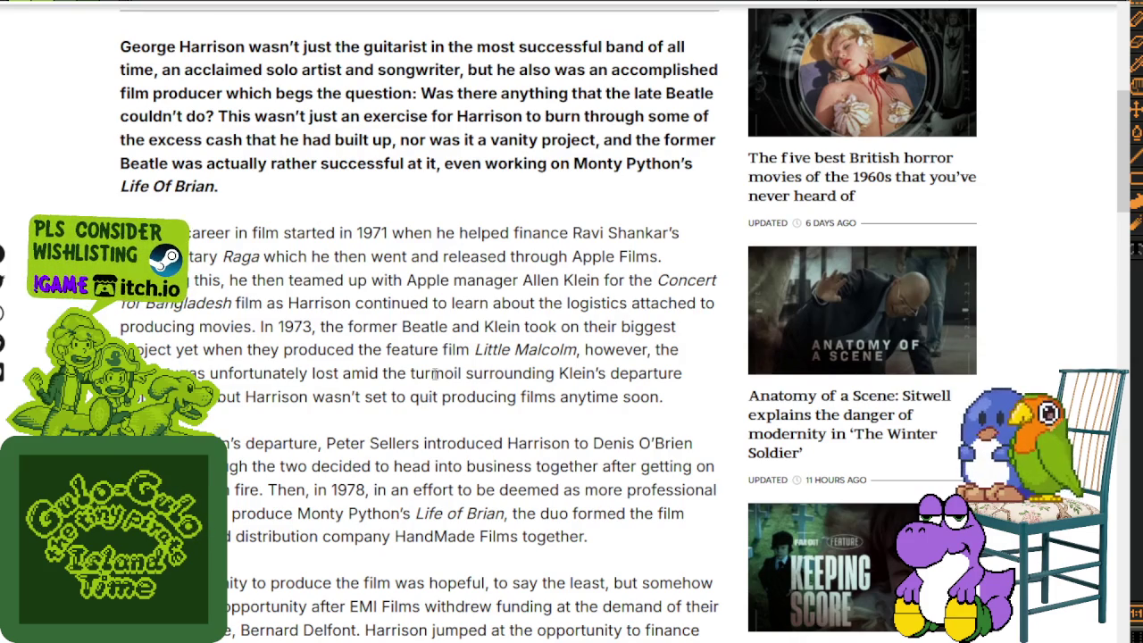
{"action": "scroll", "coordinate": [422, 401], "scroll_direction": "down", "scroll_amount": 2}
{"action": "scroll", "coordinate": [432, 361], "scroll_direction": "down", "scroll_amount": 1}
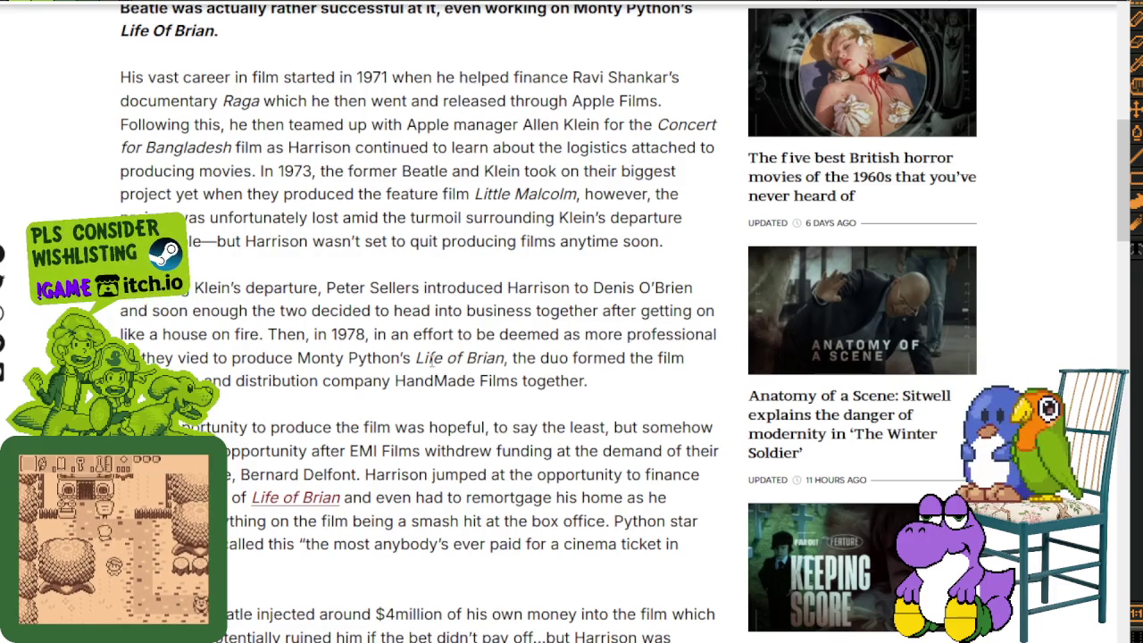
{"action": "scroll", "coordinate": [432, 359], "scroll_direction": "down", "scroll_amount": 2}
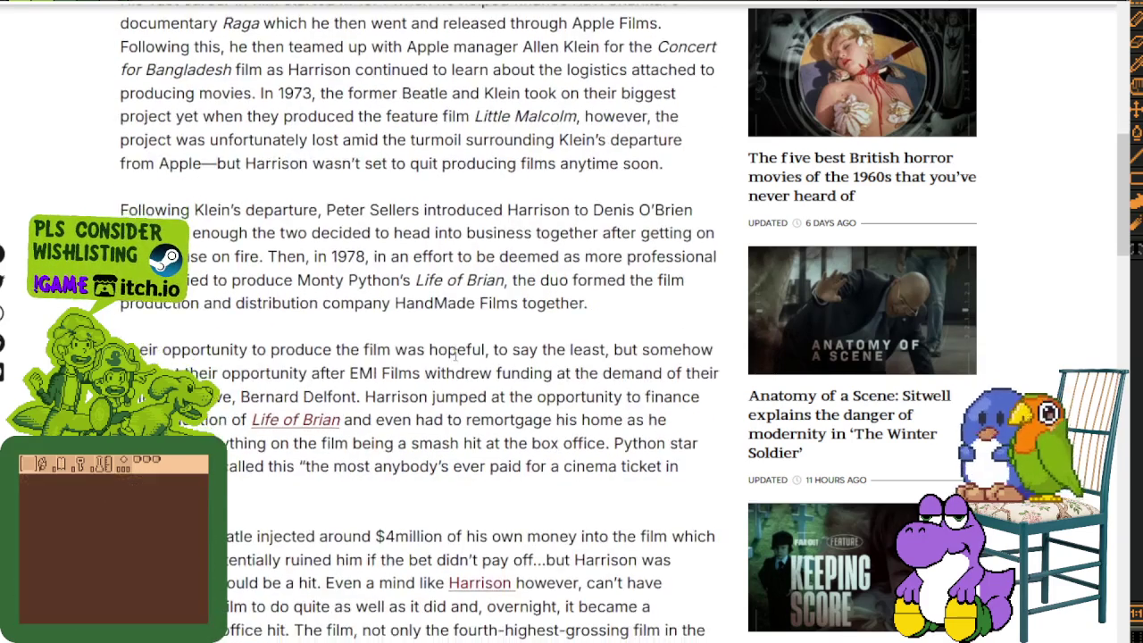
{"action": "scroll", "coordinate": [454, 356], "scroll_direction": "down", "scroll_amount": 1}
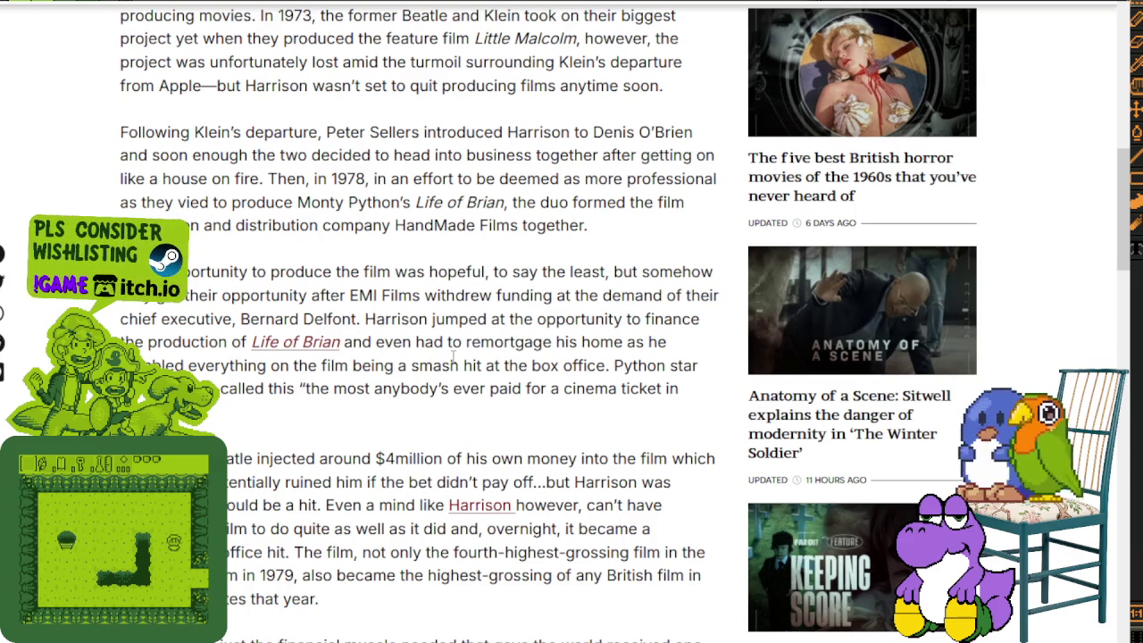
{"action": "scroll", "coordinate": [465, 382], "scroll_direction": "down", "scroll_amount": 1}
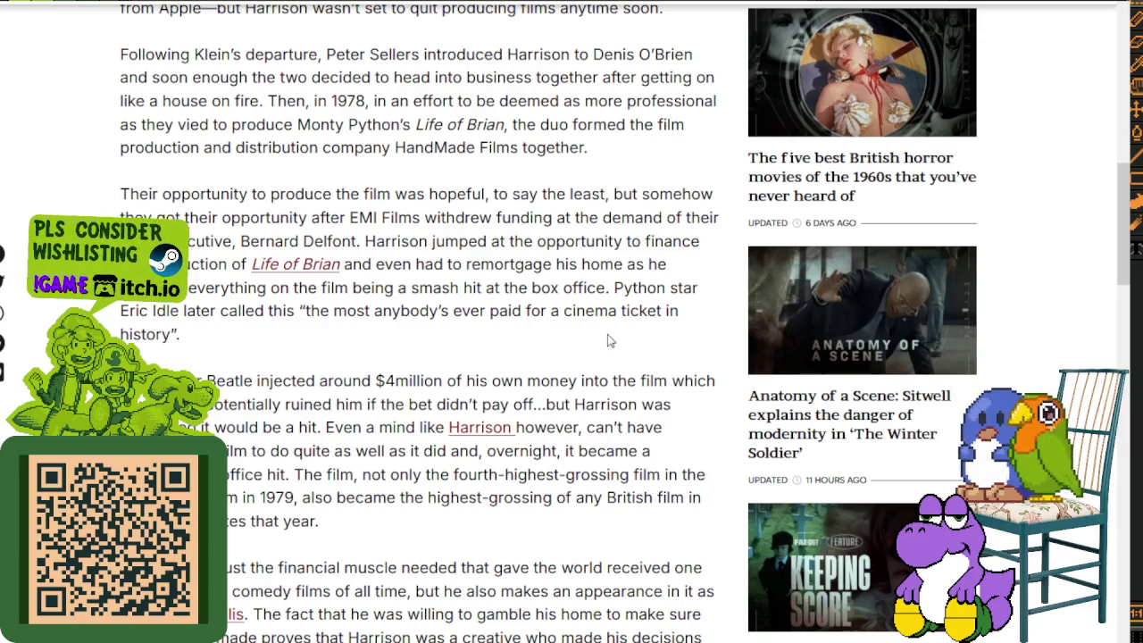
{"action": "scroll", "coordinate": [607, 339], "scroll_direction": "down", "scroll_amount": 3}
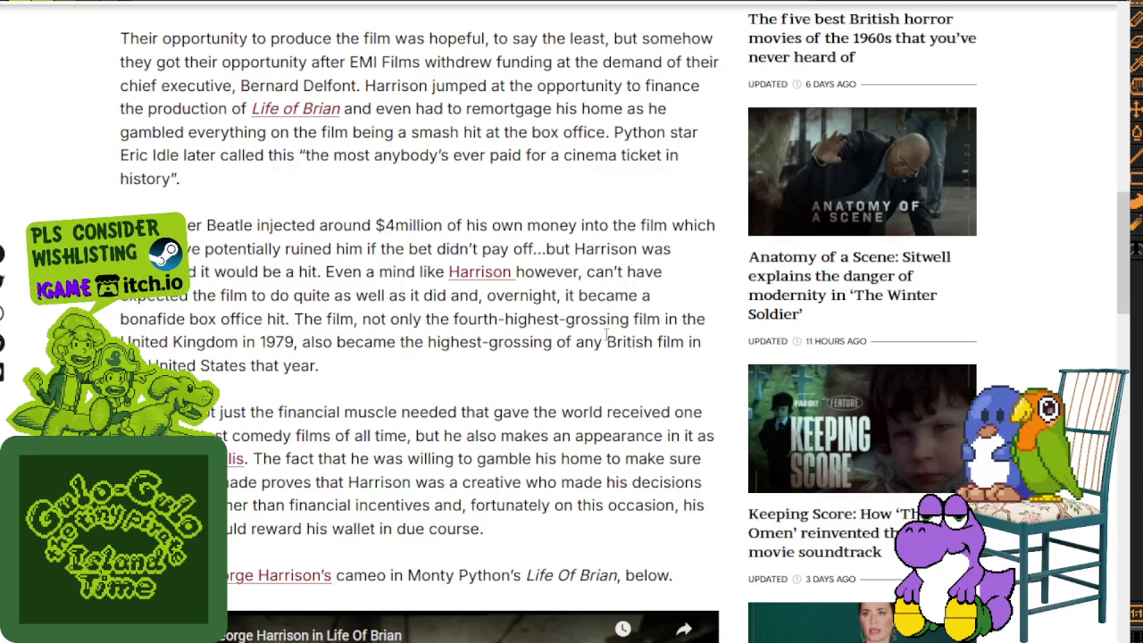
{"action": "left_click_drag", "start_coordinate": [375, 225], "coordinate": [450, 218]}
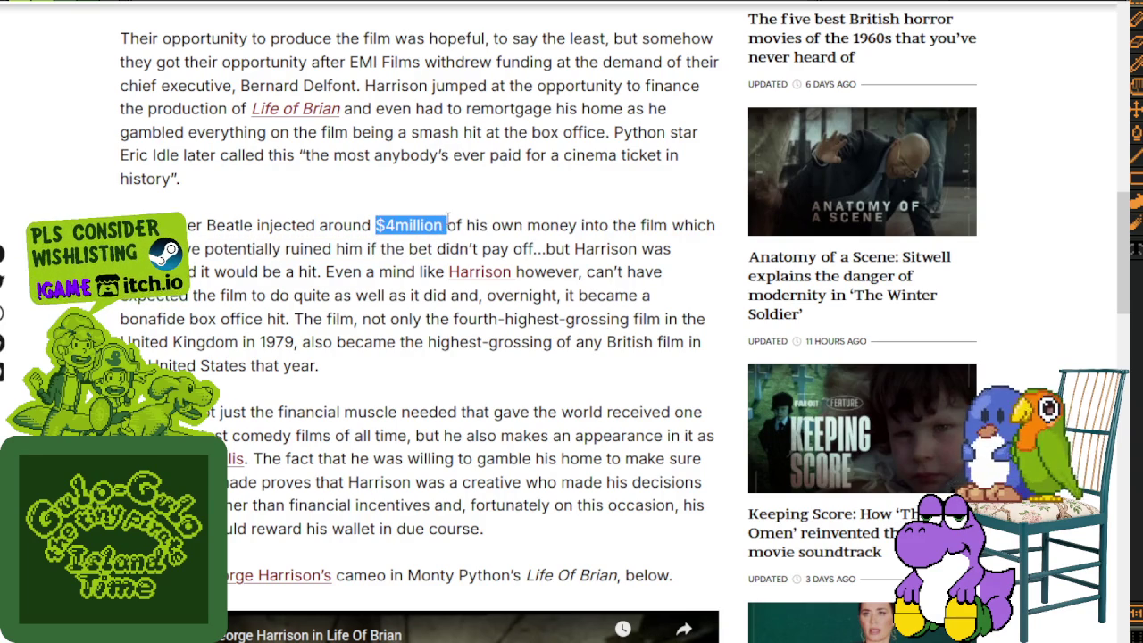
Step: Highlight the $4million figure and another passage, scroll to the end, and return to Aseprite
{"action": "scroll", "coordinate": [446, 218], "scroll_direction": "down", "scroll_amount": 1}
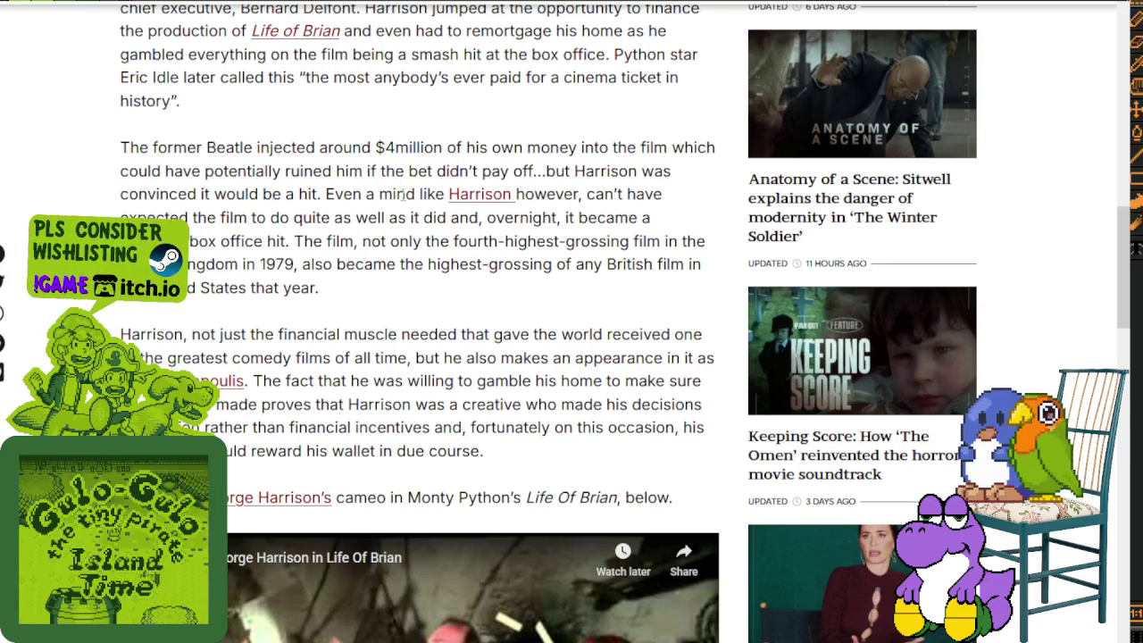
{"action": "left_click_drag", "start_coordinate": [376, 147], "coordinate": [436, 141]}
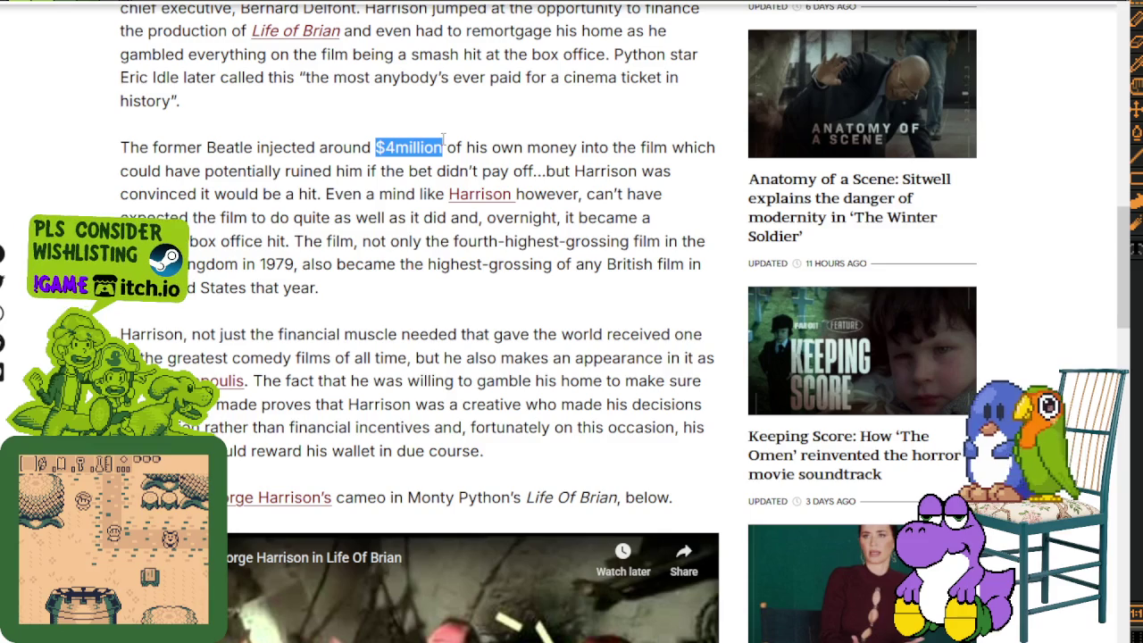
{"action": "scroll", "coordinate": [391, 178], "scroll_direction": "down", "scroll_amount": 2}
{"action": "left_click_drag", "start_coordinate": [192, 179], "coordinate": [319, 178]}
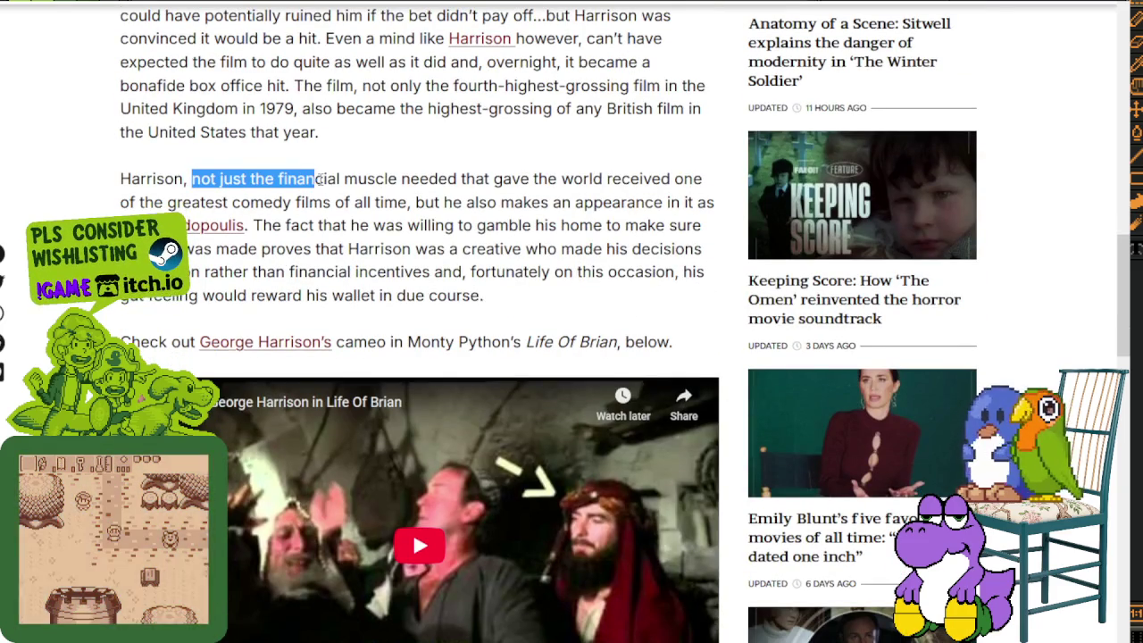
{"action": "scroll", "coordinate": [471, 224], "scroll_direction": "down", "scroll_amount": 3}
{"action": "scroll", "coordinate": [470, 224], "scroll_direction": "down", "scroll_amount": 5}
{"action": "scroll", "coordinate": [477, 238], "scroll_direction": "up", "scroll_amount": 2}
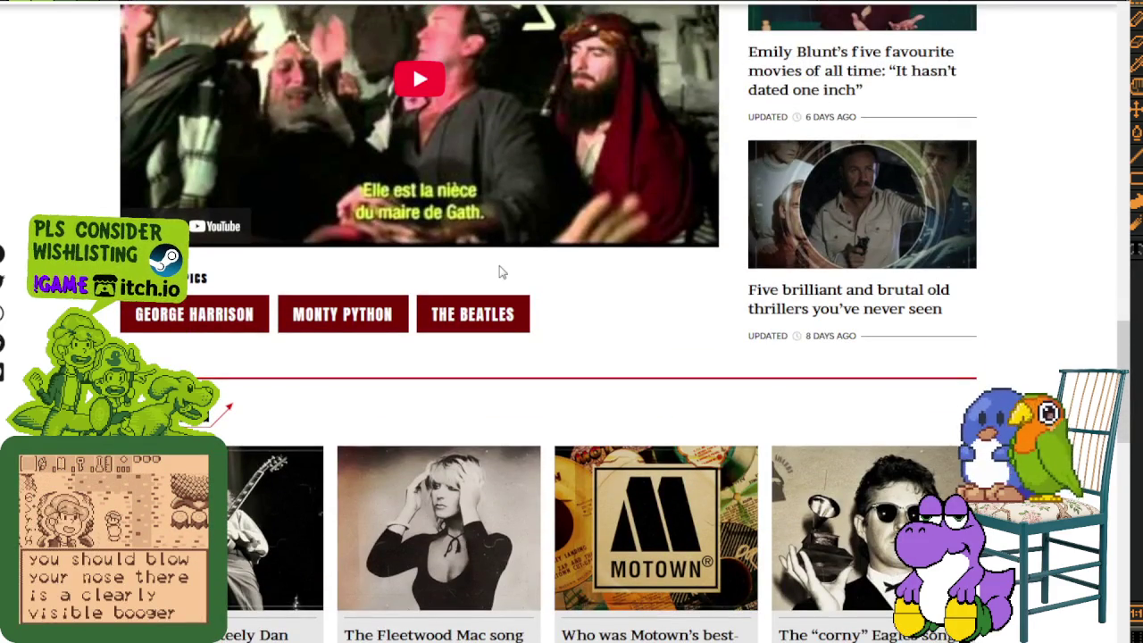
{"action": "scroll", "coordinate": [501, 272], "scroll_direction": "down", "scroll_amount": 1}
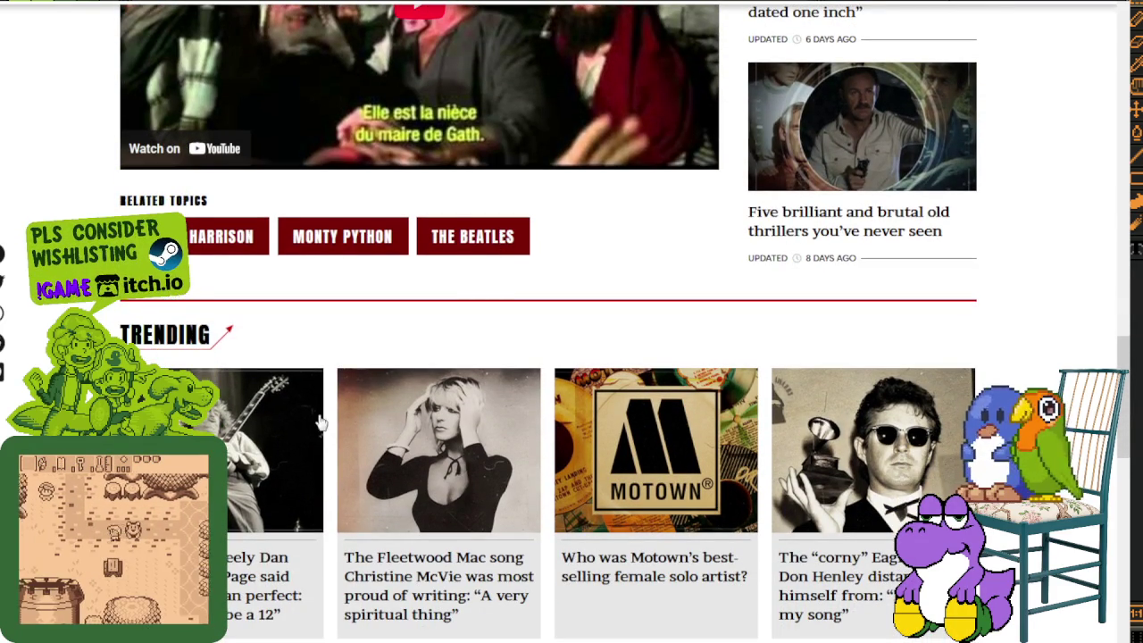
{"action": "key", "text": "alt+Tab"}
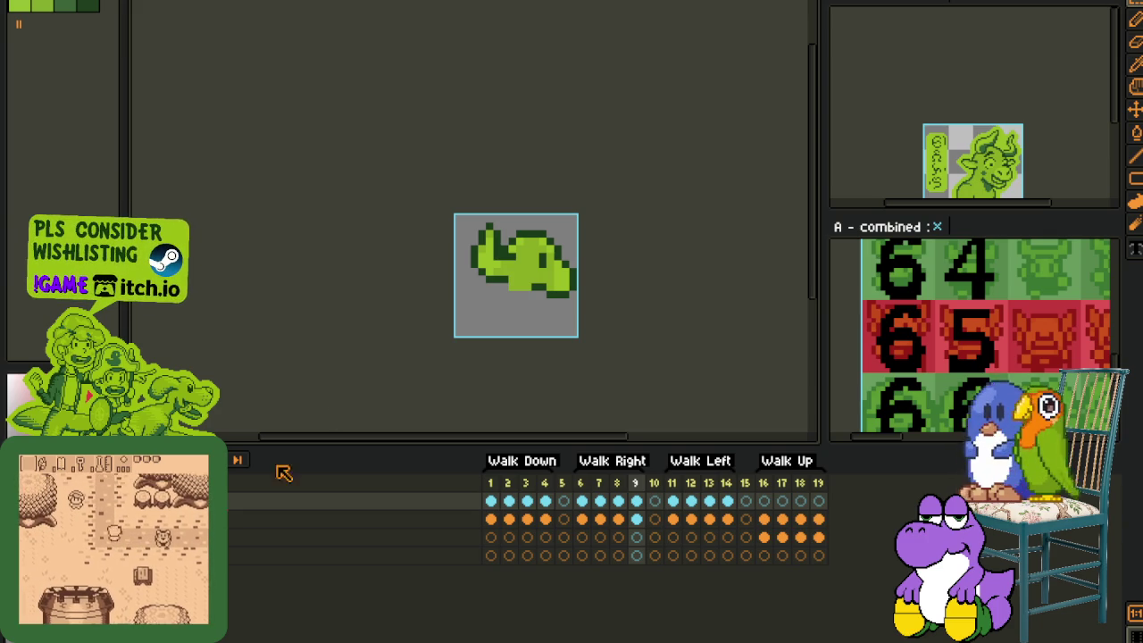
Step: Review the Walk Right frames 6 to 8 across both layers
{"action": "left_click", "coordinate": [581, 498]}
{"action": "scroll", "coordinate": [544, 379], "scroll_direction": "up", "scroll_amount": 2}
{"action": "scroll", "coordinate": [598, 365], "scroll_direction": "down", "scroll_amount": 2}
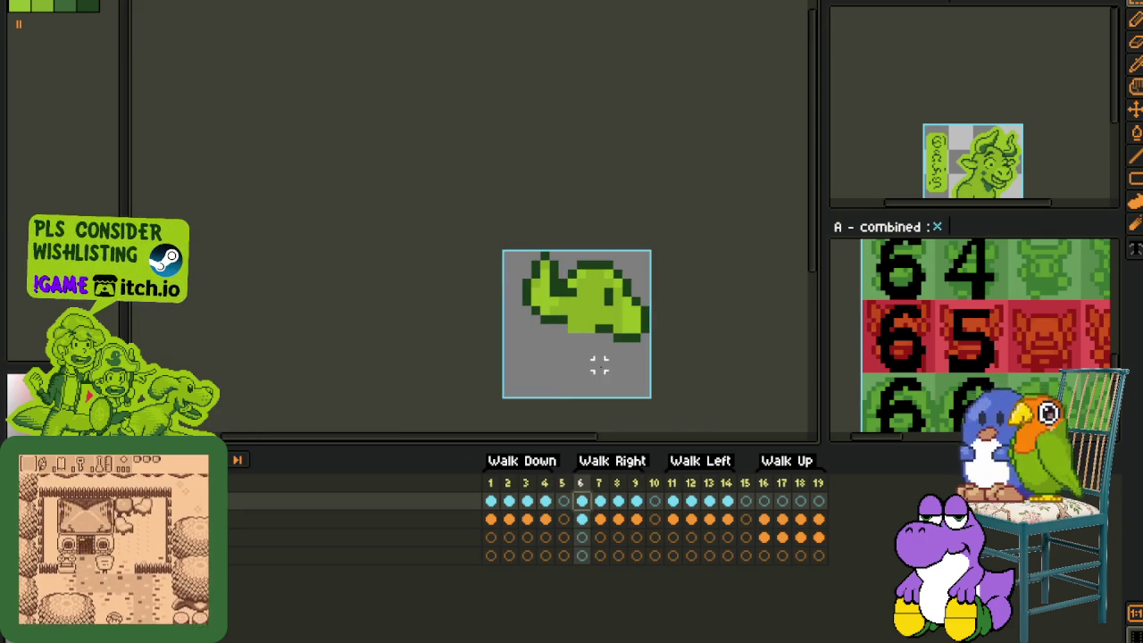
{"action": "key", "text": "Return"}
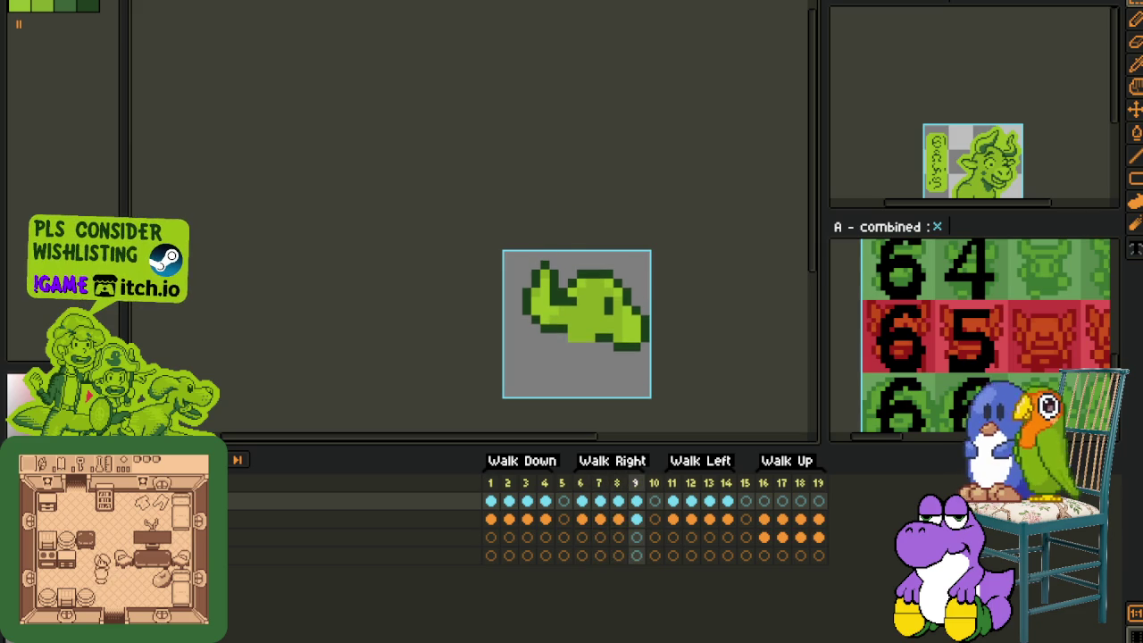
{"action": "scroll", "coordinate": [367, 401], "scroll_direction": "down", "scroll_amount": 1}
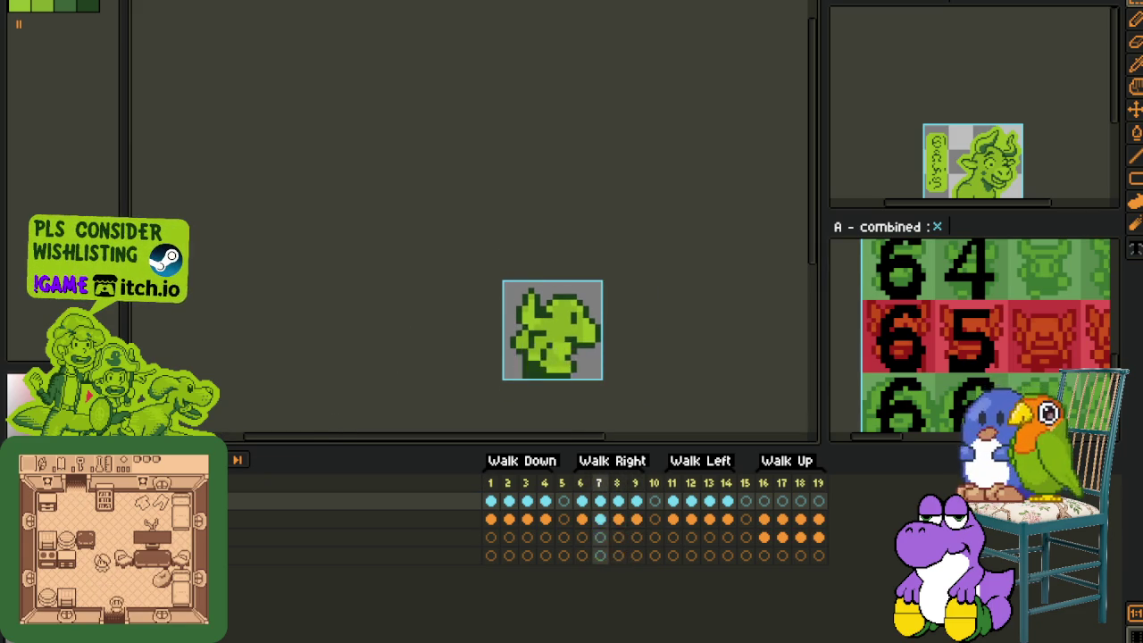
{"action": "left_click", "coordinate": [582, 519]}
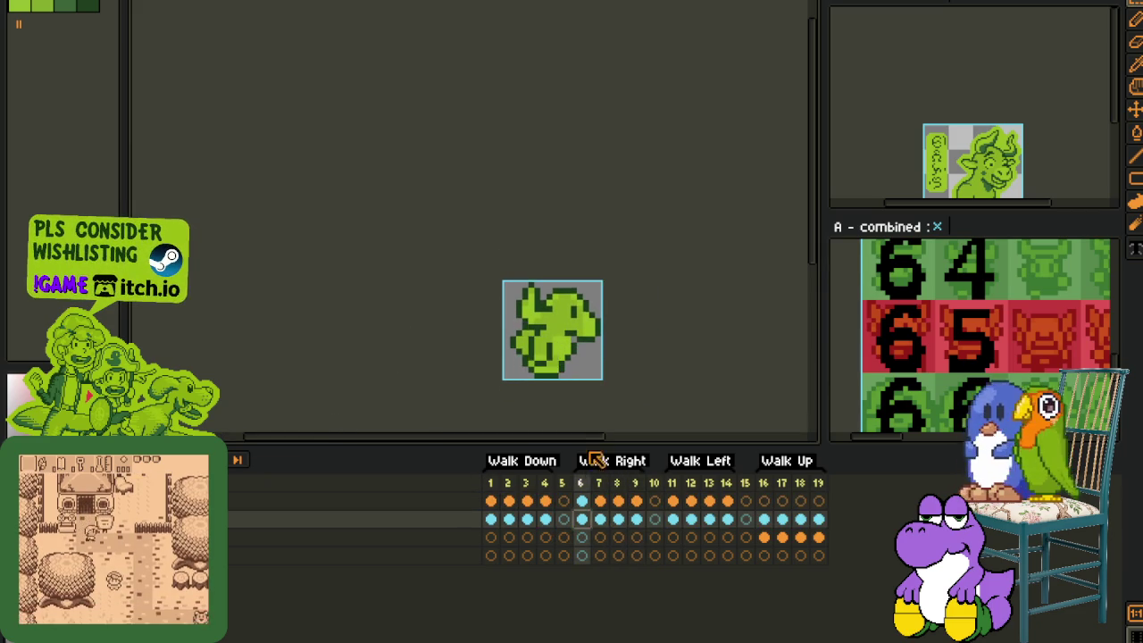
{"action": "scroll", "coordinate": [571, 357], "scroll_direction": "up", "scroll_amount": 2}
{"action": "scroll", "coordinate": [534, 284], "scroll_direction": "up", "scroll_amount": 1}
{"action": "key", "text": "alt"}
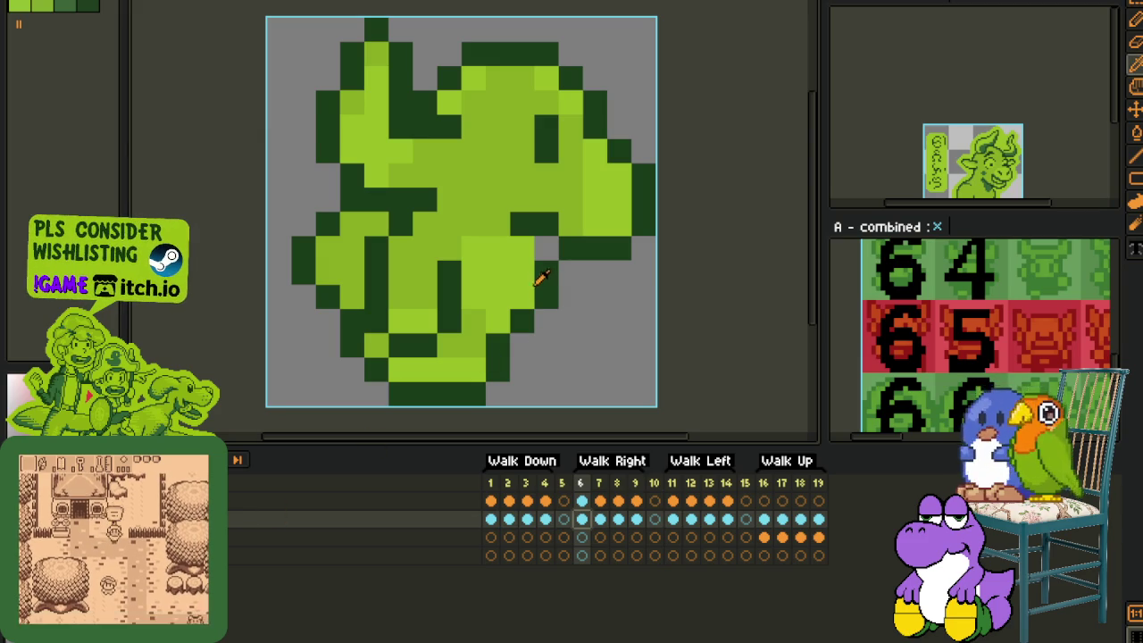
{"action": "key", "text": "Right"}
{"action": "key", "text": "Right"}
{"action": "key", "text": "Right"}
{"action": "key", "text": "Right"}
{"action": "scroll", "coordinate": [551, 366], "scroll_direction": "down", "scroll_amount": 1}
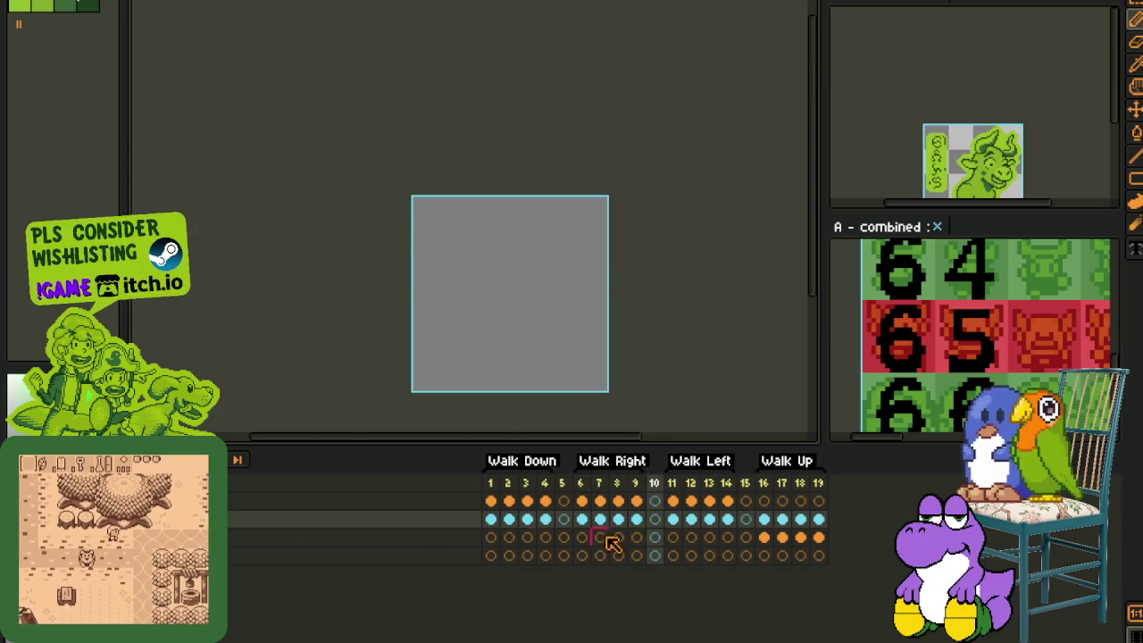
Step: Paste the Walk Right cels from both layers at frame 11 and mirror them to face left
{"action": "left_click", "coordinate": [669, 519]}
{"action": "left_click", "coordinate": [686, 503]}
{"action": "left_click_drag", "start_coordinate": [690, 509], "coordinate": [582, 510]}
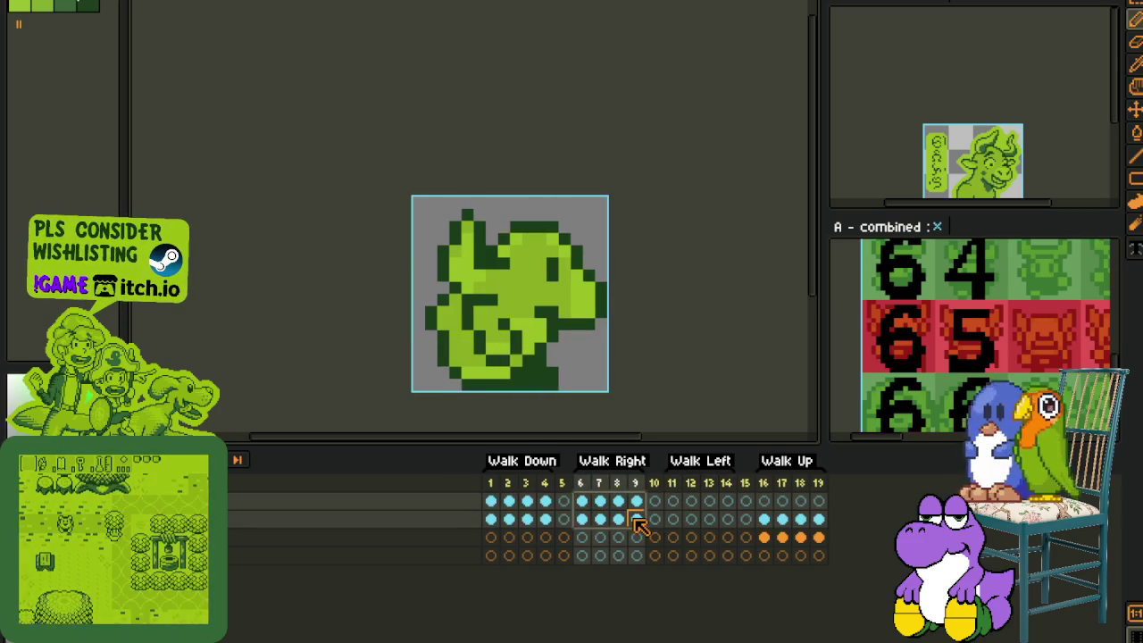
{"action": "left_click", "coordinate": [671, 502]}
{"action": "key", "text": "ctrl+v"}
{"action": "scroll", "coordinate": [631, 390], "scroll_direction": "down", "scroll_amount": 1}
{"action": "scroll", "coordinate": [637, 377], "scroll_direction": "down", "scroll_amount": 1}
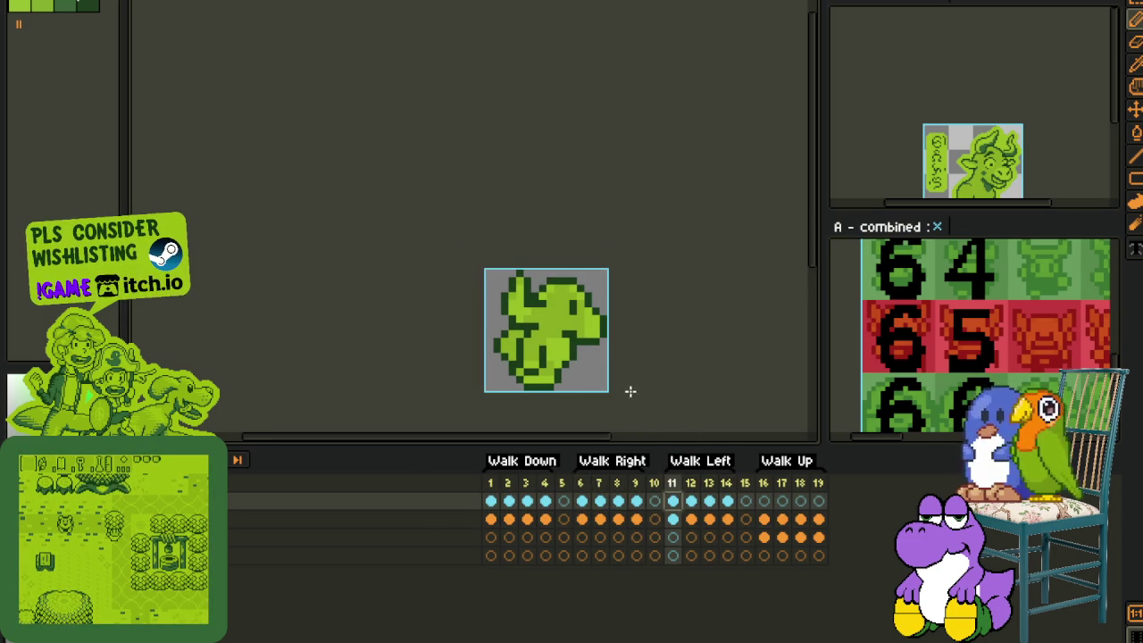
{"action": "key", "text": "ctrl+a"}
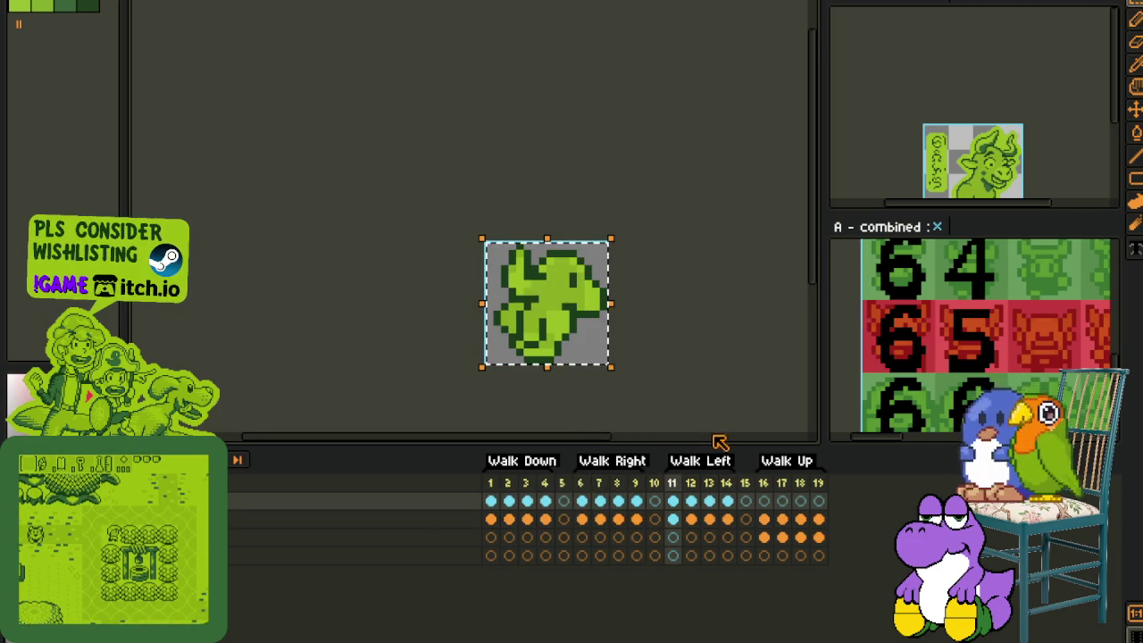
{"action": "key", "text": "Return"}
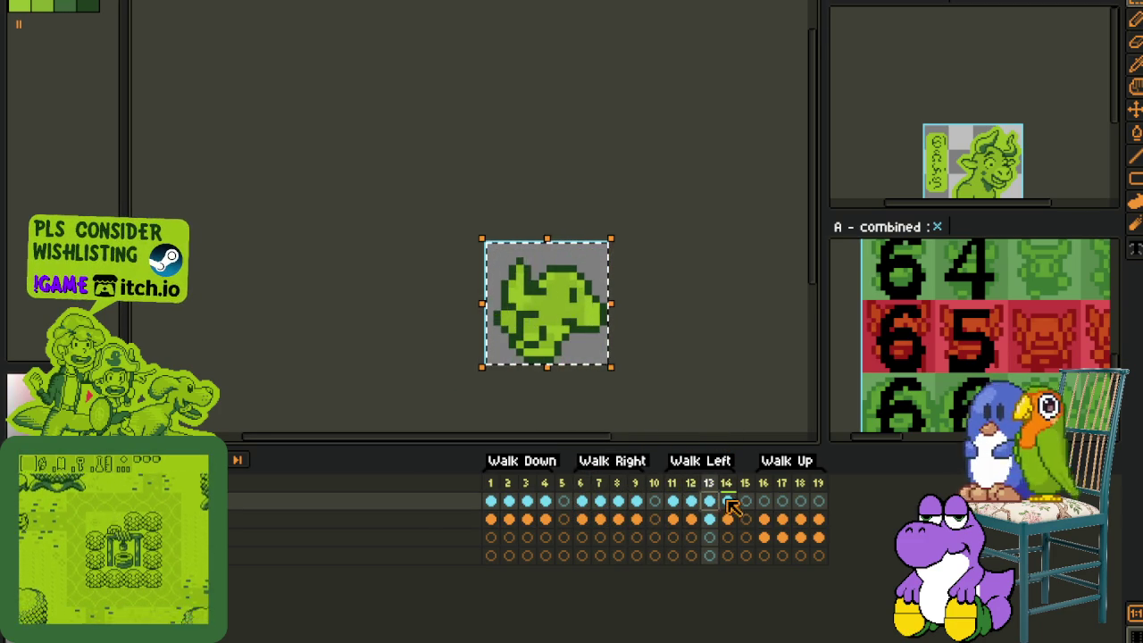
{"action": "key", "text": "Down"}
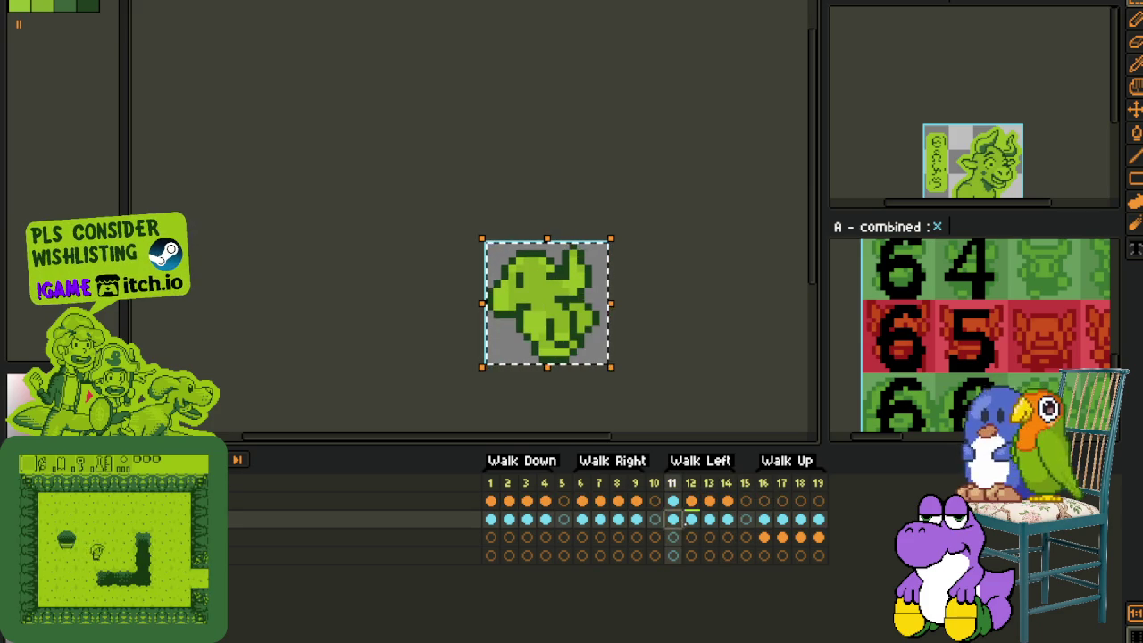
{"action": "left_click", "coordinate": [656, 368]}
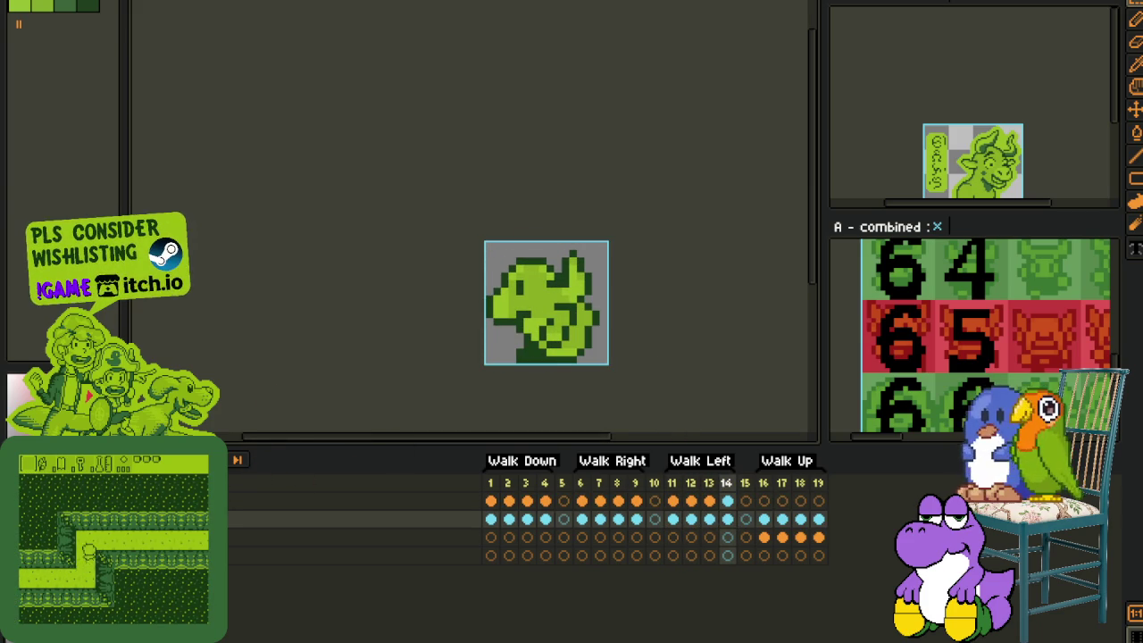
{"action": "scroll", "coordinate": [306, 357], "scroll_direction": "down", "scroll_amount": 3}
{"action": "scroll", "coordinate": [306, 359], "scroll_direction": "up", "scroll_amount": 2}
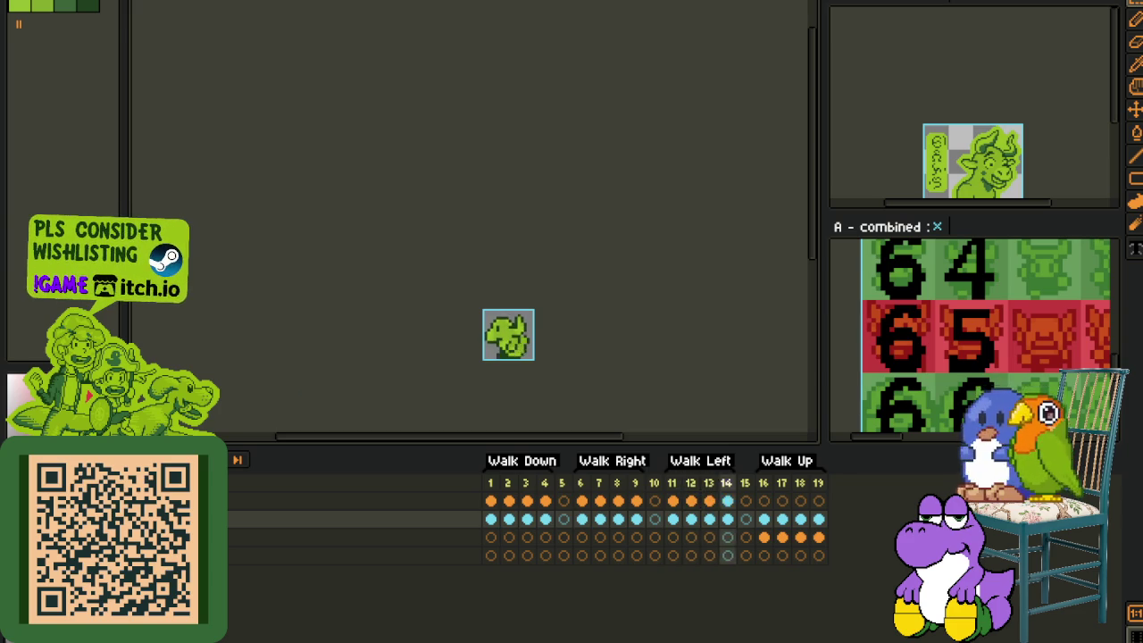
Step: Preview the Walk Up, Walk Down, Walk Right and Walk Left animations in turn
{"action": "left_click", "coordinate": [491, 498]}
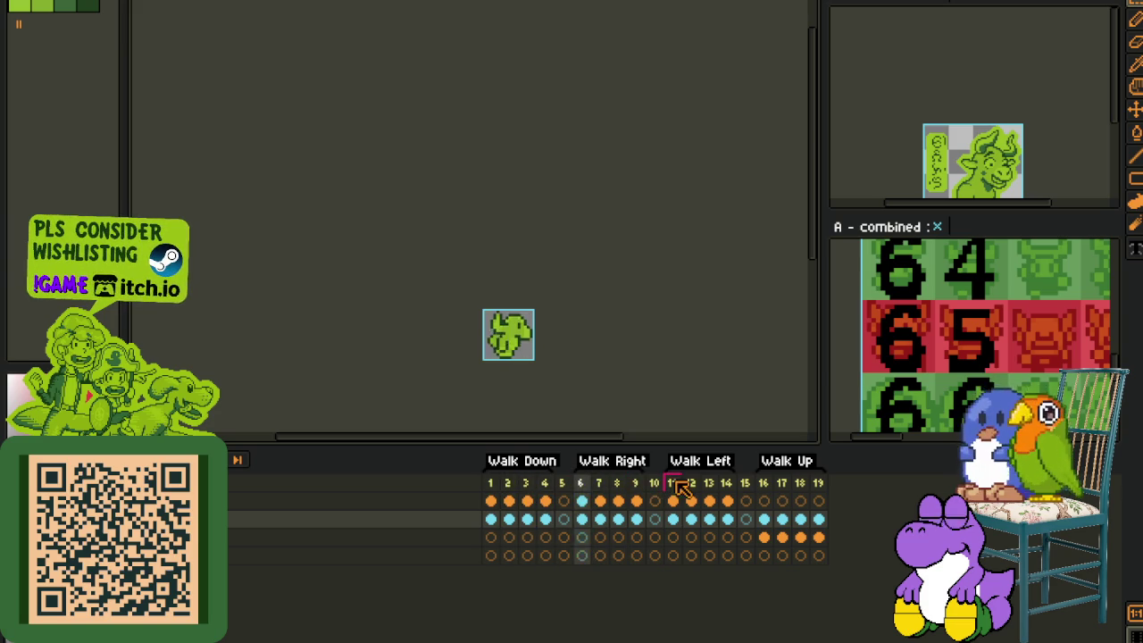
{"action": "left_click", "coordinate": [764, 483]}
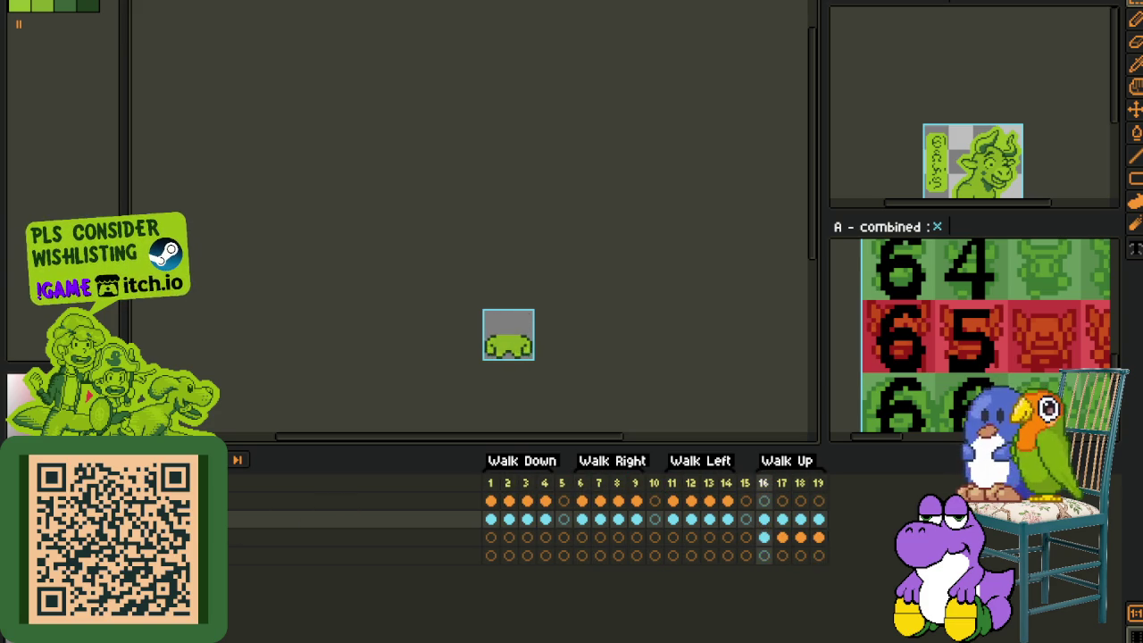
{"action": "left_click", "coordinate": [508, 482]}
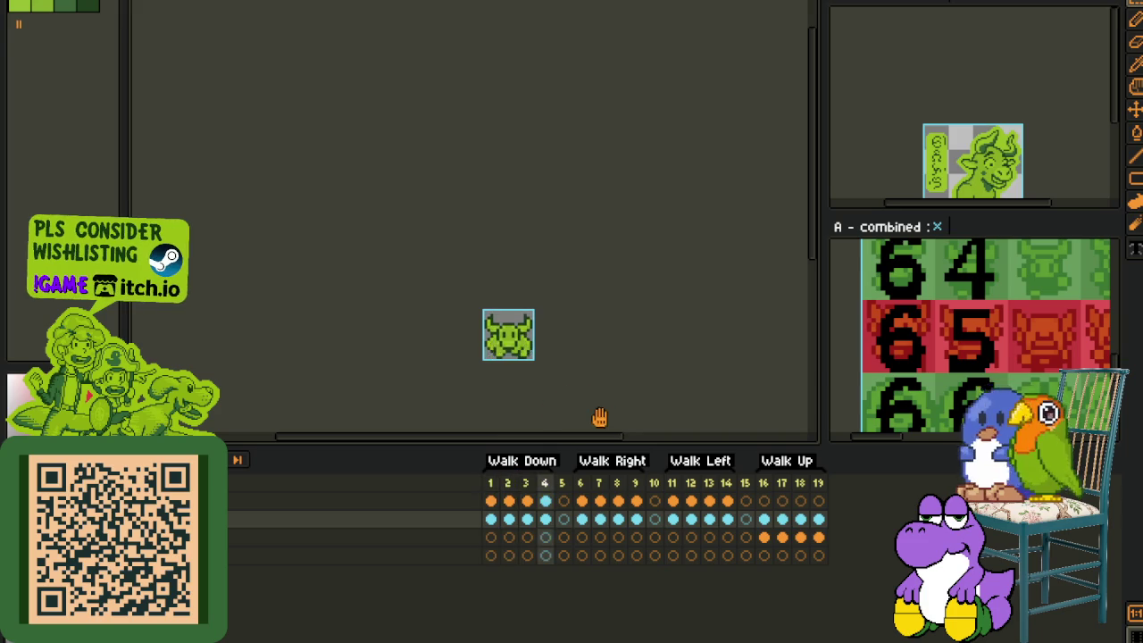
{"action": "left_click", "coordinate": [599, 482]}
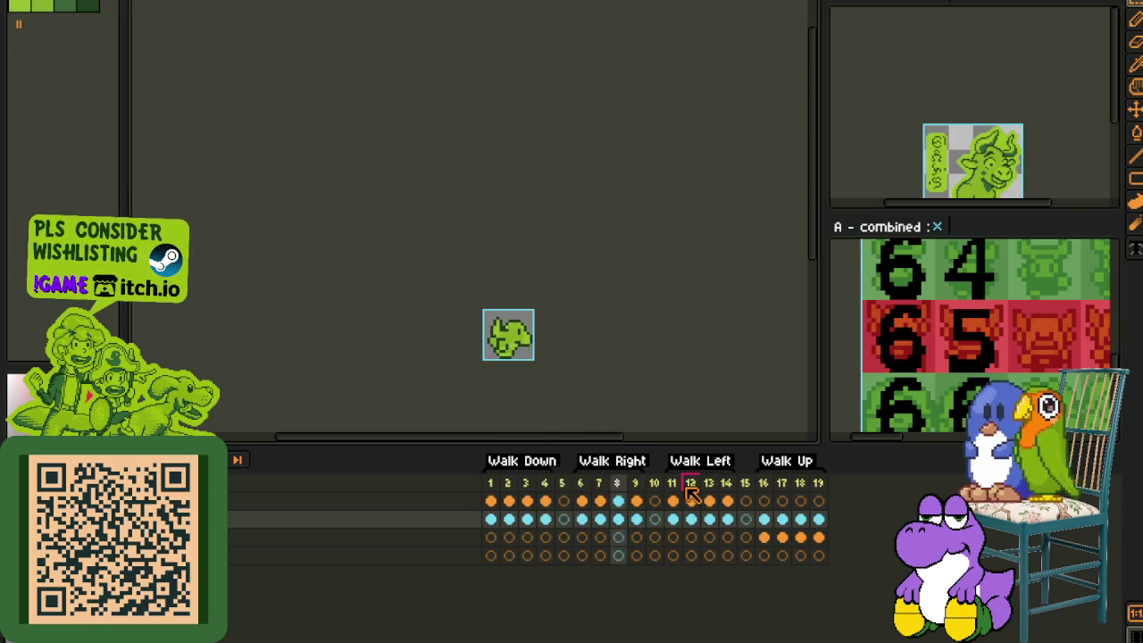
{"action": "left_click", "coordinate": [691, 483]}
{"action": "left_click", "coordinate": [763, 501]}
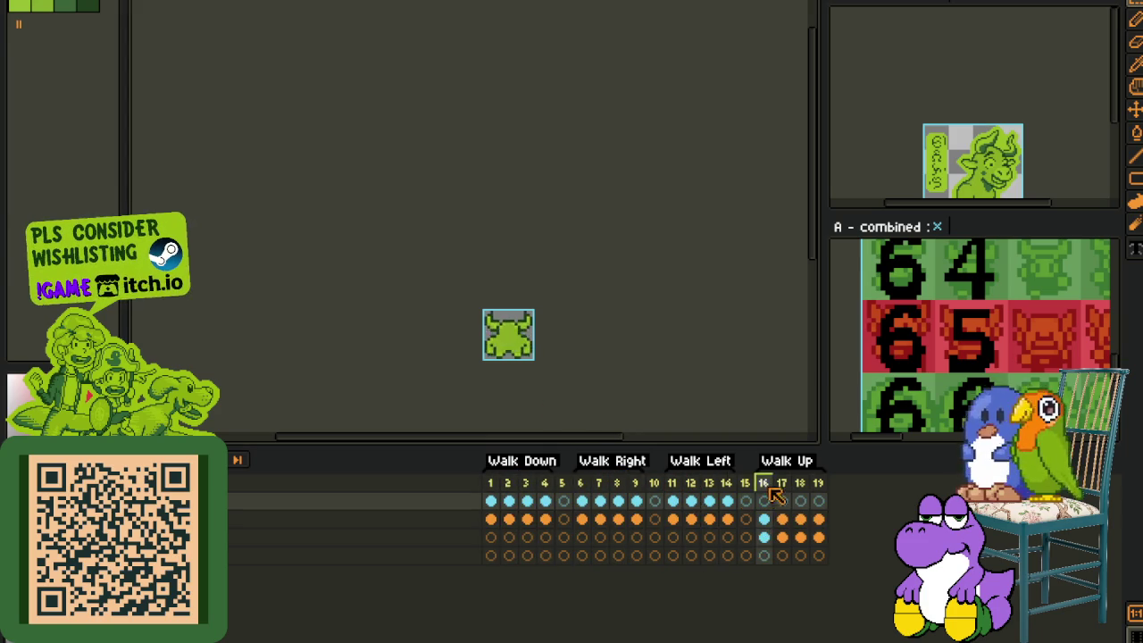
{"action": "scroll", "coordinate": [616, 343], "scroll_direction": "down", "scroll_amount": 3}
{"action": "scroll", "coordinate": [559, 327], "scroll_direction": "up", "scroll_amount": 3}
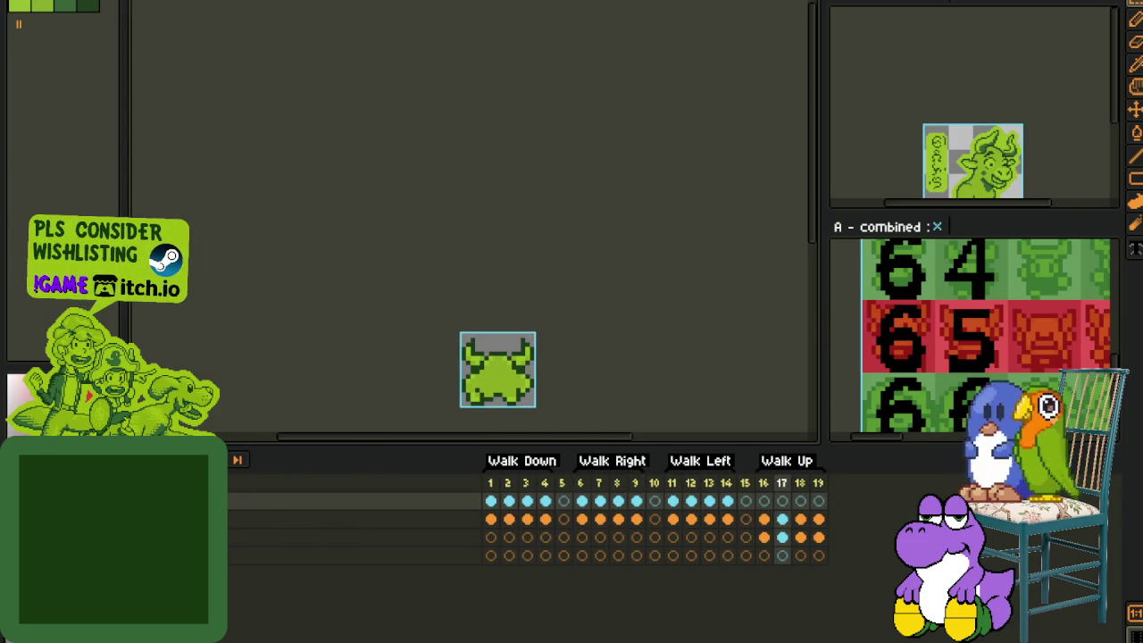
Step: Export all walk frames with Export Sprite Sheet, then dock 'A - combined' in the main editor
{"action": "key", "text": "alt+f"}
{"action": "mouse_move", "coordinate": [53, 71]}
{"action": "left_click", "coordinate": [250, 88]}
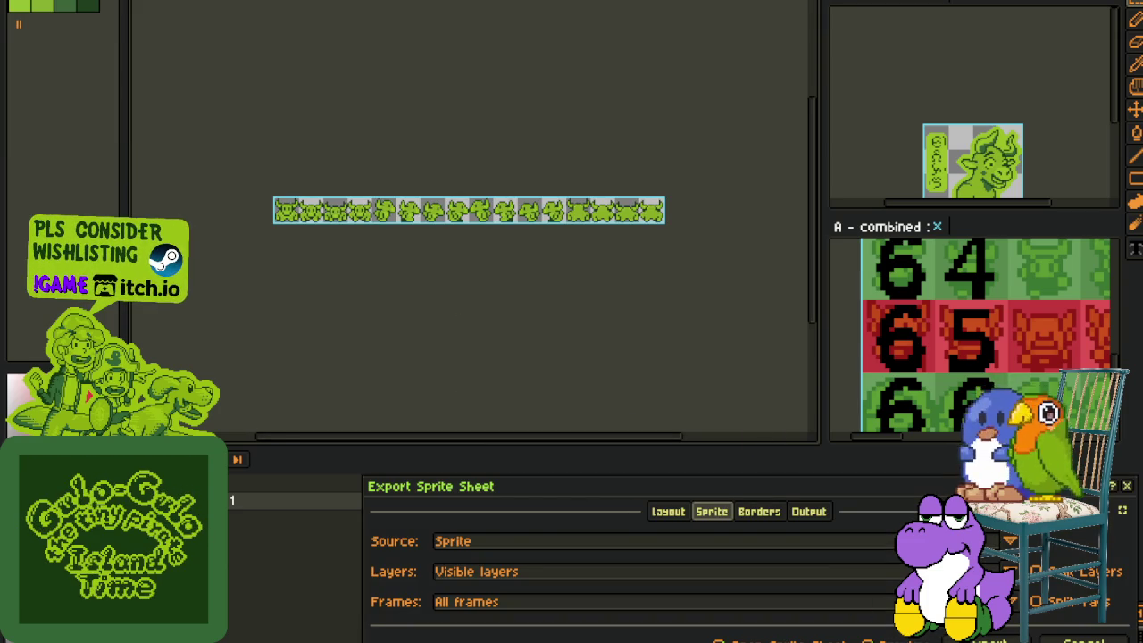
{"action": "key", "text": "Return"}
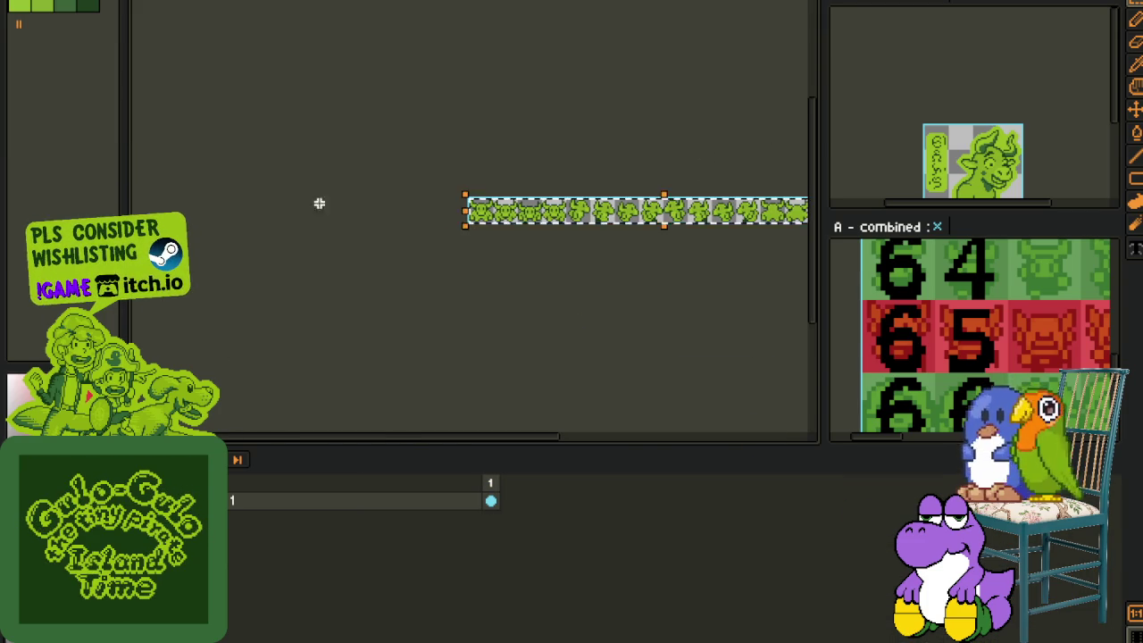
{"action": "key", "text": "ctrl+w"}
{"action": "mouse_move", "coordinate": [878, 219]}
{"action": "left_mouse_down"}
{"action": "mouse_move", "coordinate": [636, 200]}
{"action": "mouse_move", "coordinate": [315, 384]}
{"action": "left_mouse_up"}
Step: Add a new empty layer, paste the green horned character's frames, and drag the strip down toward row 67
{"action": "right_click", "coordinate": [255, 516]}
{"action": "mouse_move", "coordinate": [287, 537]}
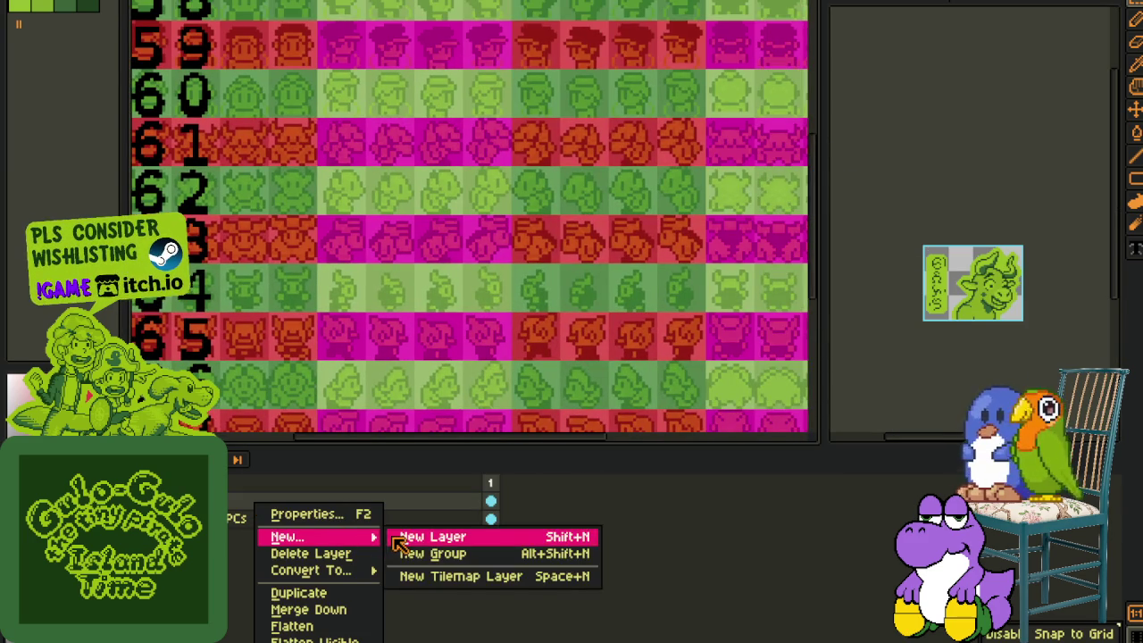
{"action": "left_click", "coordinate": [397, 536]}
{"action": "scroll", "coordinate": [396, 267], "scroll_direction": "down", "scroll_amount": 2}
{"action": "scroll", "coordinate": [378, 332], "scroll_direction": "up", "scroll_amount": 2}
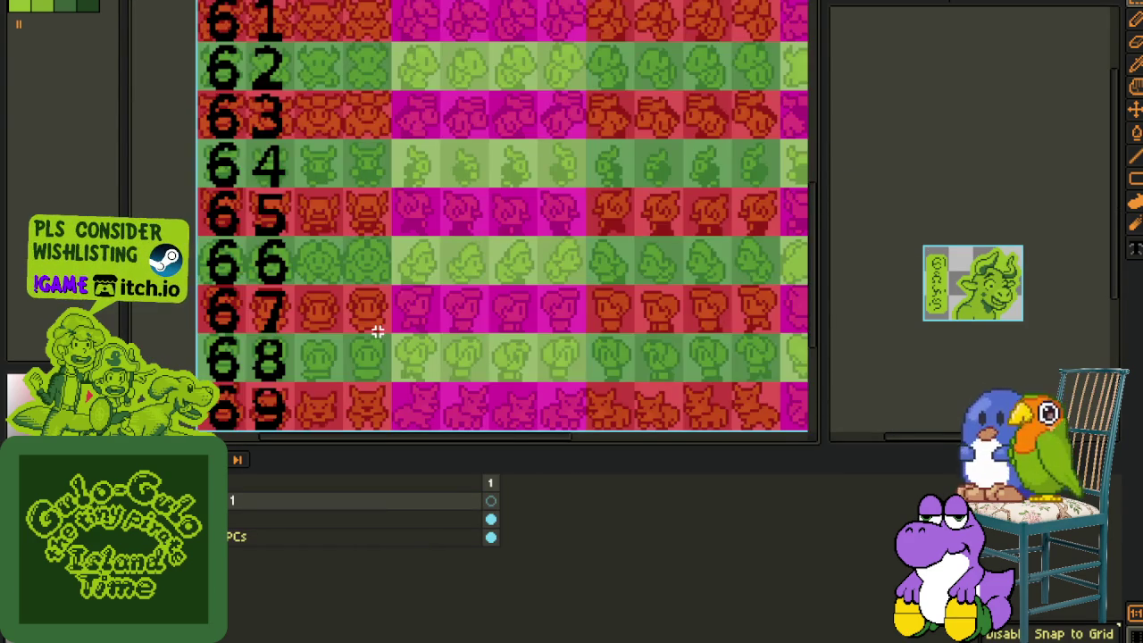
{"action": "scroll", "coordinate": [378, 332], "scroll_direction": "down", "scroll_amount": 2}
{"action": "scroll", "coordinate": [379, 332], "scroll_direction": "up", "scroll_amount": 2}
{"action": "key", "text": "ctrl+v"}
{"action": "left_click_drag", "start_coordinate": [326, 219], "coordinate": [352, 340]}
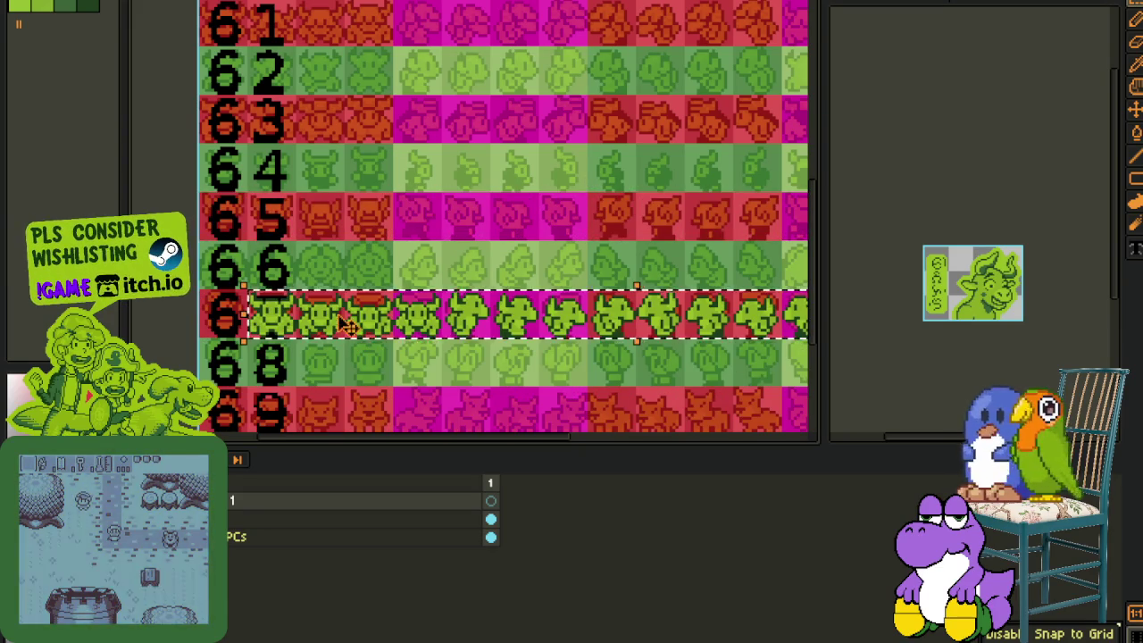
Step: Regroup the first pasted green frames side by side in row 66
{"action": "scroll", "coordinate": [371, 207], "scroll_direction": "down", "scroll_amount": 2}
{"action": "scroll", "coordinate": [366, 223], "scroll_direction": "up", "scroll_amount": 2}
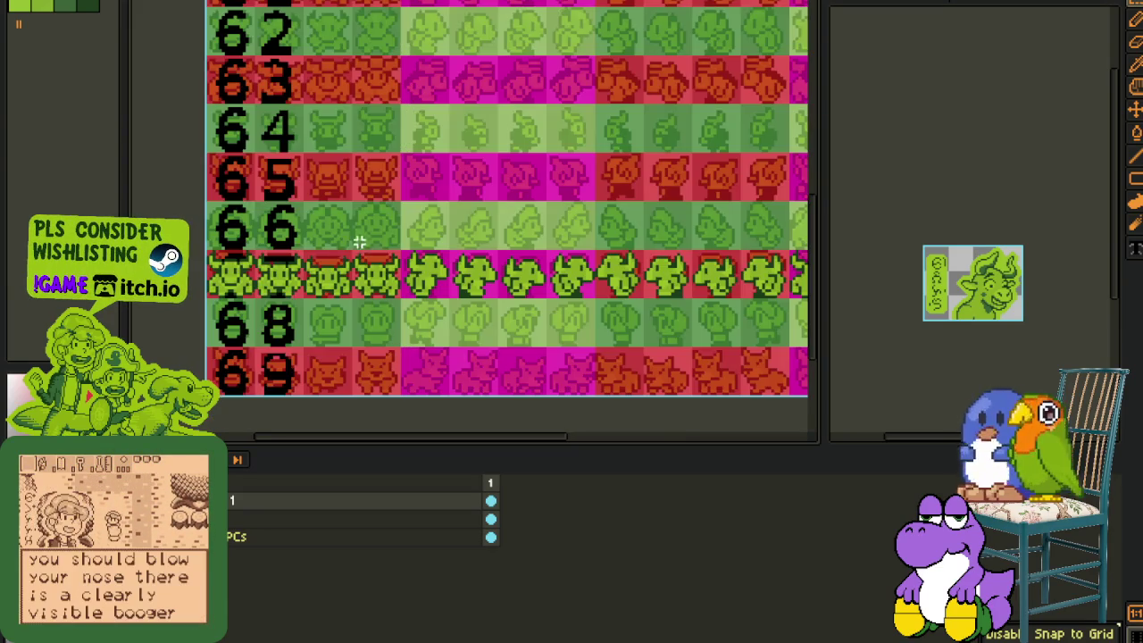
{"action": "scroll", "coordinate": [257, 259], "scroll_direction": "up", "scroll_amount": 2}
{"action": "mouse_move", "coordinate": [247, 242]}
{"action": "left_mouse_down"}
{"action": "mouse_move", "coordinate": [510, 340]}
{"action": "mouse_move", "coordinate": [392, 237]}
{"action": "left_mouse_up"}
{"action": "left_click_drag", "start_coordinate": [151, 241], "coordinate": [243, 332]}
{"action": "left_click_drag", "start_coordinate": [205, 286], "coordinate": [495, 186]}
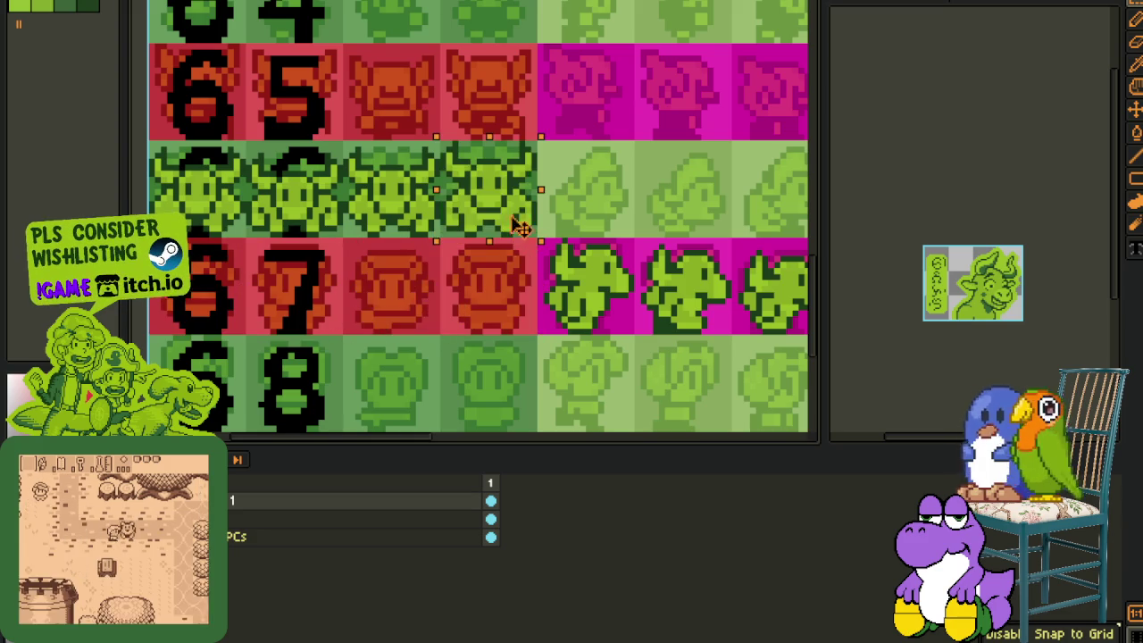
{"action": "scroll", "coordinate": [517, 254], "scroll_direction": "down", "scroll_amount": 2}
{"action": "scroll", "coordinate": [536, 286], "scroll_direction": "up", "scroll_amount": 1}
{"action": "mouse_move", "coordinate": [513, 357]}
{"action": "left_mouse_down"}
{"action": "mouse_move", "coordinate": [701, 312]}
{"action": "mouse_move", "coordinate": [607, 262]}
{"action": "left_mouse_up"}
{"action": "left_click_drag", "start_coordinate": [505, 375], "coordinate": [428, 300]}
{"action": "mouse_move", "coordinate": [472, 332]}
{"action": "left_mouse_down"}
{"action": "mouse_move", "coordinate": [600, 331]}
{"action": "mouse_move", "coordinate": [680, 258]}
{"action": "left_mouse_up"}
Step: Move the remaining horned character frames up into the same row, placing the lone frame at its right end
{"action": "scroll", "coordinate": [553, 357], "scroll_direction": "right", "scroll_amount": 5}
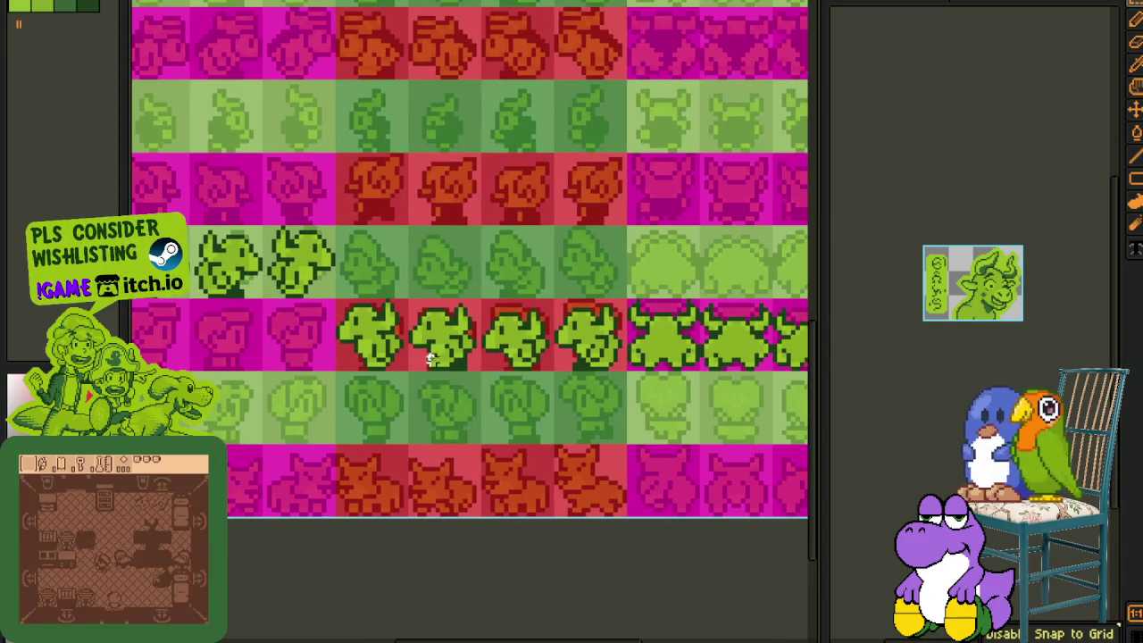
{"action": "left_click_drag", "start_coordinate": [409, 366], "coordinate": [625, 308]}
{"action": "left_click_drag", "start_coordinate": [536, 335], "coordinate": [465, 262]}
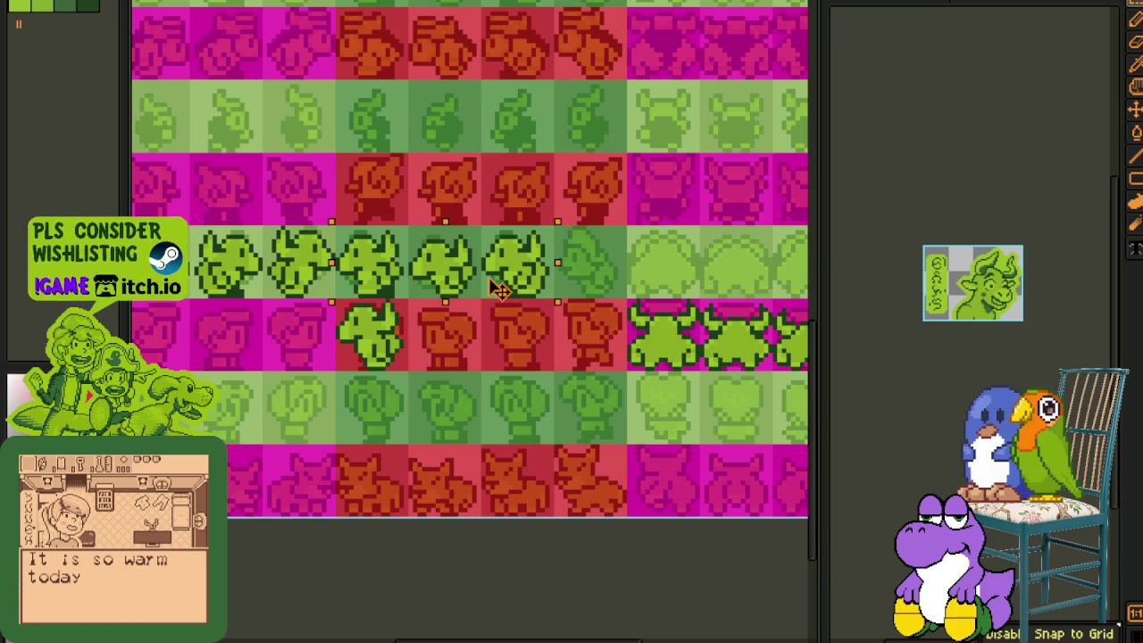
{"action": "left_click", "coordinate": [362, 350]}
{"action": "mouse_move", "coordinate": [361, 350]}
{"action": "left_mouse_down"}
{"action": "mouse_move", "coordinate": [507, 350]}
{"action": "mouse_move", "coordinate": [578, 277]}
{"action": "left_mouse_up"}
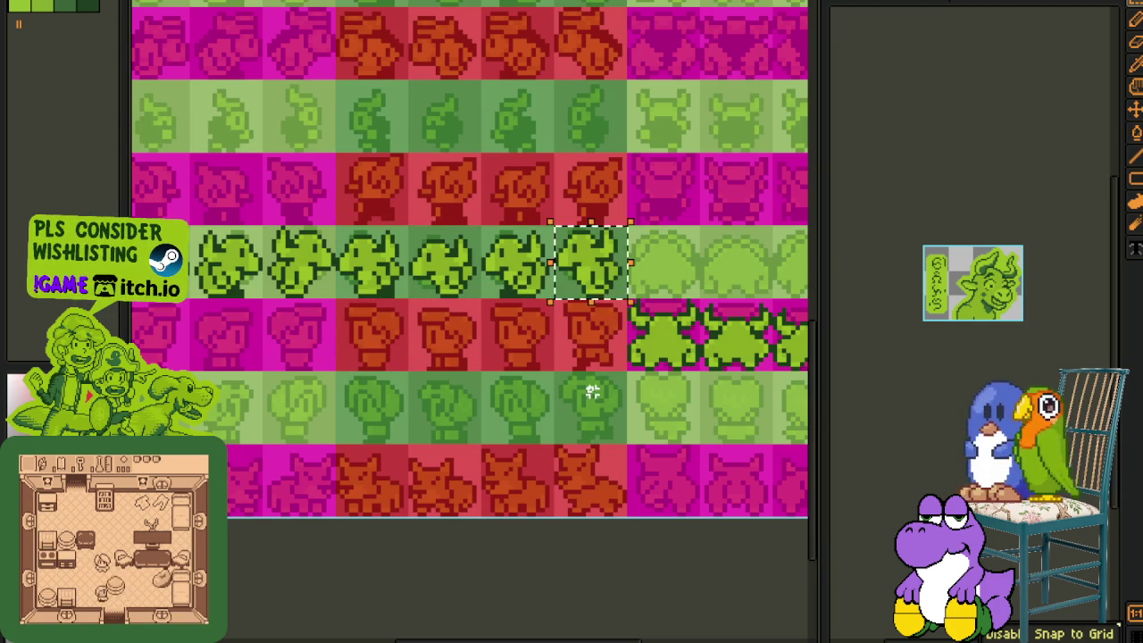
{"action": "scroll", "coordinate": [525, 394], "scroll_direction": "right", "scroll_amount": 3}
{"action": "scroll", "coordinate": [525, 394], "scroll_direction": "right", "scroll_amount": 3}
{"action": "left_click_drag", "start_coordinate": [420, 371], "coordinate": [636, 311]}
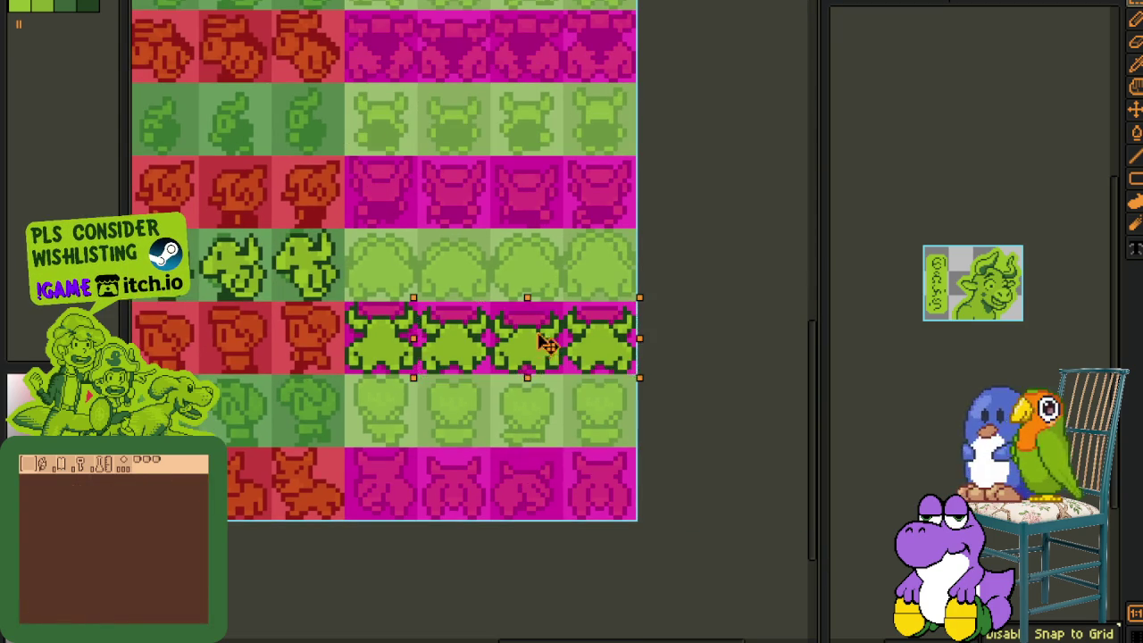
{"action": "left_click_drag", "start_coordinate": [559, 375], "coordinate": [487, 302]}
{"action": "left_click", "coordinate": [381, 353]}
{"action": "left_click_drag", "start_coordinate": [393, 366], "coordinate": [611, 295]}
{"action": "left_click", "coordinate": [510, 370]}
Step: Shift the assembled green character row down into row 67 and deselect it
{"action": "scroll", "coordinate": [510, 369], "scroll_direction": "down", "scroll_amount": 3}
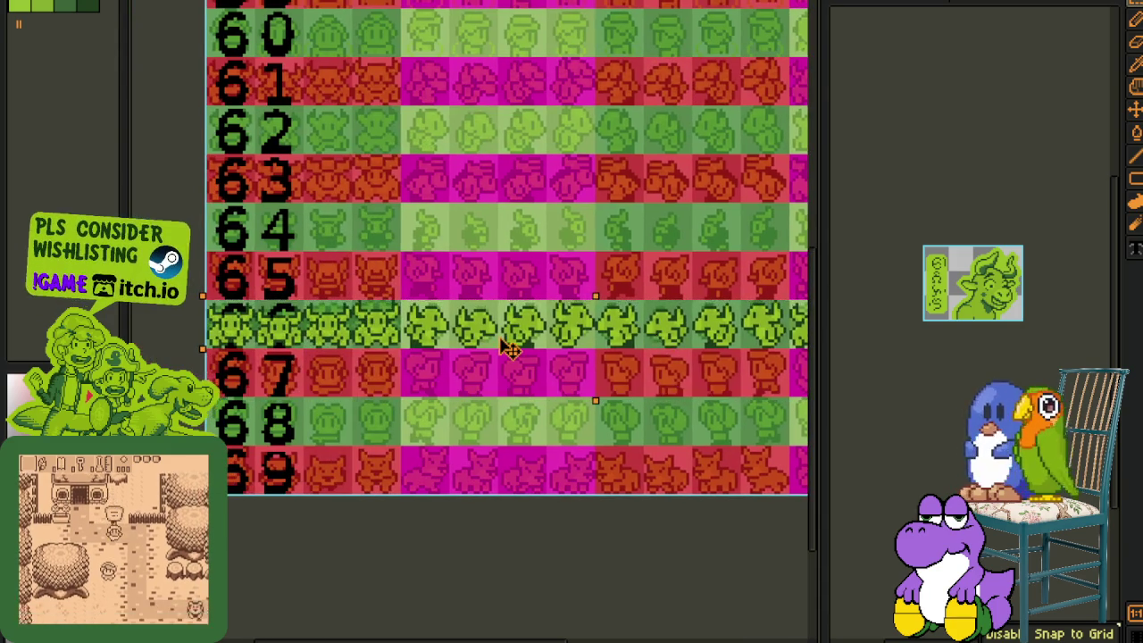
{"action": "left_click_drag", "start_coordinate": [489, 287], "coordinate": [490, 337]}
{"action": "key", "text": "ctrl+d"}
{"action": "key", "text": "Tab"}
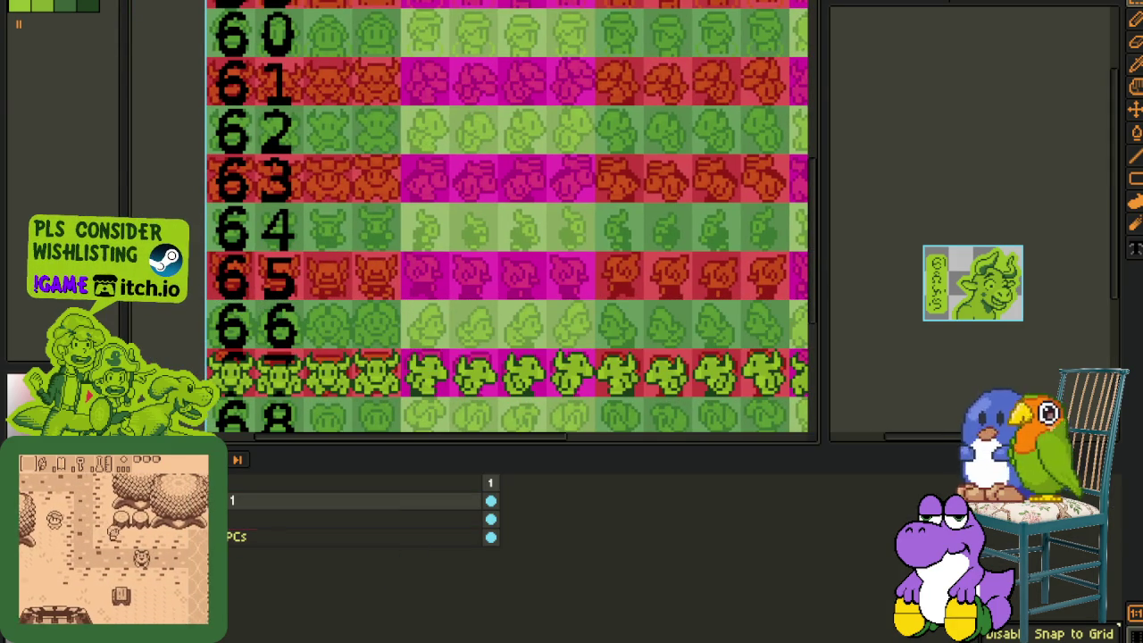
{"action": "key", "text": "Tab"}
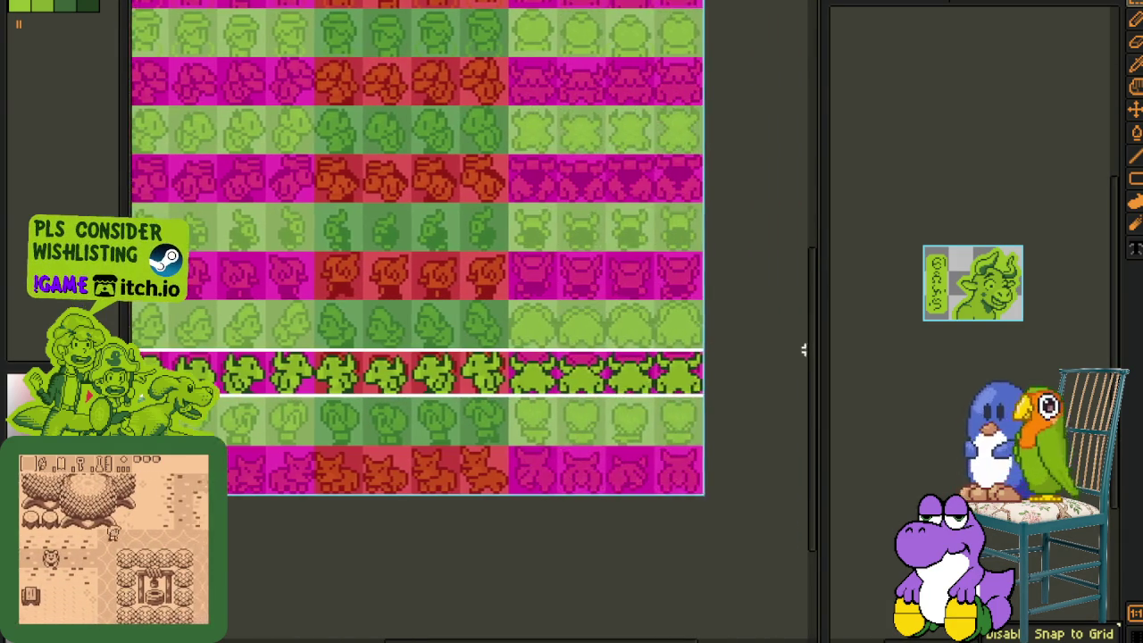
{"action": "scroll", "coordinate": [414, 437], "scroll_direction": "down", "scroll_amount": 3}
{"action": "key", "text": "Tab"}
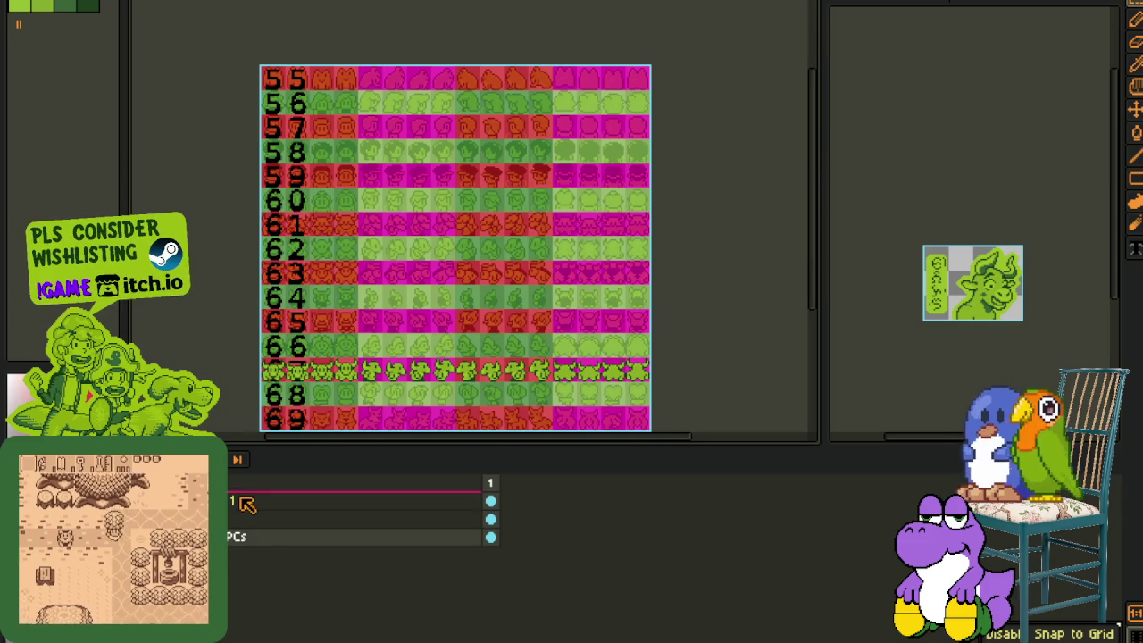
Step: Delete the layer containing the pasted green horned character row
{"action": "left_click", "coordinate": [255, 520]}
{"action": "right_click", "coordinate": [254, 519]}
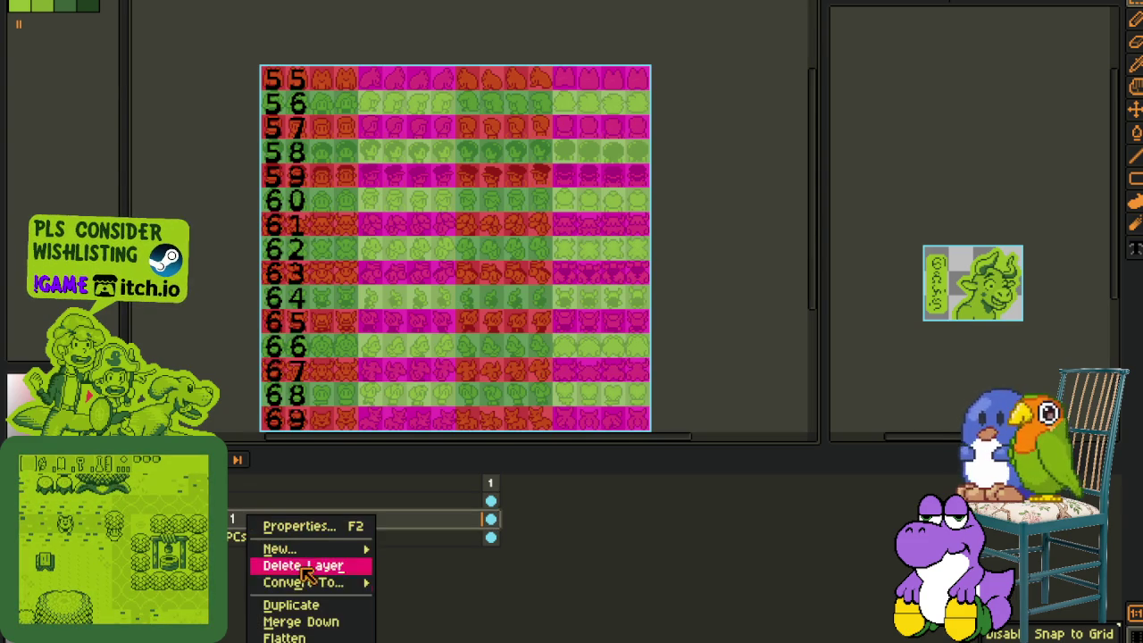
{"action": "left_click", "coordinate": [306, 620]}
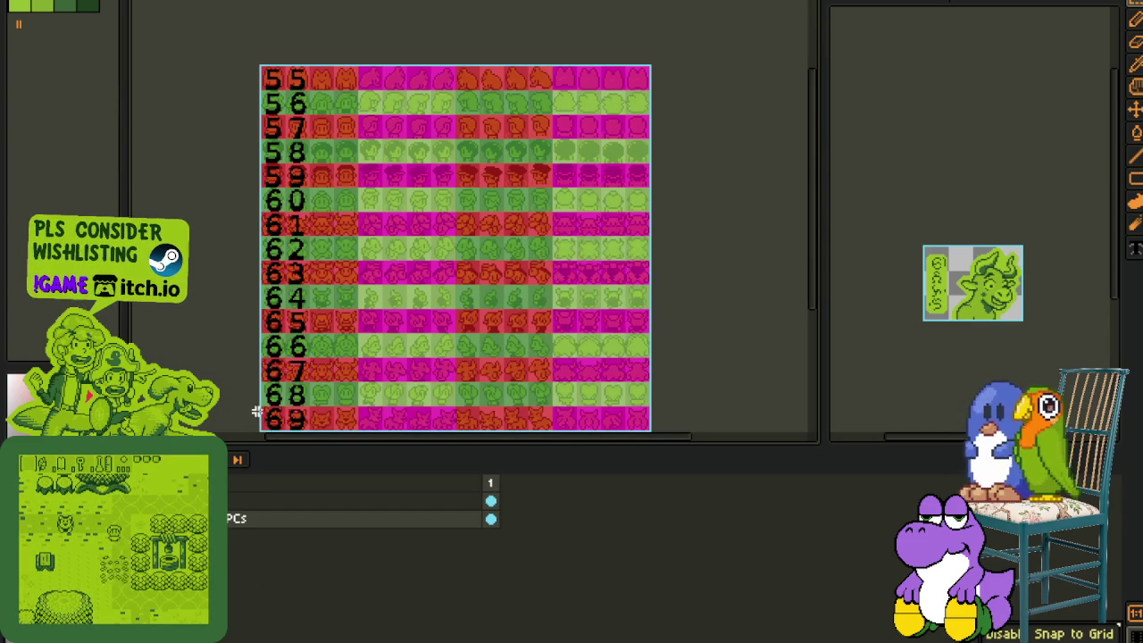
{"action": "scroll", "coordinate": [260, 375], "scroll_direction": "up", "scroll_amount": 2}
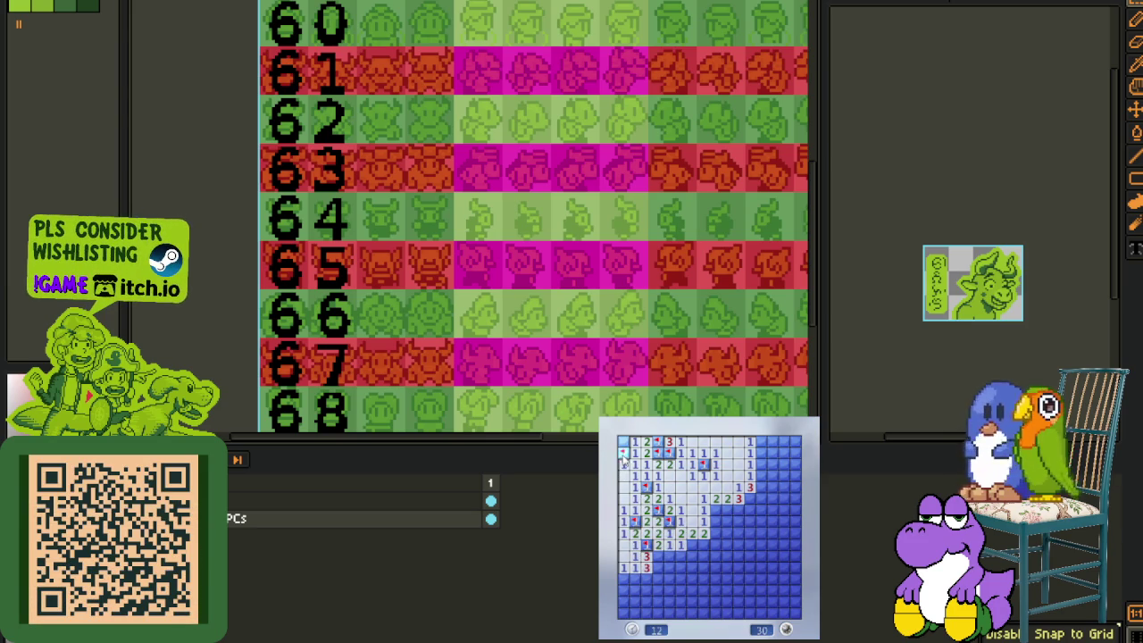
Step: Open the lower-right region of the minefield, flagging two mines along the way
{"action": "left_click", "coordinate": [669, 555]}
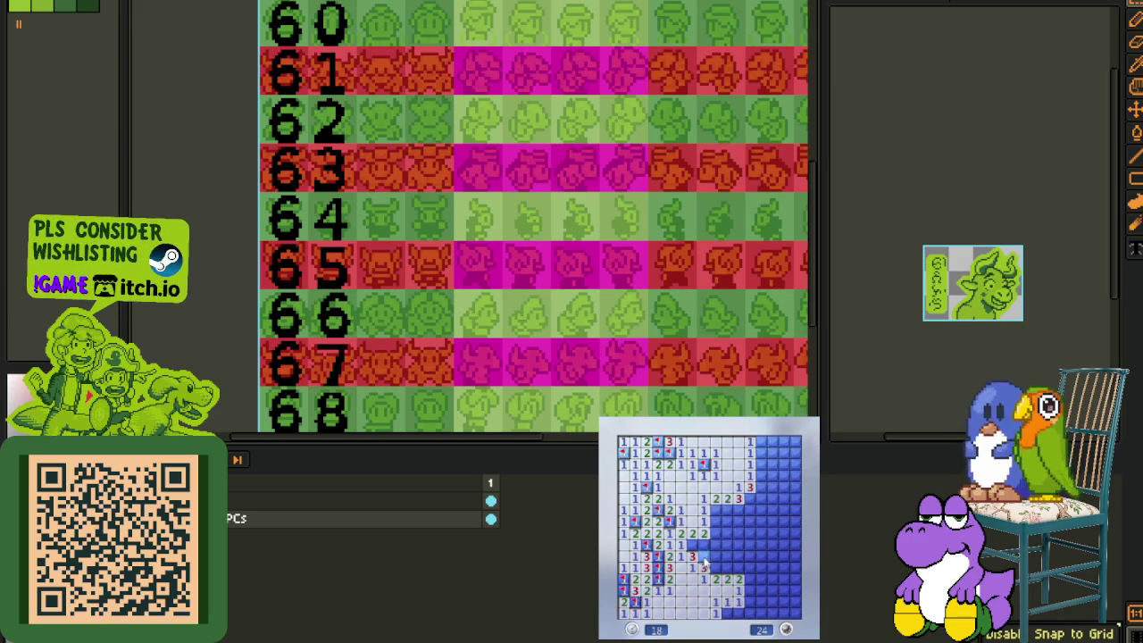
{"action": "left_click", "coordinate": [721, 527]}
{"action": "right_click", "coordinate": [717, 544]}
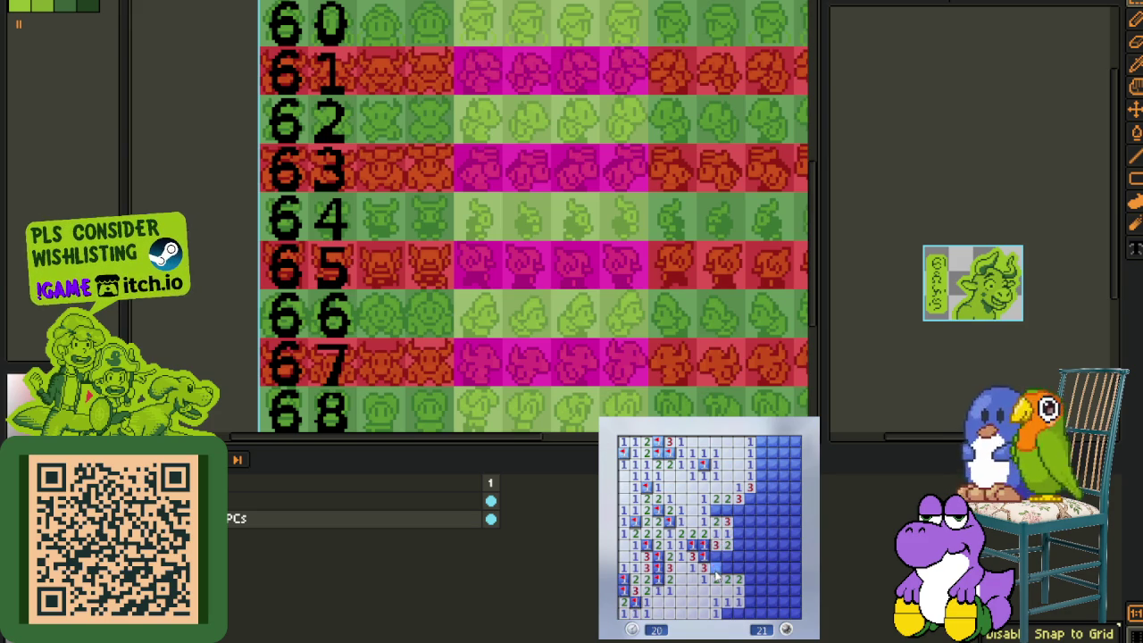
{"action": "right_click", "coordinate": [726, 568]}
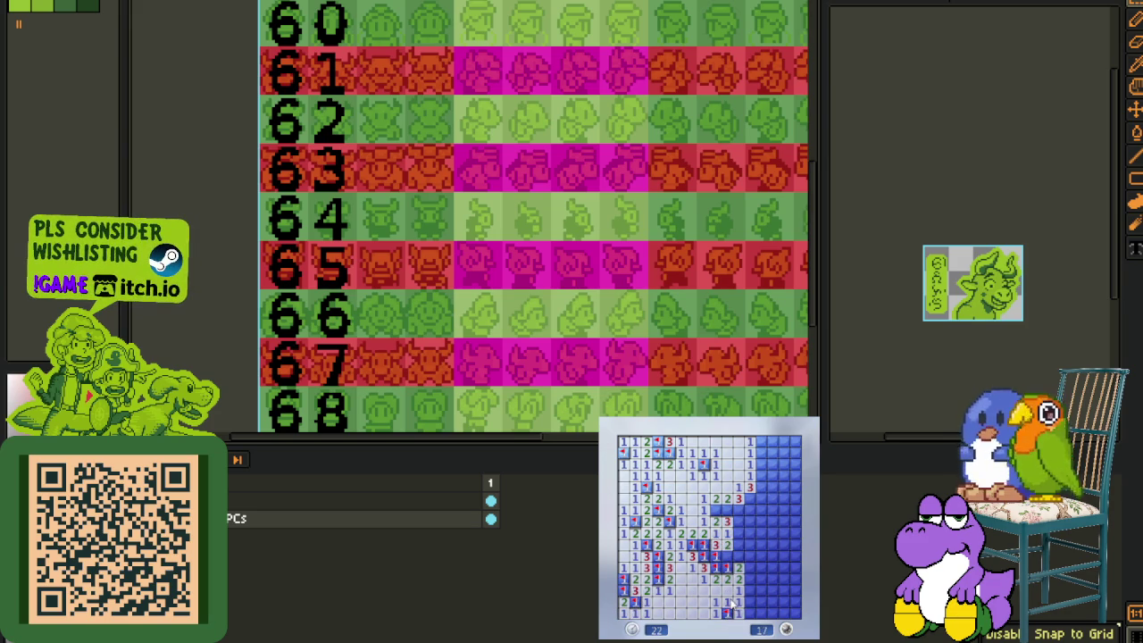
{"action": "left_click", "coordinate": [737, 610]}
{"action": "left_click", "coordinate": [738, 558]}
{"action": "left_click", "coordinate": [739, 544]}
{"action": "left_click", "coordinate": [750, 543]}
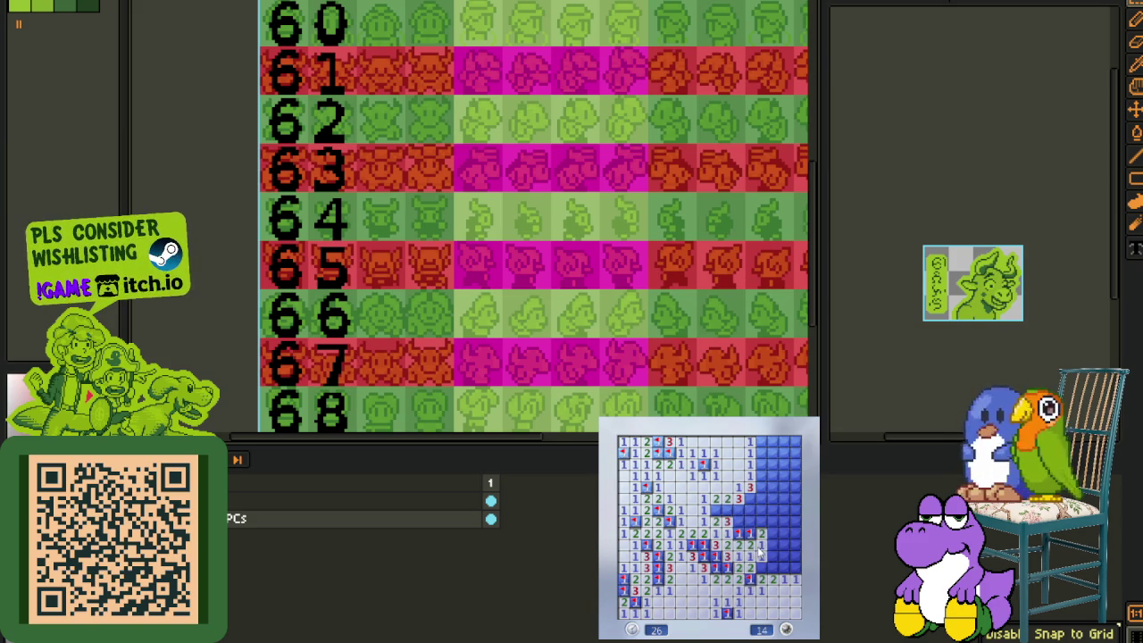
{"action": "left_click", "coordinate": [765, 555]}
{"action": "left_click", "coordinate": [784, 560]}
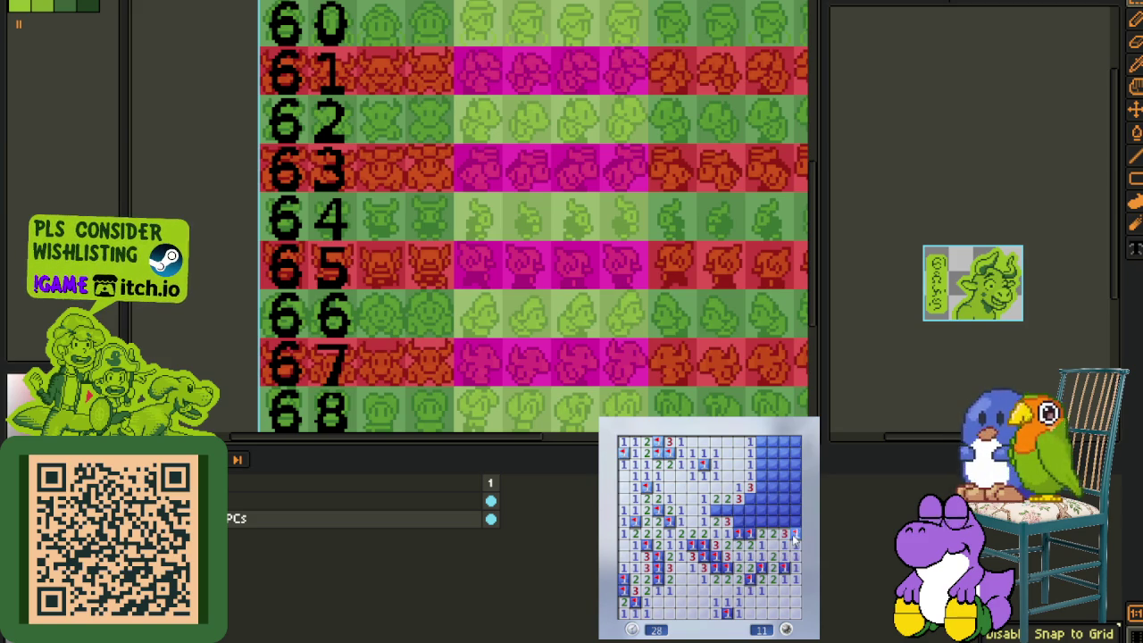
Step: Flag the remaining mines up through the top row until the counter reads 0, then close Minesweeper
{"action": "right_click", "coordinate": [718, 509]}
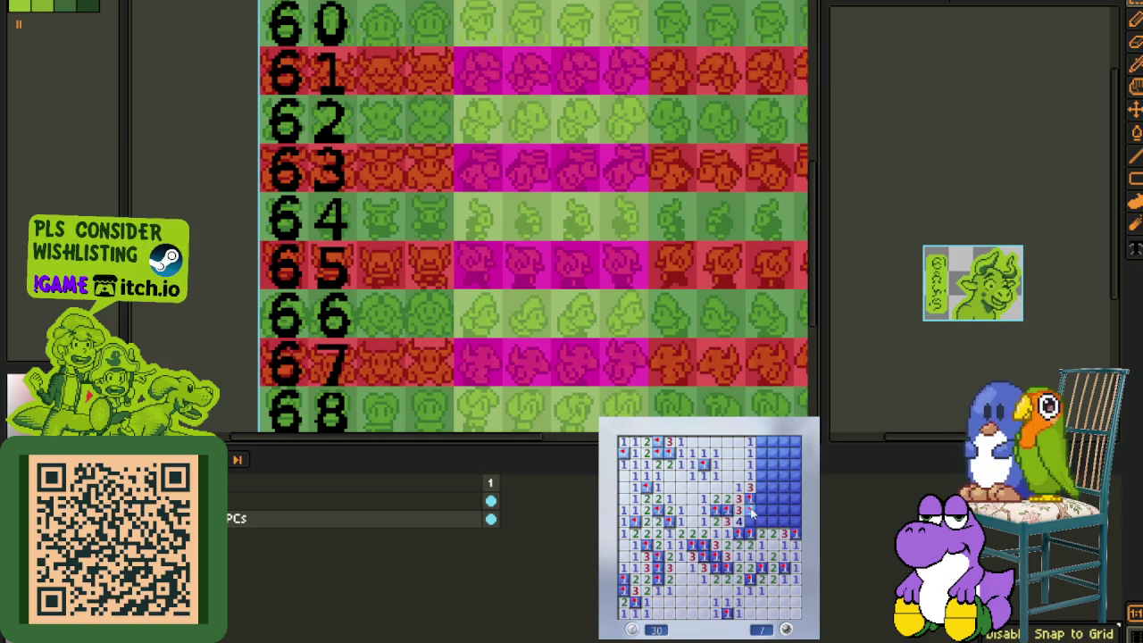
{"action": "left_click", "coordinate": [759, 524]}
{"action": "right_click", "coordinate": [784, 534]}
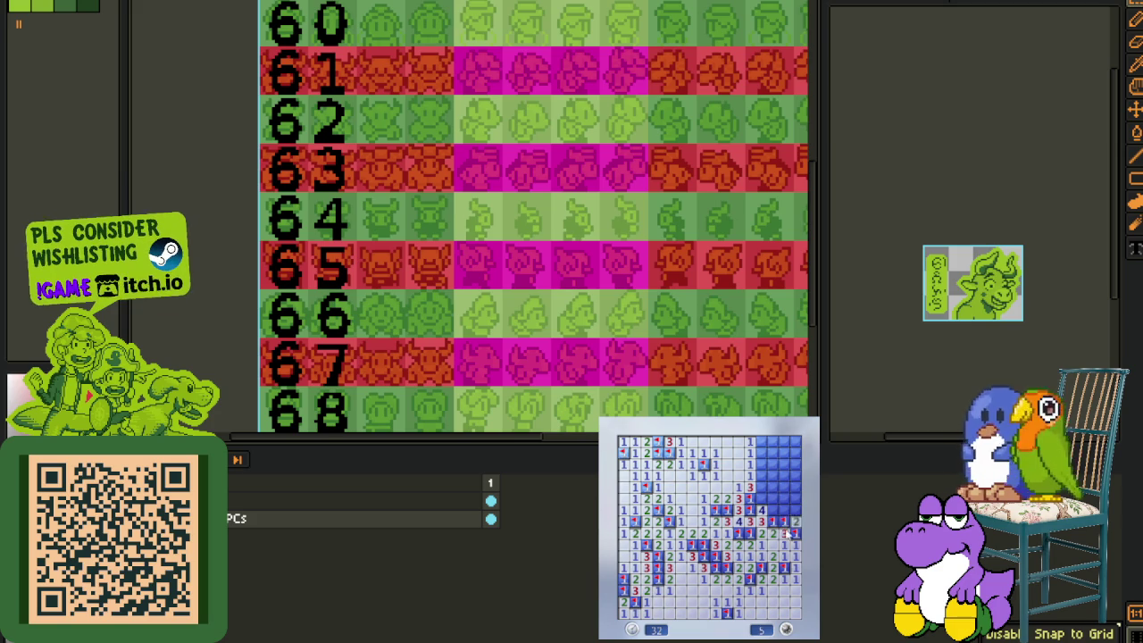
{"action": "left_click", "coordinate": [786, 510]}
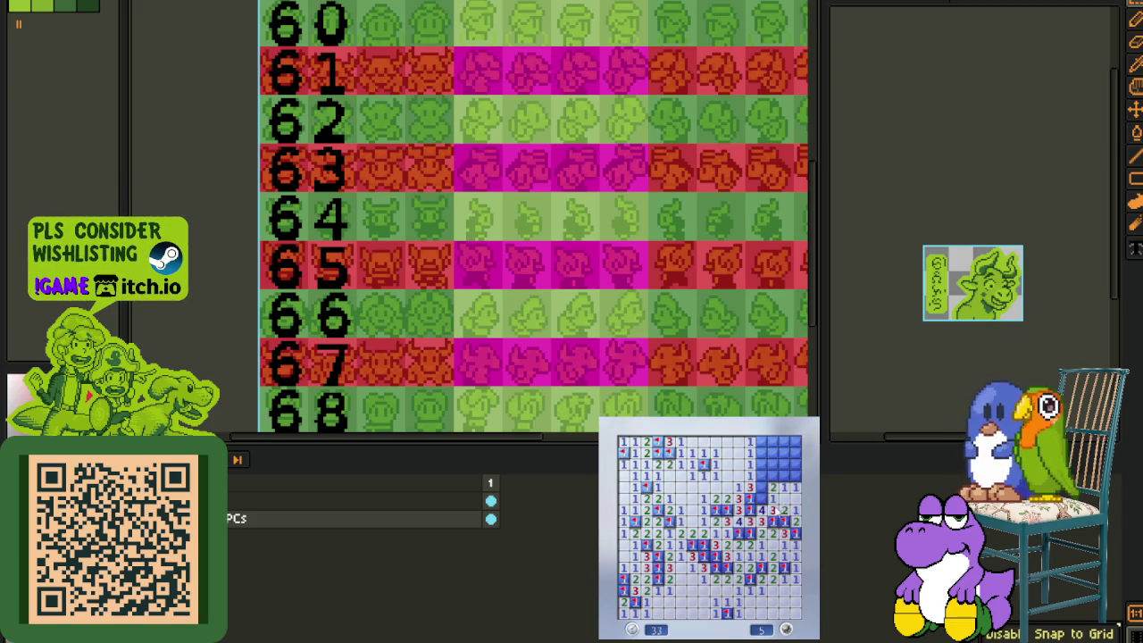
{"action": "left_click", "coordinate": [775, 475]}
{"action": "right_click", "coordinate": [784, 441]}
{"action": "left_click", "coordinate": [774, 441]}
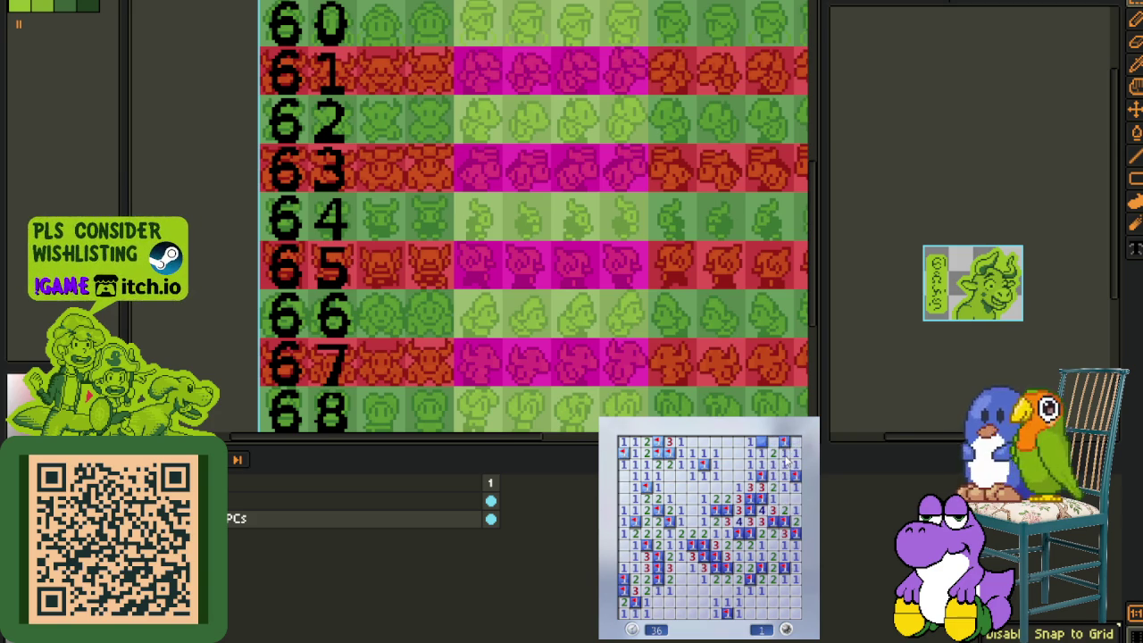
{"action": "left_click", "coordinate": [623, 586]}
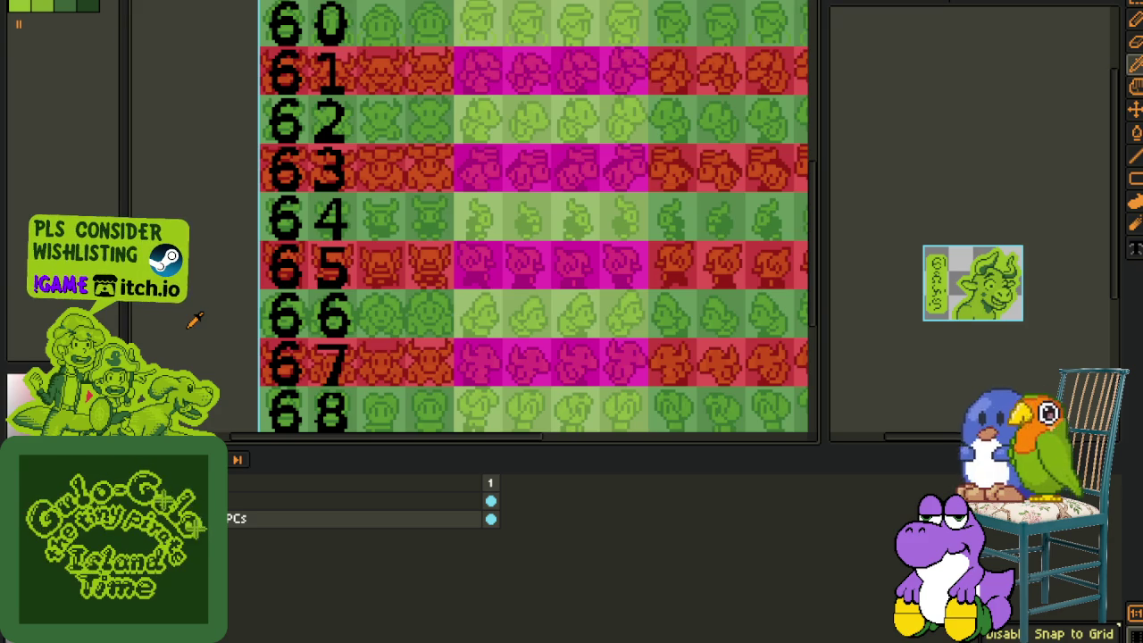
{"action": "scroll", "coordinate": [195, 319], "scroll_direction": "down", "scroll_amount": 1}
{"action": "scroll", "coordinate": [215, 352], "scroll_direction": "up", "scroll_amount": 1}
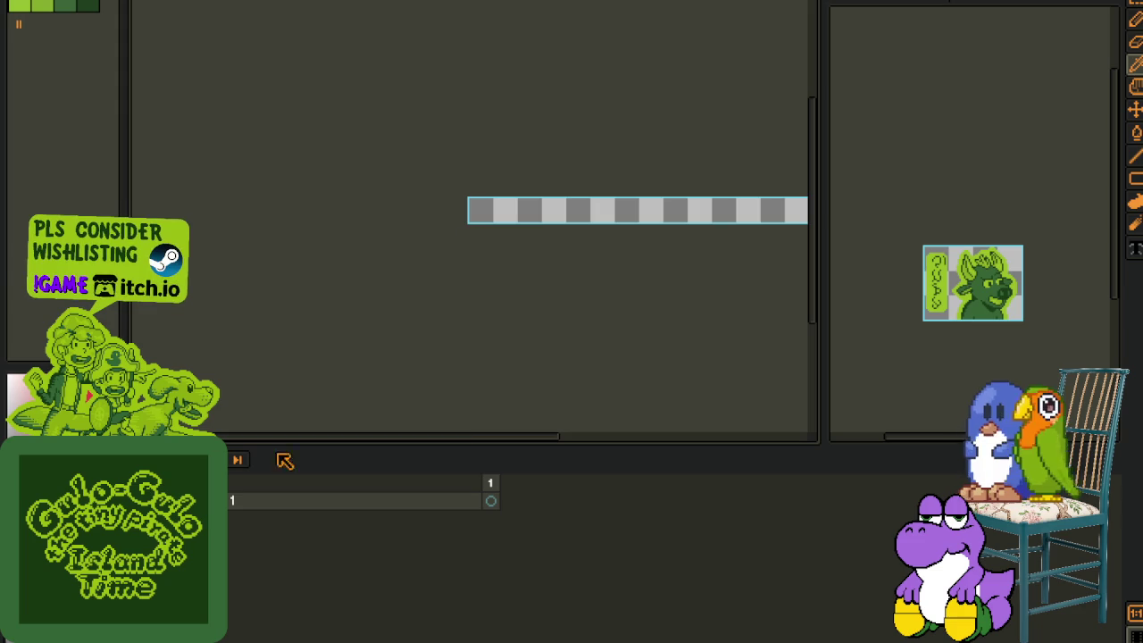
Step: Close the A - 68 Zombie 8 Grown Zombie-Sheet sprite with Ctrl+W, discarding its changes
{"action": "scroll", "coordinate": [547, 142], "scroll_direction": "up", "scroll_amount": 1}
{"action": "key", "text": "ctrl+w"}
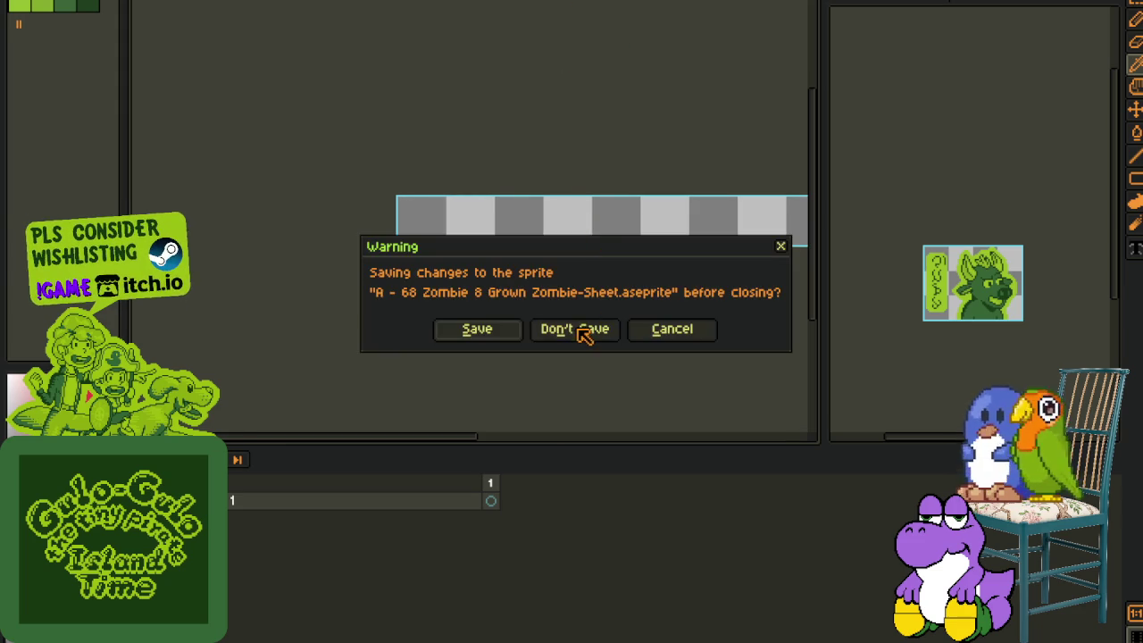
{"action": "left_click", "coordinate": [563, 330]}
{"action": "scroll", "coordinate": [516, 347], "scroll_direction": "down", "scroll_amount": 1}
{"action": "scroll", "coordinate": [515, 347], "scroll_direction": "up", "scroll_amount": 1}
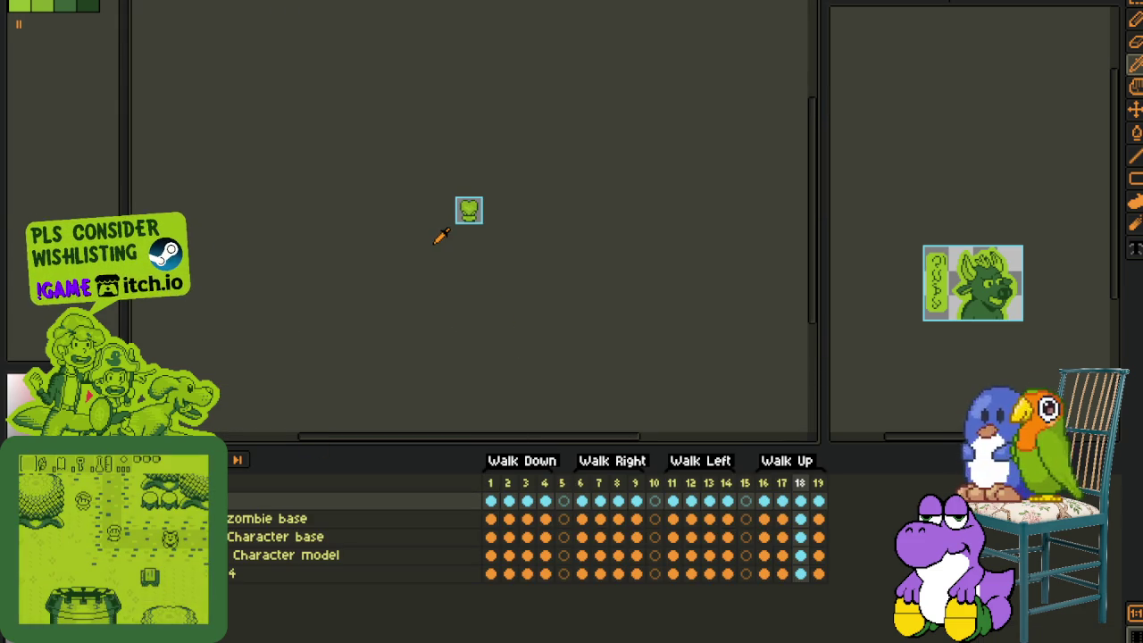
Step: Create a layer group named 'Model', save, move the Character model layer into it, and fold it
{"action": "left_click", "coordinate": [239, 578]}
{"action": "right_click", "coordinate": [241, 578]}
{"action": "mouse_move", "coordinate": [272, 554]}
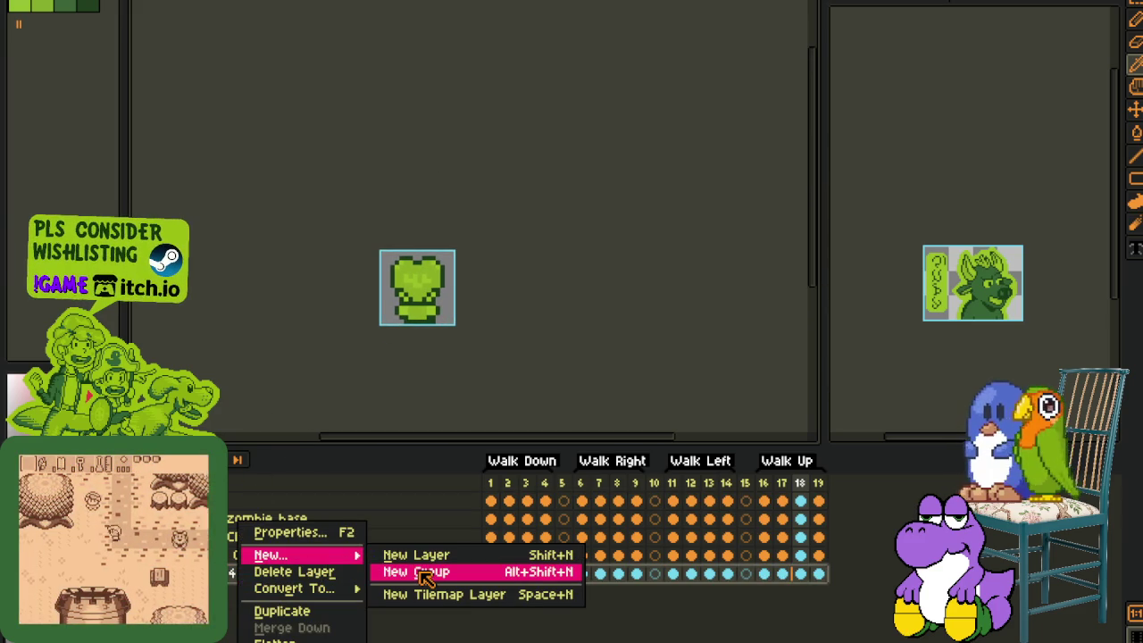
{"action": "left_click", "coordinate": [424, 573]}
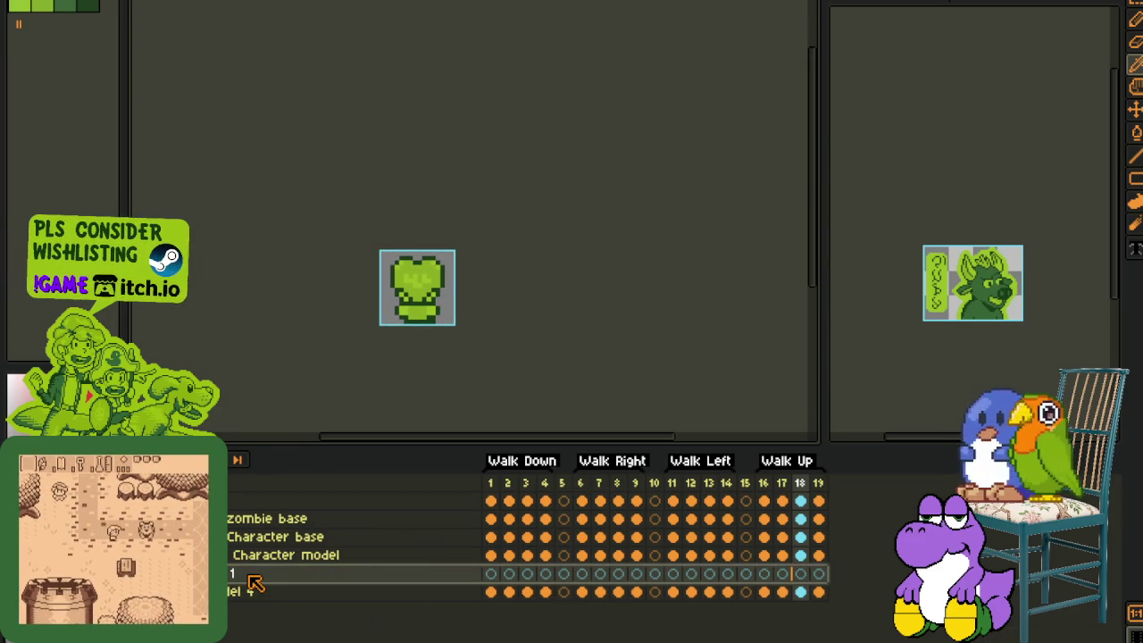
{"action": "double_click", "coordinate": [241, 575]}
{"action": "type", "text": "Model"}
{"action": "key", "text": "Return"}
{"action": "key", "text": "ctrl+s"}
{"action": "left_click", "coordinate": [259, 554]}
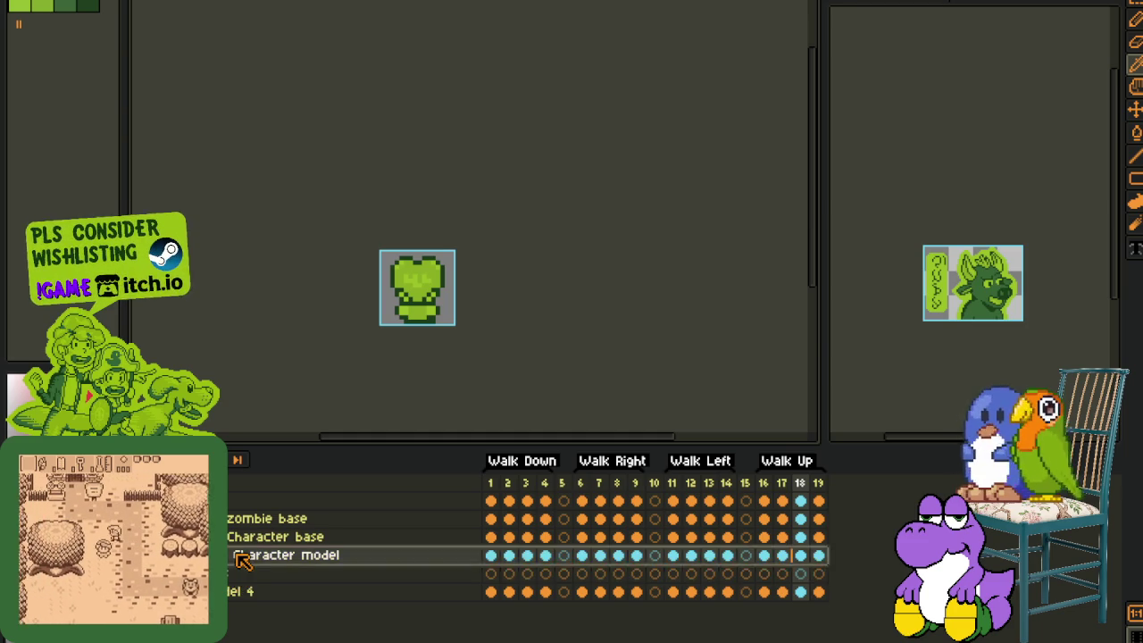
{"action": "left_click_drag", "start_coordinate": [246, 571], "coordinate": [254, 565]}
{"action": "left_click", "coordinate": [214, 536]}
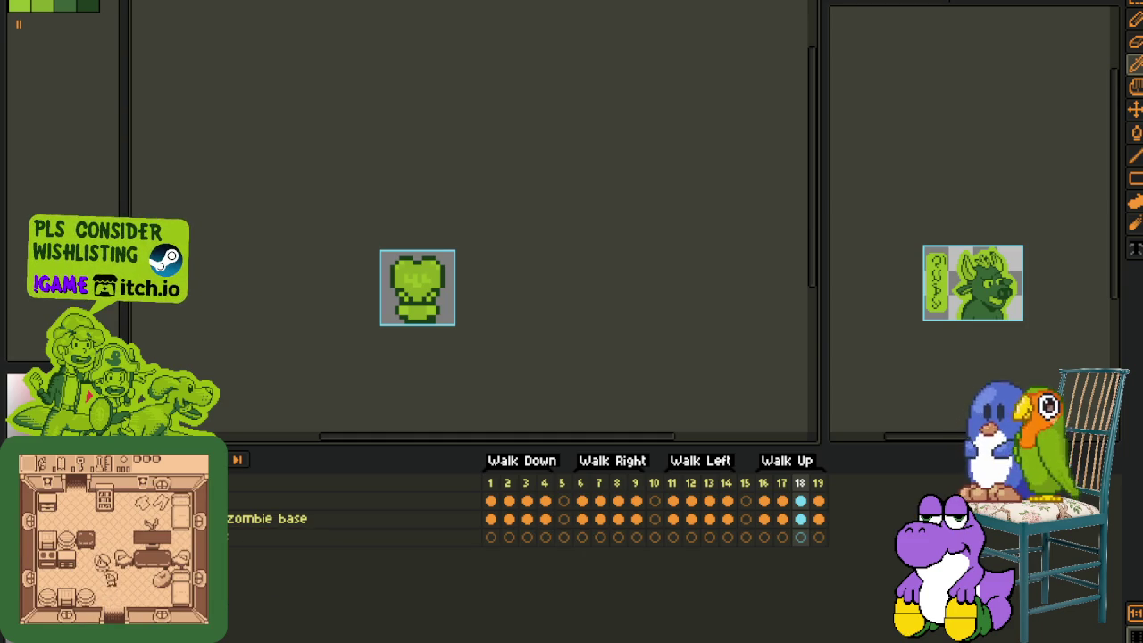
Step: Put the zombie base layer into a second group named 'V' and collapse it
{"action": "right_click", "coordinate": [223, 537]}
{"action": "left_click", "coordinate": [223, 517]}
{"action": "right_click", "coordinate": [224, 520]}
{"action": "left_click", "coordinate": [348, 572]}
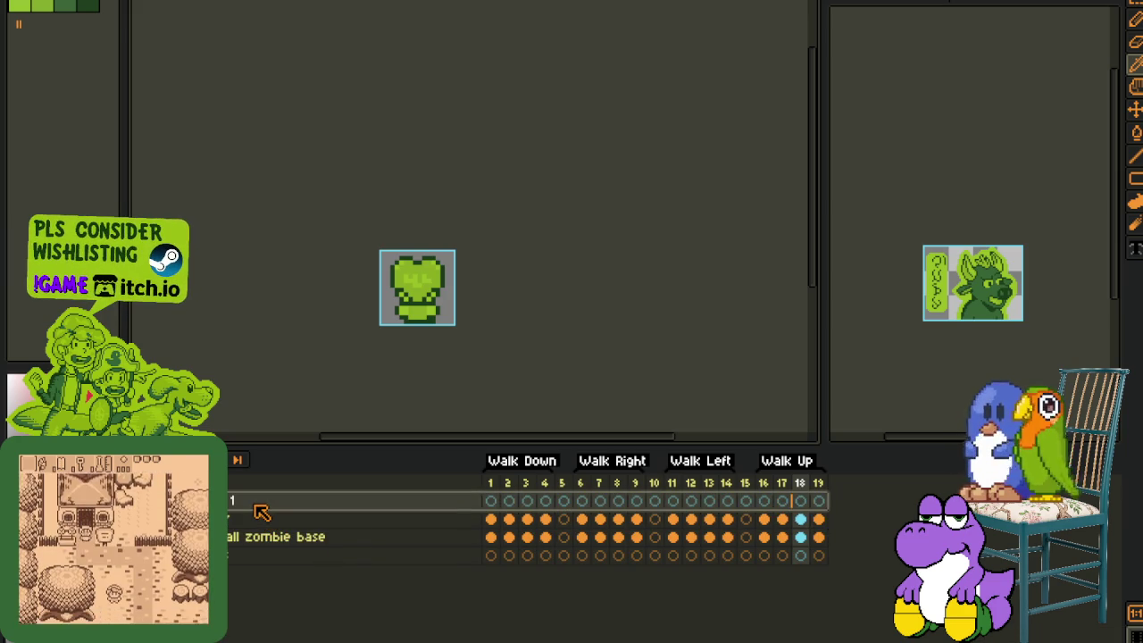
{"action": "double_click", "coordinate": [262, 511]}
{"action": "type", "text": "V"}
{"action": "key", "text": "Return"}
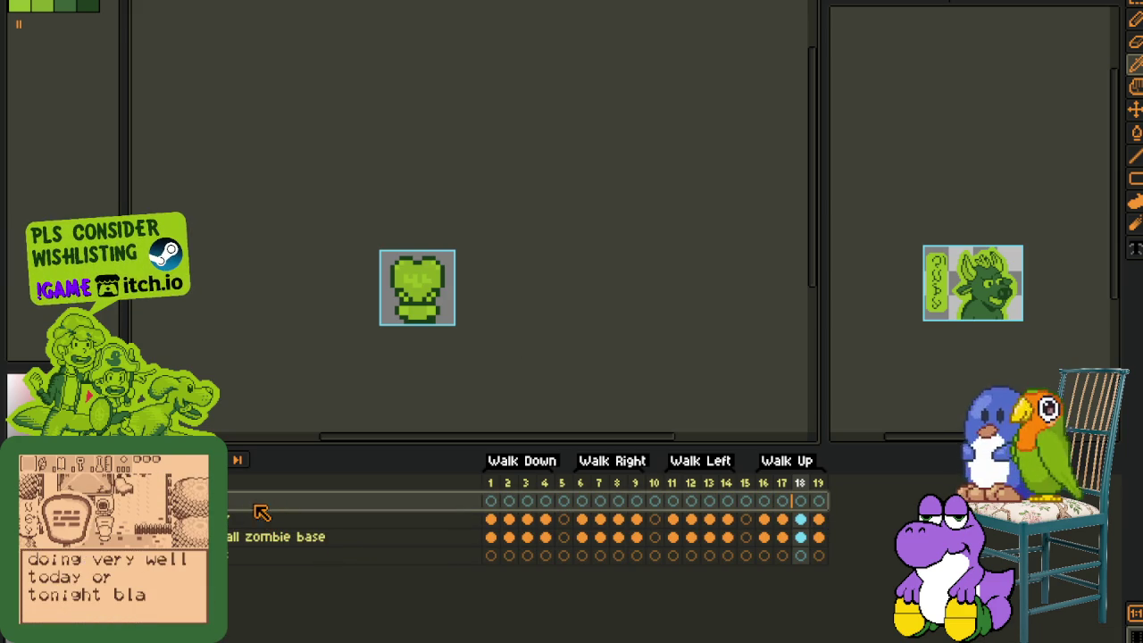
{"action": "left_click", "coordinate": [212, 519]}
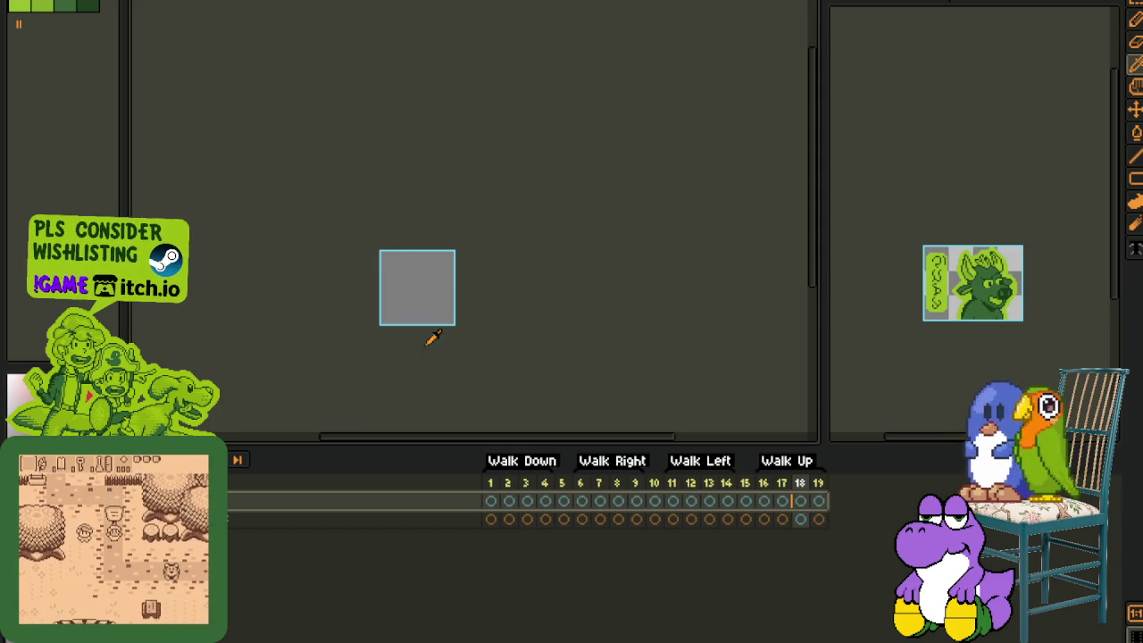
{"action": "scroll", "coordinate": [968, 289], "scroll_direction": "up", "scroll_amount": 2}
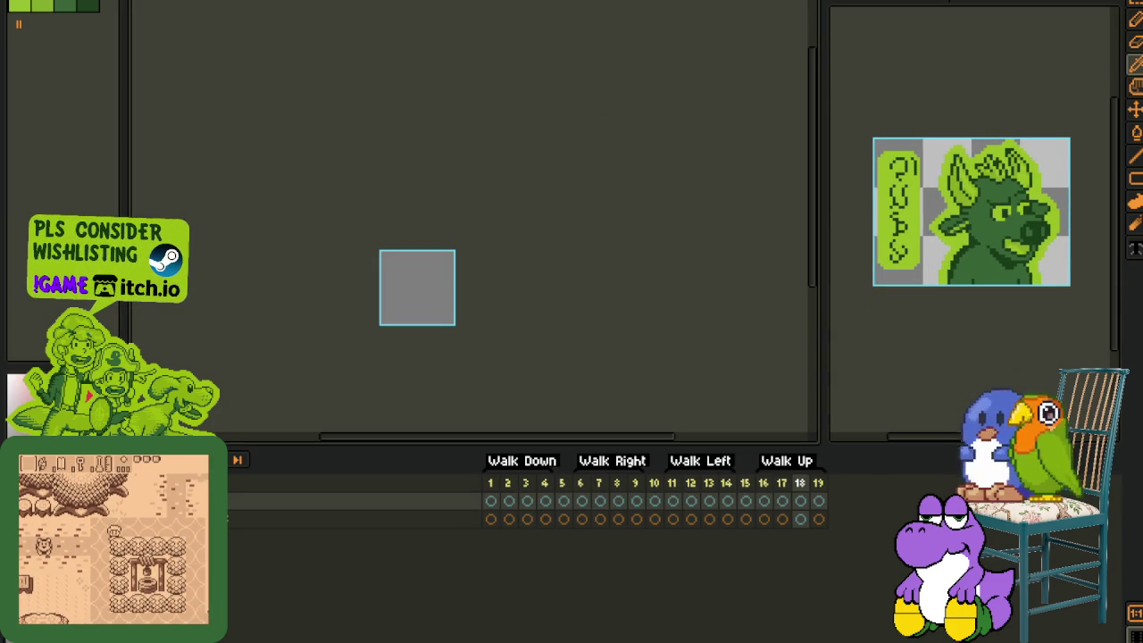
Step: Switch to the combined character sheet and pan to show rows 55–69
{"action": "left_click", "coordinate": [822, 0]}
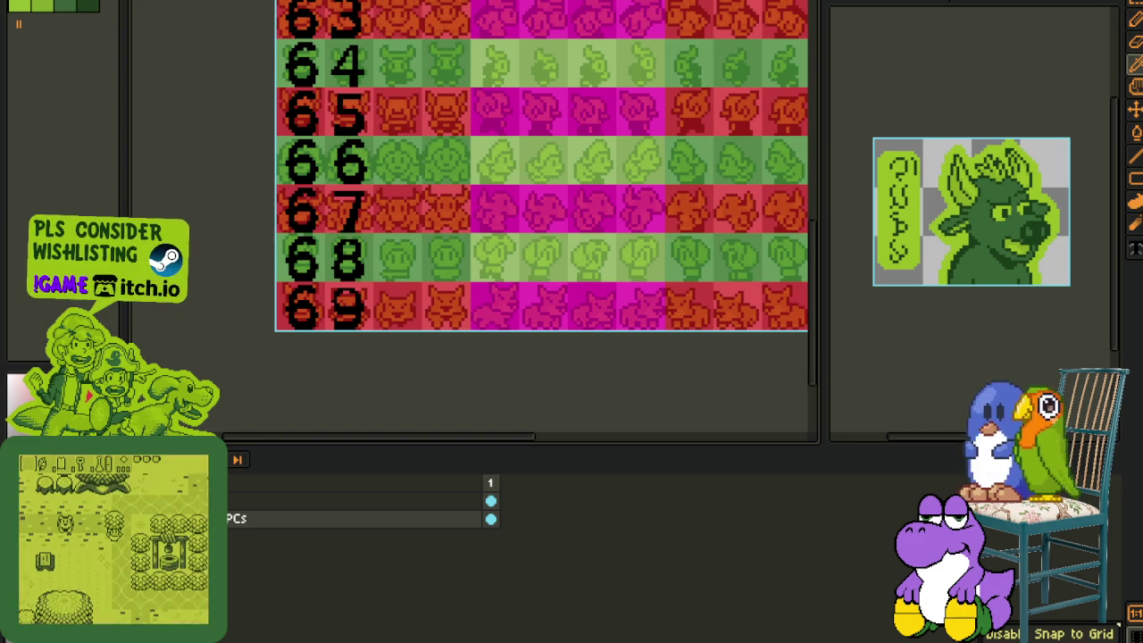
{"action": "scroll", "coordinate": [248, 298], "scroll_direction": "up", "scroll_amount": 3}
{"action": "scroll", "coordinate": [379, 243], "scroll_direction": "up", "scroll_amount": 3}
{"action": "scroll", "coordinate": [494, 243], "scroll_direction": "down", "scroll_amount": 2}
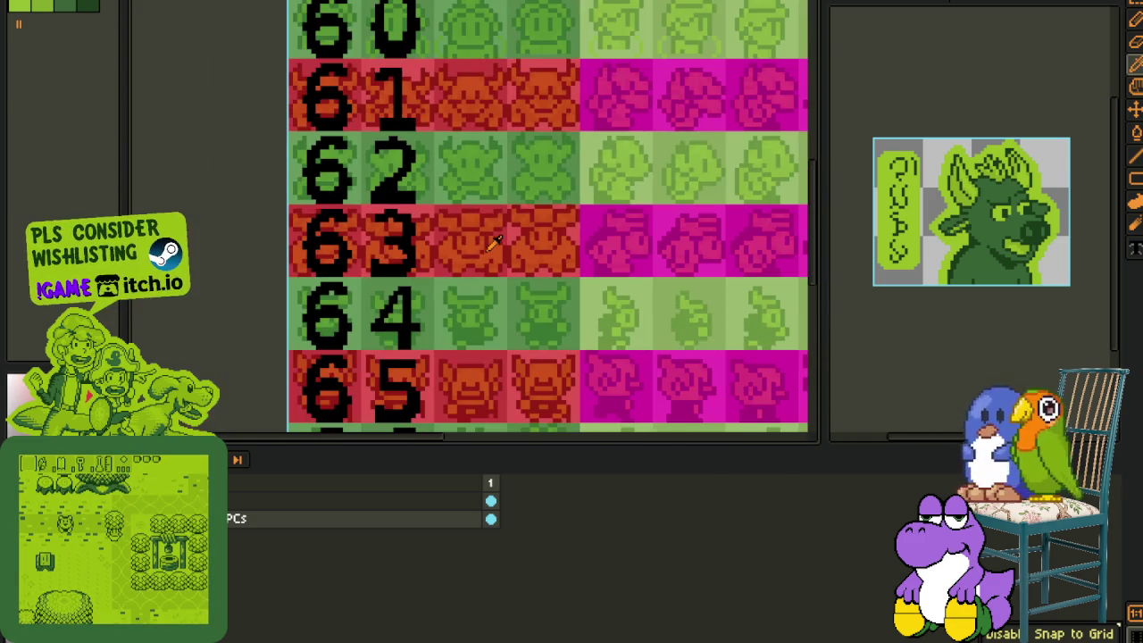
{"action": "mouse_move", "coordinate": [701, 223]}
{"action": "left_mouse_down"}
{"action": "mouse_move", "coordinate": [619, 217]}
{"action": "mouse_move", "coordinate": [401, 158]}
{"action": "left_mouse_up"}
{"action": "scroll", "coordinate": [288, 161], "scroll_direction": "up", "scroll_amount": 1}
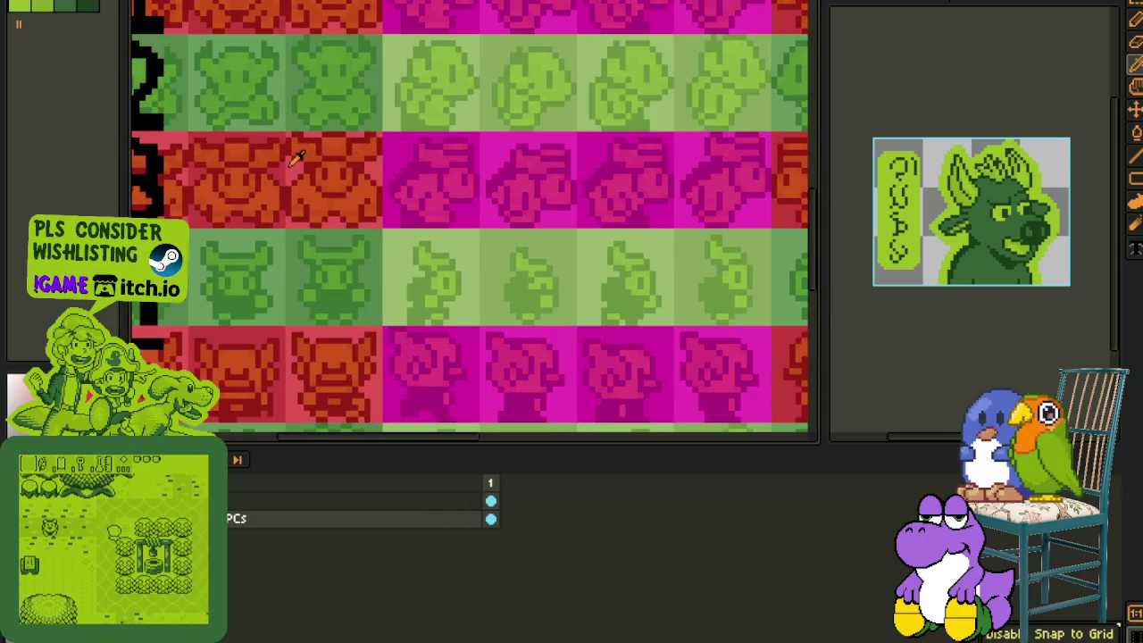
{"action": "scroll", "coordinate": [307, 161], "scroll_direction": "down", "scroll_amount": 3}
{"action": "scroll", "coordinate": [306, 170], "scroll_direction": "down", "scroll_amount": 3}
{"action": "left_click_drag", "start_coordinate": [148, 228], "coordinate": [265, 261]}
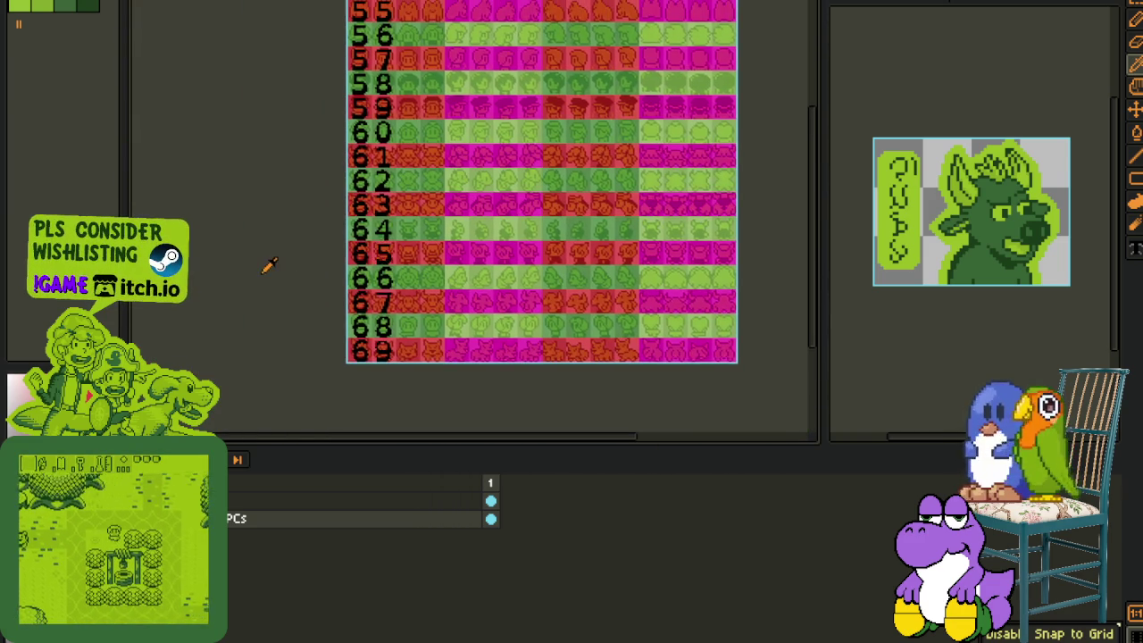
{"action": "scroll", "coordinate": [299, 247], "scroll_direction": "up", "scroll_amount": 2}
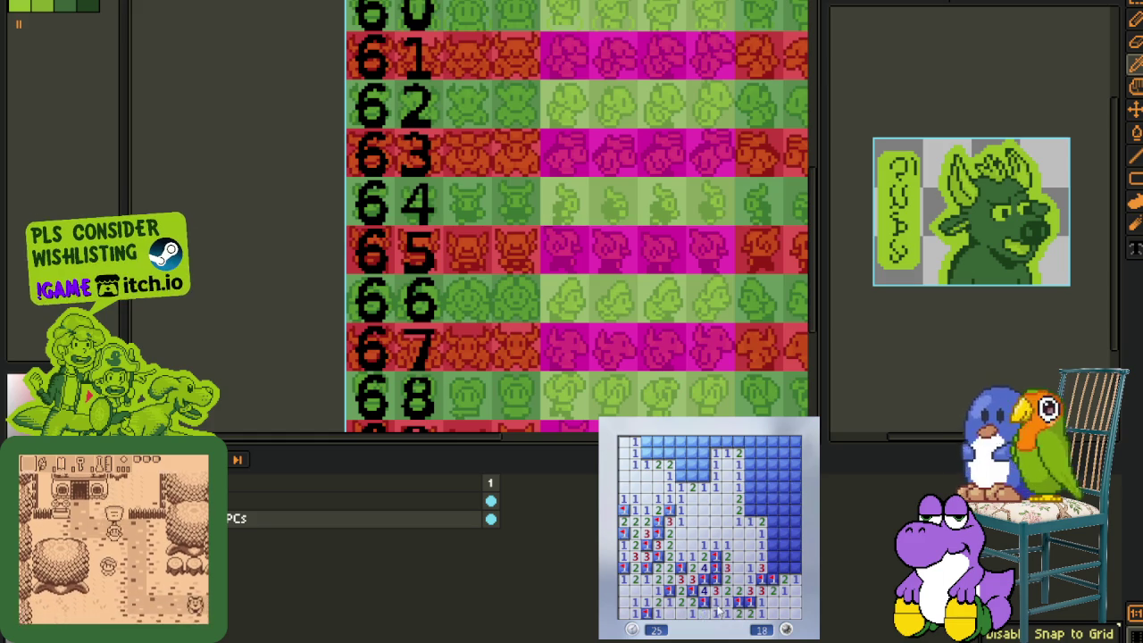
Step: Flag the mines around the top-left corner and clear the top row of the board
{"action": "right_click", "coordinate": [703, 477]}
{"action": "right_click", "coordinate": [680, 477]}
{"action": "left_click", "coordinate": [692, 464]}
{"action": "left_click", "coordinate": [693, 452]}
{"action": "right_click", "coordinate": [668, 453]}
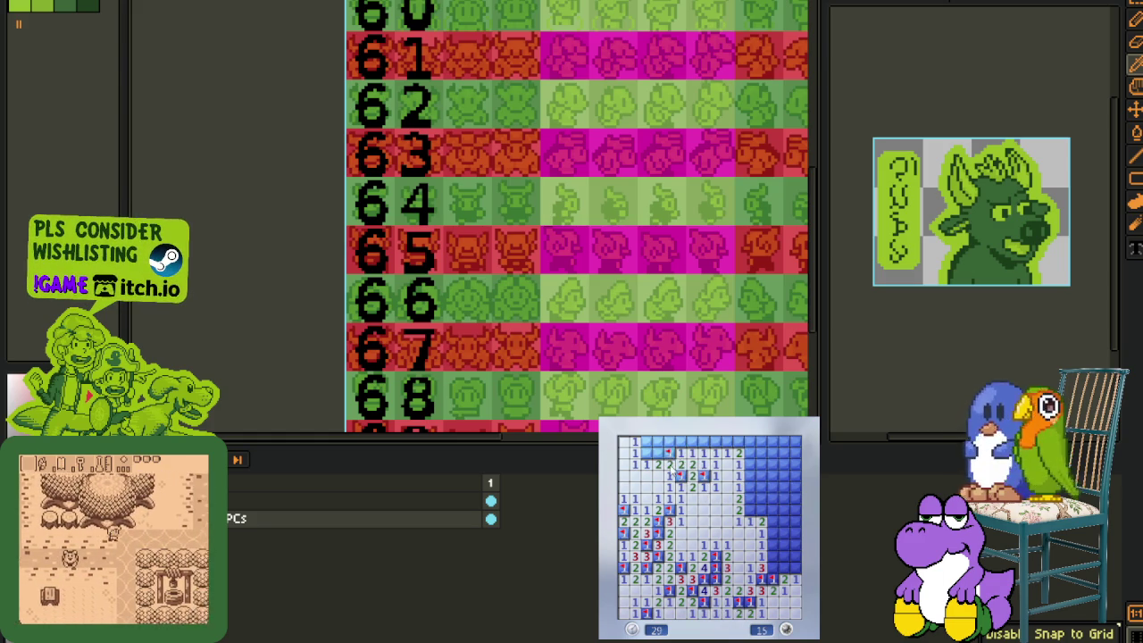
{"action": "left_click", "coordinate": [680, 441]}
{"action": "right_click", "coordinate": [645, 453]}
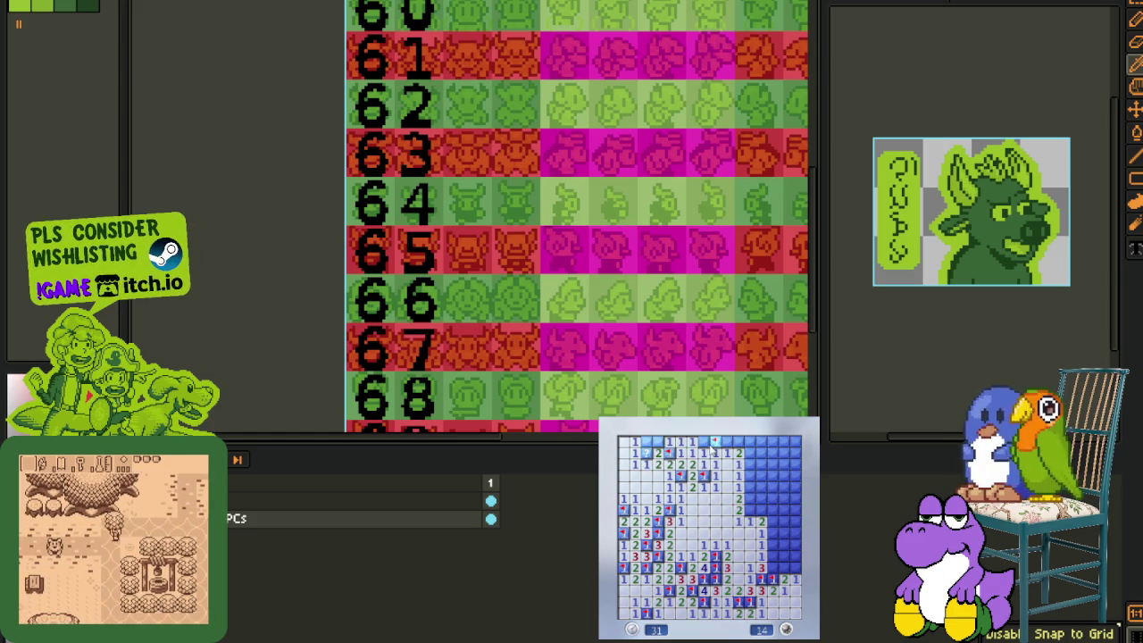
{"action": "left_click", "coordinate": [651, 446]}
{"action": "right_click", "coordinate": [661, 453]}
{"action": "right_click", "coordinate": [703, 441]}
{"action": "left_click", "coordinate": [720, 441]}
{"action": "left_click", "coordinate": [737, 441]}
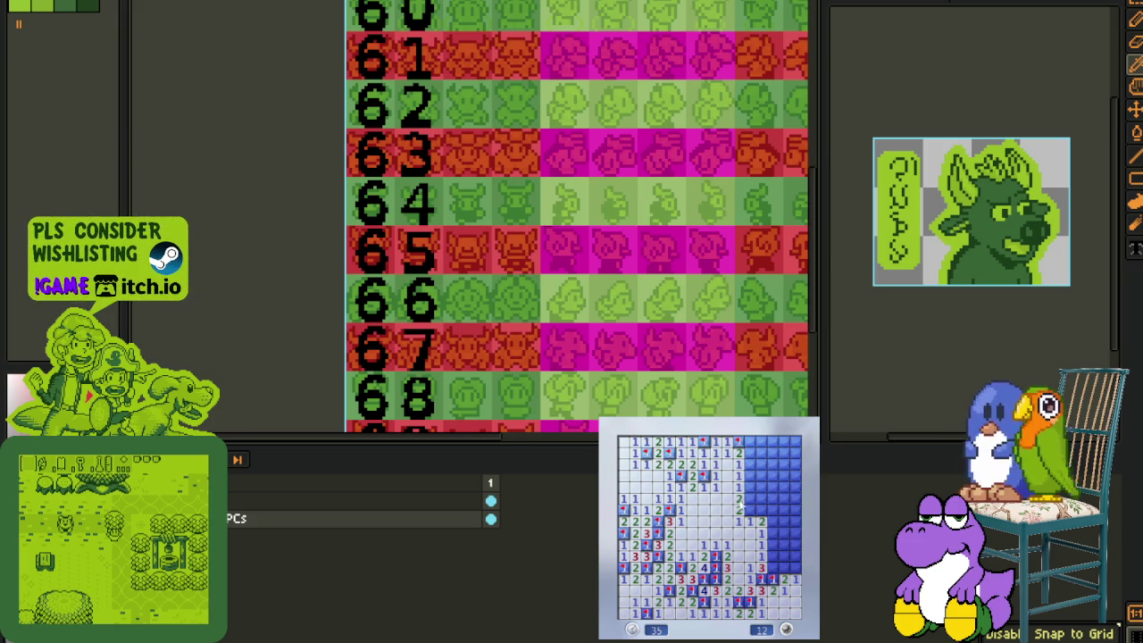
Step: Clear the right-hand column, flagging its mines
{"action": "right_click", "coordinate": [749, 497]}
{"action": "left_click", "coordinate": [750, 476]}
{"action": "right_click", "coordinate": [750, 464]}
{"action": "left_click", "coordinate": [748, 453]}
{"action": "right_click", "coordinate": [774, 464]}
{"action": "left_click", "coordinate": [774, 478]}
{"action": "left_click", "coordinate": [773, 491]}
{"action": "right_click", "coordinate": [791, 494]}
{"action": "right_click", "coordinate": [794, 486]}
Step: Work down the bottom-right cells and flag the last mines so the counter reaches 0
{"action": "left_click", "coordinate": [774, 521]}
{"action": "left_click", "coordinate": [773, 521]}
{"action": "right_click", "coordinate": [790, 518]}
{"action": "left_click", "coordinate": [773, 538]}
{"action": "left_click", "coordinate": [774, 556]}
{"action": "right_click", "coordinate": [784, 556]}
{"action": "right_click", "coordinate": [795, 555]}
{"action": "right_click", "coordinate": [791, 566]}
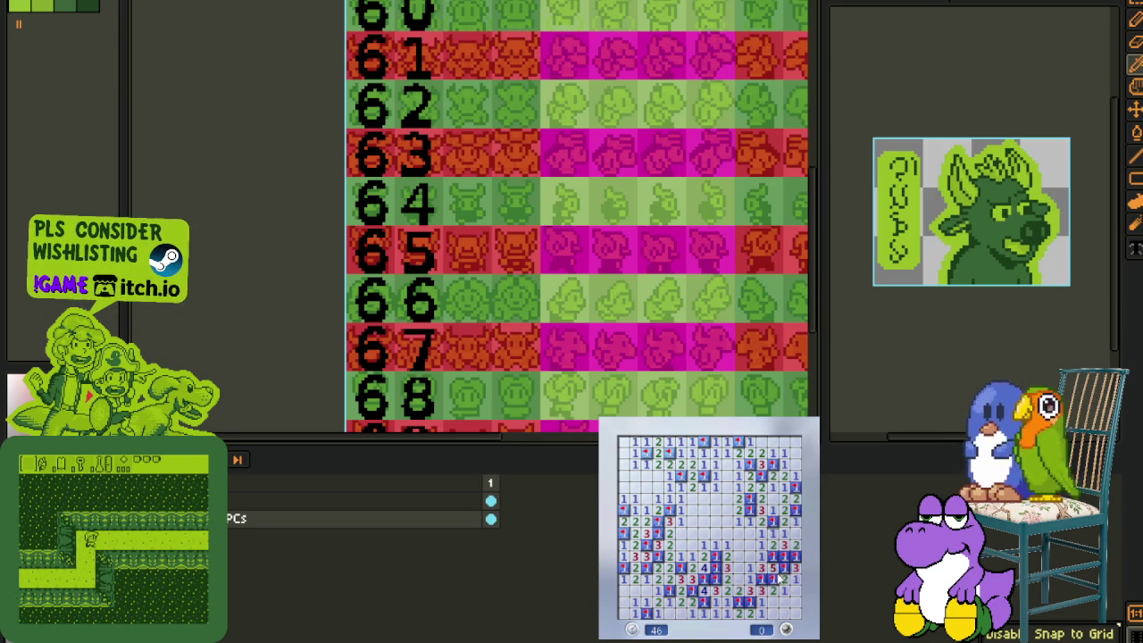
Step: Start a new game with F2 and open the lower middle of the fresh board
{"action": "key", "text": "F2"}
{"action": "left_click", "coordinate": [746, 572]}
{"action": "right_click", "coordinate": [726, 578]}
{"action": "left_click", "coordinate": [727, 567]}
{"action": "left_click", "coordinate": [715, 577]}
{"action": "left_click", "coordinate": [695, 581]}
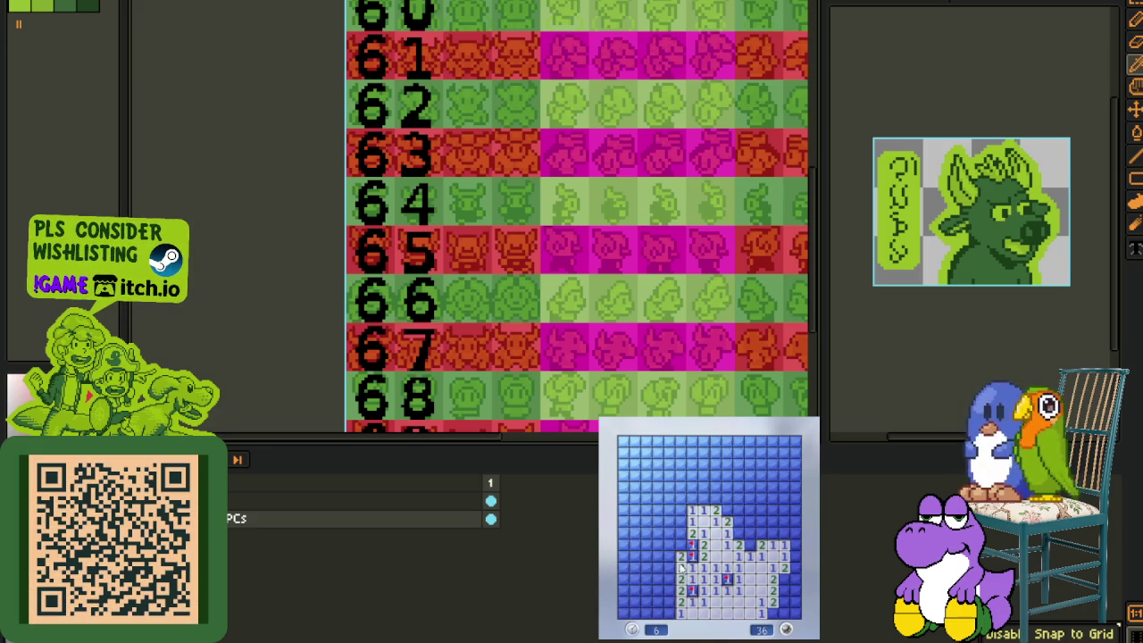
Step: Clear the second board's left and lower-left cells, flagging two mines there
{"action": "left_click", "coordinate": [685, 556]}
{"action": "left_click", "coordinate": [681, 536]}
{"action": "left_click", "coordinate": [684, 516]}
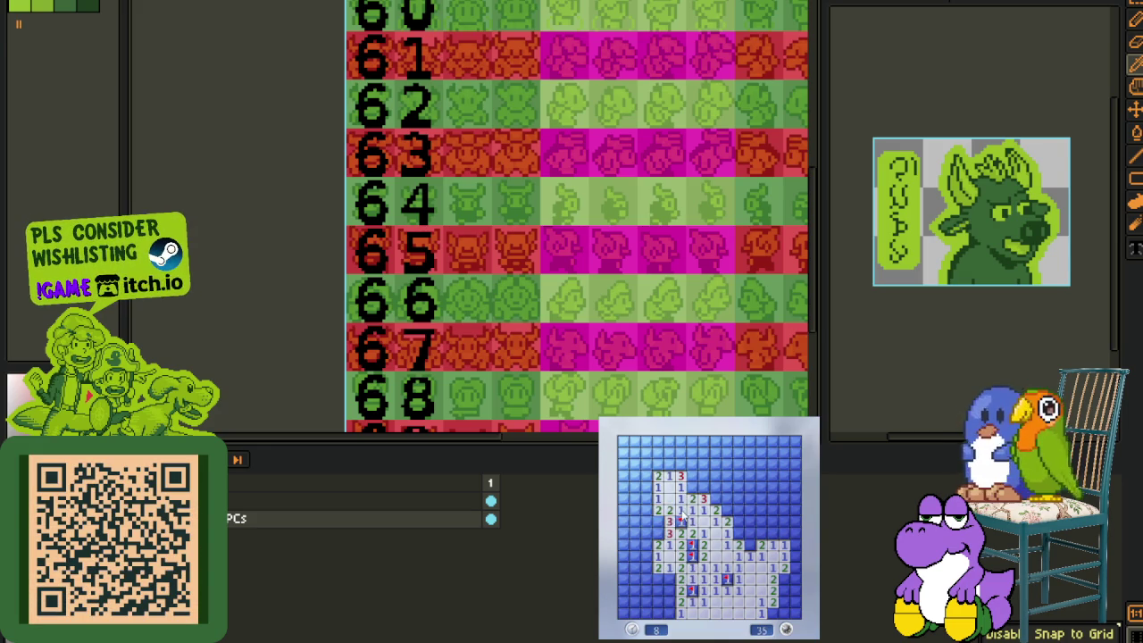
{"action": "right_click", "coordinate": [658, 521]}
{"action": "left_click", "coordinate": [669, 577]}
{"action": "left_click", "coordinate": [667, 600]}
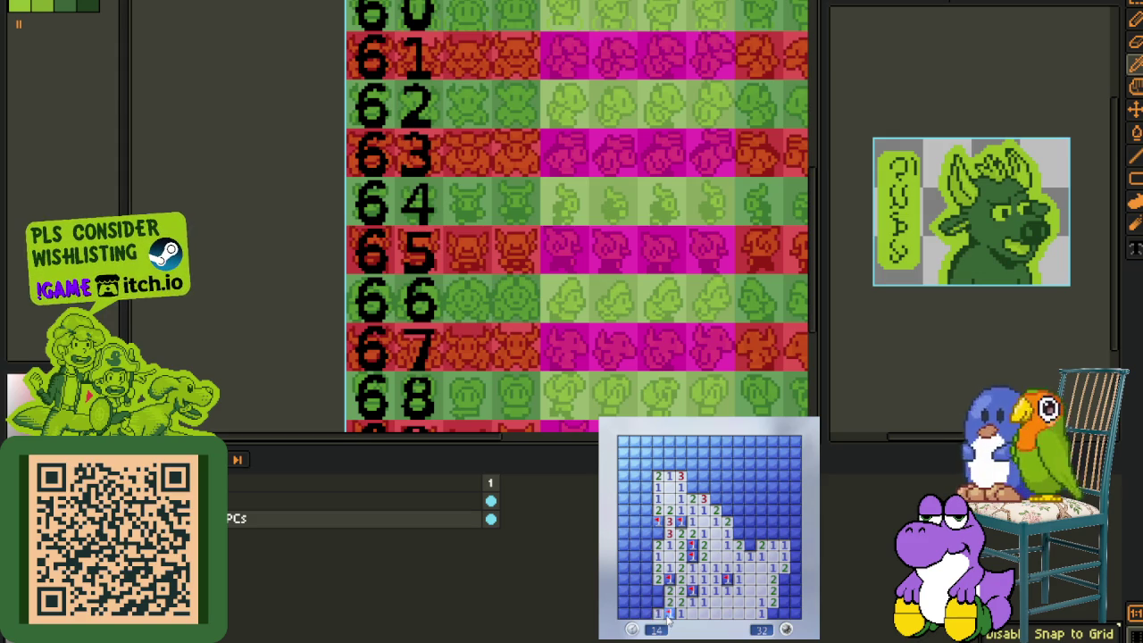
{"action": "left_click", "coordinate": [667, 617]}
{"action": "right_click", "coordinate": [658, 590]}
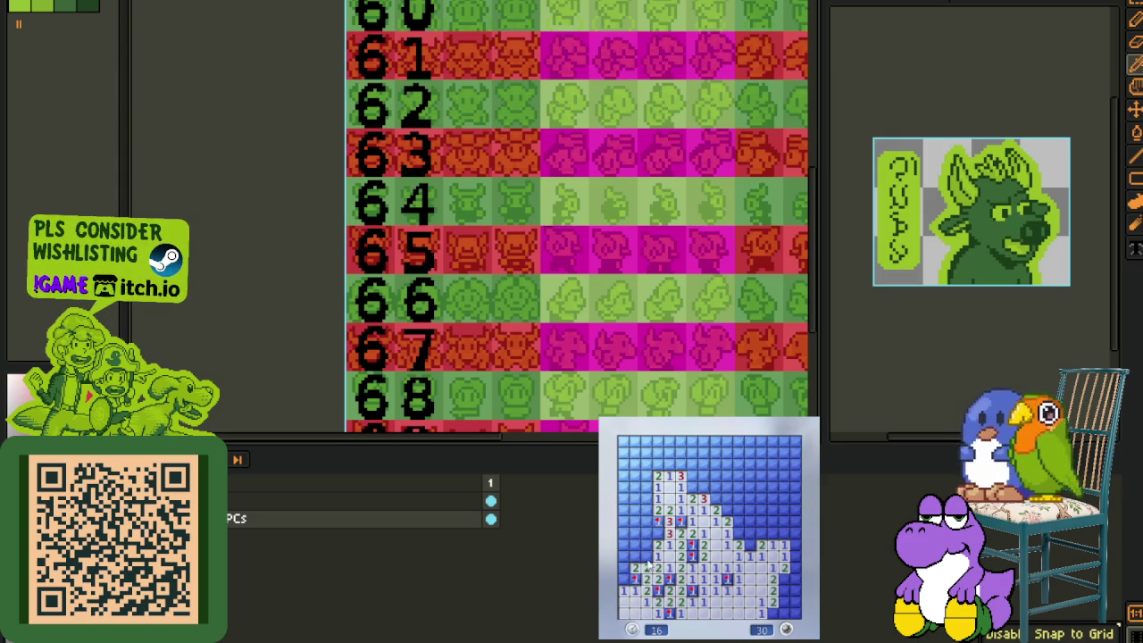
Step: Uncover the cells along the left edge and flag the upper-left mine
{"action": "left_click", "coordinate": [635, 556]}
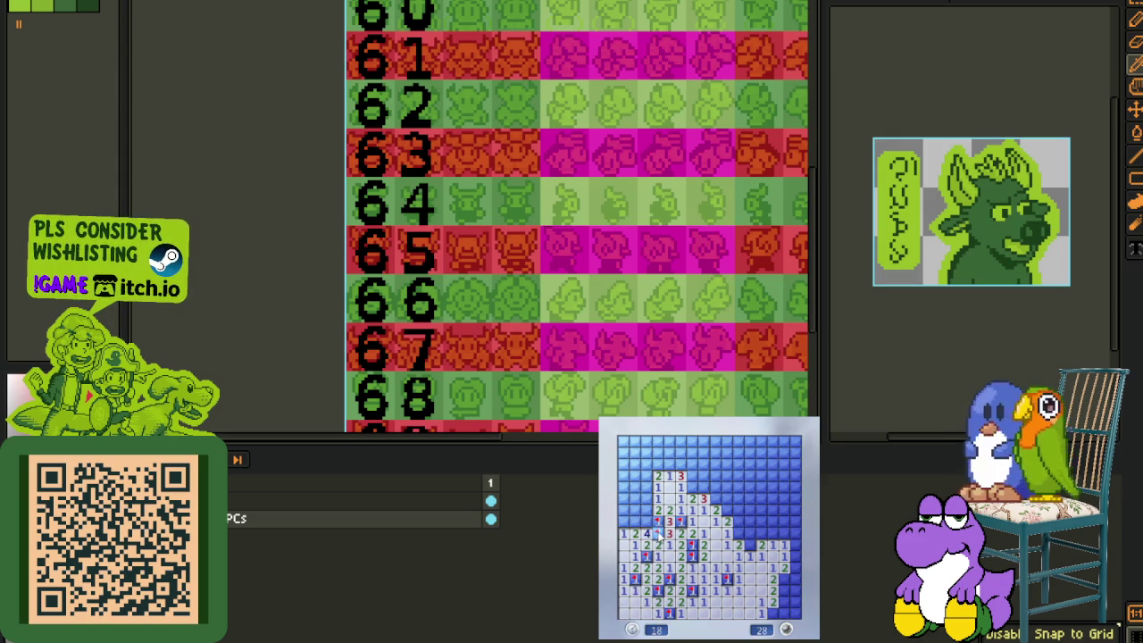
{"action": "left_click", "coordinate": [632, 510]}
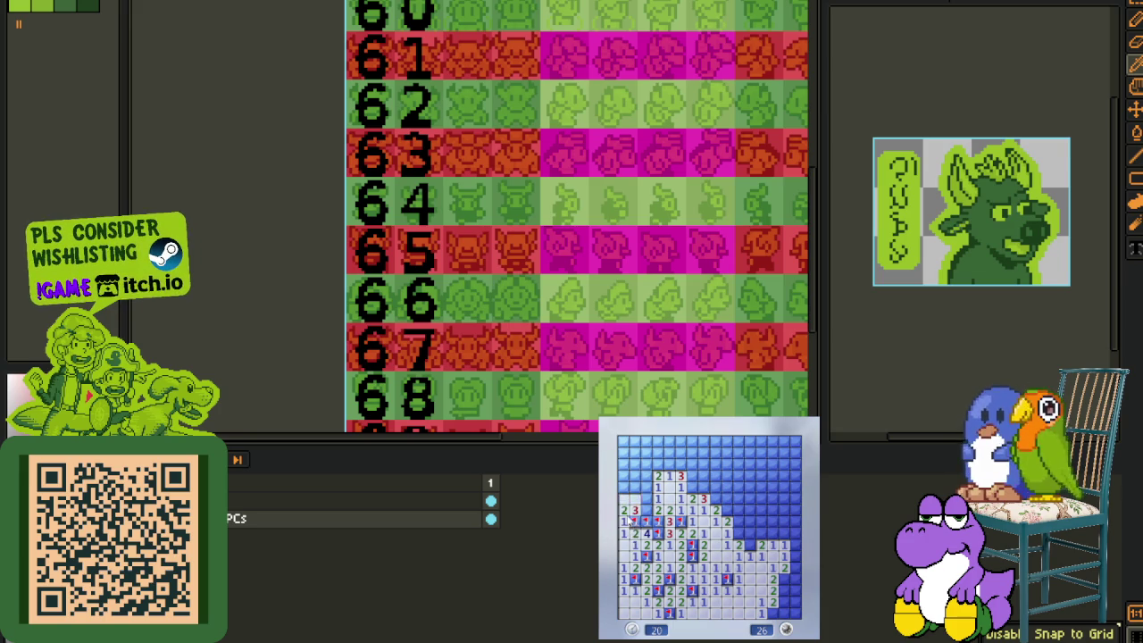
{"action": "left_click", "coordinate": [649, 500]}
{"action": "left_click", "coordinate": [634, 499]}
{"action": "right_click", "coordinate": [645, 486]}
Step: Open the top-left area and flag its three mines
{"action": "left_click", "coordinate": [652, 481]}
{"action": "left_click", "coordinate": [680, 465]}
{"action": "right_click", "coordinate": [691, 464]}
{"action": "left_click", "coordinate": [681, 453]}
{"action": "right_click", "coordinate": [679, 441]}
{"action": "left_click", "coordinate": [691, 441]}
{"action": "right_click", "coordinate": [691, 453]}
{"action": "left_click", "coordinate": [693, 453]}
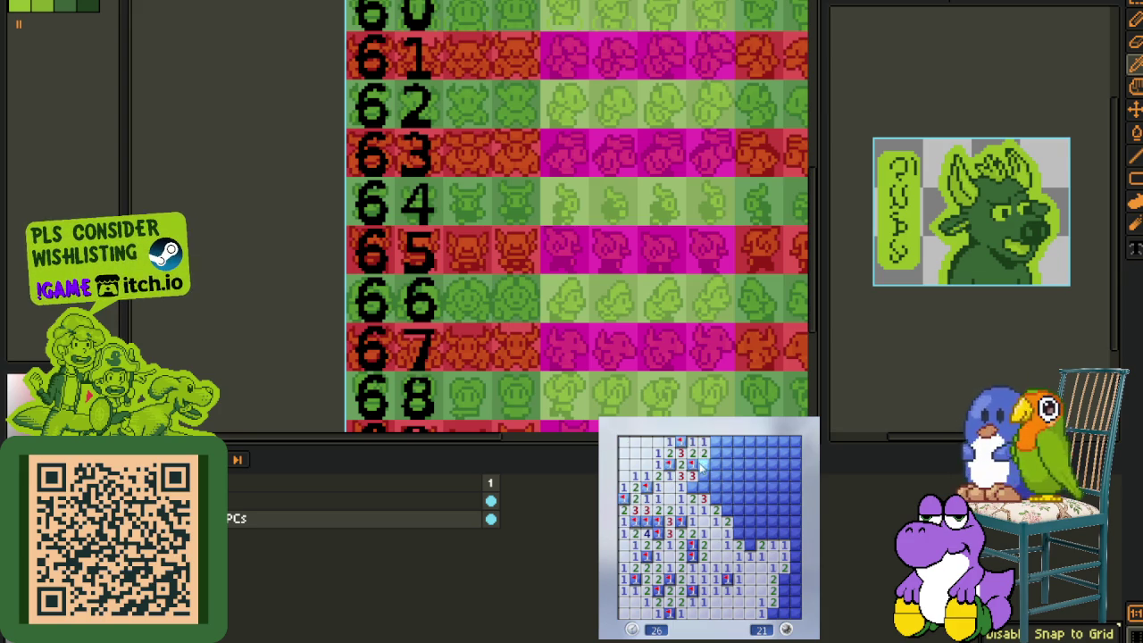
Step: Flag the mines near the top middle and top right, opening the large top-right area
{"action": "right_click", "coordinate": [704, 487]}
{"action": "left_click", "coordinate": [703, 465]}
{"action": "right_click", "coordinate": [715, 488]}
{"action": "right_click", "coordinate": [712, 500]}
{"action": "left_click", "coordinate": [727, 487]}
{"action": "right_click", "coordinate": [727, 465]}
{"action": "right_click", "coordinate": [738, 476]}
{"action": "left_click", "coordinate": [727, 452]}
{"action": "left_click", "coordinate": [739, 441]}
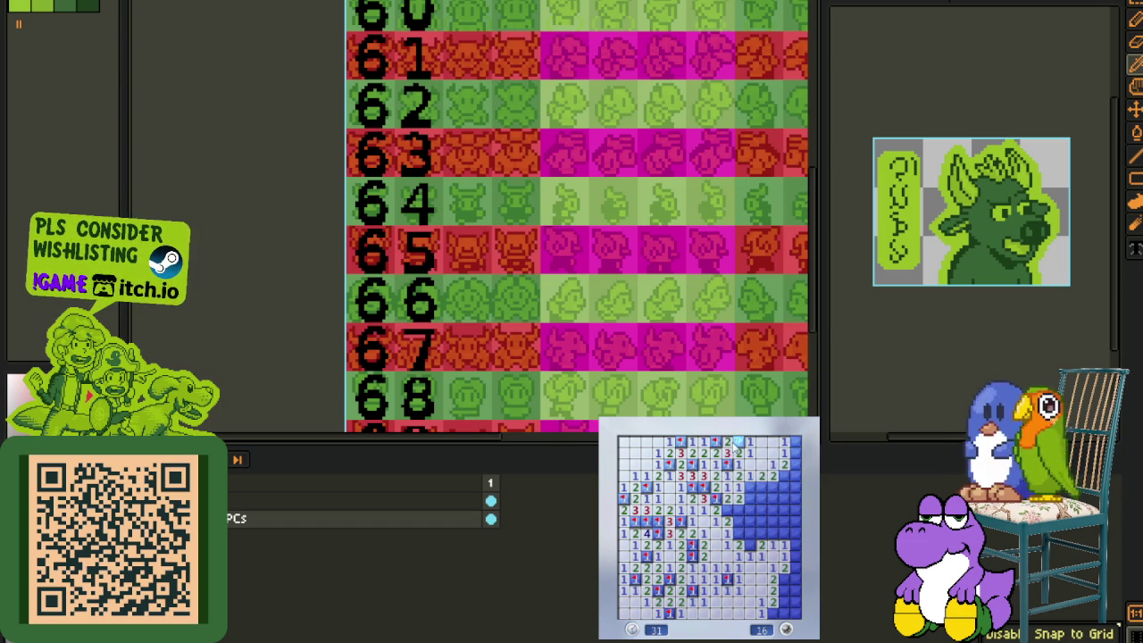
Step: Flag the mines in the middle row and middle-right area, revealing the right edge
{"action": "right_click", "coordinate": [773, 487]}
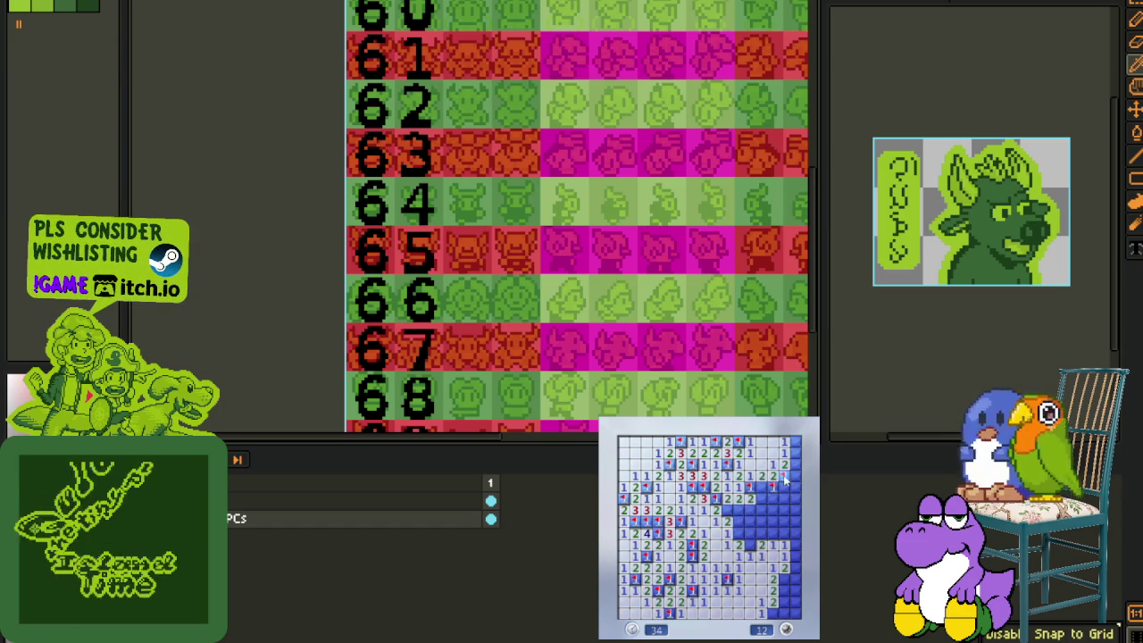
{"action": "right_click", "coordinate": [761, 488]}
{"action": "left_click", "coordinate": [788, 497]}
{"action": "right_click", "coordinate": [795, 453]}
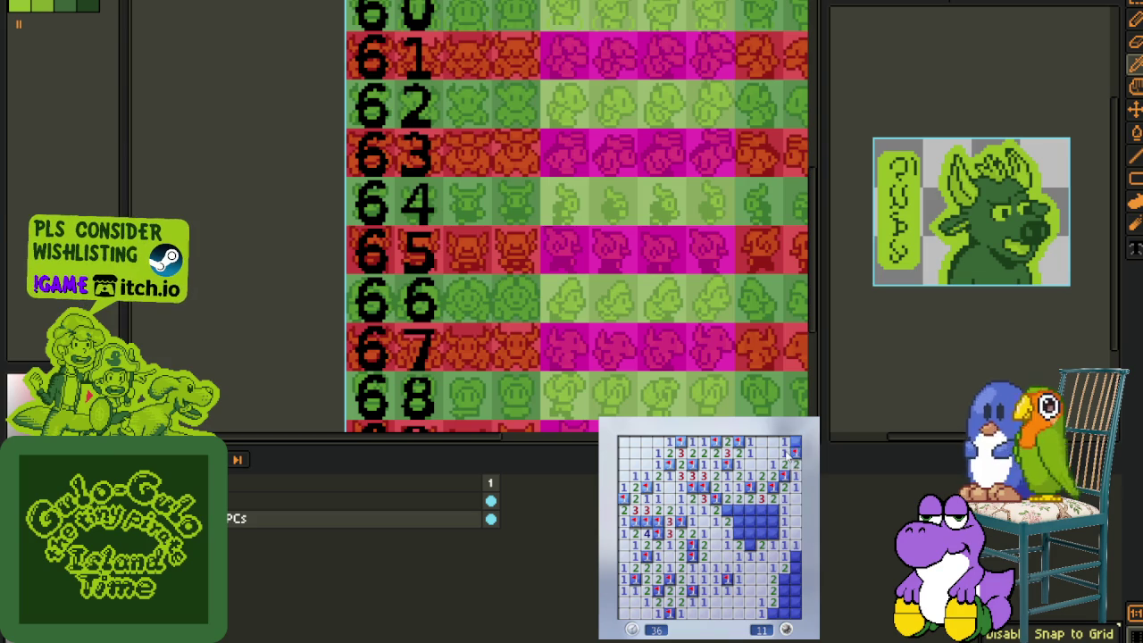
{"action": "right_click", "coordinate": [762, 520]}
{"action": "right_click", "coordinate": [765, 532]}
{"action": "right_click", "coordinate": [750, 542]}
{"action": "right_click", "coordinate": [738, 521]}
Step: Flag the last lower-right mines to reach 0, then start a new board and flag beside the 3
{"action": "left_click", "coordinate": [751, 523]}
{"action": "right_click", "coordinate": [794, 556]}
{"action": "right_click", "coordinate": [784, 590]}
{"action": "right_click", "coordinate": [782, 602]}
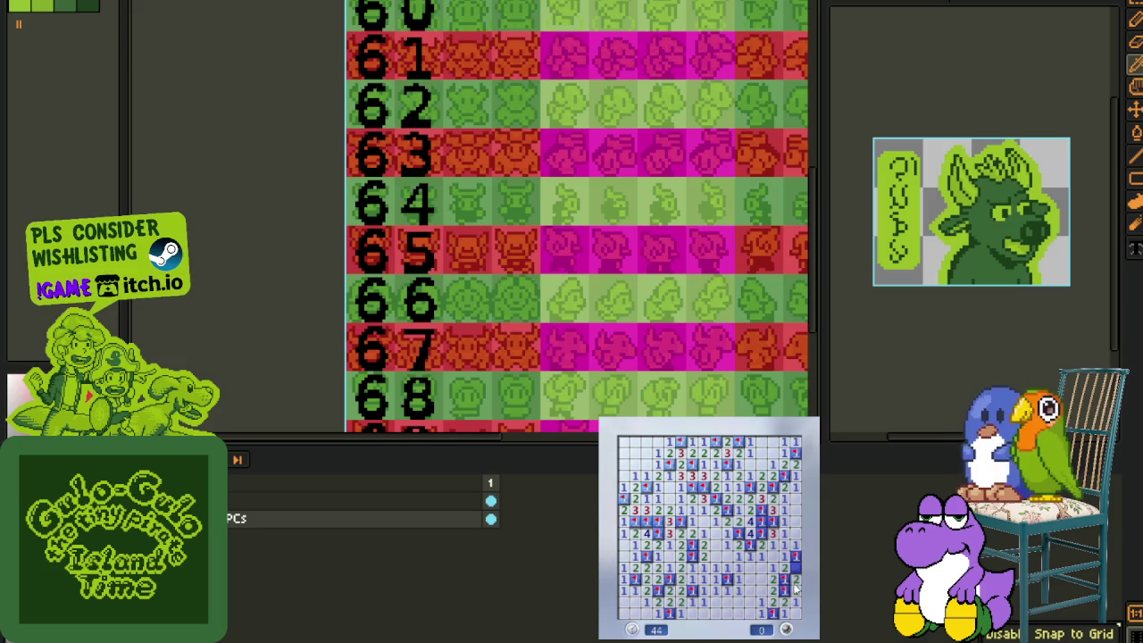
{"action": "left_click", "coordinate": [772, 588]}
{"action": "right_click", "coordinate": [760, 546]}
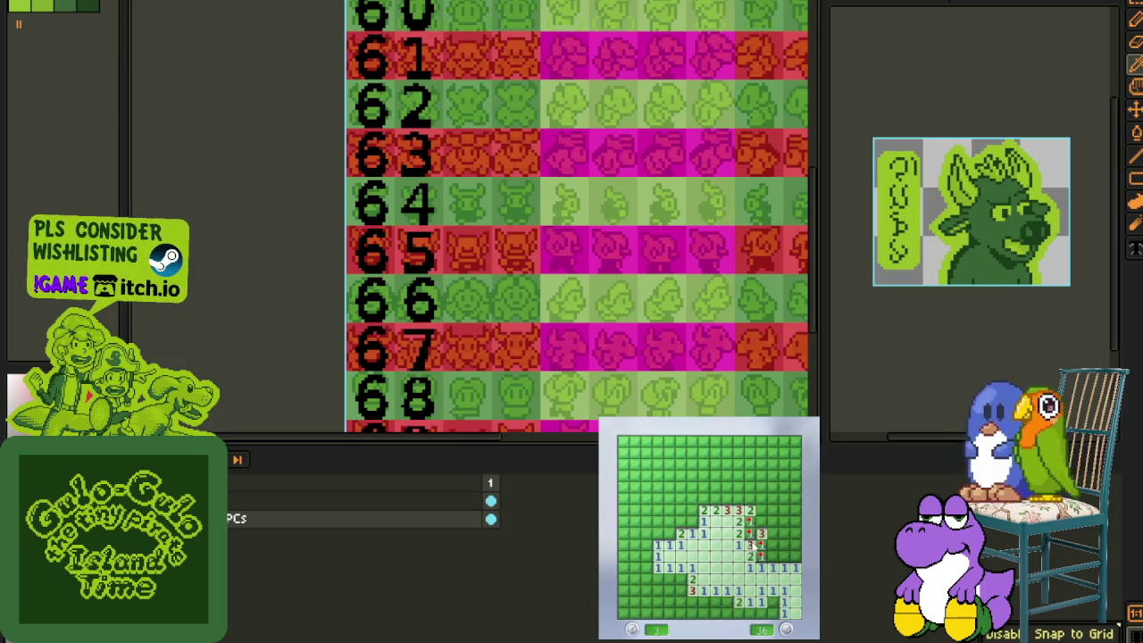
Step: Open the new board's upper-right cells and flag four mines there
{"action": "left_click", "coordinate": [762, 533]}
{"action": "left_click", "coordinate": [774, 547]}
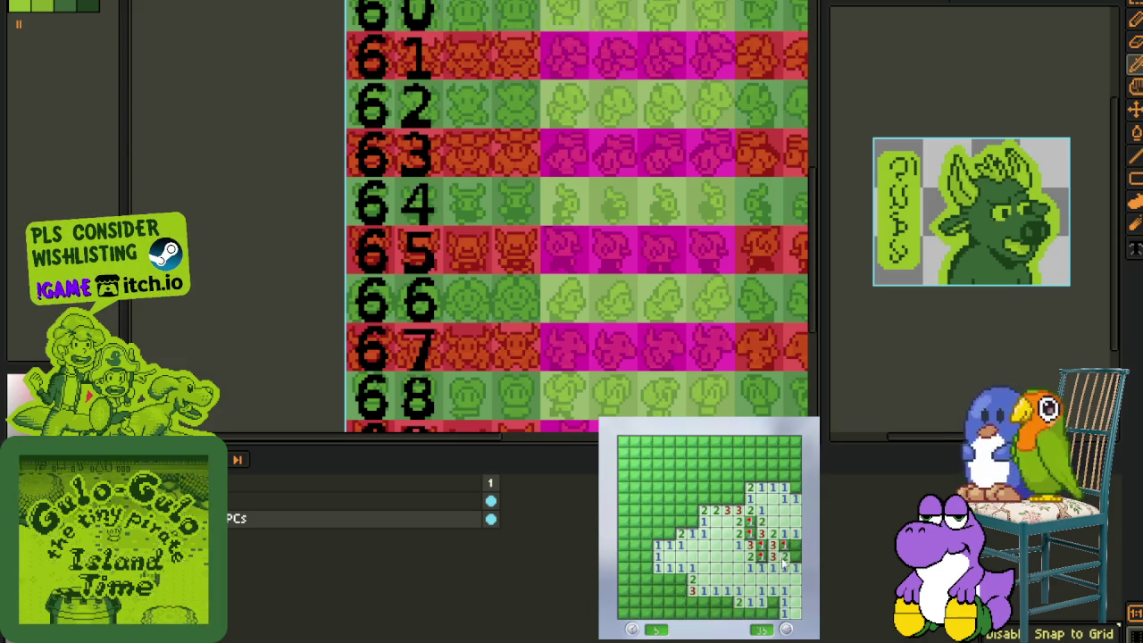
{"action": "right_click", "coordinate": [796, 555]}
{"action": "right_click", "coordinate": [793, 488]}
{"action": "left_click", "coordinate": [784, 476]}
{"action": "left_click", "coordinate": [786, 464]}
{"action": "right_click", "coordinate": [761, 477]}
{"action": "left_click", "coordinate": [766, 464]}
{"action": "right_click", "coordinate": [773, 453]}
{"action": "left_click", "coordinate": [748, 476]}
{"action": "left_click", "coordinate": [749, 444]}
Step: Open the large top-left region and flag the mines around it and along the top row
{"action": "right_click", "coordinate": [738, 453]}
{"action": "right_click", "coordinate": [739, 500]}
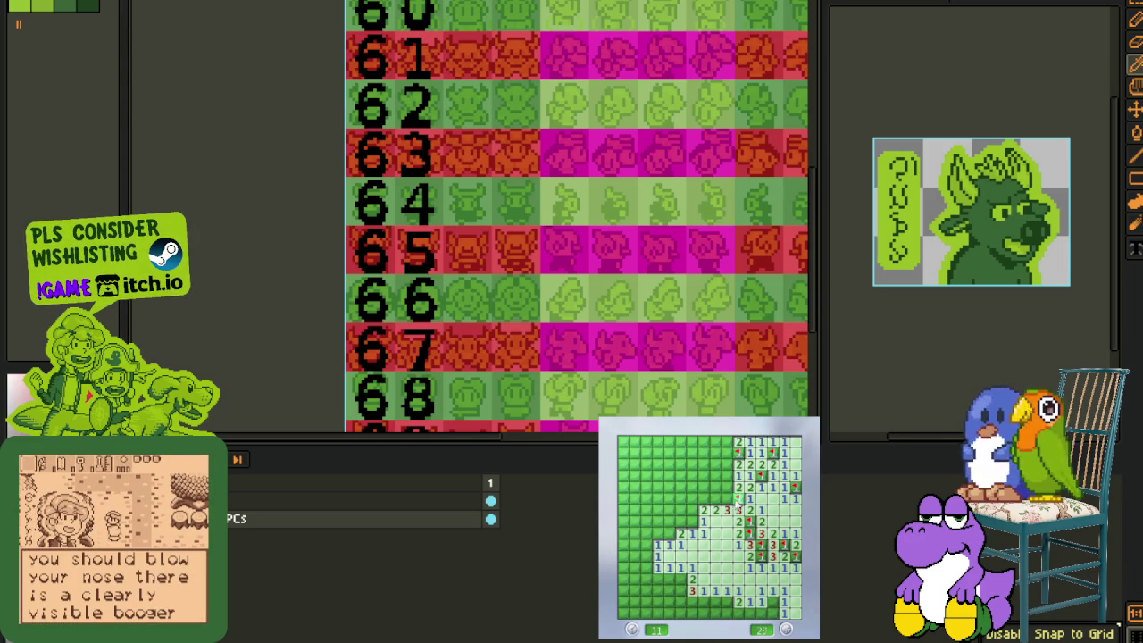
{"action": "left_click", "coordinate": [688, 451]}
{"action": "right_click", "coordinate": [716, 497]}
{"action": "right_click", "coordinate": [693, 521]}
{"action": "left_click", "coordinate": [716, 442]}
{"action": "right_click", "coordinate": [715, 453]}
{"action": "right_click", "coordinate": [727, 442]}
Step: Flag two left-side mines and reveal the cells along the left edge, leaving 18 mines
{"action": "right_click", "coordinate": [667, 476]}
{"action": "left_click", "coordinate": [670, 509]}
{"action": "right_click", "coordinate": [692, 522]}
{"action": "left_click", "coordinate": [646, 533]}
{"action": "left_click", "coordinate": [659, 498]}
{"action": "left_click", "coordinate": [635, 521]}
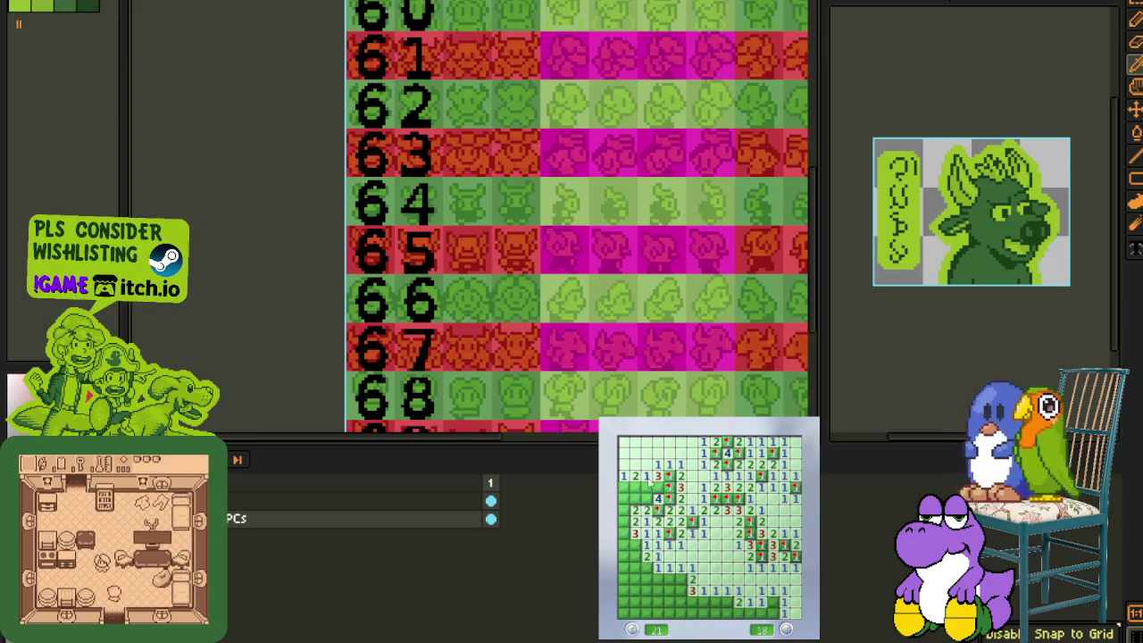